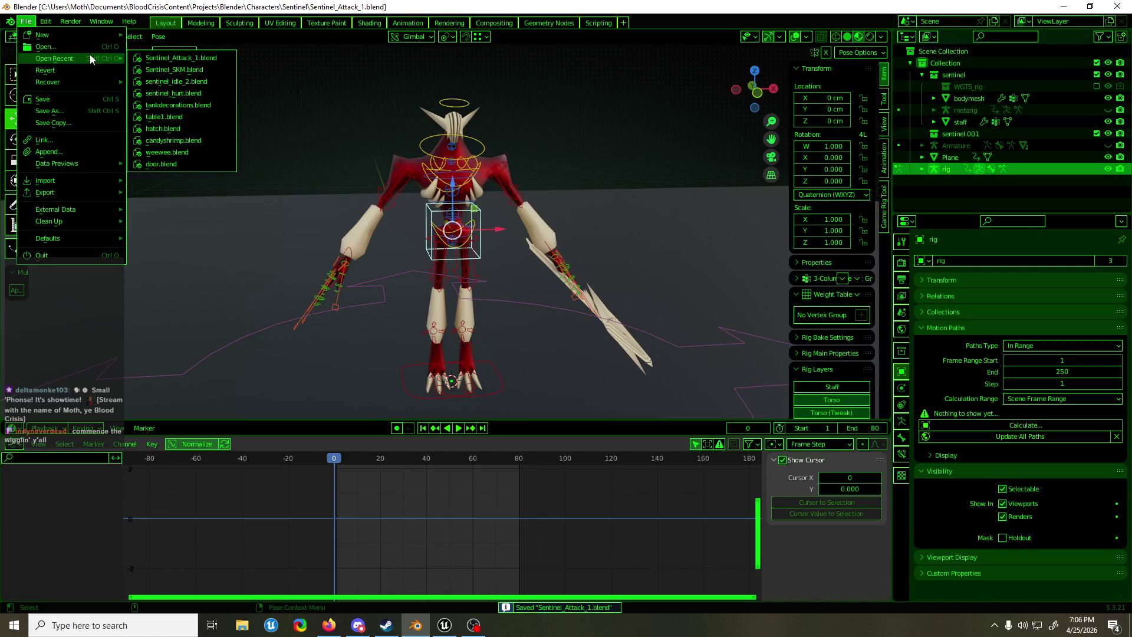
Slide the right foot IK control -46.548 cm along X
middle_click_drag(337, 152, 413, 189)
scroll(453, 230, "up", 3)
key("g")
key("z")
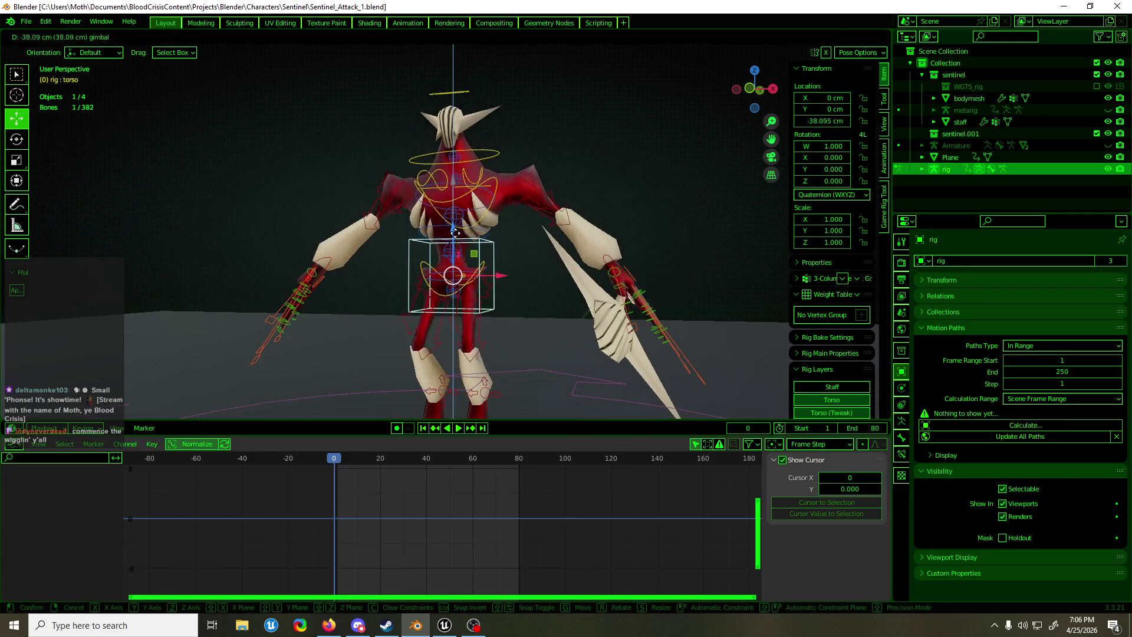
key("Escape")
middle_click_drag(547, 359, 547, 212, "shift")
left_click(403, 321)
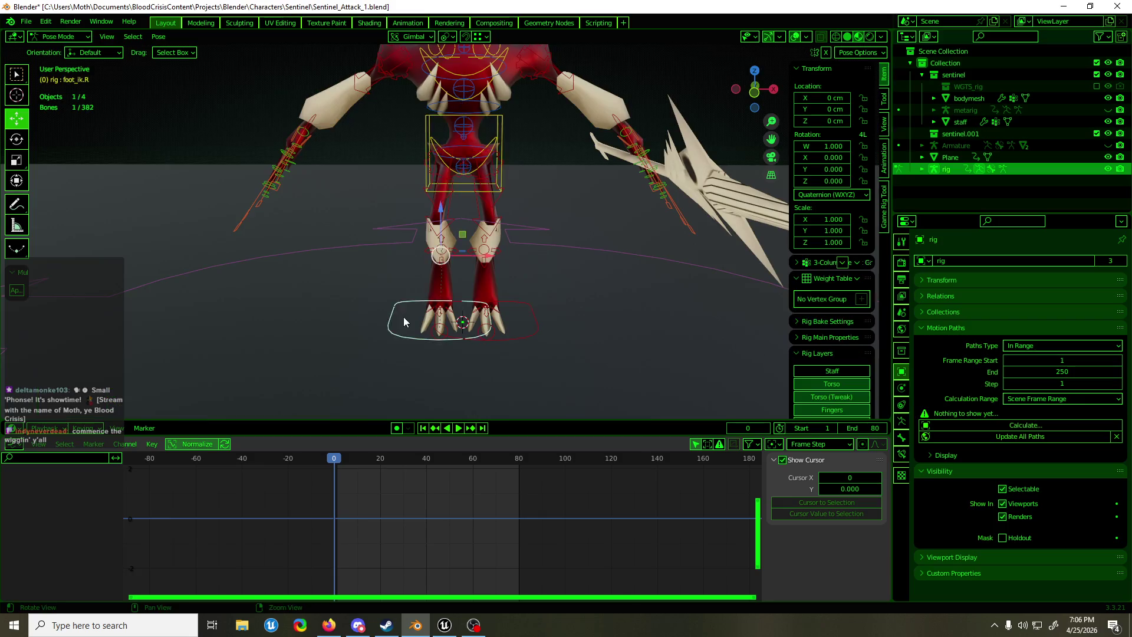
middle_click_drag(404, 317, 486, 256)
mouse_move(486, 256)
left_mouse_down()
mouse_move(425, 304)
mouse_move(412, 286)
left_mouse_up()
Rotate the right foot IK control -13.8° around Z
key("shift+space")
key("r")
key("shift+space")
key("g")
Open sentinel_idle_2.blend from the recent files list
left_click(19, 24)
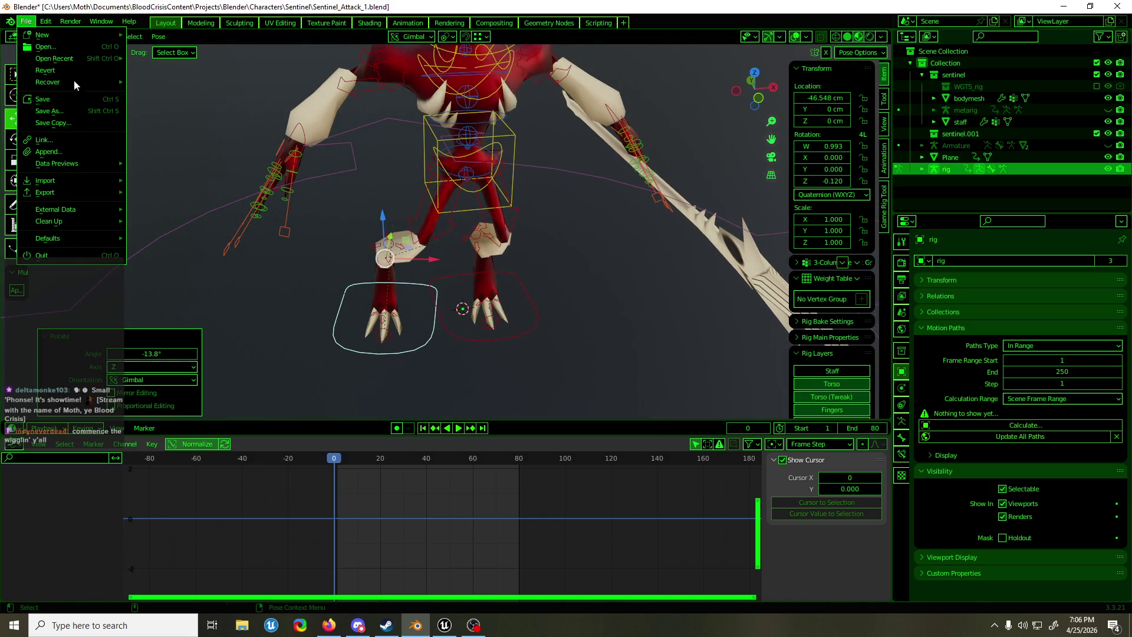
mouse_move(82, 58)
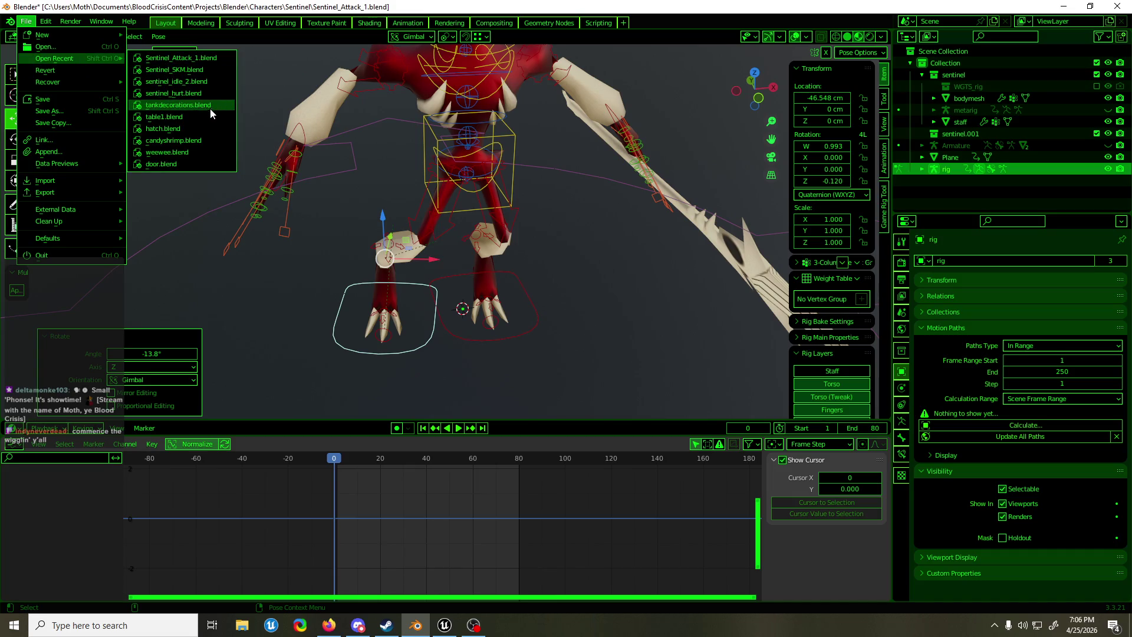
left_click(208, 83)
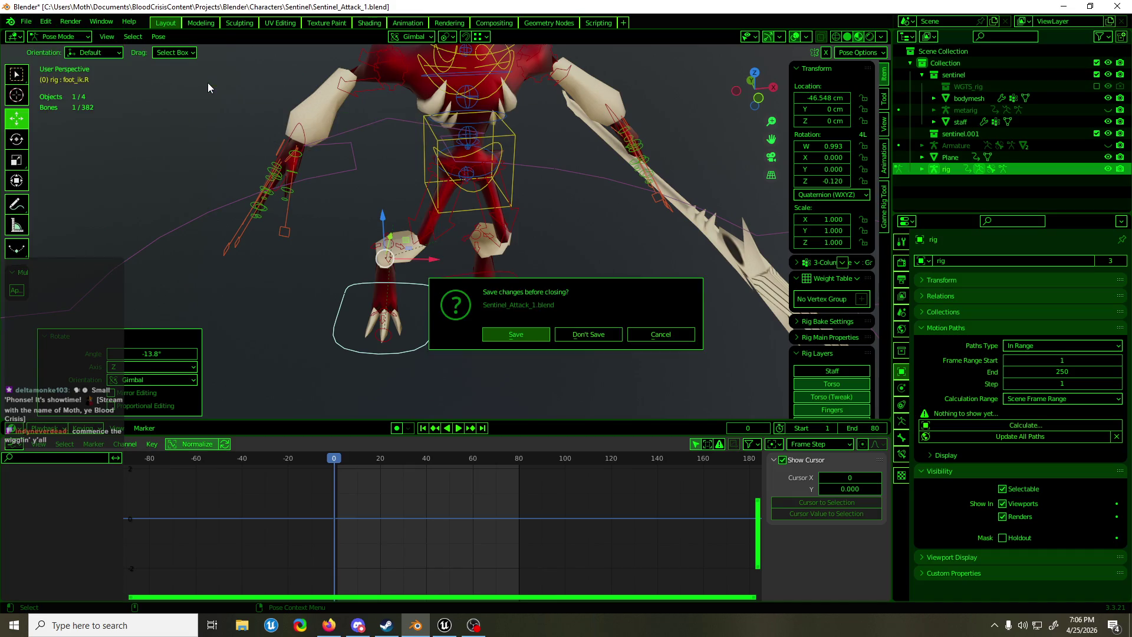
Save the attack file, load sentinel_idle_2, and select the creature's Armature.001
left_click(536, 338)
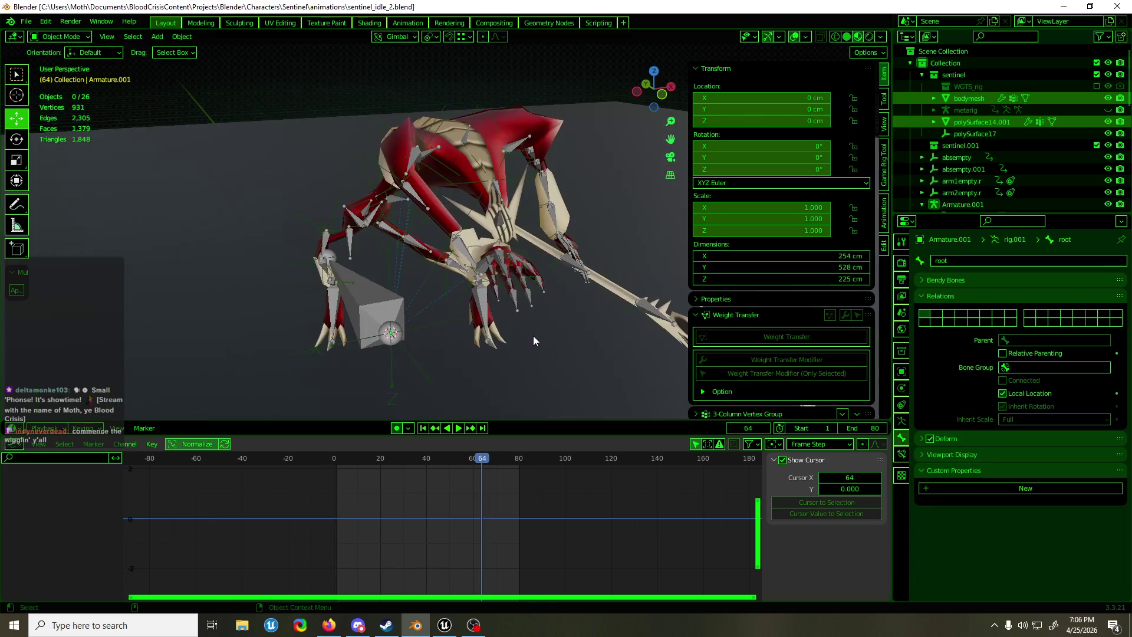
mouse_move(447, 307)
middle_mouse_down()
mouse_move(487, 306)
mouse_move(448, 290)
mouse_move(485, 323)
mouse_move(531, 294)
middle_mouse_up()
left_click(447, 290)
left_click(480, 314)
scroll(977, 139, "down", 4)
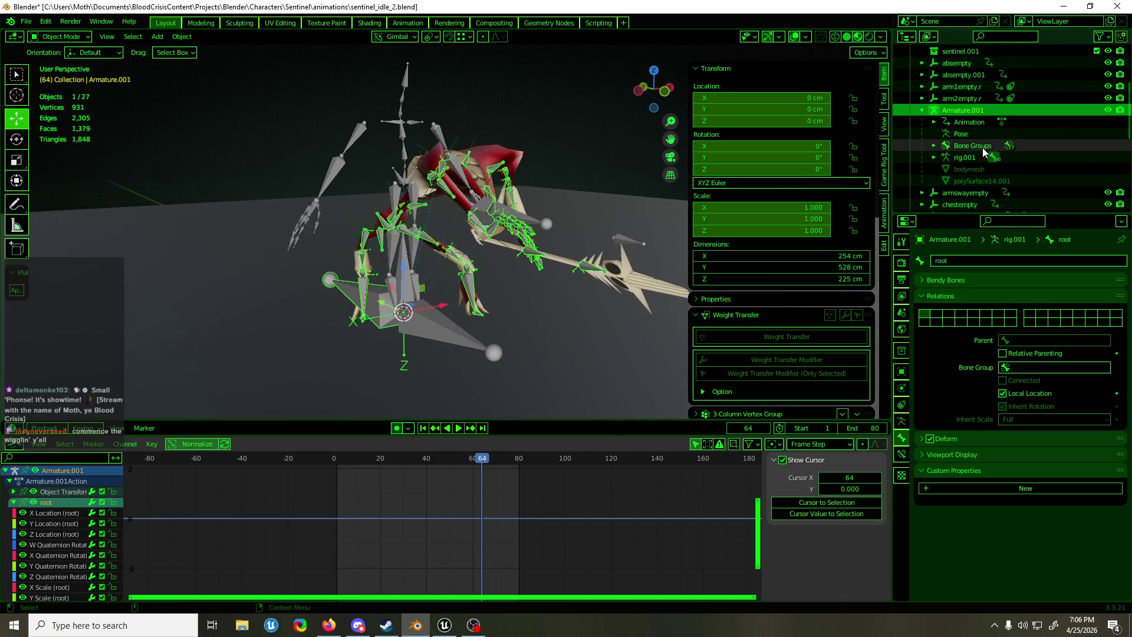
scroll(983, 148, "up", 5)
Filter the Outliner for 'rig' and select the rig object
left_click(1009, 37)
type("r")
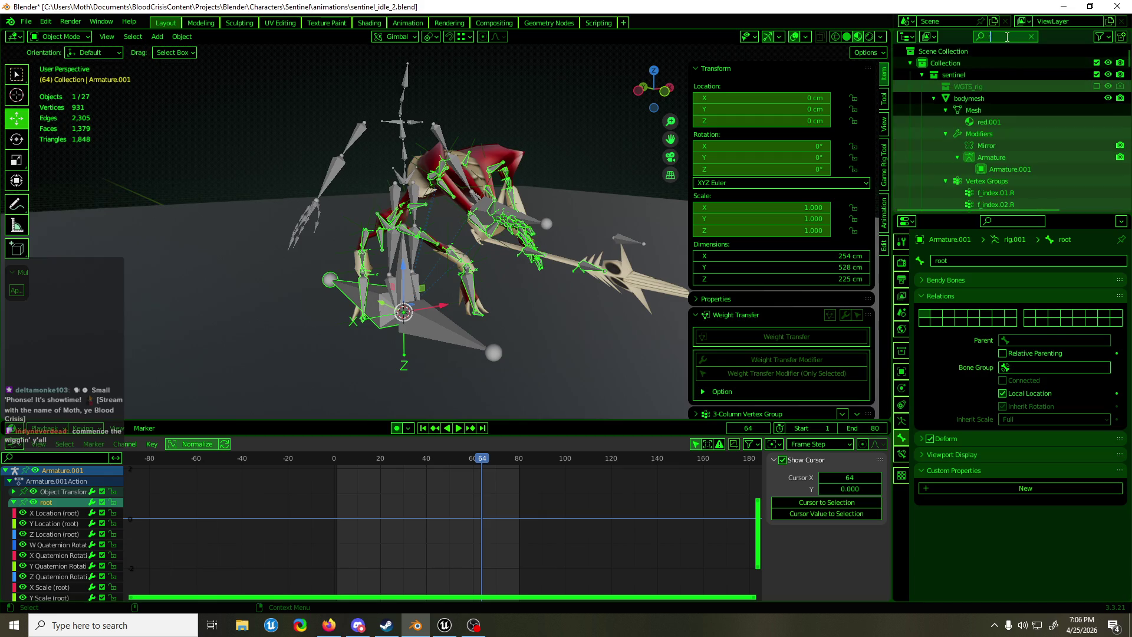
type("ig")
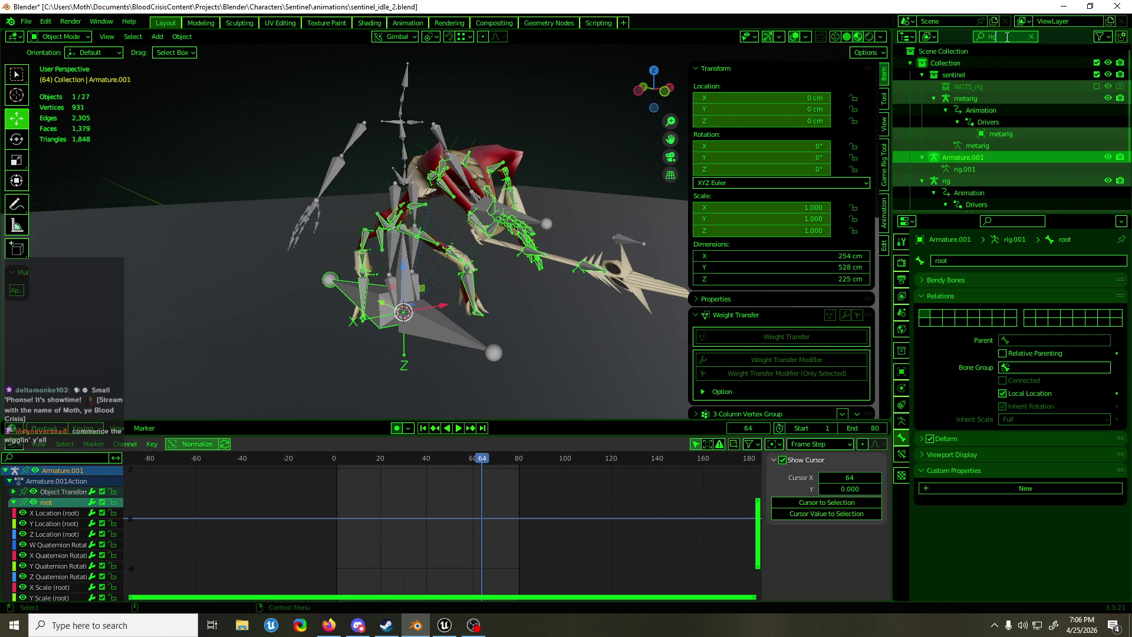
key("Return")
left_click(990, 171)
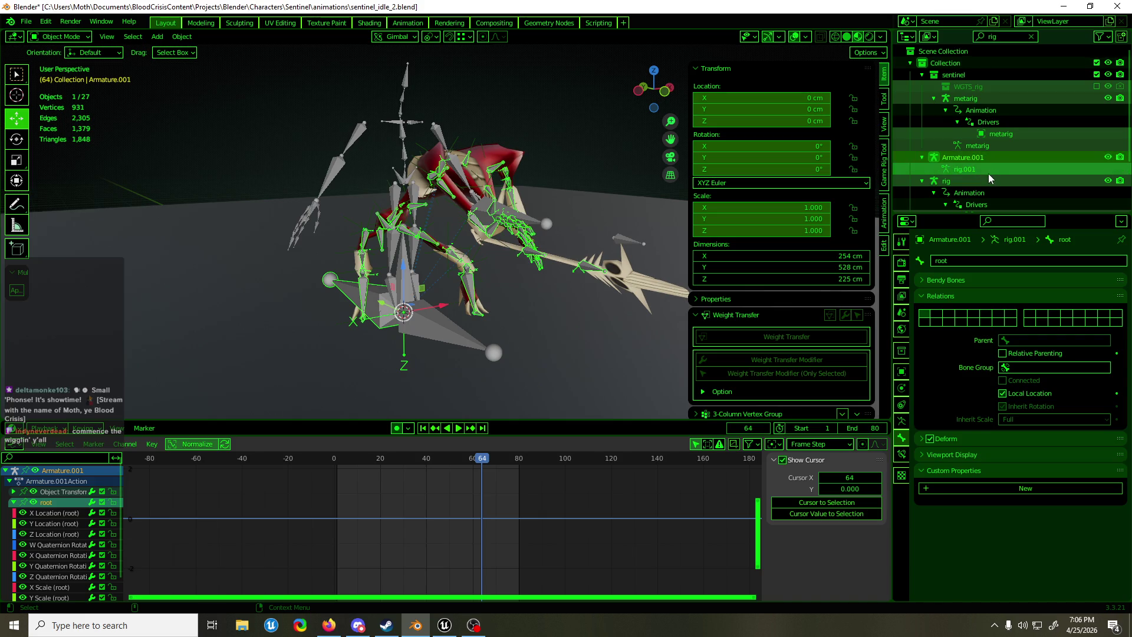
scroll(989, 174, "down", 3)
left_click(1020, 201)
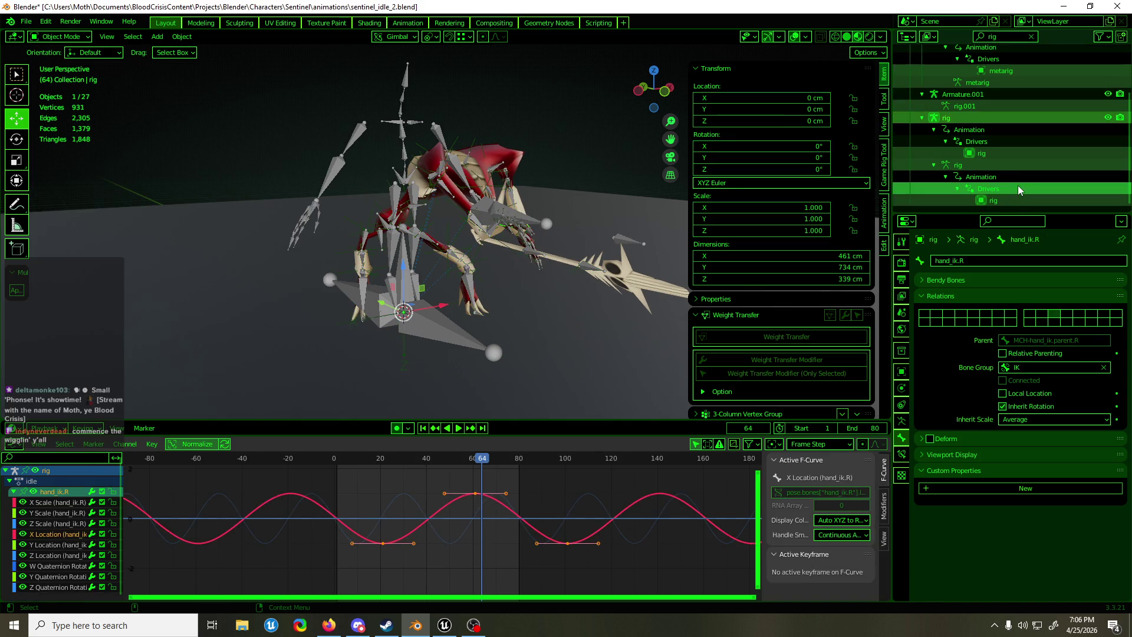
Switch the rig to Pose Mode and select the foot controls
mouse_move(483, 153)
middle_mouse_down()
mouse_move(298, 168)
mouse_move(321, 168)
middle_mouse_up()
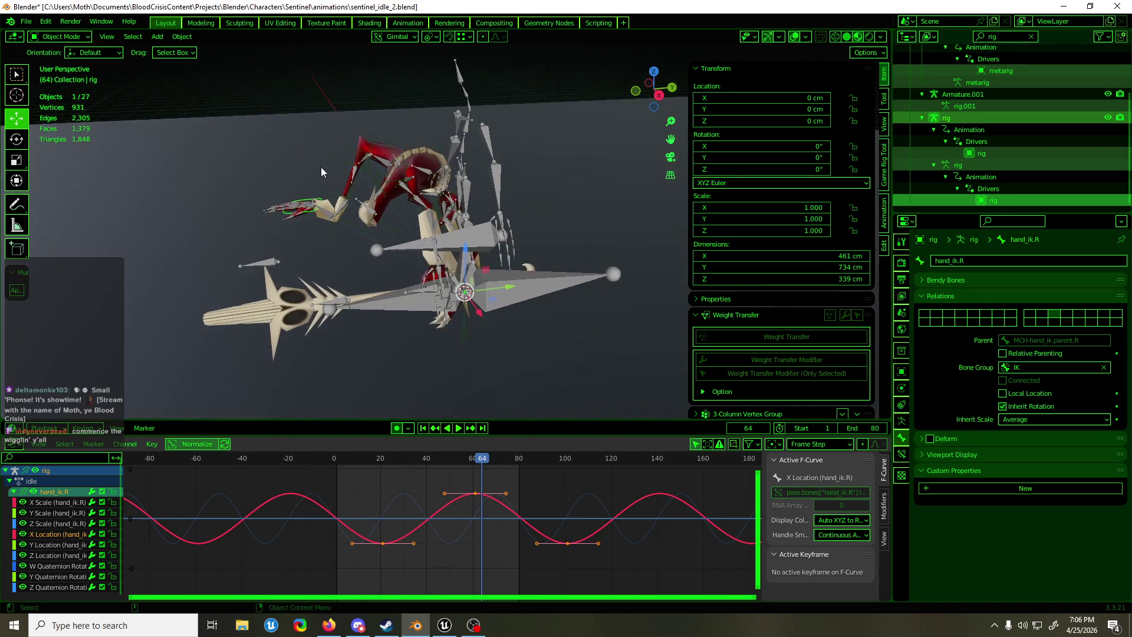
key("ctrl+Tab")
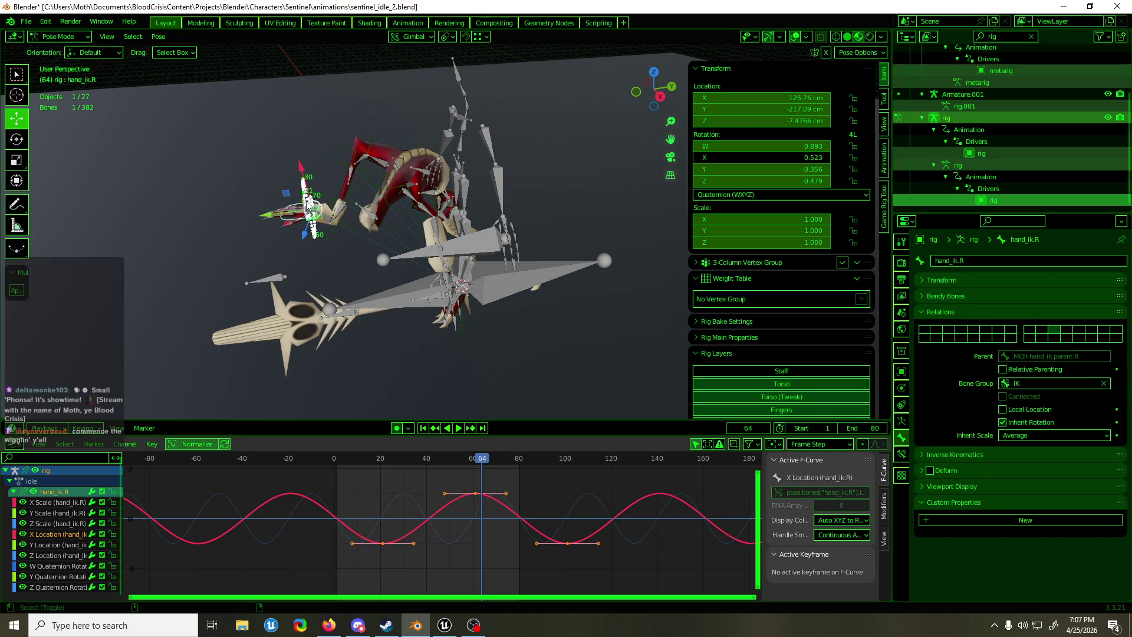
key("a")
mouse_move(330, 224)
middle_mouse_down()
mouse_move(534, 324)
mouse_move(530, 283)
mouse_move(504, 299)
middle_mouse_up()
left_click(500, 313)
Reopen Sentinel_Attack_1.blend, discarding changes to the idle file
left_click(26, 21)
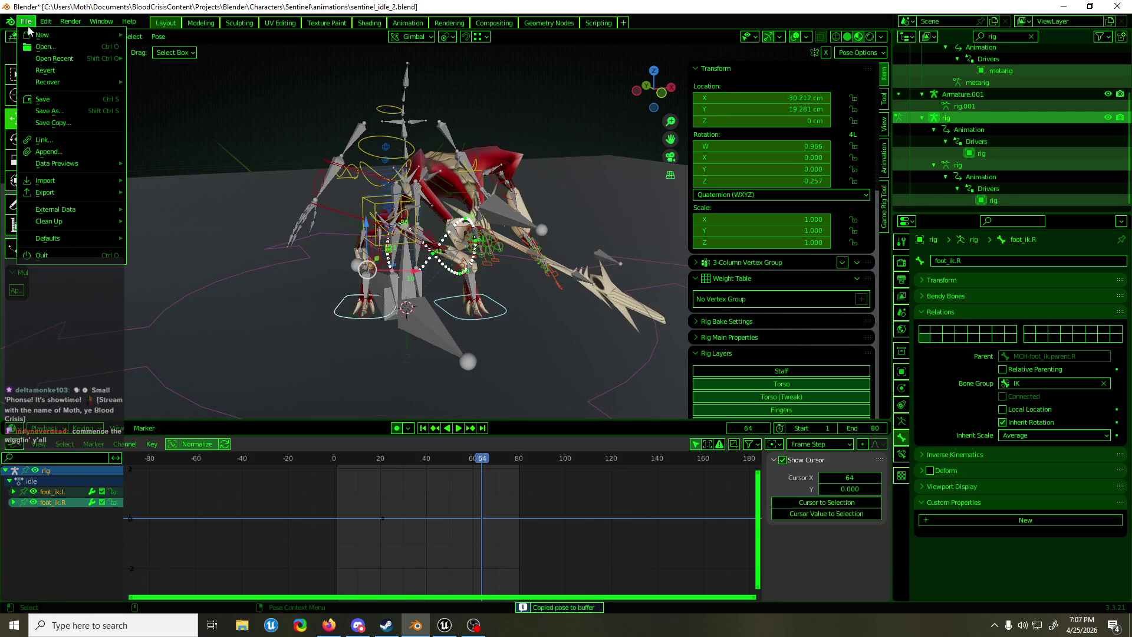
mouse_move(45, 57)
left_click(216, 69)
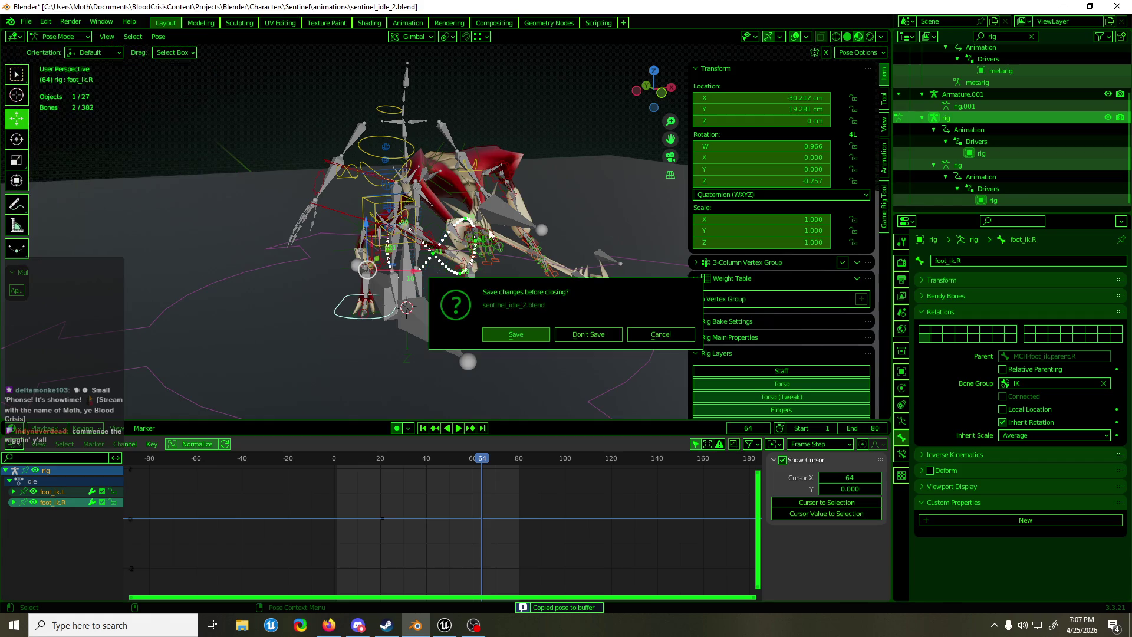
left_click(588, 340)
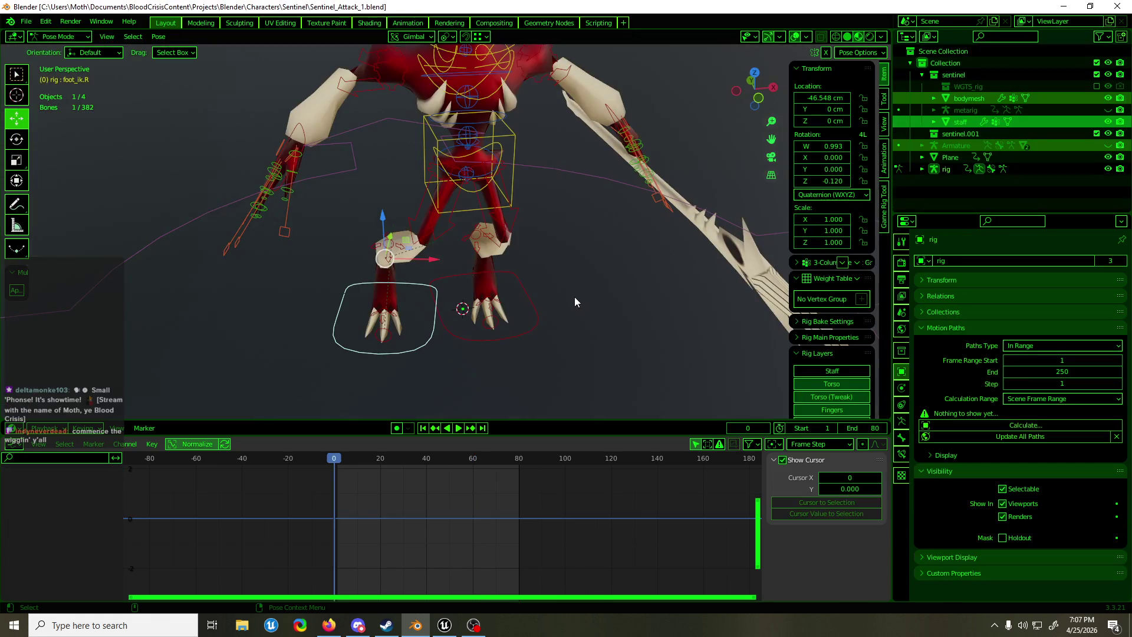
Paste the copied foot pose mirrored onto both foot IK controls and keyframe them
left_click(538, 319, "shift")
key("ctrl+shift+v")
middle_click_drag(568, 294, 572, 264)
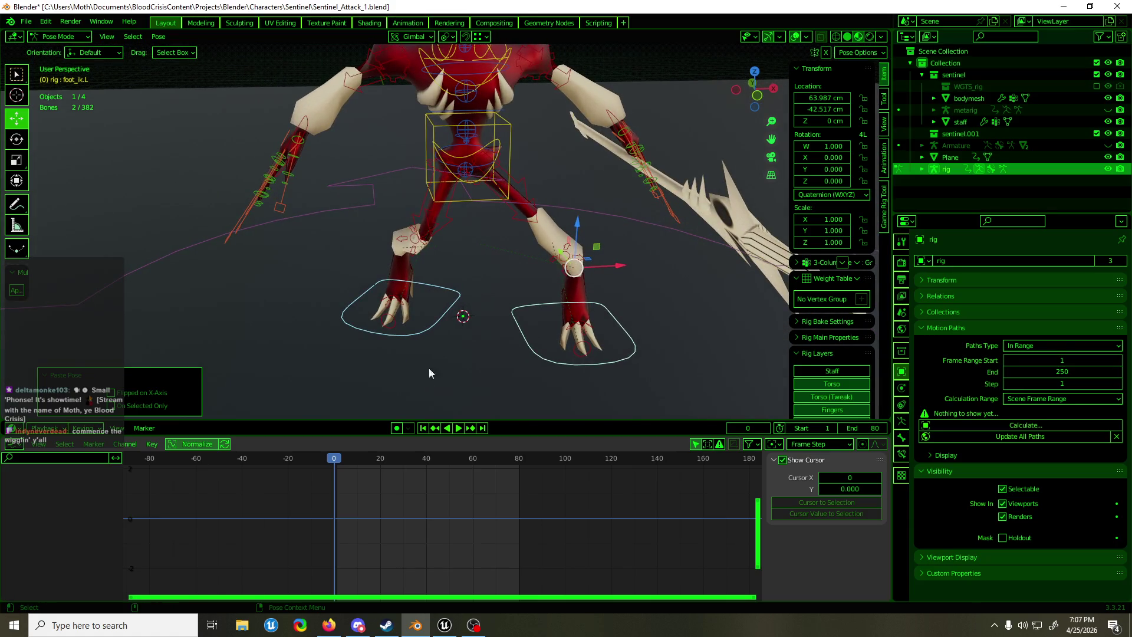
key("i")
scroll(515, 275, "down", 5)
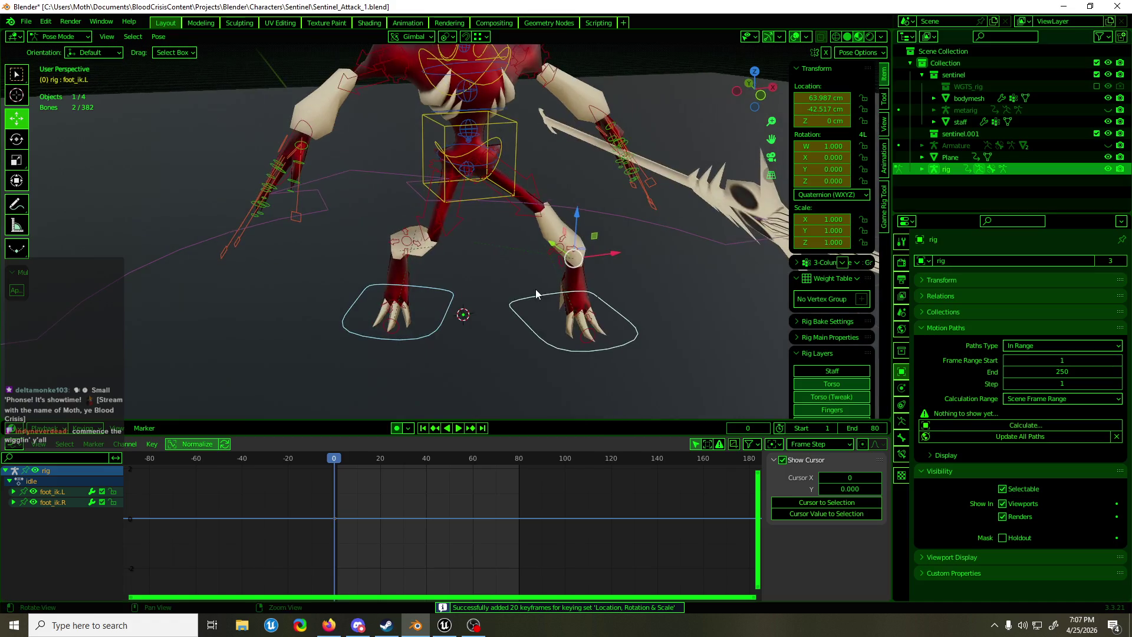
Select the torso control and view the character from the side
left_click(479, 175)
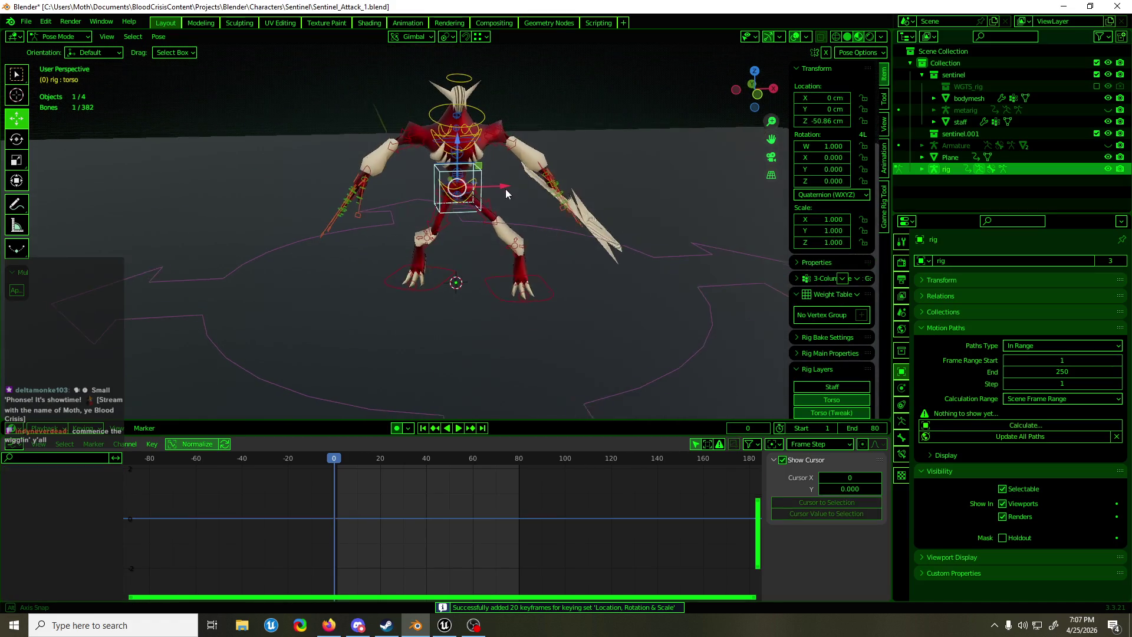
middle_click_drag(516, 189, 558, 189)
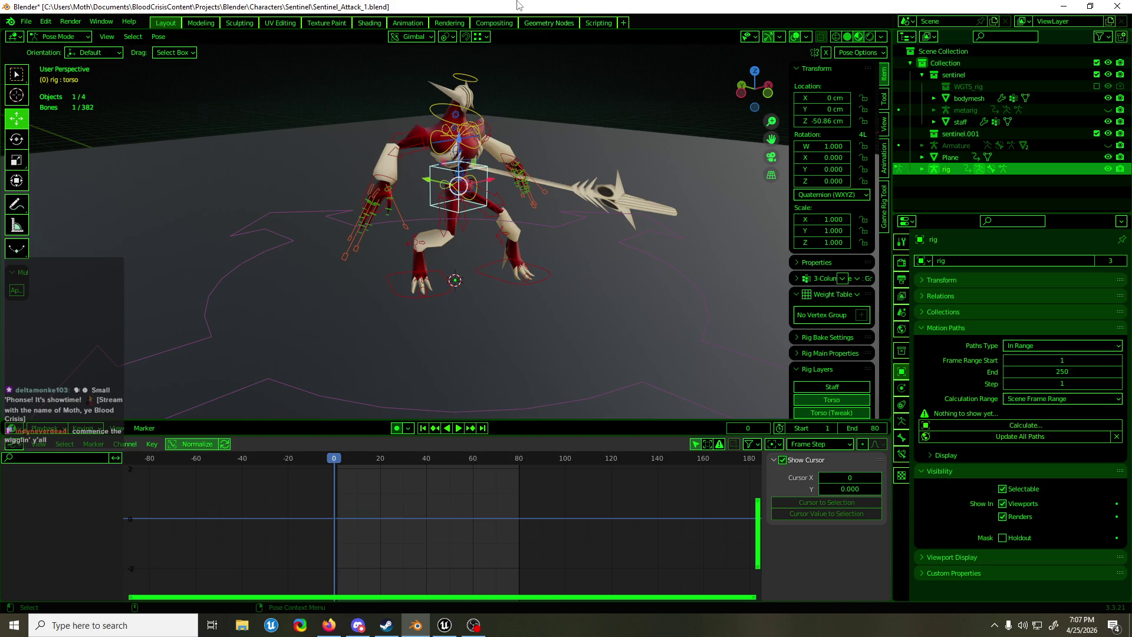
mouse_move(582, 151)
middle_mouse_down()
mouse_move(374, 143)
mouse_move(394, 141)
mouse_move(393, 159)
mouse_move(431, 195)
middle_mouse_up()
Push the torso 17.567 cm forward along Y
key("g")
key("y")
left_click(479, 225)
middle_click_drag(479, 224, 610, 196)
key("KP_1")
scroll(499, 171, "up", 3)
mouse_move(499, 171)
middle_mouse_down()
mouse_move(605, 204)
mouse_move(527, 206)
middle_mouse_up()
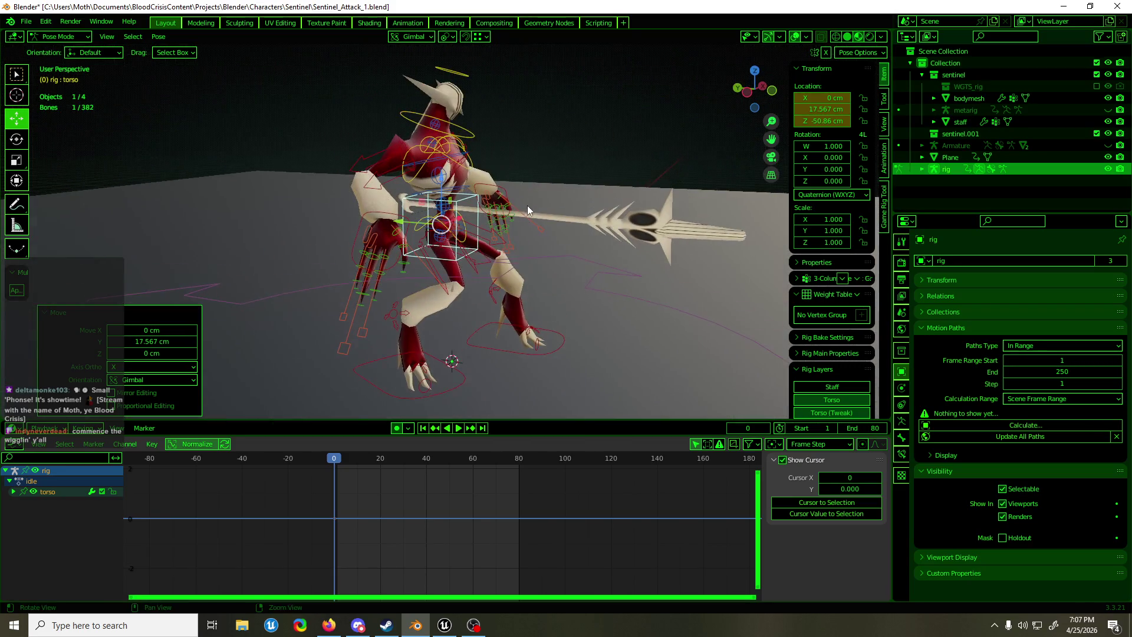
Tilt the chest forward and twist the torso around its vertical axis
left_click(476, 170)
left_click_drag(476, 170, 466, 259)
middle_click_drag(466, 259, 333, 268)
left_click(489, 225)
left_click_drag(489, 225, 491, 229)
middle_click_drag(491, 228, 514, 224)
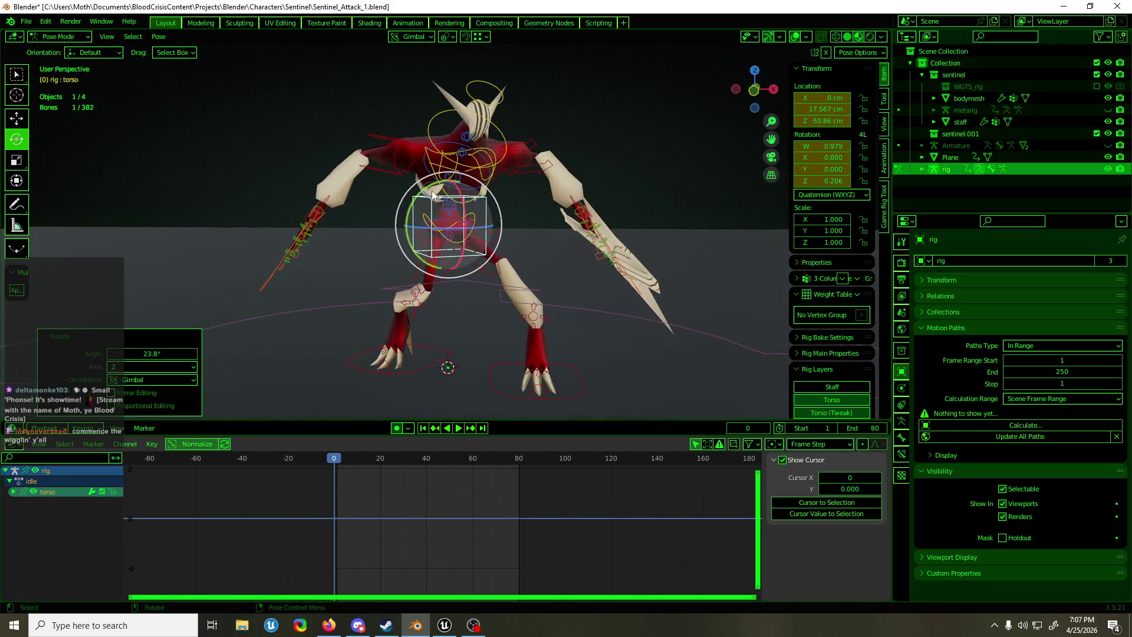
key("r")
key("r")
key("Escape")
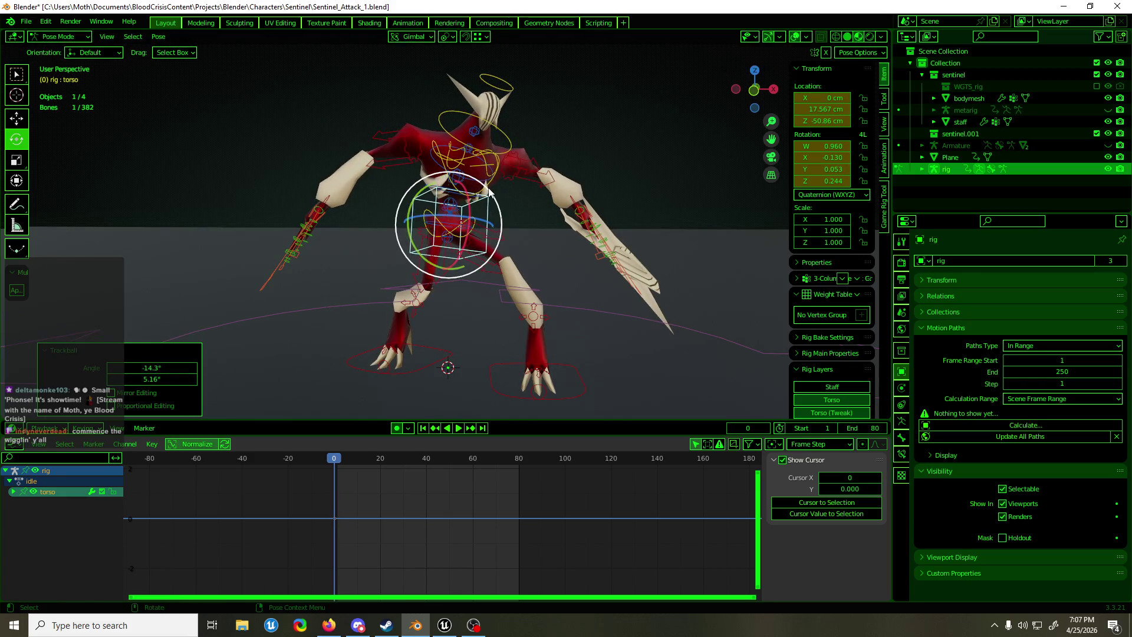
Clear the chest rotation, then try a 31.1° neck tilt and undo it
left_click(474, 190)
key("alt+r")
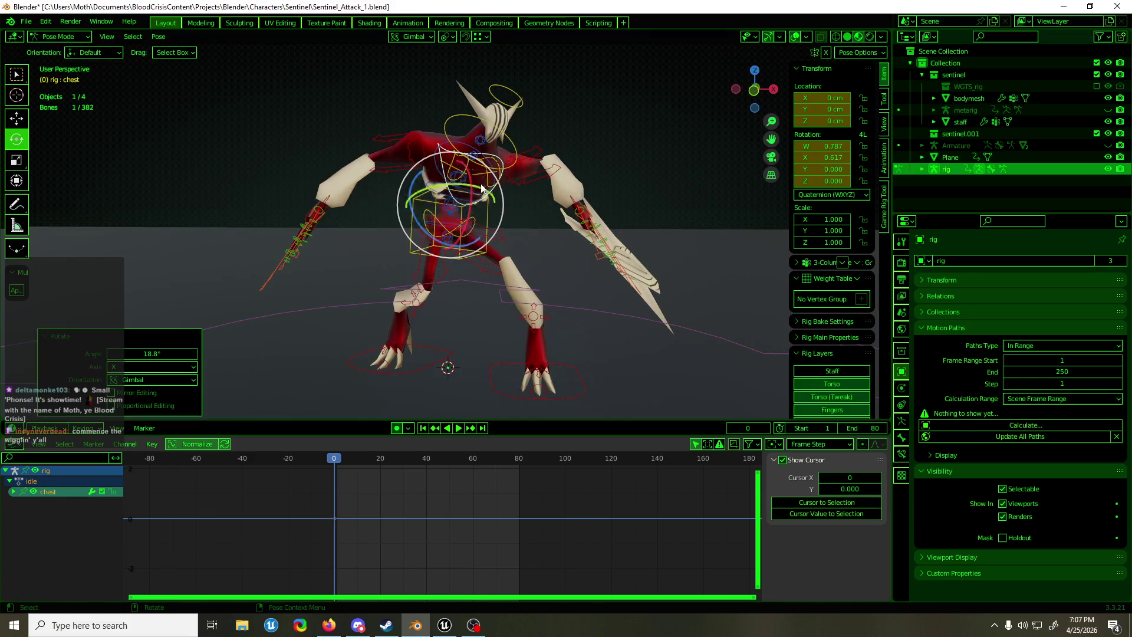
left_click(516, 143)
left_click(517, 144)
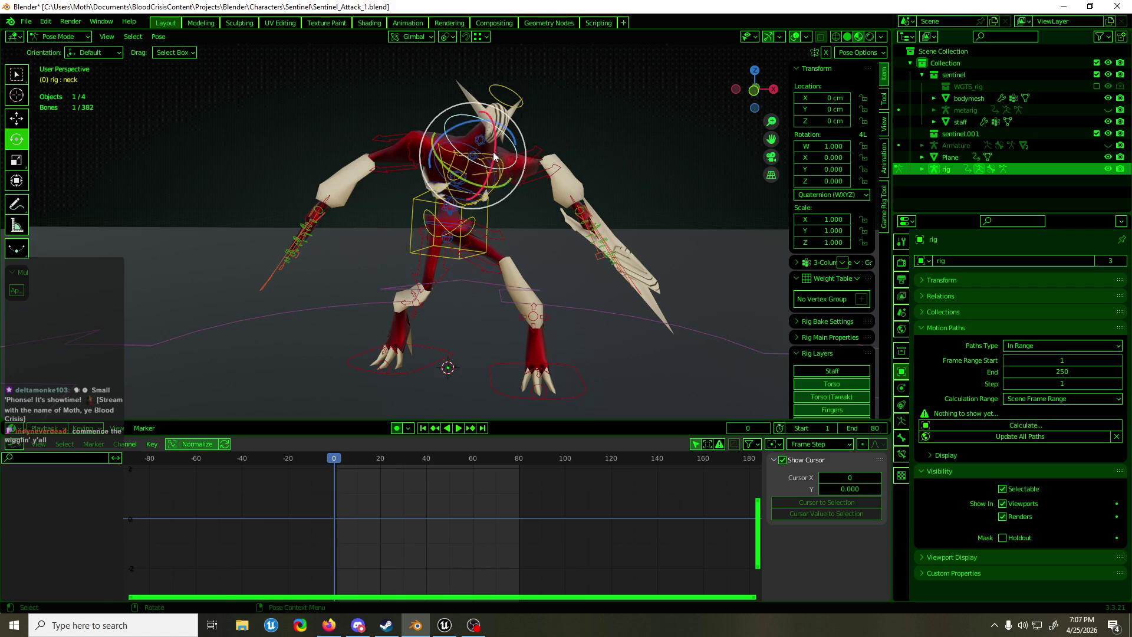
key("r")
left_click(519, 153)
key("ctrl+z")
key("ctrl+z")
Rotate the head in the front view to tilt it
key("r")
key("r")
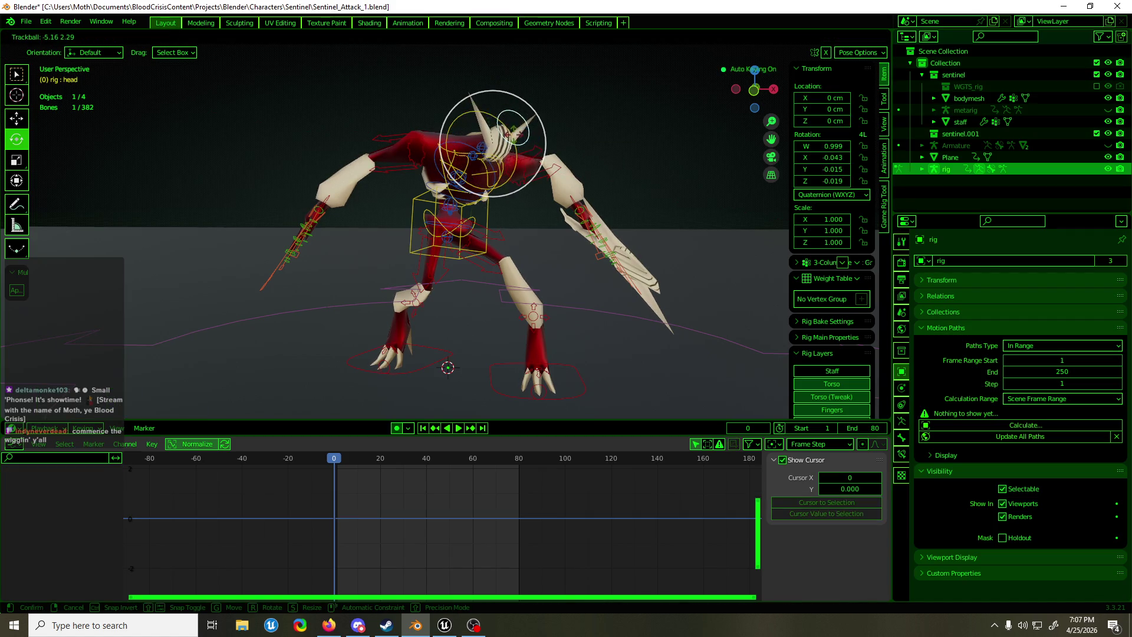
left_click(522, 111)
key("KP_1")
key("r")
left_click(578, 135)
mouse_move(578, 134)
middle_mouse_down()
mouse_move(575, 119)
mouse_move(556, 125)
middle_mouse_up()
Return to Object Mode, save the attack file, and switch to Unreal Engine
key("ctrl+Tab")
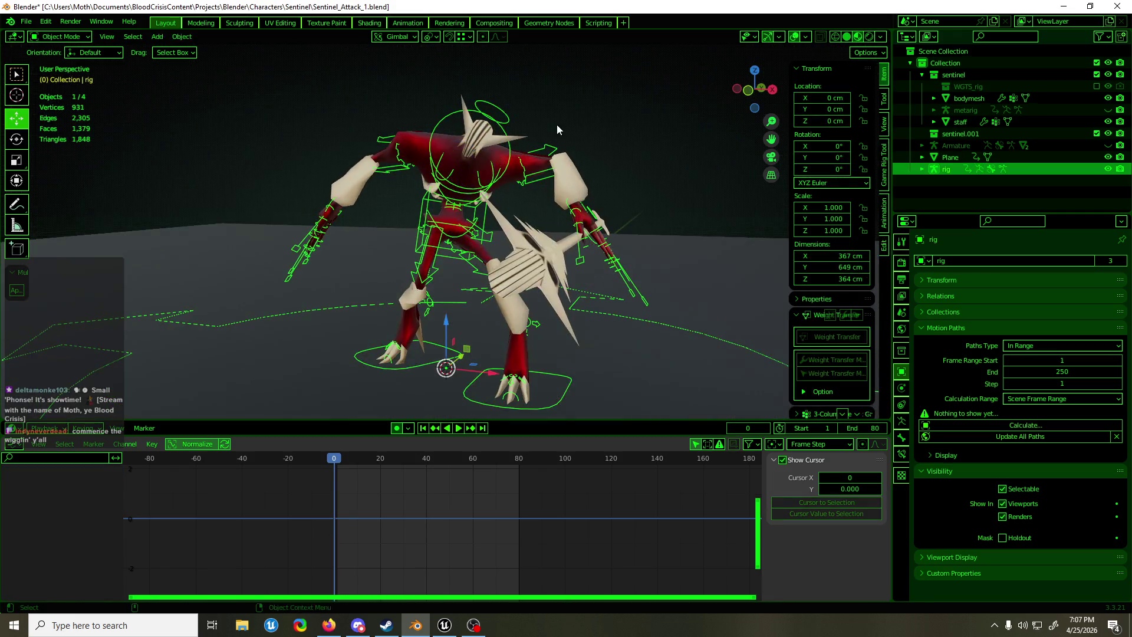
key("ctrl+s")
left_click(446, 626)
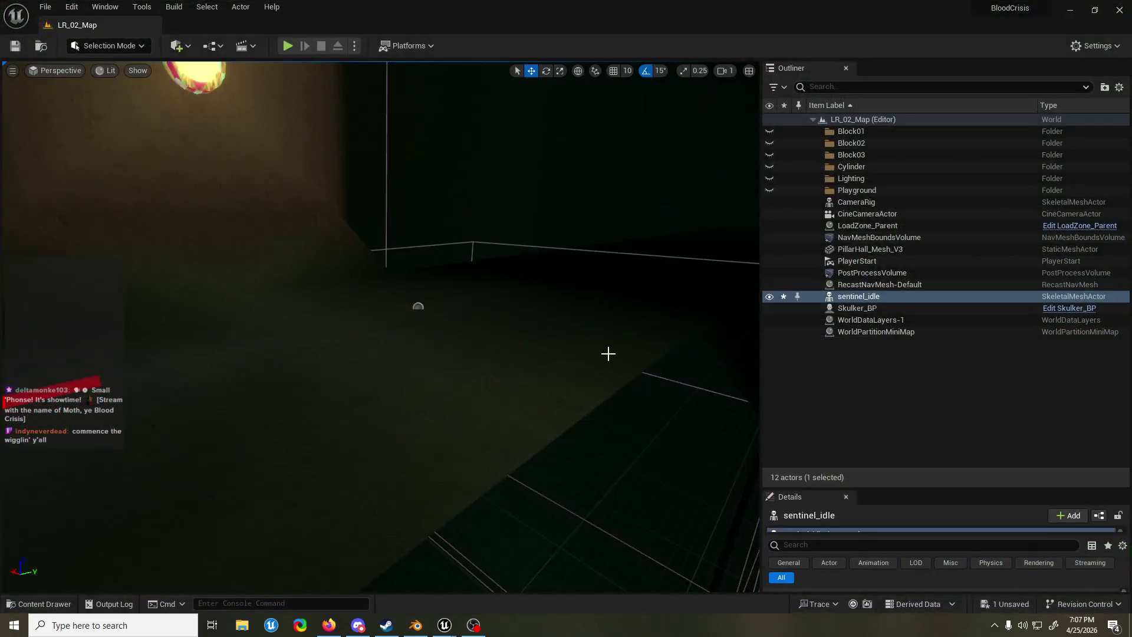
Frame sentinel_idle and browse the animation editor's preview viewport options
key("f")
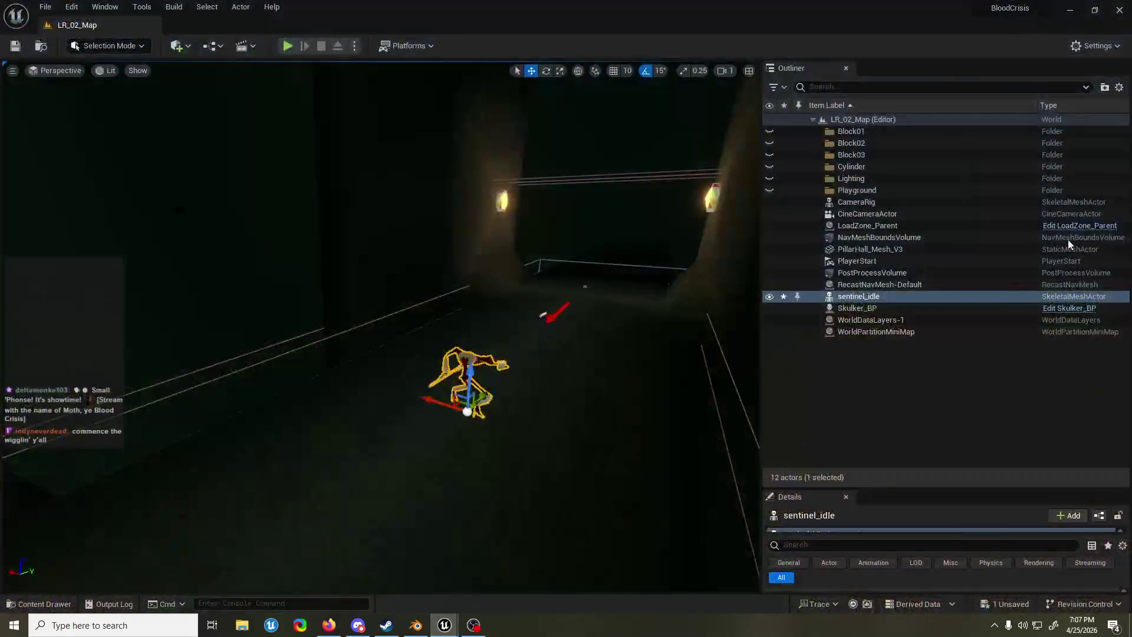
key("alt+Tab")
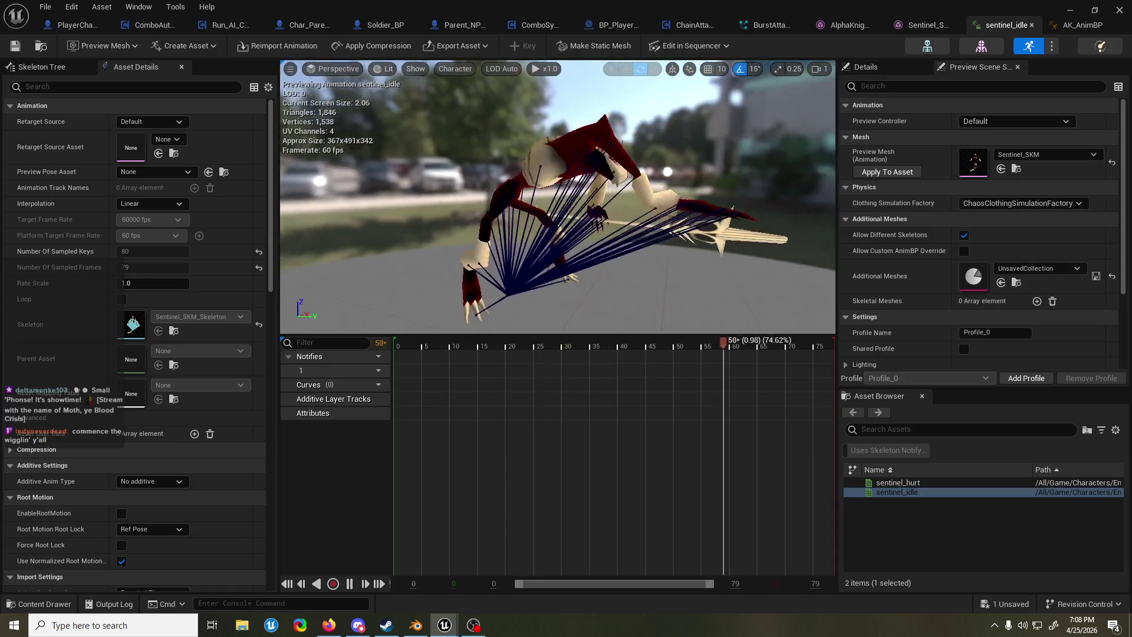
left_click(416, 69)
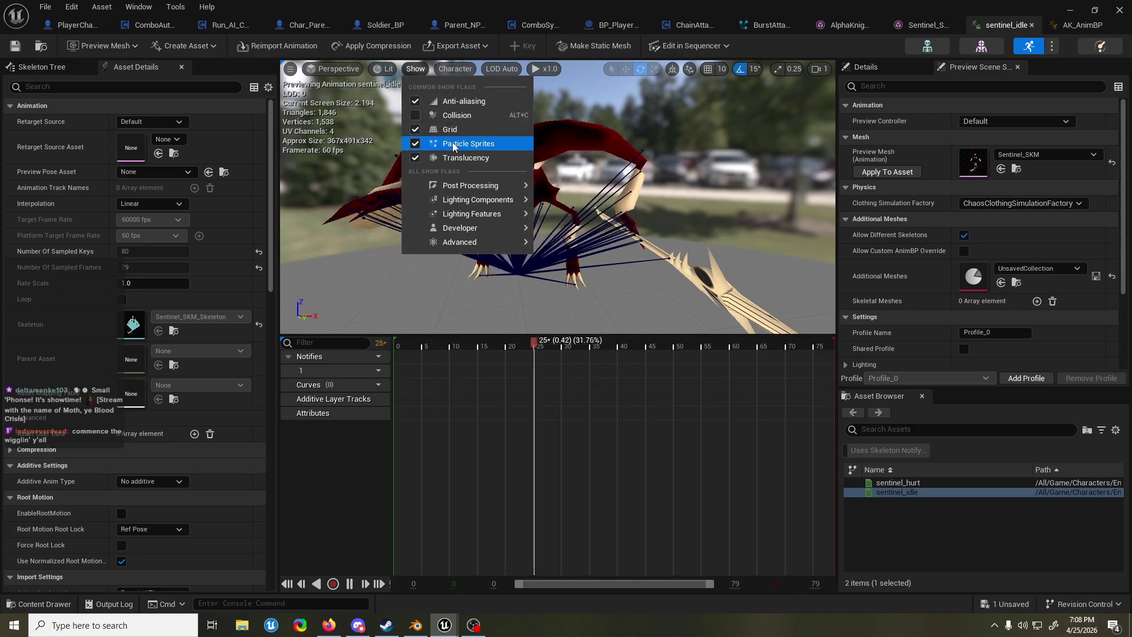
left_click(416, 69)
left_click(334, 69)
left_click(502, 69)
left_click(457, 69)
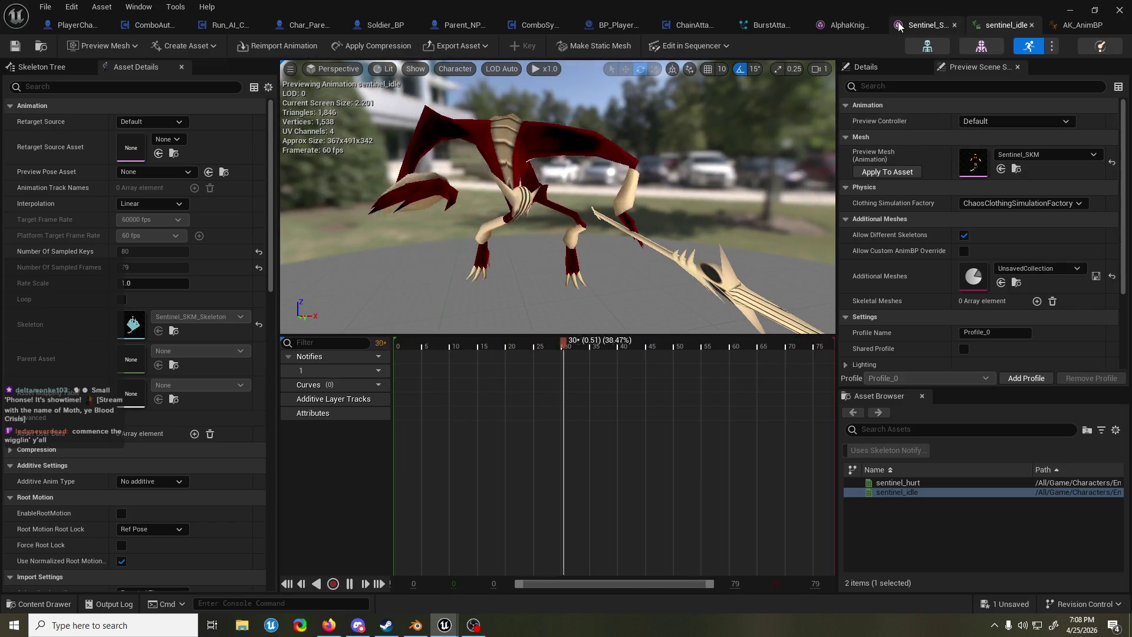
Inspect the Sentinel_SKM skeletal mesh and briefly check the AK_AnimBP blueprint
left_click(881, 25)
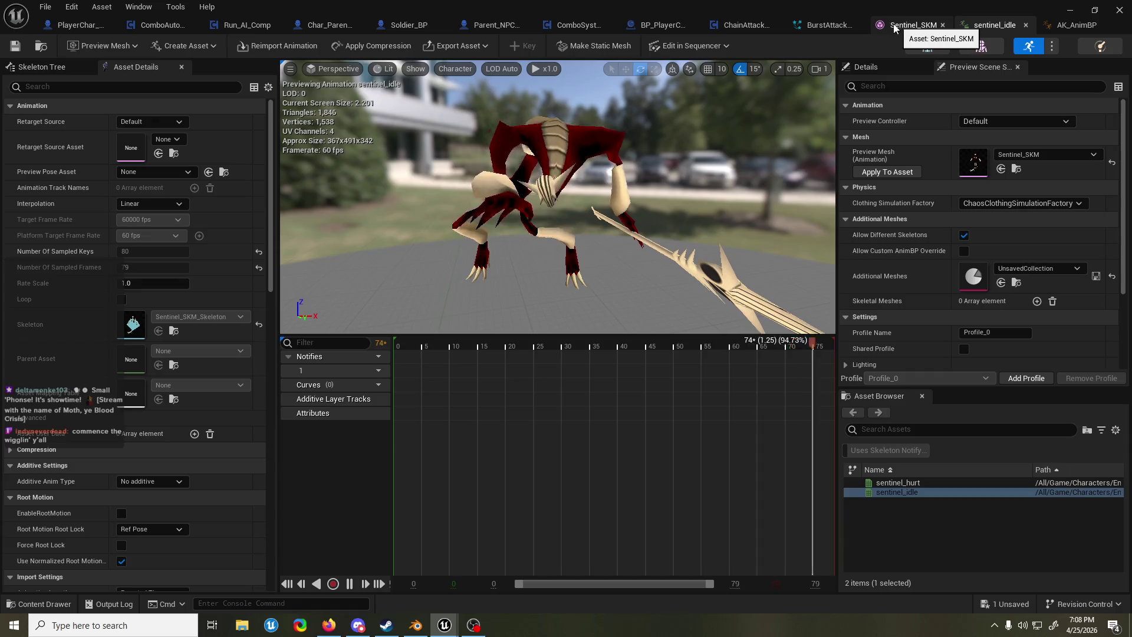
left_click(897, 27)
mouse_move(649, 189)
left_mouse_down()
mouse_move(413, 195)
mouse_move(653, 190)
mouse_move(653, 203)
mouse_move(17, 188)
mouse_move(177, 189)
left_mouse_up()
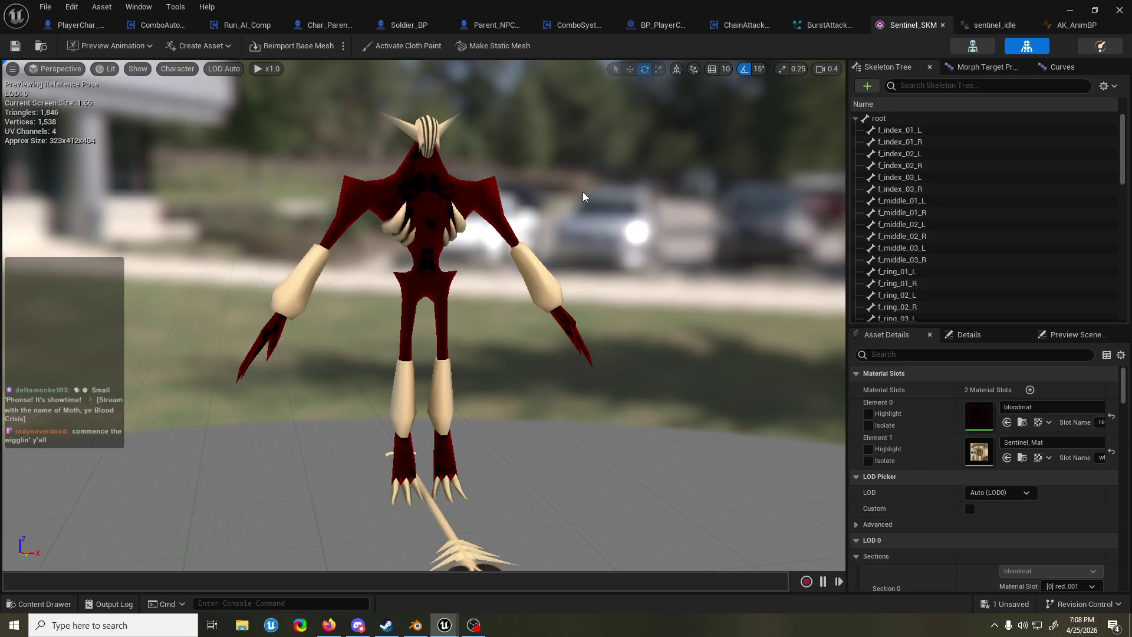
left_click(1053, 26)
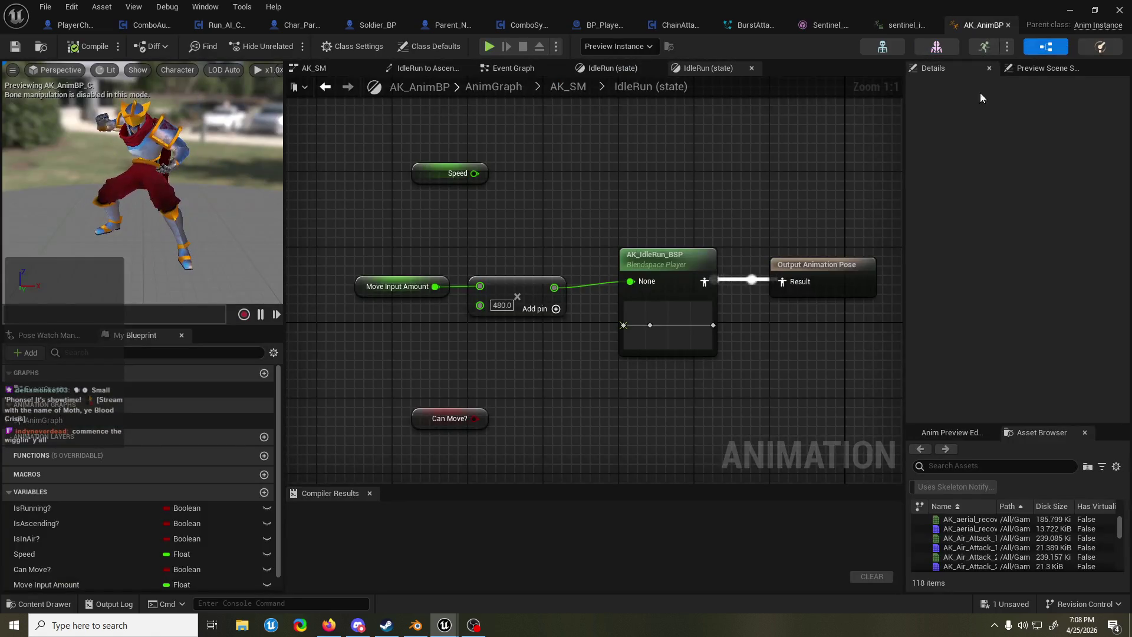
left_click(1009, 25)
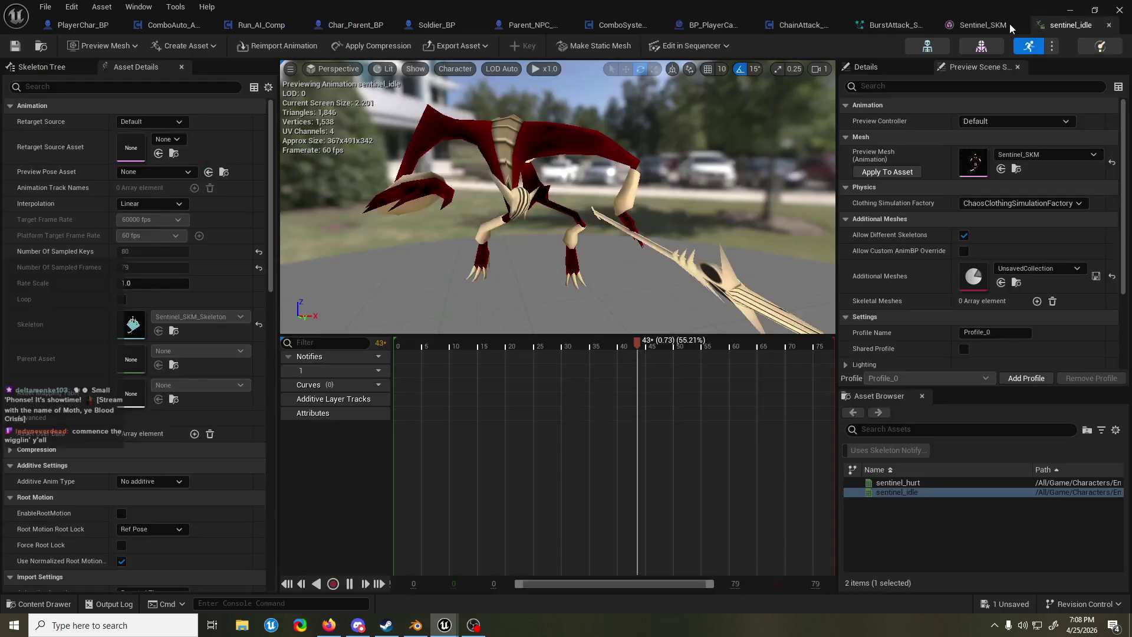
Minimize Unreal and return to Blender with the rig in Pose Mode
left_click(1072, 12)
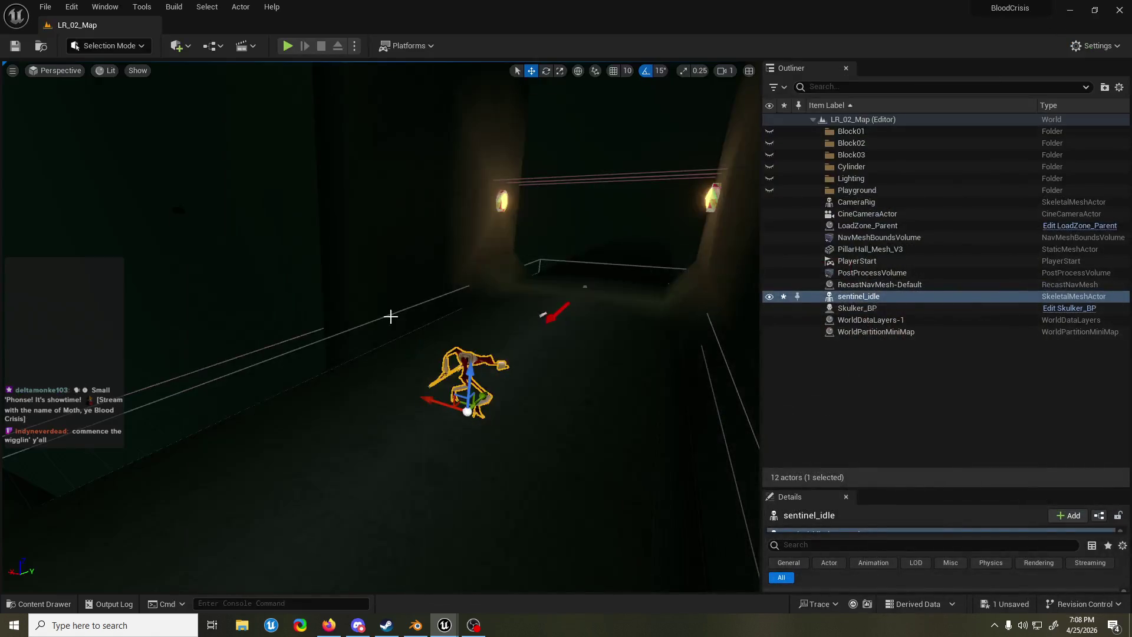
left_click(1071, 11)
mouse_move(607, 210)
middle_mouse_down()
mouse_move(529, 228)
mouse_move(649, 225)
middle_mouse_up()
key("ctrl+Tab")
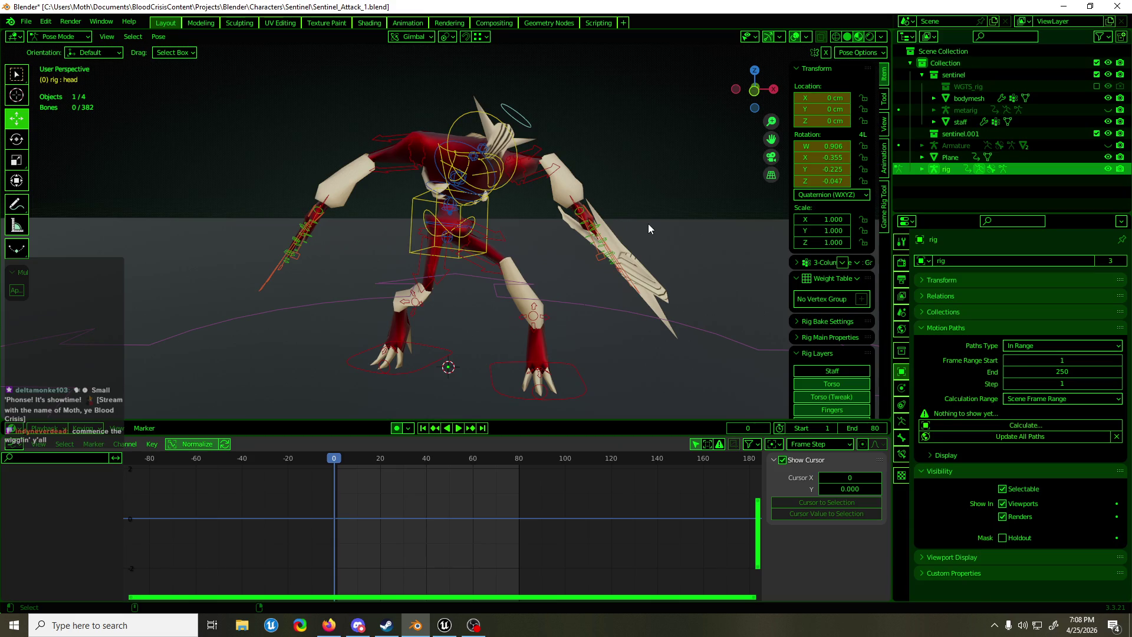
Save the file, then freely rotate the right hand IK control into a new angle
key("ctrl+s")
middle_click_drag(605, 261, 663, 274)
key("a")
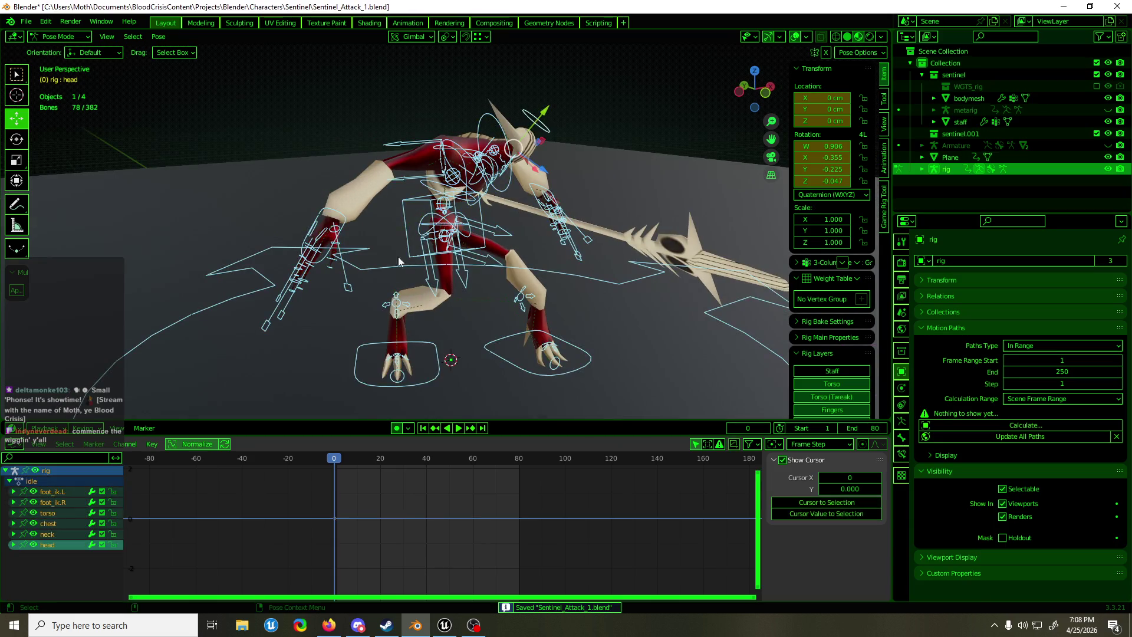
left_click(373, 256)
middle_click_drag(372, 256, 395, 260)
key("shift+space")
key("r")
mouse_move(401, 259)
left_mouse_down()
mouse_move(417, 279)
mouse_move(402, 223)
left_mouse_up()
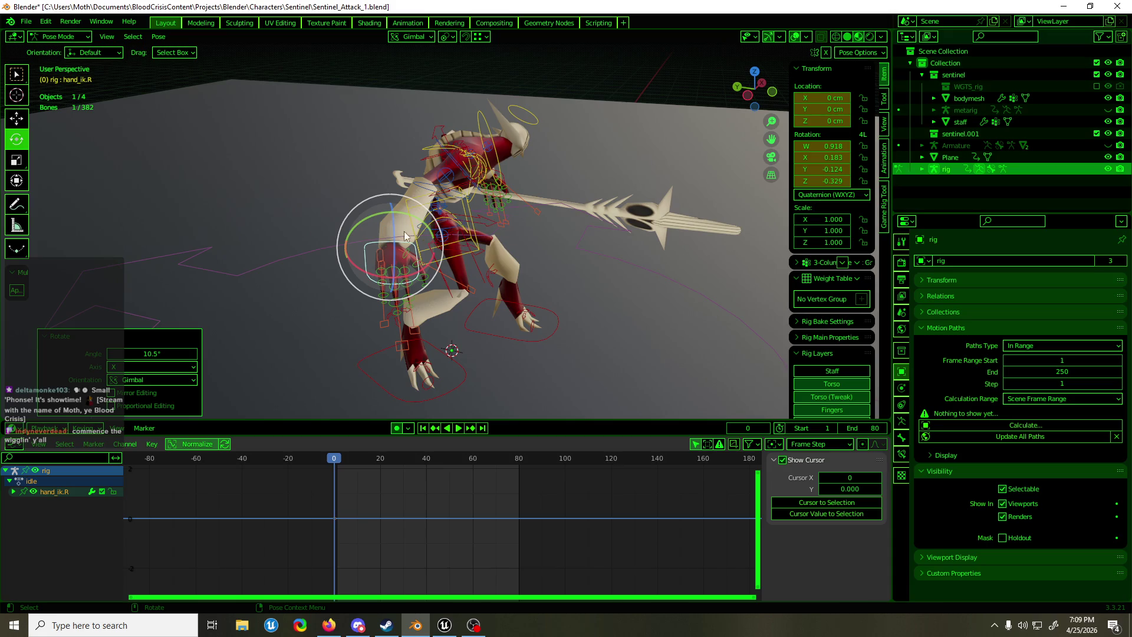
mouse_move(465, 317)
middle_mouse_down()
mouse_move(391, 304)
mouse_move(333, 221)
middle_mouse_up()
left_click_drag(332, 223, 338, 232)
mouse_move(339, 233)
middle_mouse_down()
mouse_move(582, 214)
mouse_move(398, 236)
mouse_move(494, 213)
middle_mouse_up()
Push the right hand 73.3 cm forward along Y, adjust its height on Z, and turn it -31.1° about Z
key("shift+space")
key("g")
left_click_drag(494, 213, 590, 212)
mouse_move(590, 212)
middle_mouse_down()
mouse_move(385, 205)
mouse_move(554, 237)
mouse_move(479, 207)
mouse_move(425, 165)
middle_mouse_up()
key("g")
key("z")
left_click(437, 229)
key("r")
key("z")
left_click(531, 230)
Turn the right palm control 32.6° about Z
key("g")
left_click(374, 125, "shift")
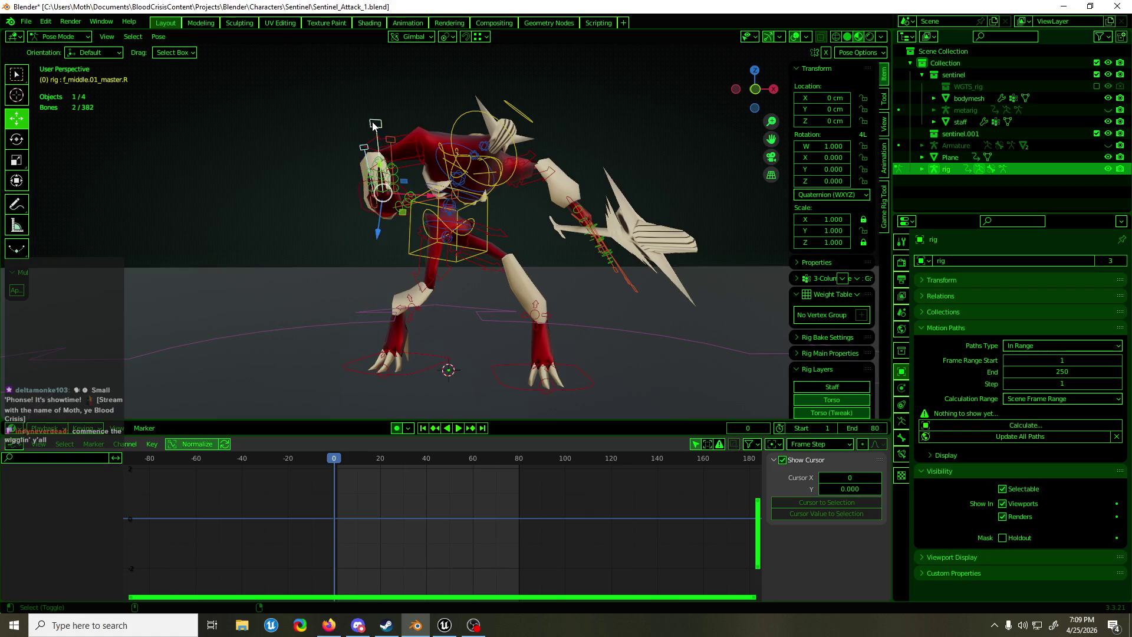
scroll(410, 172, "up", 3)
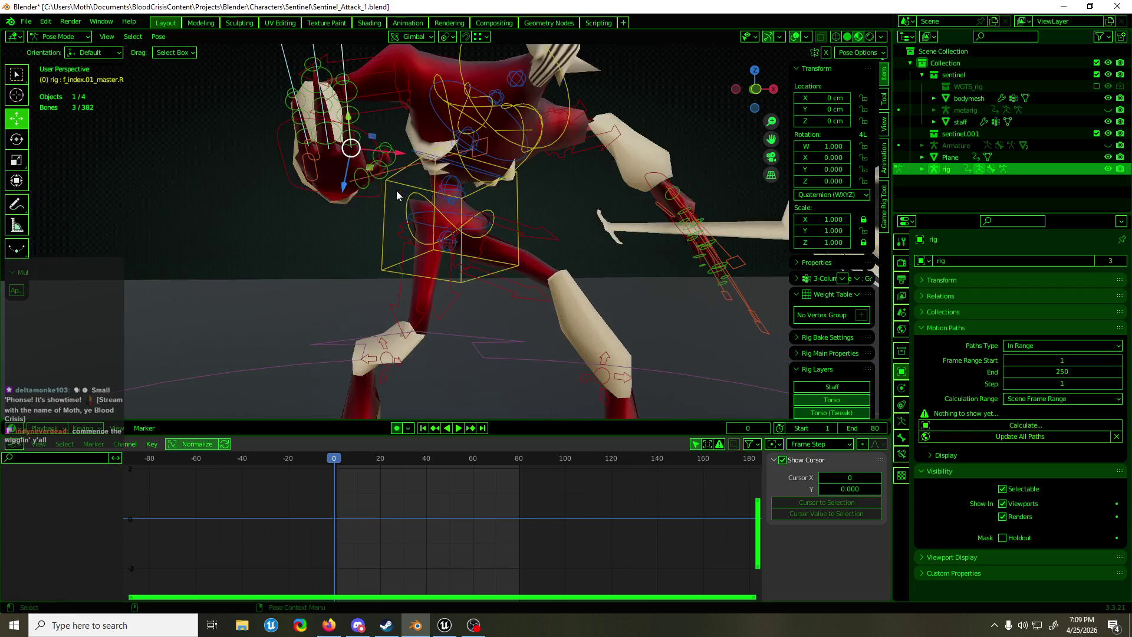
left_click(317, 166)
key("r")
left_click_drag(336, 158, 316, 144)
Scale the ring, middle and index finger controls down to 0.885
left_click(207, 75)
mouse_move(207, 76)
middle_mouse_down()
mouse_move(316, 120)
mouse_move(322, 112)
middle_mouse_up()
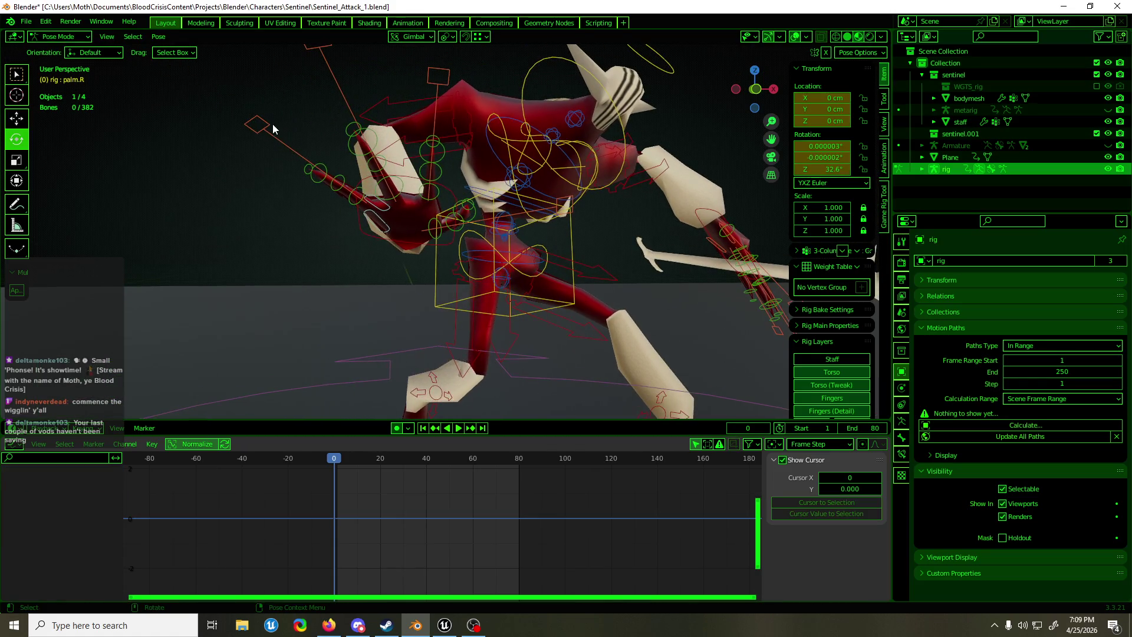
left_click(284, 143, "shift")
left_click(336, 85, "shift")
left_click(437, 136, "shift")
key("s")
left_click_drag(430, 175, 431, 178)
left_click(531, 224)
Curl the index finger control -43.1° about X
mouse_move(431, 177)
middle_mouse_down()
mouse_move(531, 225)
mouse_move(628, 211)
mouse_move(598, 182)
middle_mouse_up()
left_click(643, 187)
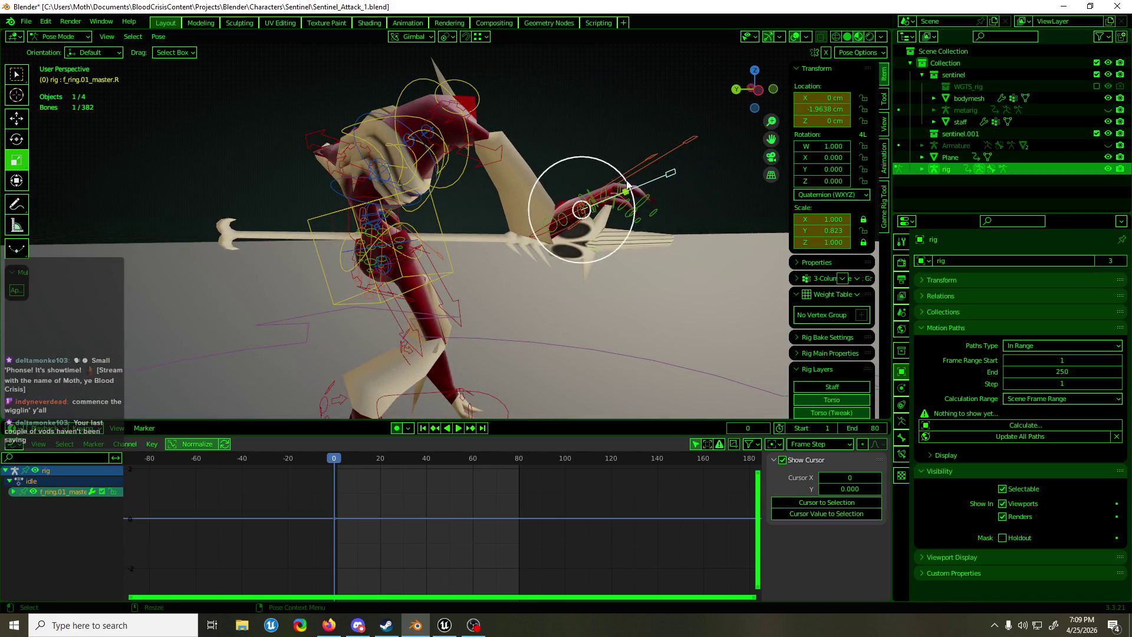
left_click(584, 169)
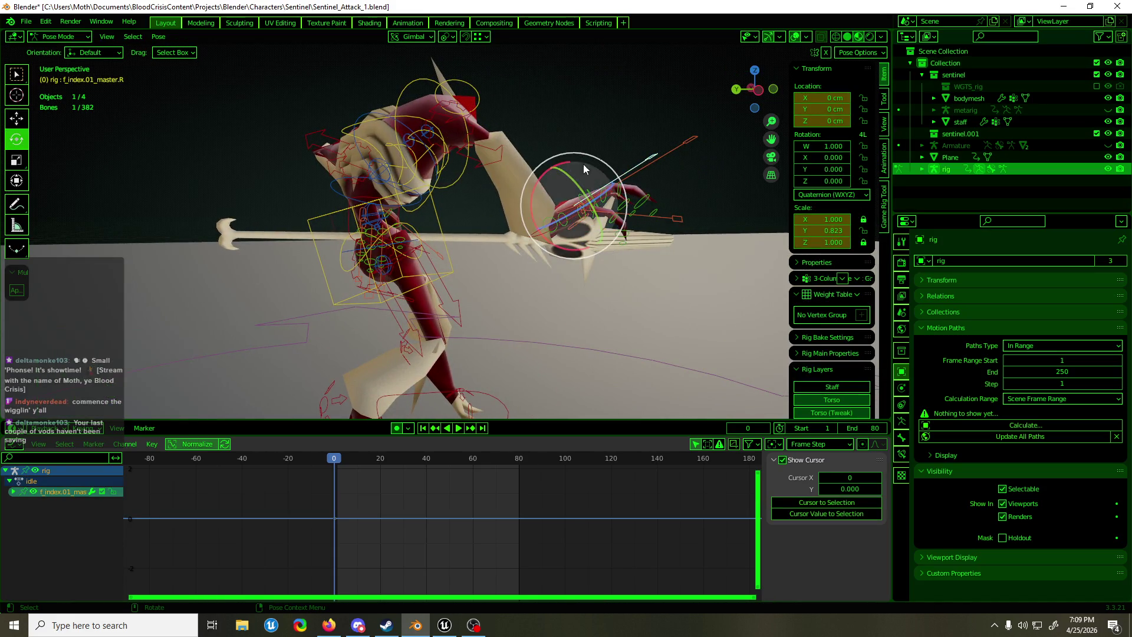
left_click_drag(565, 166, 532, 185)
Rotate the right palm 31.1° about X and bend the thumb inward -26.3°
middle_click_drag(533, 185, 345, 187)
left_click(339, 231)
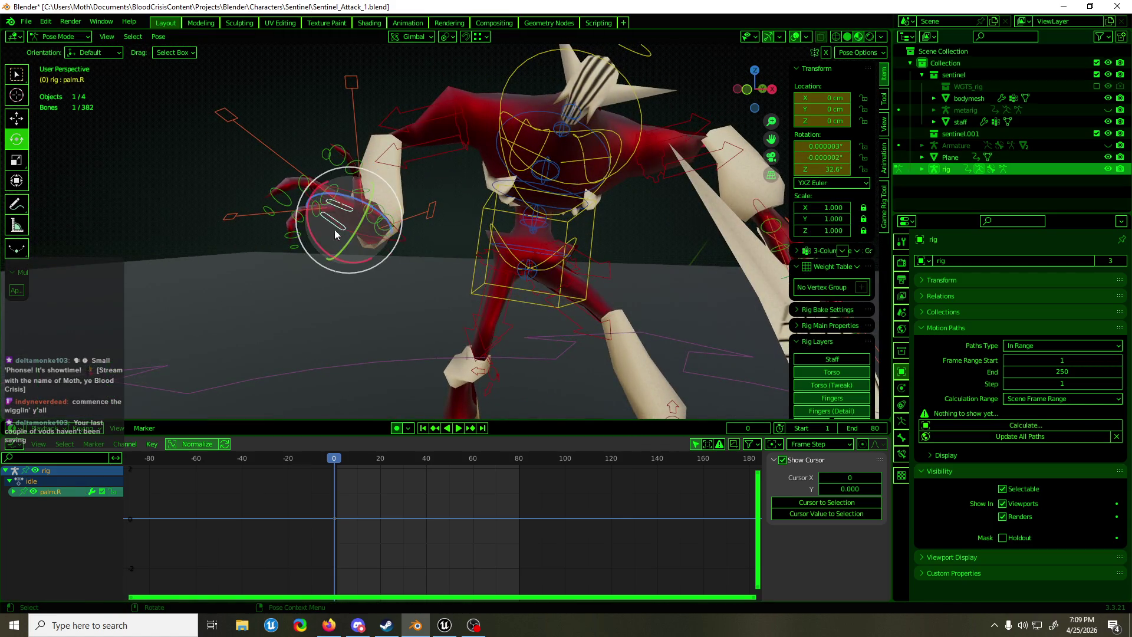
mouse_move(328, 256)
left_mouse_down()
mouse_move(347, 263)
mouse_move(426, 227)
left_mouse_up()
left_click(389, 233)
left_click_drag(384, 266, 429, 256)
left_click(457, 236)
Switch back to the move tool and save the Blender file
middle_click_drag(451, 242, 490, 244)
key("w")
mouse_move(423, 183)
middle_mouse_down()
mouse_move(437, 207)
mouse_move(571, 226)
mouse_move(519, 251)
middle_mouse_up()
key("ctrl+s")
Set Global transform orientation and raise the right hand IK up toward the staff
left_click(493, 252)
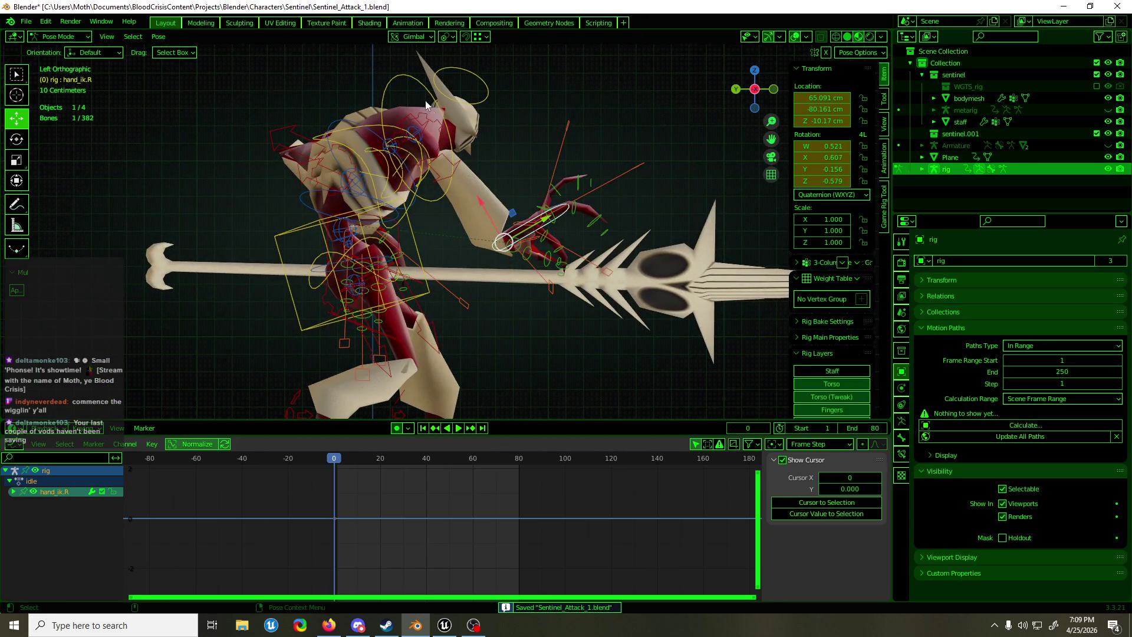
left_click(413, 37)
left_click(437, 73)
mouse_move(582, 157)
middle_mouse_down("shift")
mouse_move(425, 237)
mouse_move(260, 236)
mouse_move(250, 224)
middle_mouse_up("shift")
key("g")
left_click(381, 223)
Shift the hand 6 cm along X, then tilt the neck 7.93° in Normal orientation
key("g")
key("x")
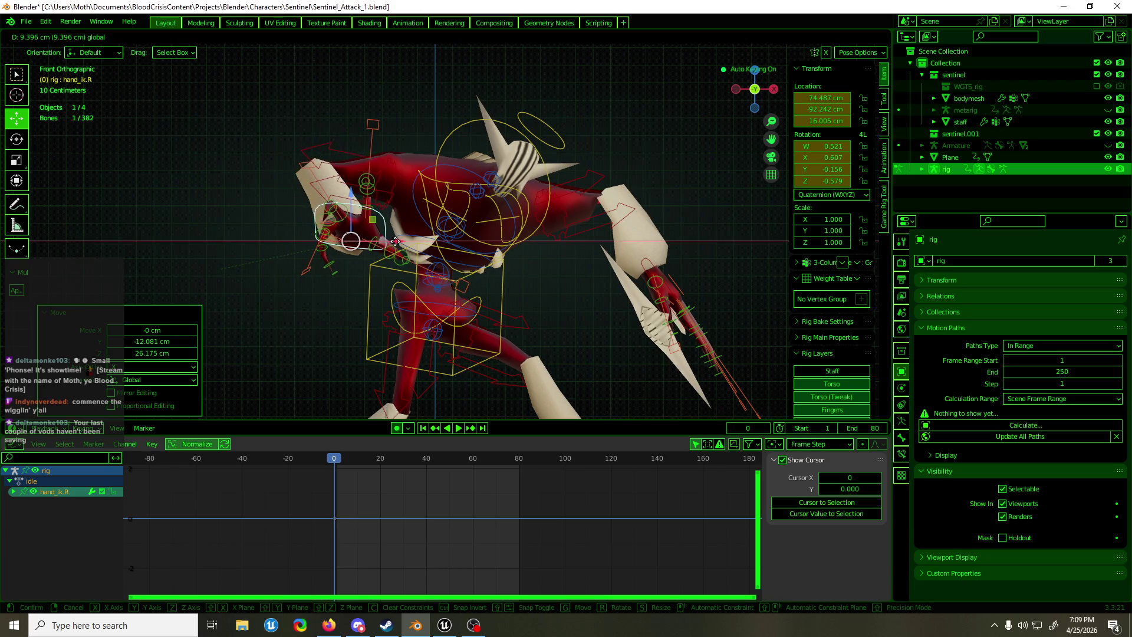
left_click(430, 192)
left_click(459, 155)
key("r")
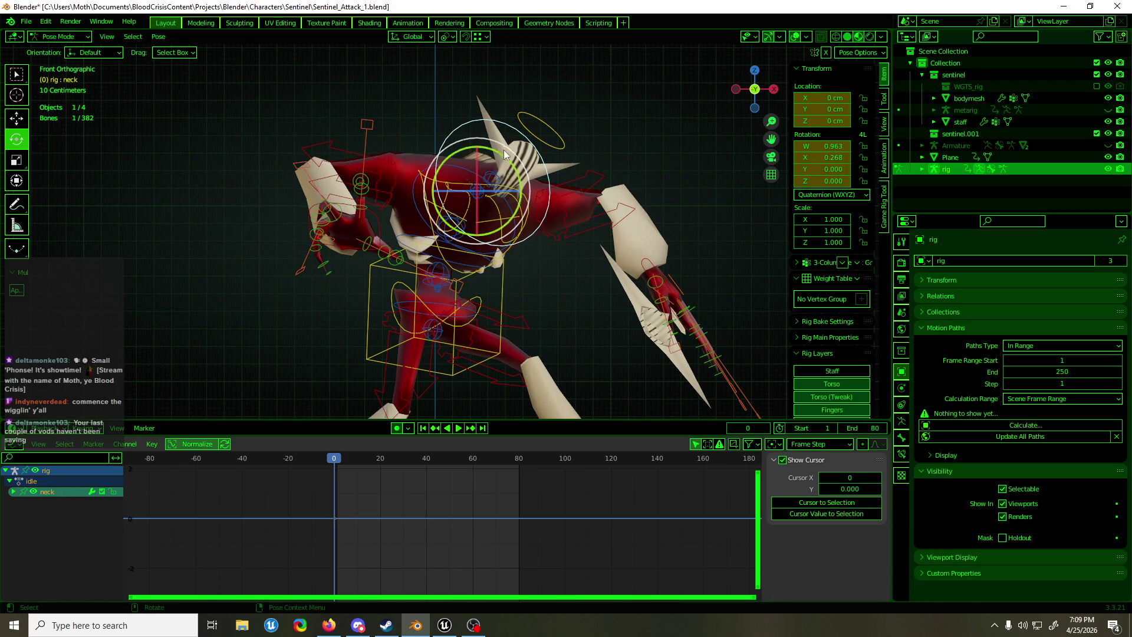
left_click(413, 36)
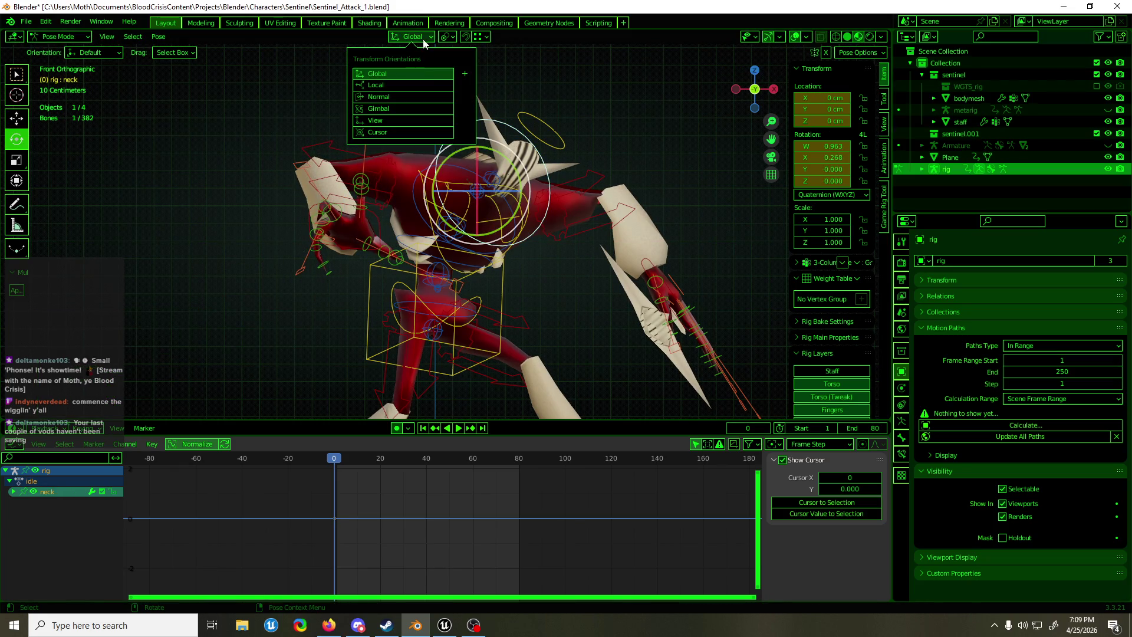
left_click(420, 96)
key("r")
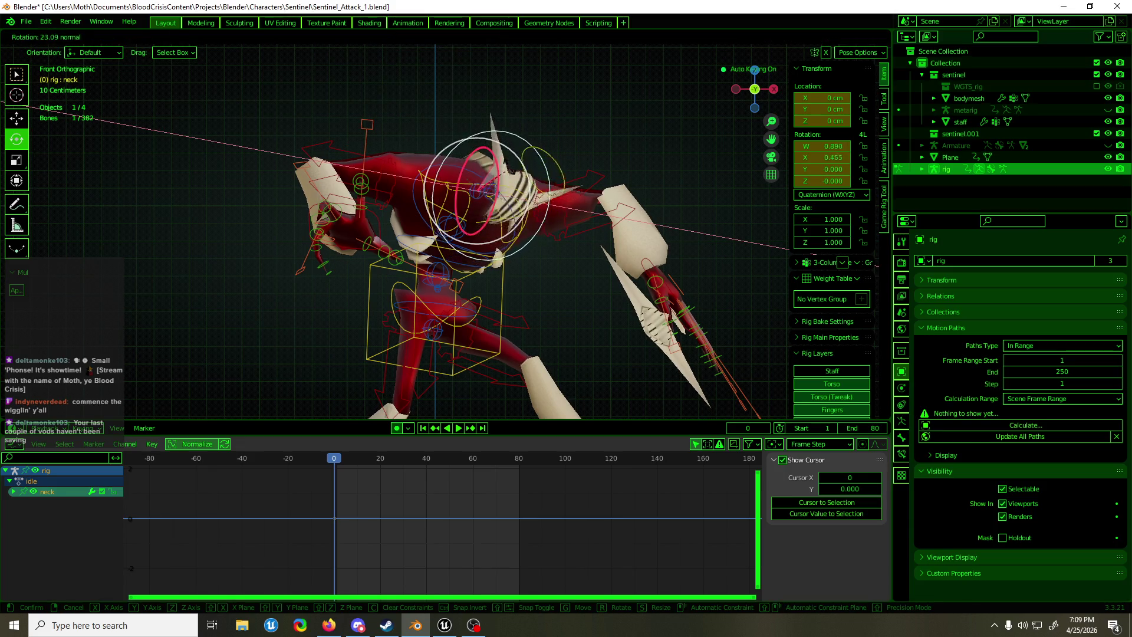
left_click(511, 187)
Rotate the head bone downward to -36.5° and check the pose
left_click(544, 164)
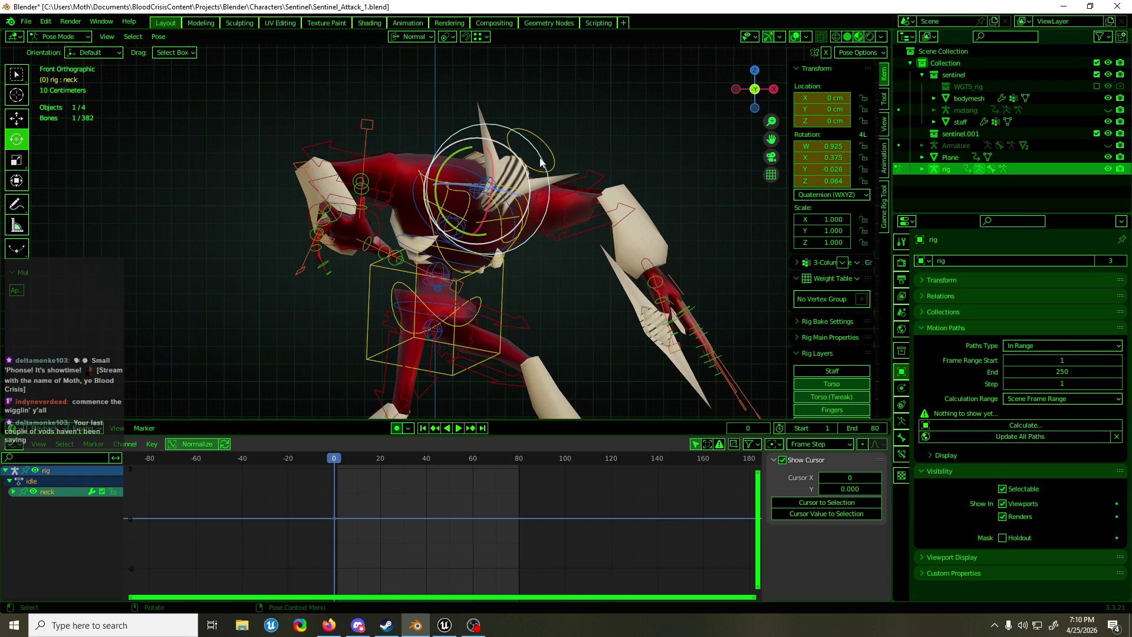
mouse_move(542, 157)
left_mouse_down()
mouse_move(517, 125)
mouse_move(505, 158)
left_mouse_up()
key("g")
mouse_move(506, 158)
middle_mouse_down()
mouse_move(527, 260)
mouse_move(618, 257)
mouse_move(459, 272)
middle_mouse_up()
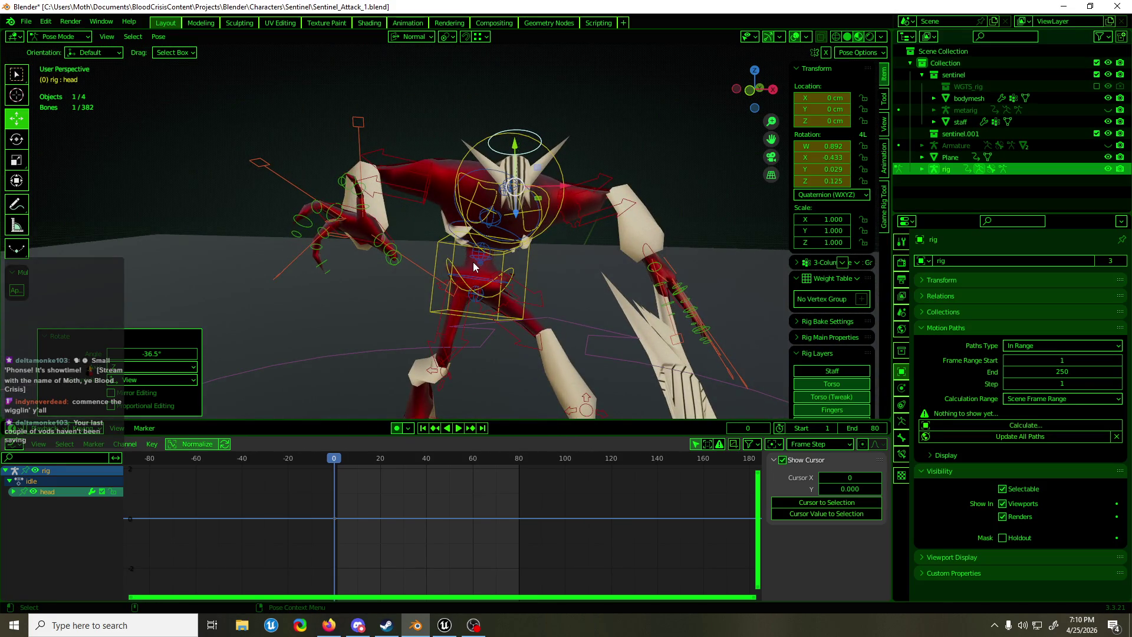
mouse_move(444, 157)
middle_mouse_down()
mouse_move(472, 182)
mouse_move(542, 171)
middle_mouse_up()
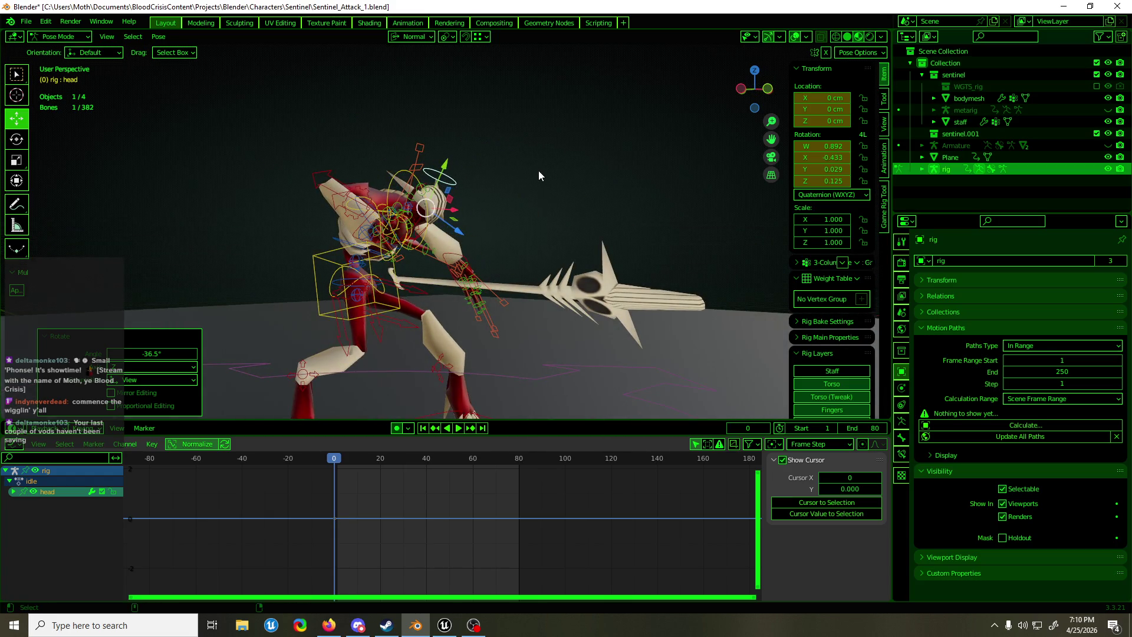
Select all bones and insert Location, Rotation and Scale keys at frame 0
key("a")
key("i")
mouse_move(535, 173)
middle_mouse_down()
mouse_move(385, 235)
mouse_move(327, 231)
mouse_move(747, 218)
mouse_move(725, 229)
mouse_move(562, 221)
mouse_move(501, 232)
mouse_move(584, 265)
mouse_move(752, 288)
mouse_move(678, 277)
mouse_move(590, 306)
middle_mouse_up()
At frame 20, lean the torso forward 9.15° and twist it 40.4°
left_click(501, 256)
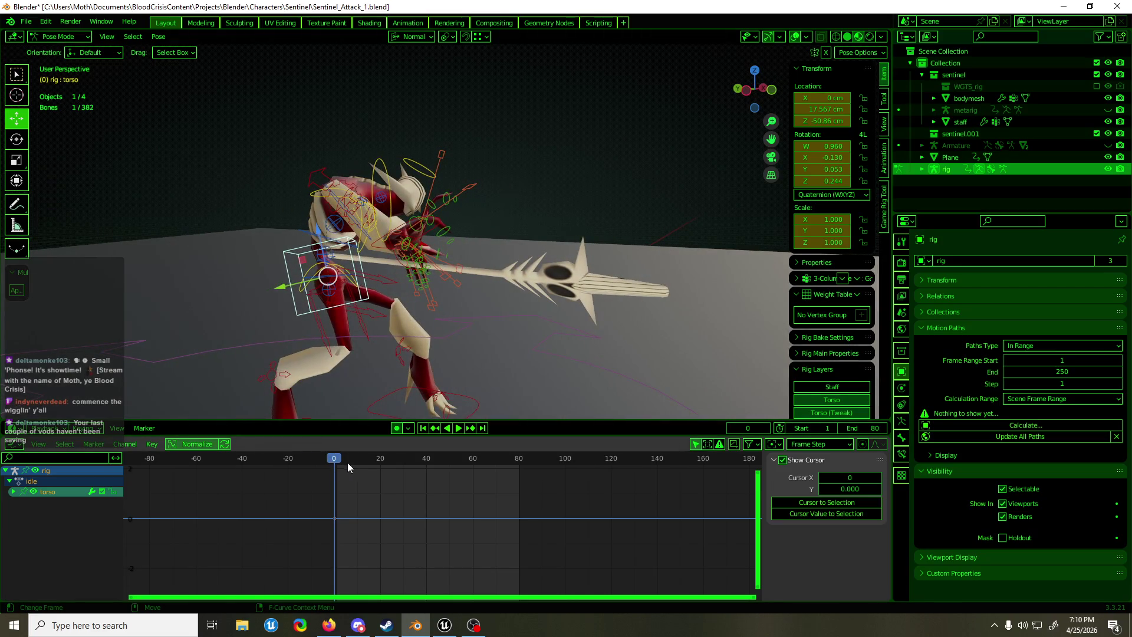
left_click_drag(358, 462, 381, 462)
mouse_move(386, 343)
middle_mouse_down()
mouse_move(243, 292)
mouse_move(476, 264)
mouse_move(581, 267)
middle_mouse_up()
key("shift+space")
key("r")
left_click_drag(581, 266, 608, 278)
mouse_move(608, 275)
middle_mouse_down()
mouse_move(711, 324)
mouse_move(781, 309)
mouse_move(601, 278)
mouse_move(674, 210)
middle_mouse_up()
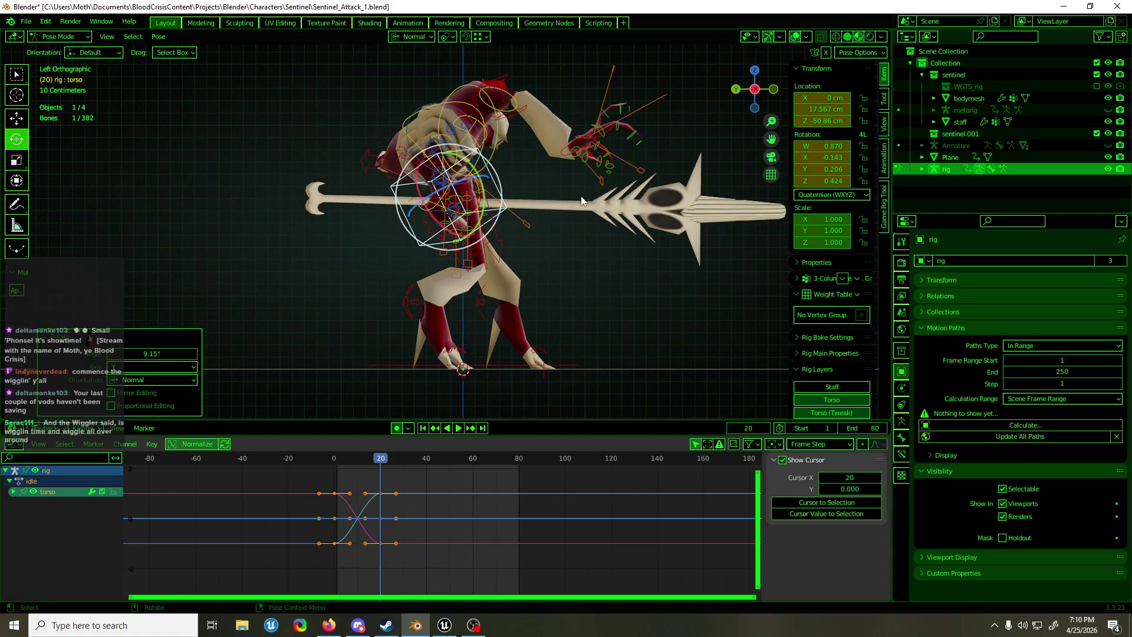
left_click_drag(507, 195, 511, 223)
key("shift+space")
Shift the torso 8.7 cm along Y using Global orientation
key("g")
left_click(413, 36)
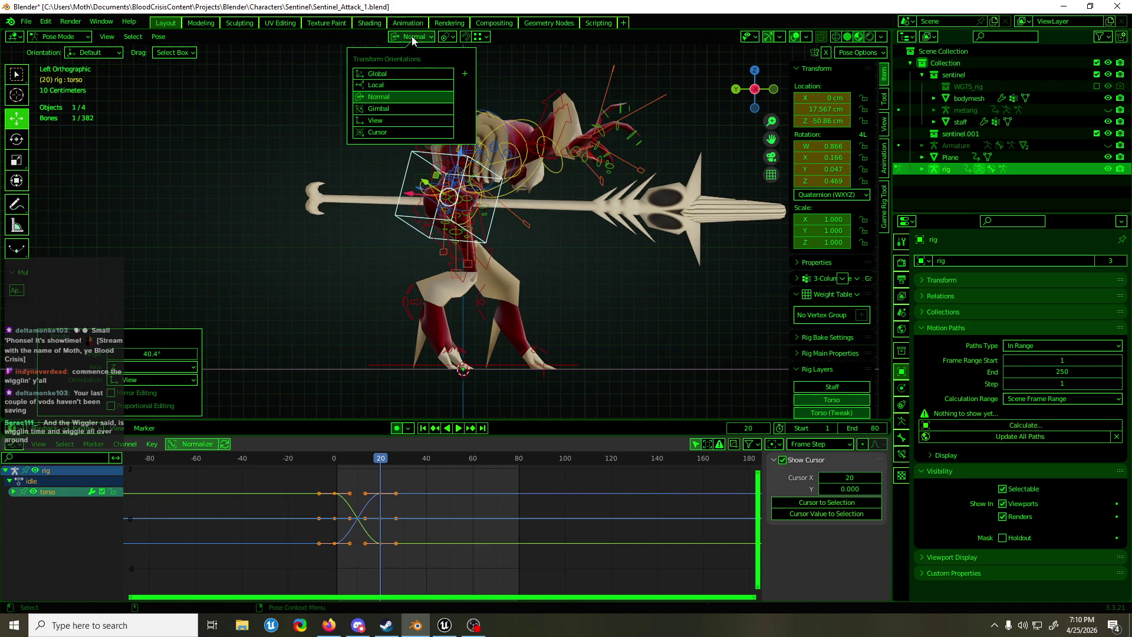
left_click(409, 74)
left_click_drag(402, 196, 378, 199)
Move the right foot IK control, then undo back through the changes
mouse_move(377, 199)
middle_mouse_down()
mouse_move(388, 309)
mouse_move(550, 349)
middle_mouse_up()
left_click(388, 312)
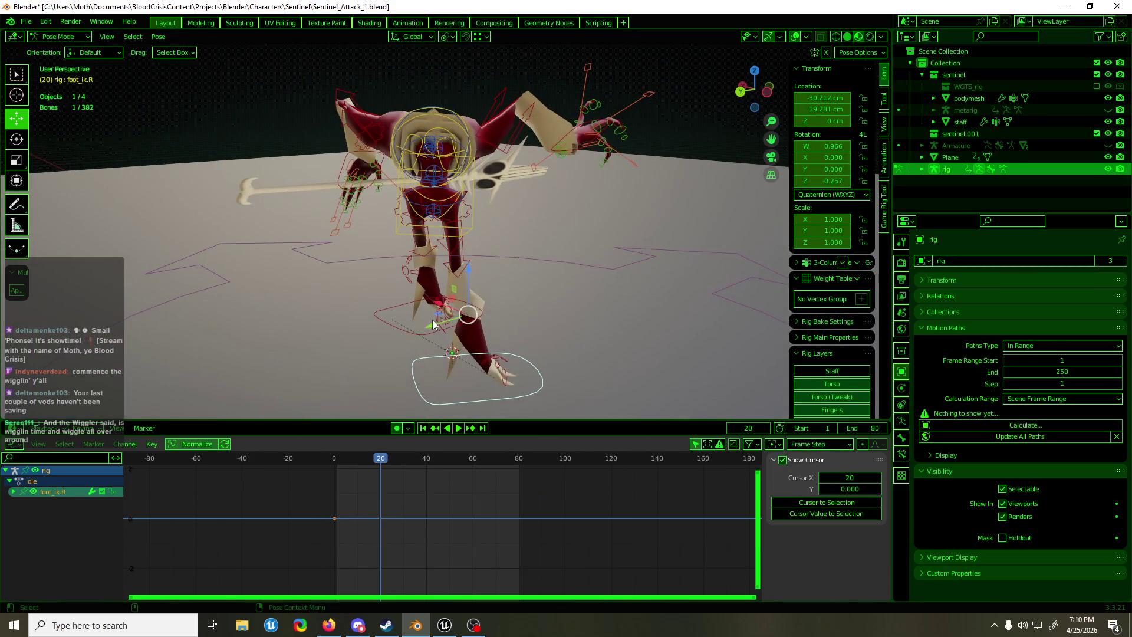
key("g")
left_click(344, 348)
mouse_move(344, 348)
middle_mouse_down()
mouse_move(234, 314)
mouse_move(417, 249)
mouse_move(378, 253)
middle_mouse_up()
key("ctrl+z")
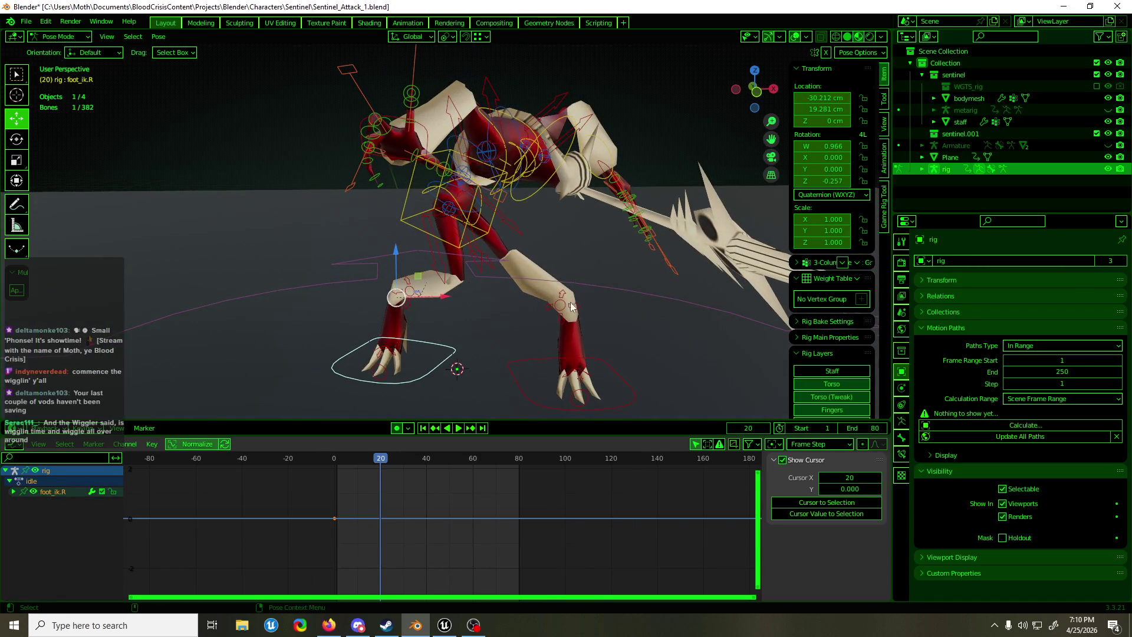
middle_click_drag(472, 283, 526, 316)
key("ctrl+z")
key("ctrl+z")
middle_click_drag(653, 283, 472, 320)
middle_click_drag(476, 365, 455, 396)
key("ctrl+z")
key("ctrl+z")
Rotate the left foot IK control and pull it 17 cm along Y
mouse_move(429, 352)
left_mouse_down()
mouse_move(548, 359)
mouse_move(588, 340)
mouse_move(572, 349)
left_mouse_up()
key("shift+space")
key("r")
middle_click_drag(571, 348, 519, 379)
key("shift+space")
key("g")
mouse_move(519, 379)
left_mouse_down()
mouse_move(538, 404)
mouse_move(550, 348)
left_mouse_up()
In front orthographic view, rotate the right thigh control -61.7°
mouse_move(552, 348)
middle_mouse_down()
mouse_move(712, 324)
mouse_move(676, 322)
mouse_move(880, 320)
mouse_move(539, 298)
middle_mouse_up()
key("KP_1")
left_click(472, 195)
middle_click_drag(472, 194, 460, 201)
key("shift+space")
key("r")
mouse_move(496, 227)
left_mouse_down()
mouse_move(477, 239)
mouse_move(475, 272)
left_mouse_up()
key("shift+space")
key("g")
mouse_move(476, 271)
middle_mouse_down()
mouse_move(632, 296)
mouse_move(501, 267)
mouse_move(624, 267)
mouse_move(564, 288)
mouse_move(533, 281)
middle_mouse_up()
Return to Object Mode, select the body mesh and enter Edit Mode
key("ctrl+Tab")
scroll(501, 267, "up", 5)
scroll(501, 276, "down", 3)
left_click(501, 278)
key("Tab")
key("Tab")
key("Tab")
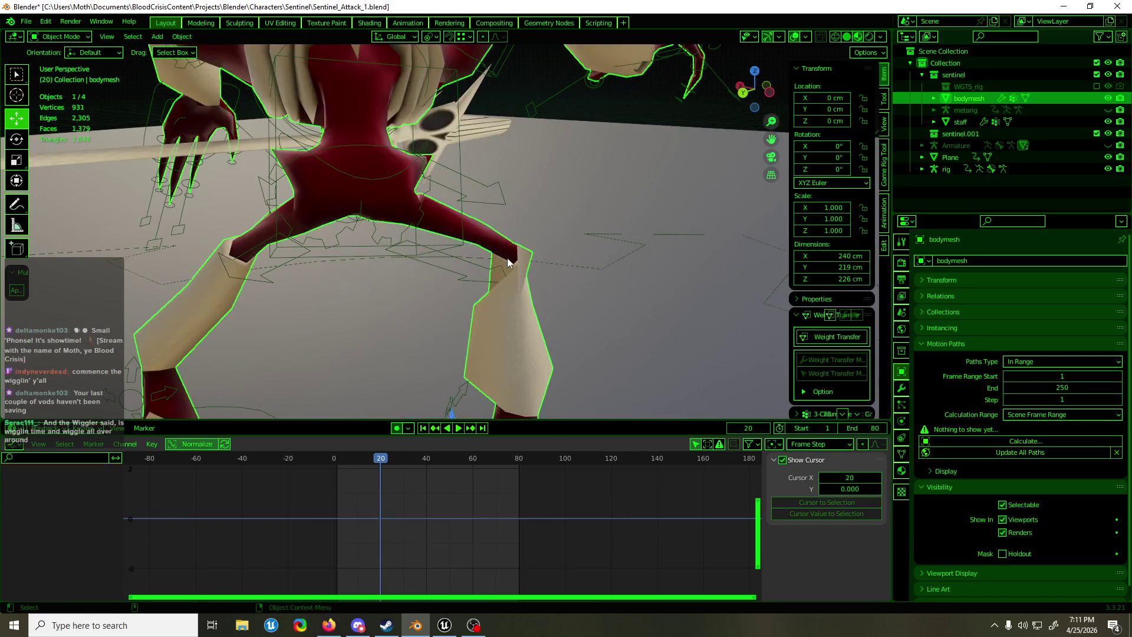
Show the body mesh's upper-arm vertex groups, then return to Object Mode
left_click(902, 454)
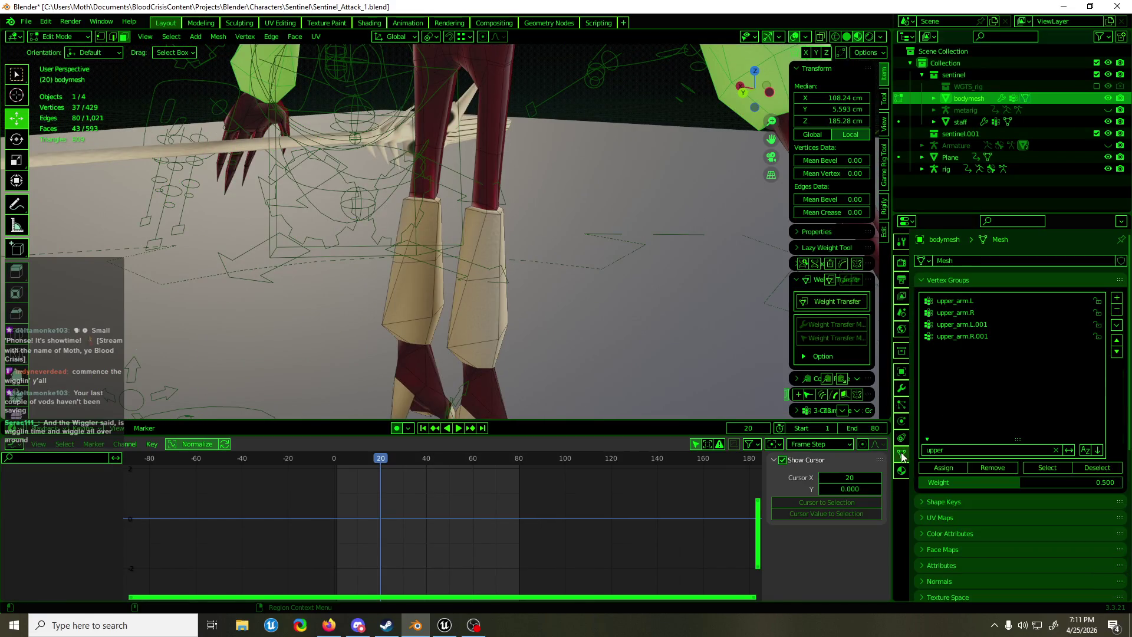
key("Tab")
mouse_move(512, 242)
middle_mouse_down()
mouse_move(592, 238)
mouse_move(215, 217)
mouse_move(360, 214)
mouse_move(466, 217)
mouse_move(204, 228)
mouse_move(572, 214)
mouse_move(332, 225)
mouse_move(256, 214)
mouse_move(532, 218)
middle_mouse_up()
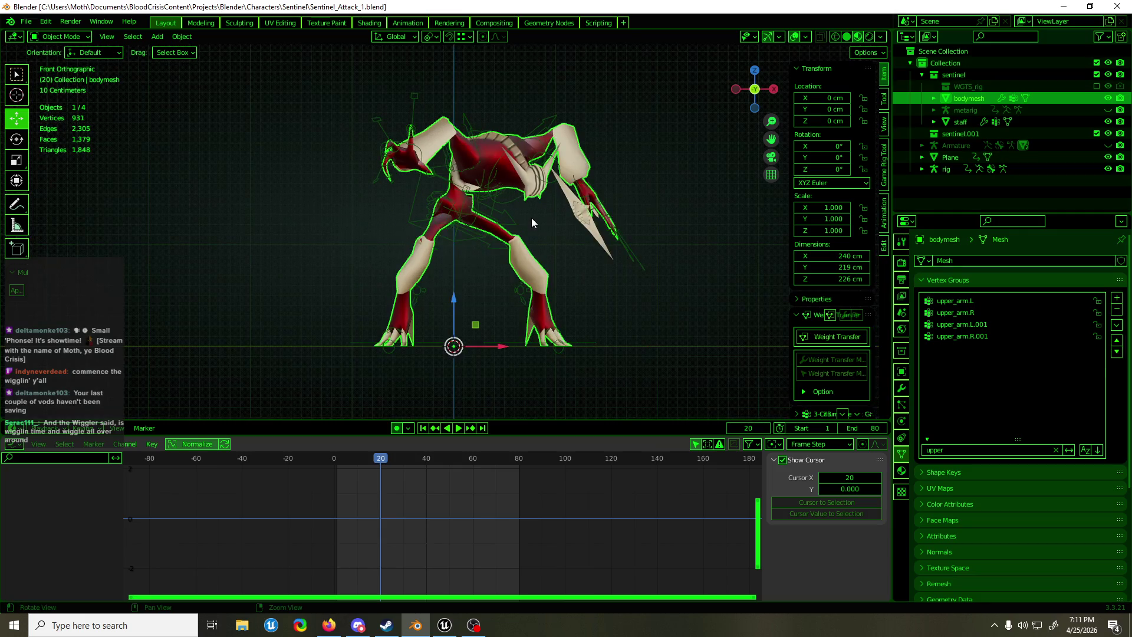
Back in Pose Mode, select the head bone and start a trackball rotation
left_click(548, 185)
key("ctrl+Tab")
key("r")
key("r")
left_click(453, 237)
Lower the torso into the lunge and shift the left foot control to a new position
mouse_move(453, 237)
middle_mouse_down()
mouse_move(540, 260)
mouse_move(614, 251)
middle_mouse_up()
left_click_drag(406, 168, 405, 180)
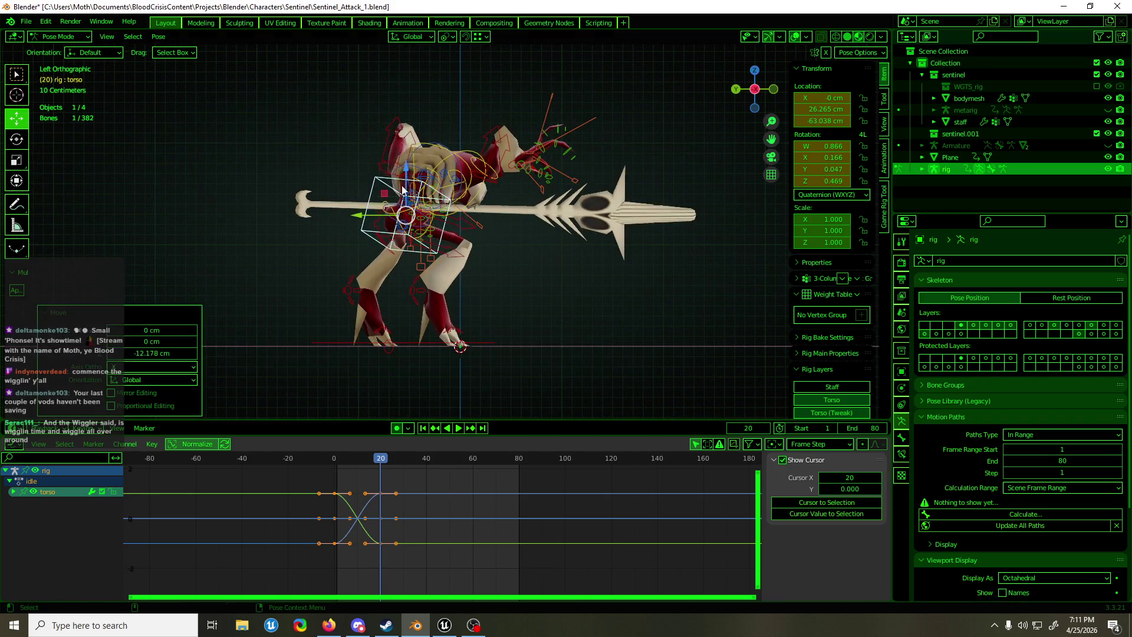
mouse_move(356, 215)
left_mouse_down()
mouse_move(345, 224)
mouse_move(370, 287)
mouse_move(275, 290)
left_mouse_up()
left_click(371, 287)
left_click(275, 291)
middle_click_drag(274, 290, 143, 285)
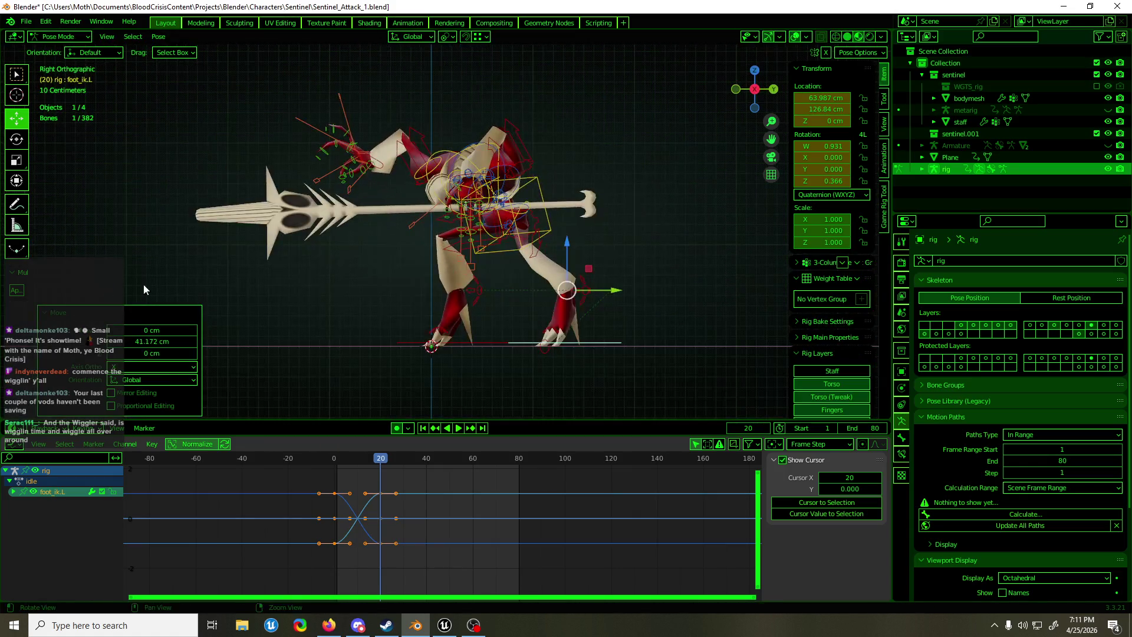
Slide the left hand and staff forward to 138.01 cm on Y
left_click(494, 200)
mouse_move(514, 180)
left_mouse_down()
mouse_move(686, 180)
mouse_move(658, 180)
left_mouse_up()
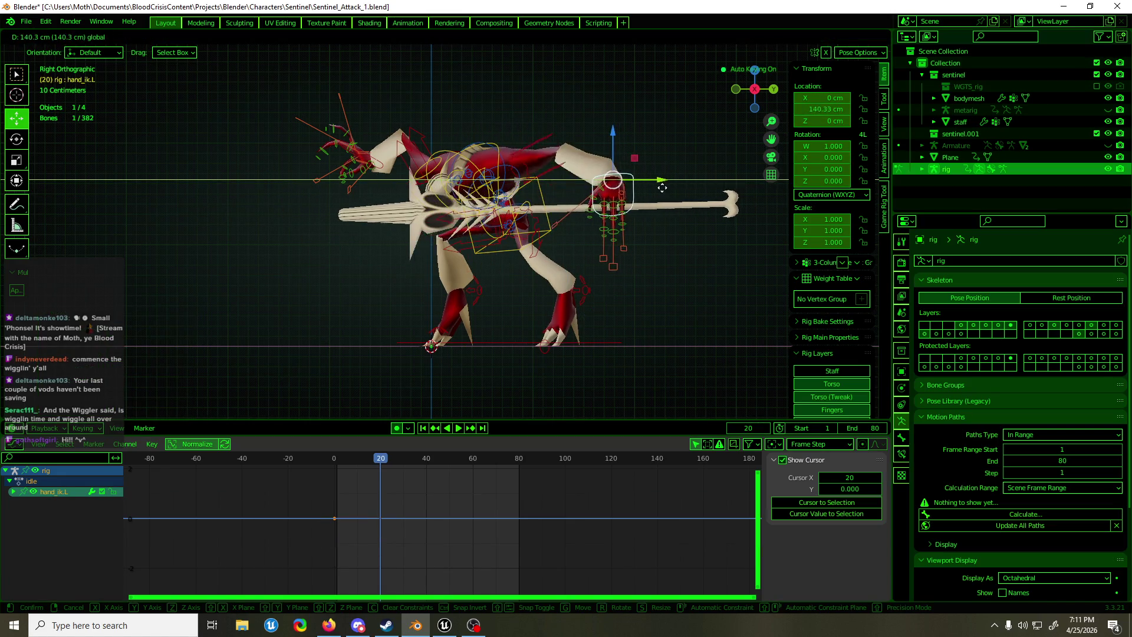
left_click(658, 180)
mouse_move(658, 180)
middle_mouse_down()
mouse_move(765, 216)
mouse_move(448, 218)
mouse_move(776, 215)
mouse_move(740, 210)
middle_mouse_up()
Raise the right hand control and rotate it in front orthographic view
left_click(426, 143)
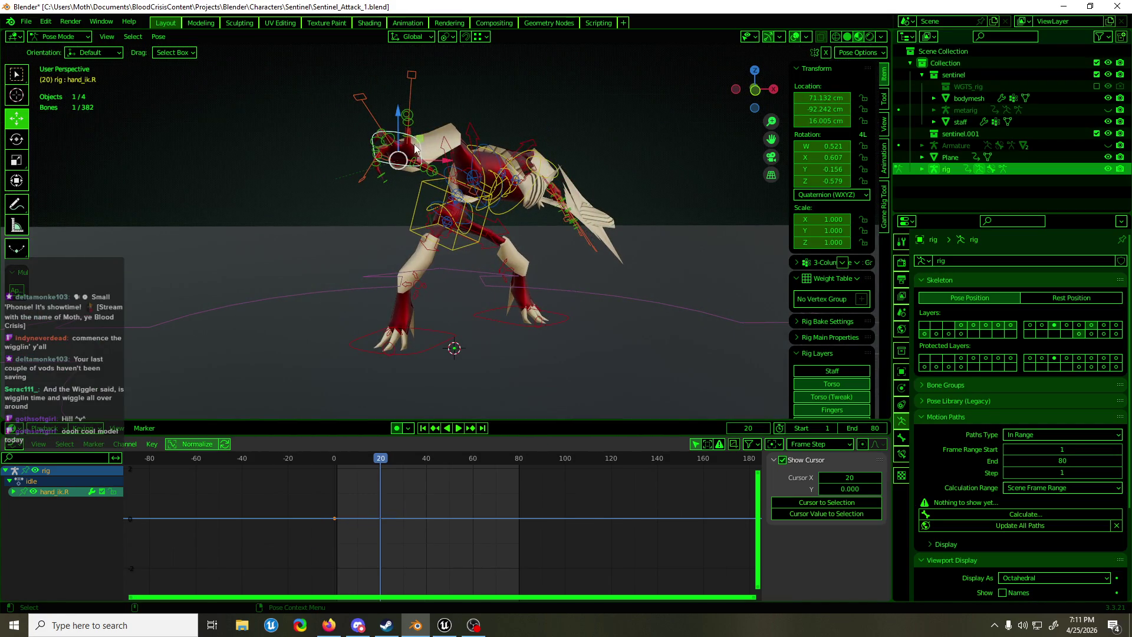
mouse_move(419, 149)
middle_mouse_down()
mouse_move(539, 178)
mouse_move(528, 166)
middle_mouse_up()
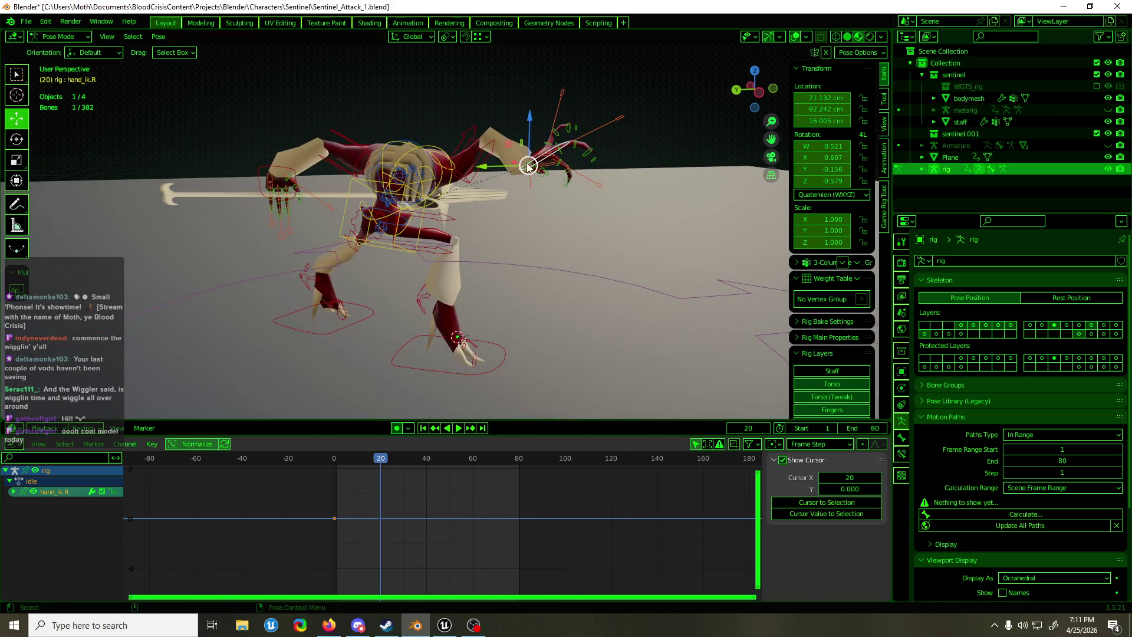
key("g")
left_click_drag(530, 135, 540, 115)
key("r")
middle_click_drag(540, 115, 394, 156)
key("KP_1")
left_click_drag(425, 104, 421, 88)
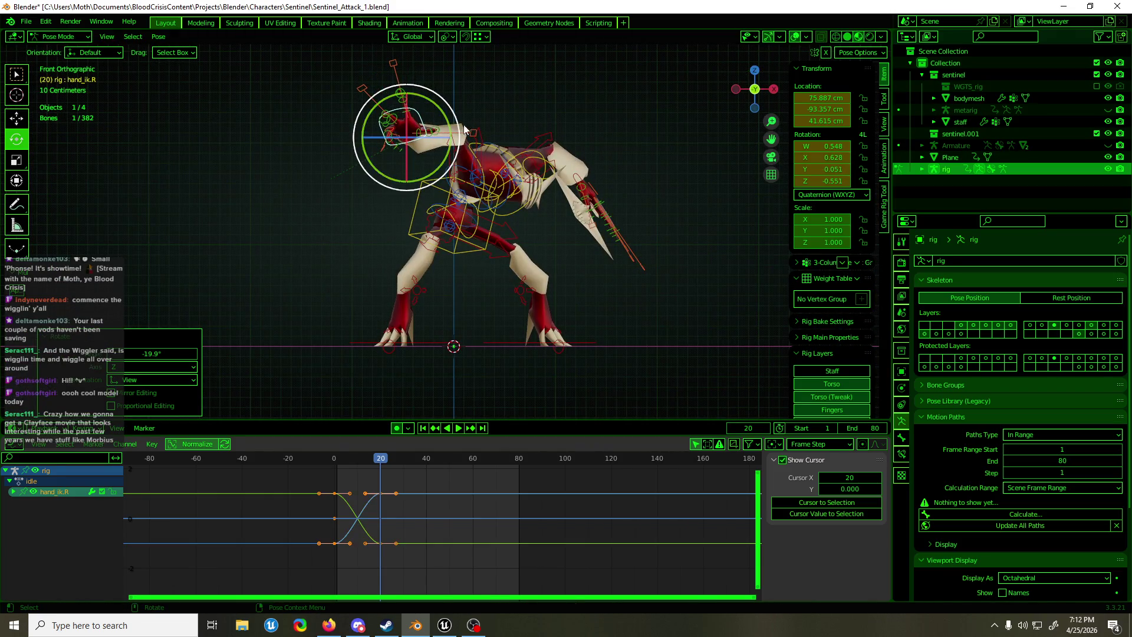
Rotate the right upper arm control to 59.1°
left_click(497, 151)
left_click_drag(512, 164, 509, 155)
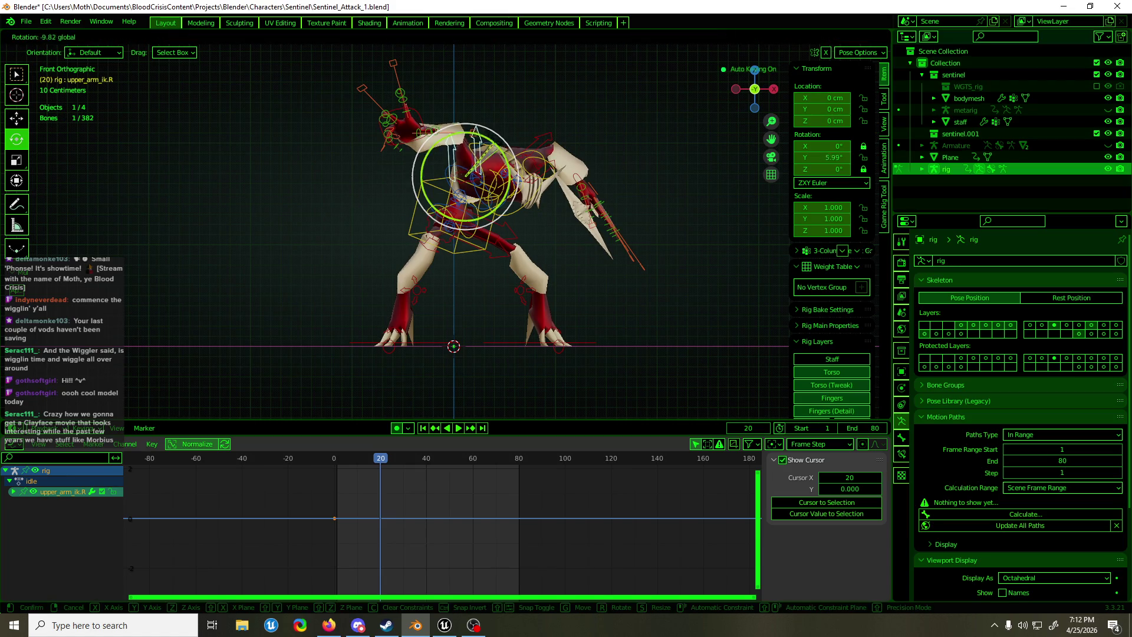
left_click_drag(501, 105, 505, 101)
left_click(505, 101)
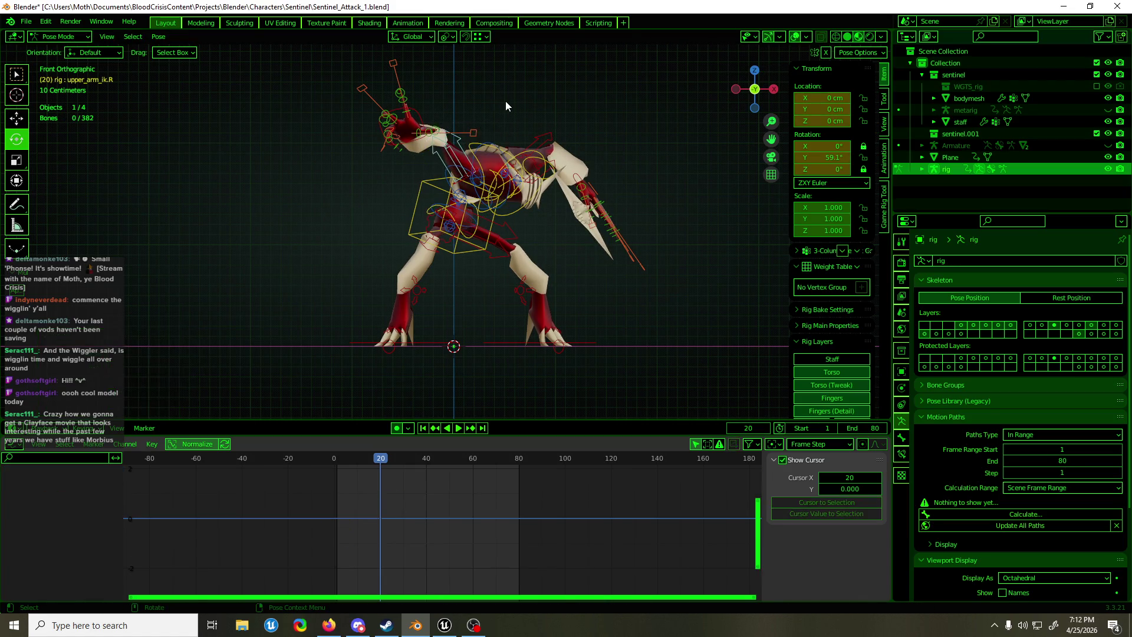
key("w")
Save the Sentinel_Attack_1 file
key("ctrl+s")
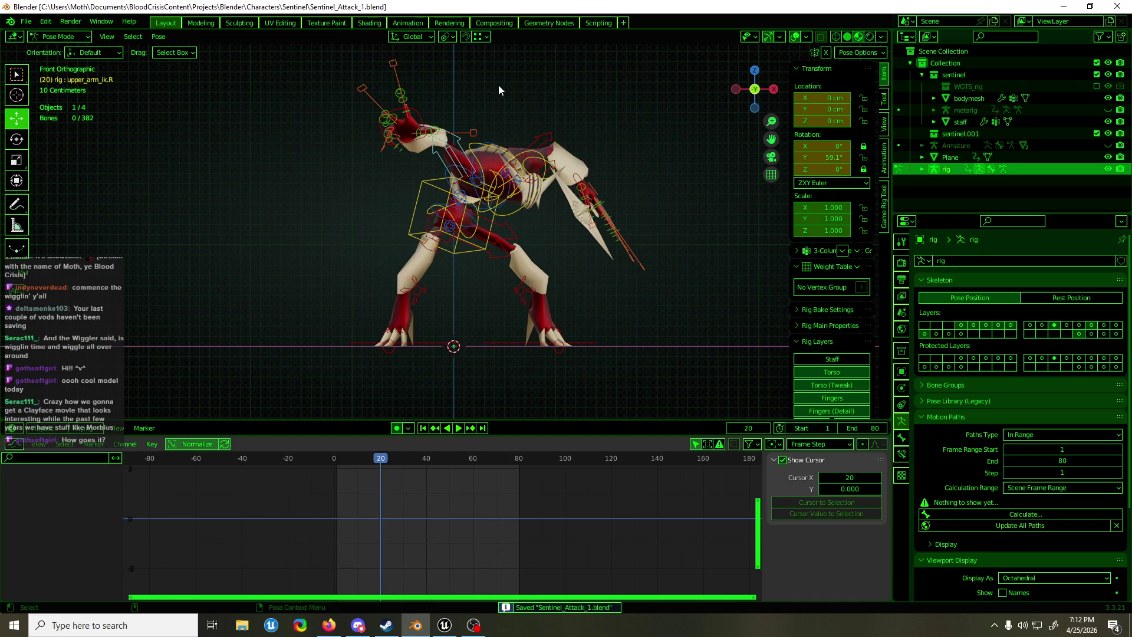
scroll(535, 92, "up", 2)
scroll(536, 92, "down", 3)
scroll(536, 92, "up", 2)
scroll(536, 92, "down", 1)
scroll(535, 92, "up", 2)
scroll(535, 92, "down", 1)
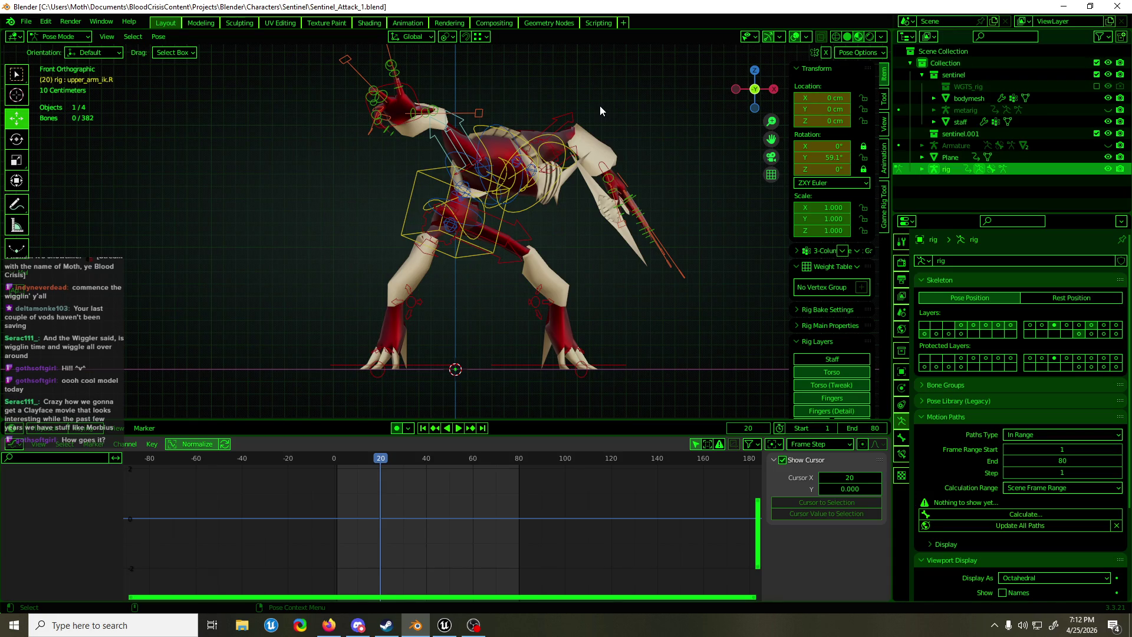
left_click(603, 173)
Shift the torso control to a new position
mouse_move(603, 172)
middle_mouse_down()
mouse_move(460, 190)
mouse_move(581, 185)
mouse_move(475, 188)
mouse_move(594, 167)
middle_mouse_up()
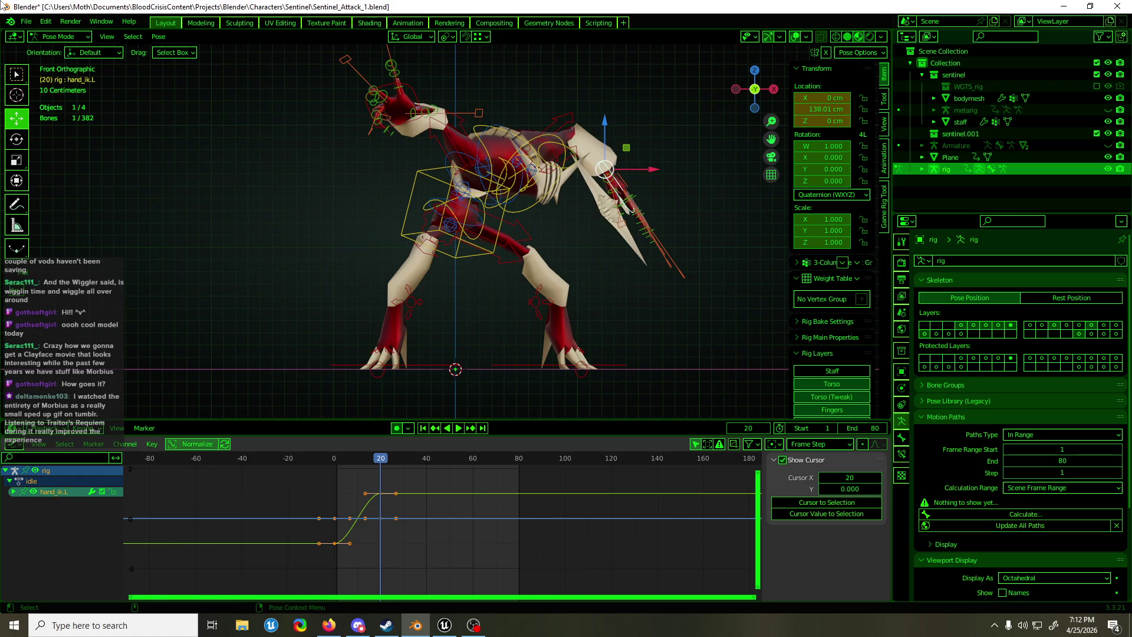
left_click(417, 179)
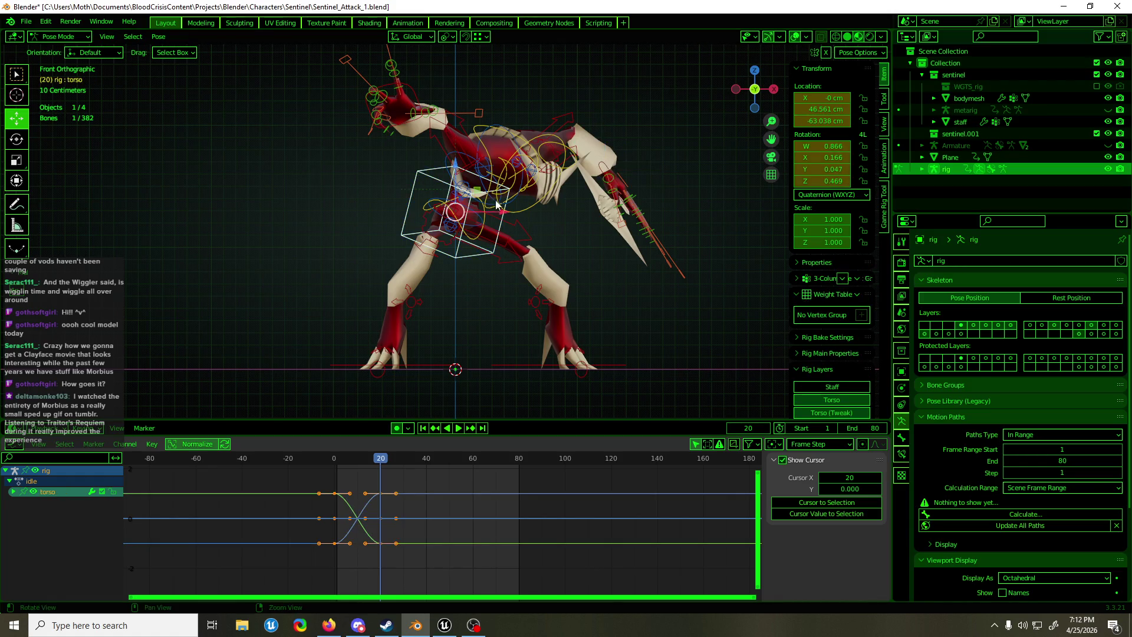
key("g")
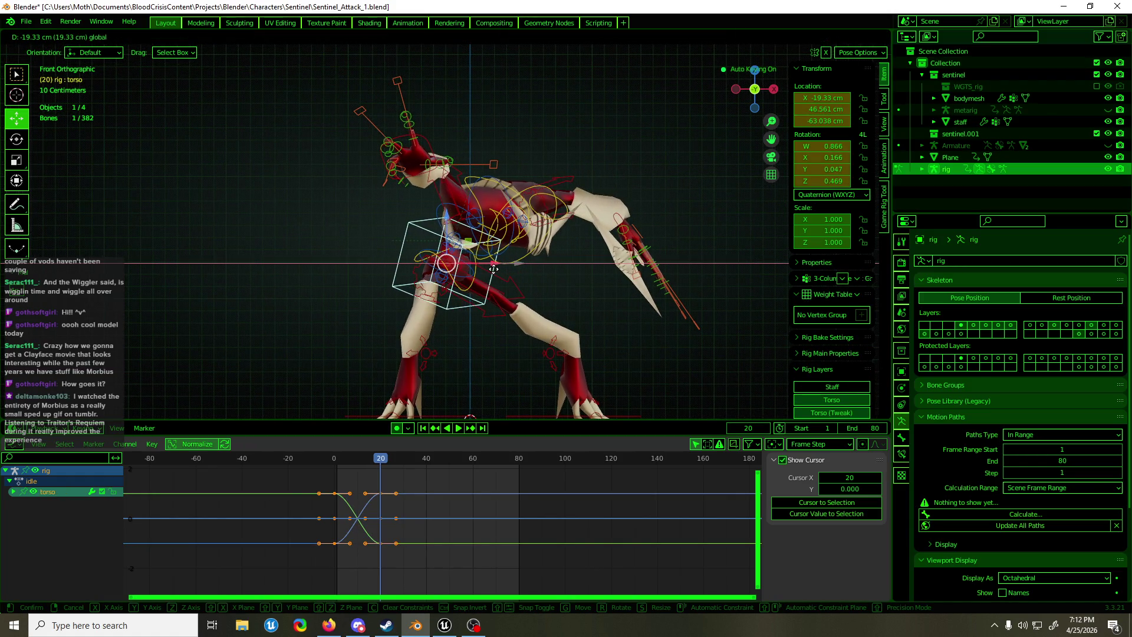
left_click(490, 269)
left_click(631, 210)
Move the left hand left and down, then rotate the torso
left_click(632, 210)
left_click_drag(625, 219, 575, 251)
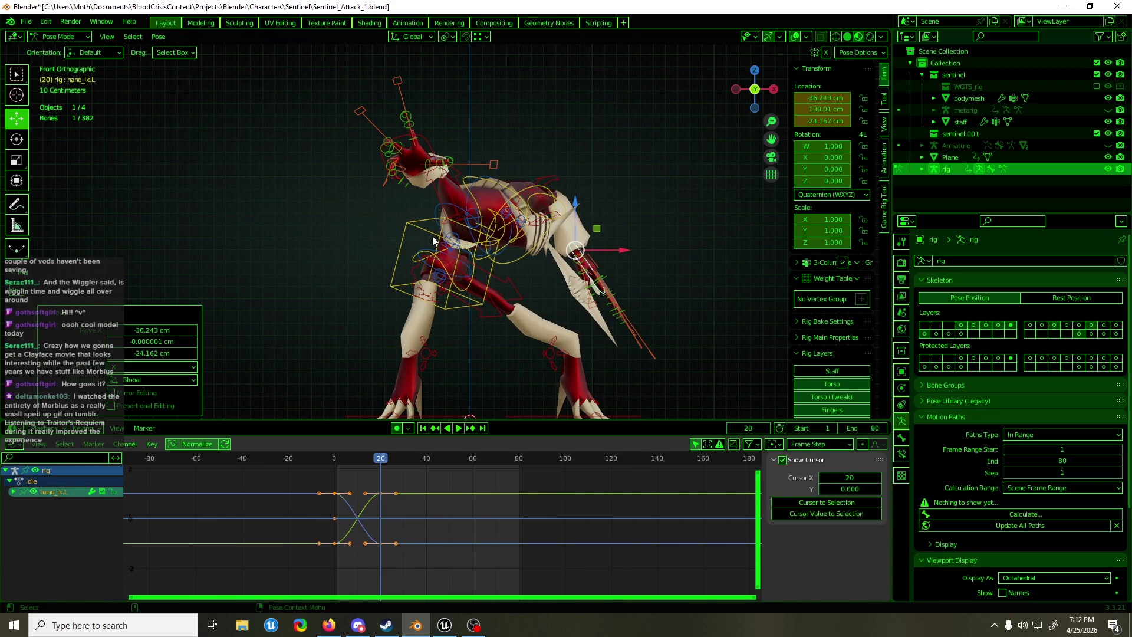
left_click(433, 241)
key("r")
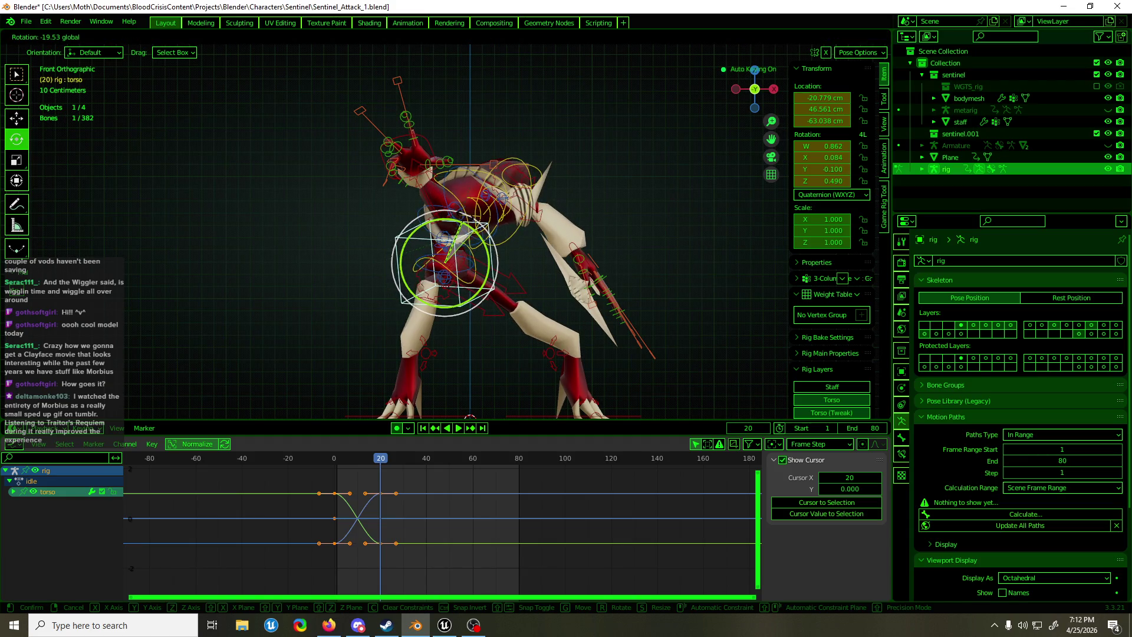
left_click(571, 269)
Nudge the left hand along X and move the left foot -53 cm
left_click(578, 247)
key("shift+space")
key("g")
mouse_move(614, 248)
left_mouse_down()
mouse_move(600, 386)
mouse_move(549, 368)
left_mouse_up()
left_click(549, 367)
middle_click_drag(549, 367, 402, 366)
key("KP_3")
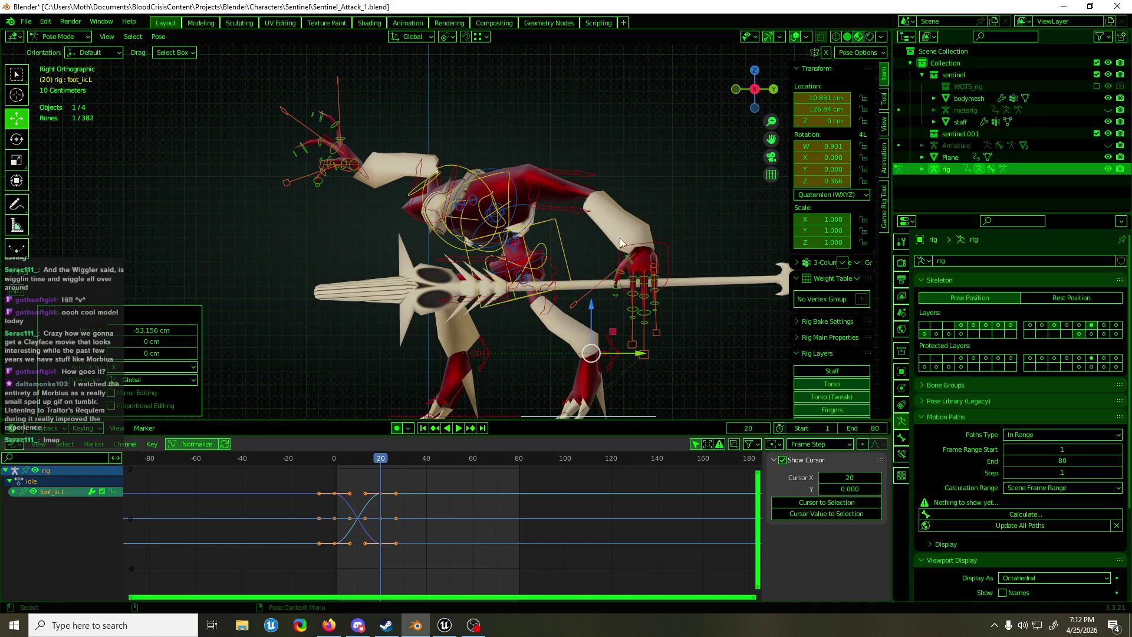
Twist the torso 17.4° in right view and pull the right hand up and back
left_click(549, 223)
key("r")
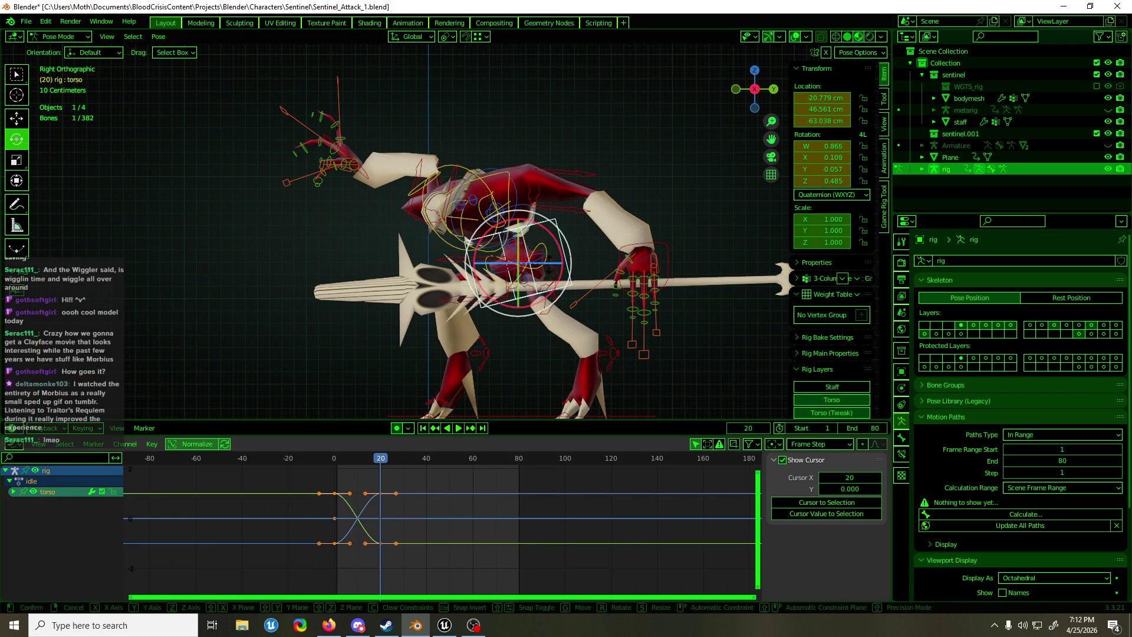
left_click_drag(549, 223, 580, 249)
left_click(581, 248)
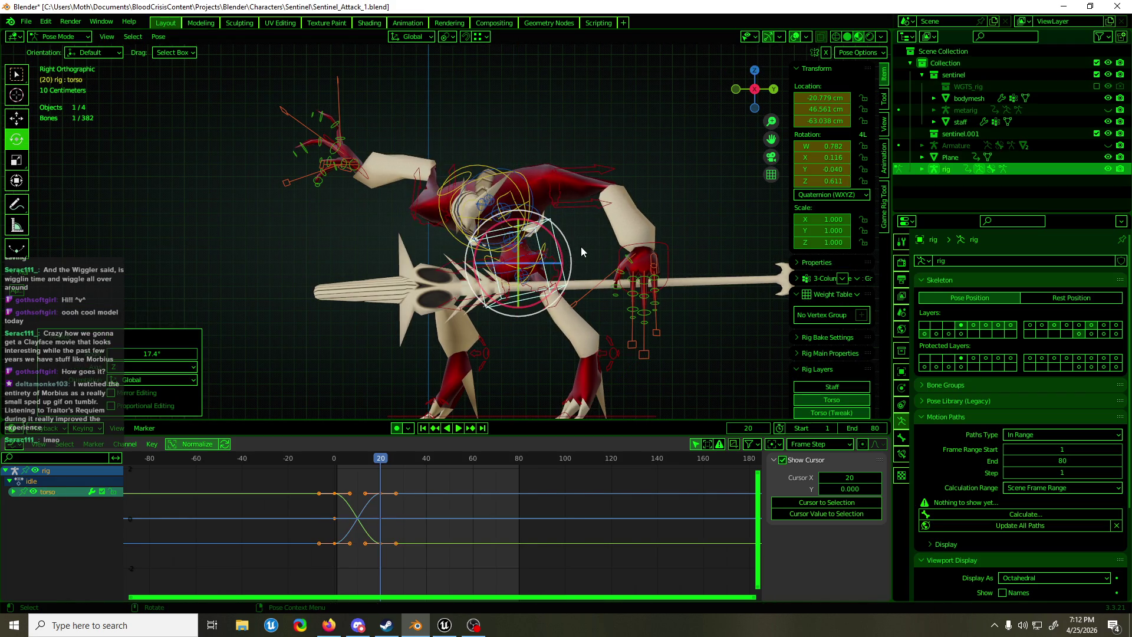
left_click(362, 173)
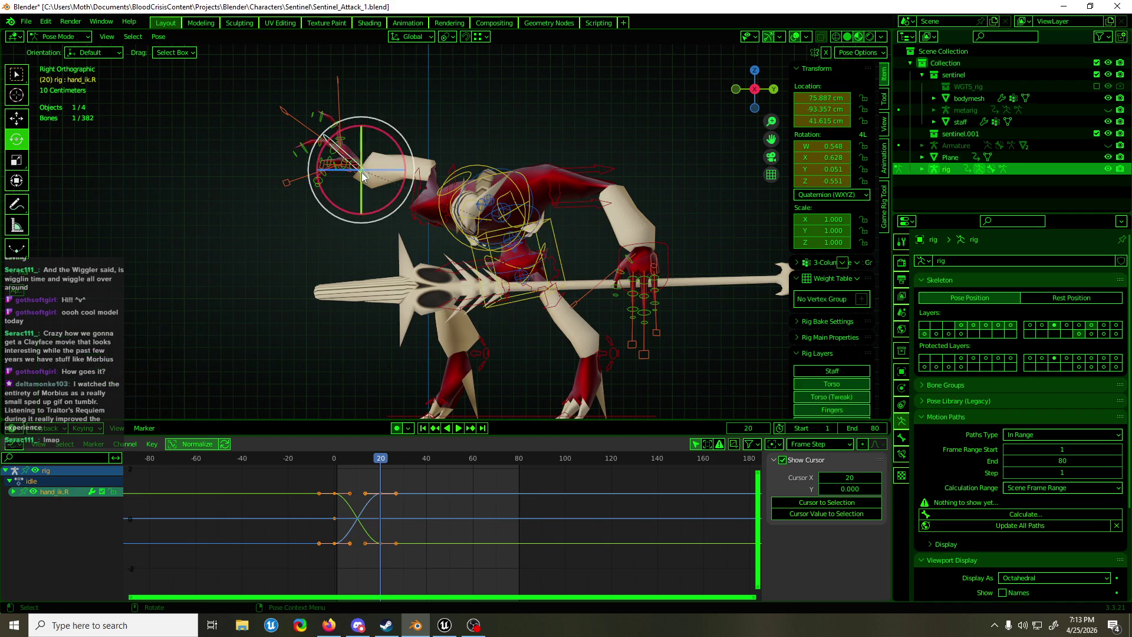
key("g")
left_click_drag(328, 183, 300, 196)
Fix the right hand at -140.71 cm Y and shift it along X
left_click(299, 197)
middle_click_drag(300, 197, 509, 220, "alt")
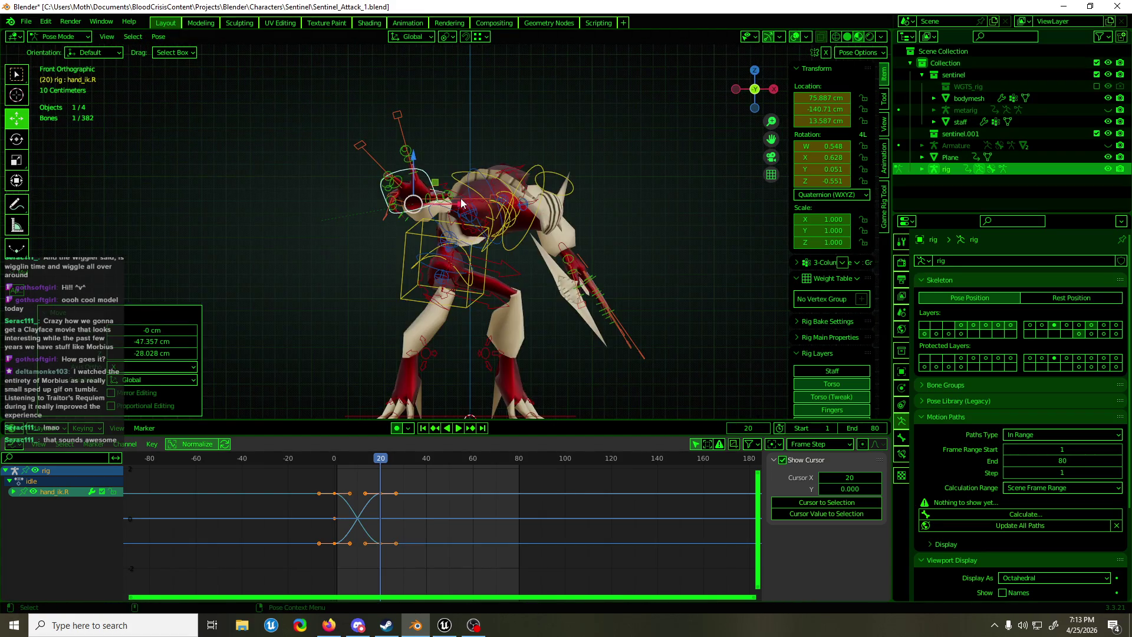
key("g")
key("x")
left_click(441, 200)
Move the left hand control onto the staff in right orthographic view
mouse_move(441, 201)
middle_mouse_down()
mouse_move(480, 234)
mouse_move(401, 231)
middle_mouse_up()
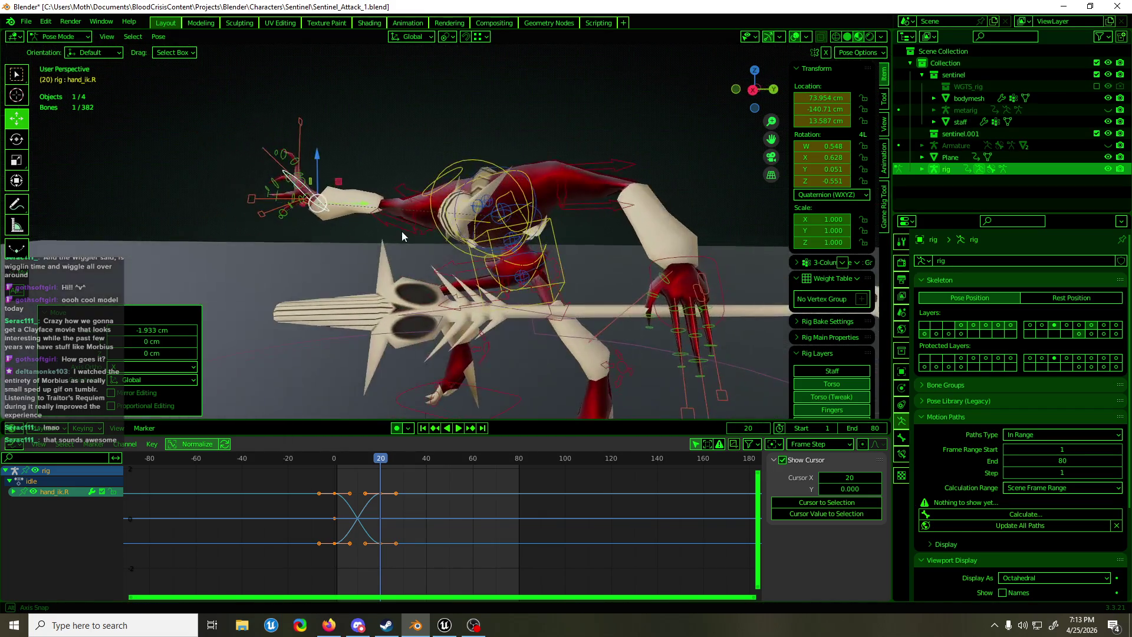
left_click(714, 274)
key("KP_3")
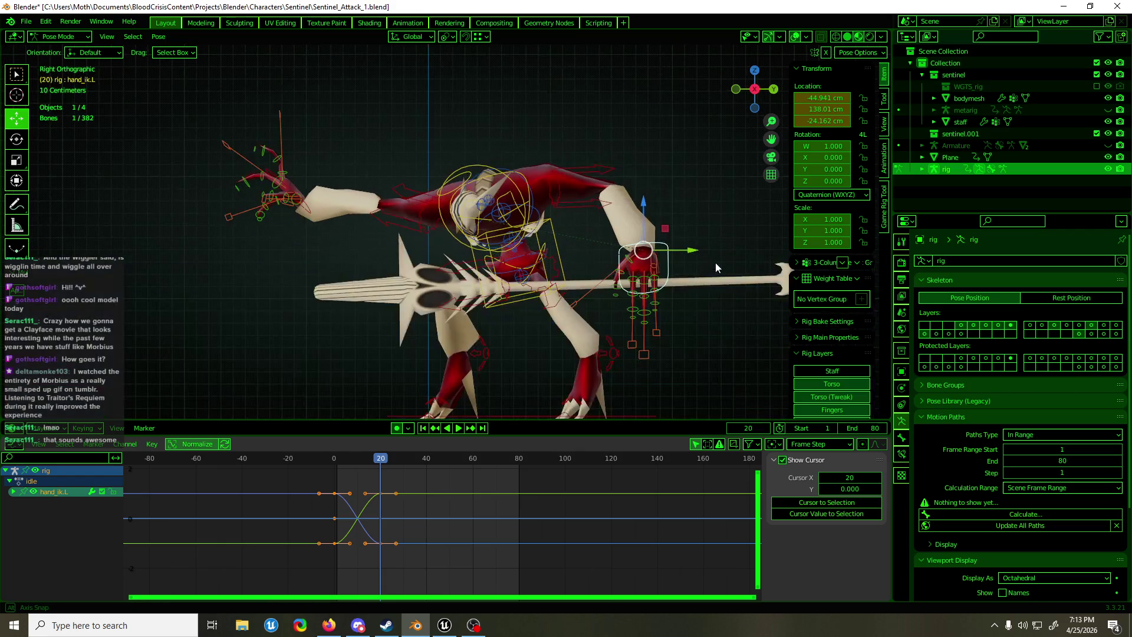
key("g")
left_click(734, 243)
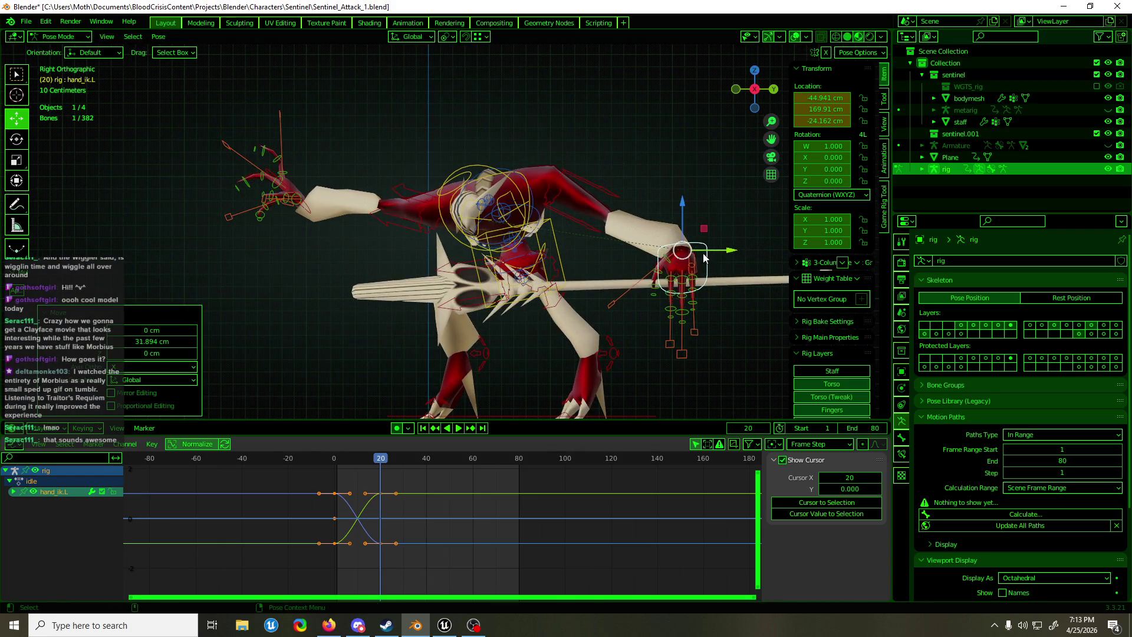
Widen the sidebar and lower the left hand controller to 135.6 cm Y
middle_click_drag(706, 233, 691, 233)
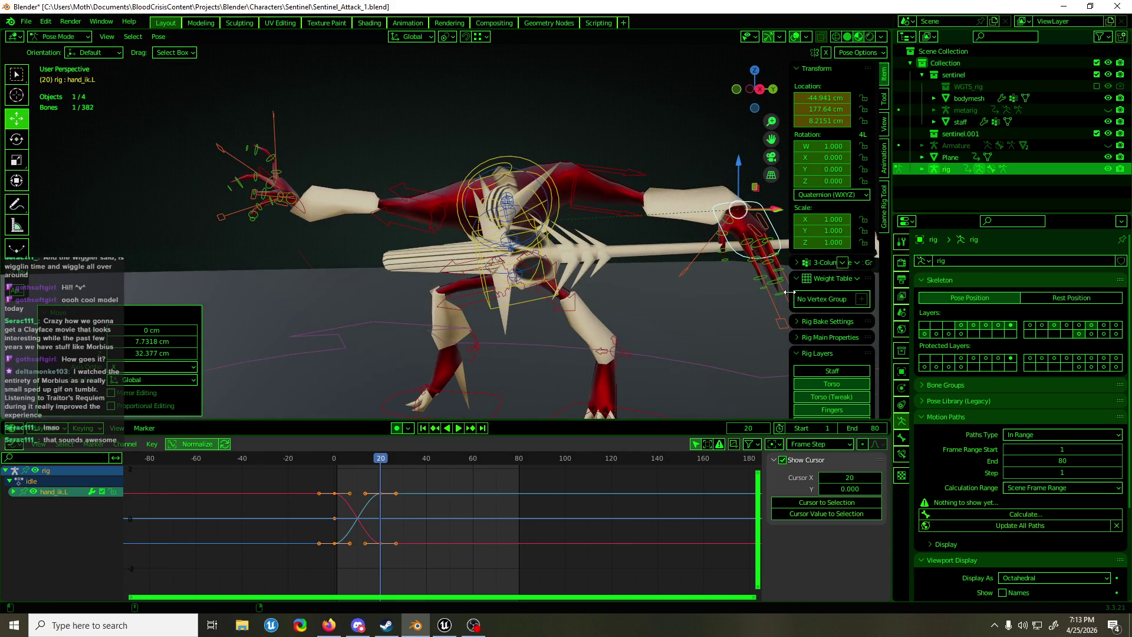
left_click_drag(788, 292, 767, 292)
mouse_move(745, 288)
middle_mouse_down()
mouse_move(670, 291)
mouse_move(676, 256)
mouse_move(709, 254)
mouse_move(567, 239)
mouse_move(591, 250)
middle_mouse_up()
key("shift+space")
key("r")
key("shift+space")
key("g")
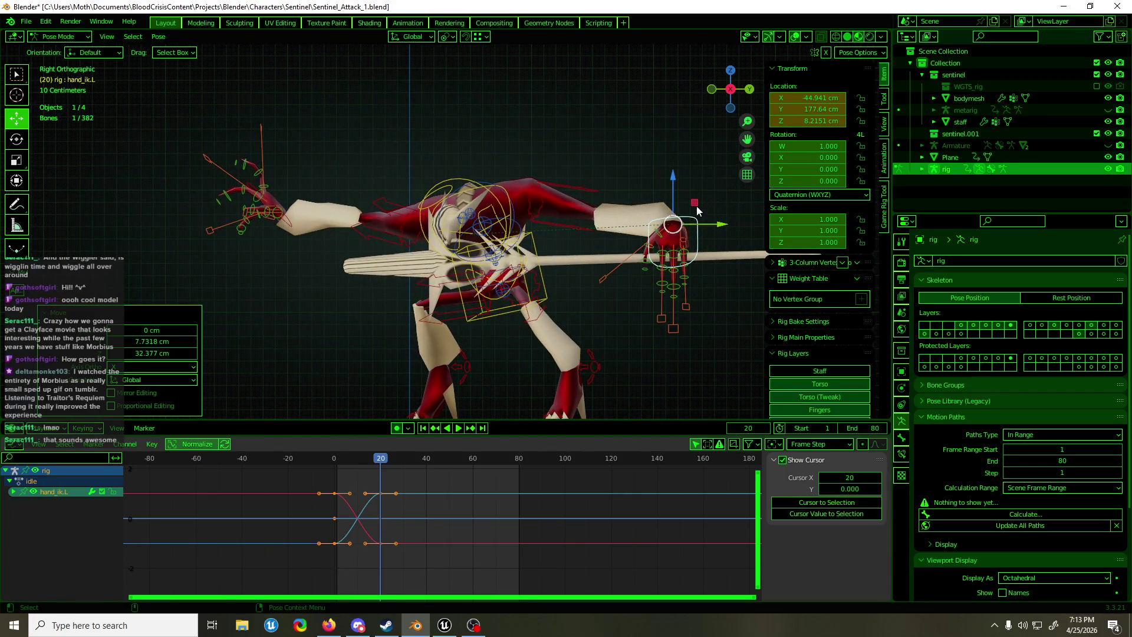
left_click_drag(673, 224, 599, 246)
Check the hand placement from another angle and save the file
mouse_move(599, 245)
middle_mouse_down()
mouse_move(776, 247)
mouse_move(530, 247)
mouse_move(507, 256)
middle_mouse_up()
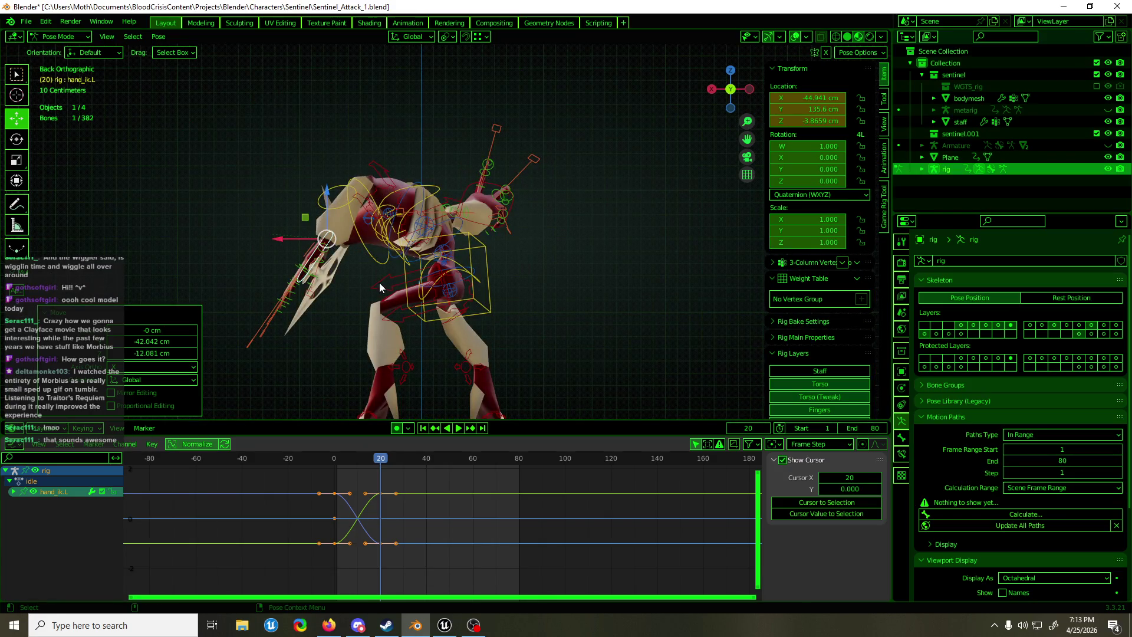
mouse_move(379, 282)
middle_mouse_down()
mouse_move(594, 291)
mouse_move(625, 316)
middle_mouse_up()
key("ctrl+s")
Key all bones at frame 20 and preview the thrust playback
key("a")
key("i")
key("space")
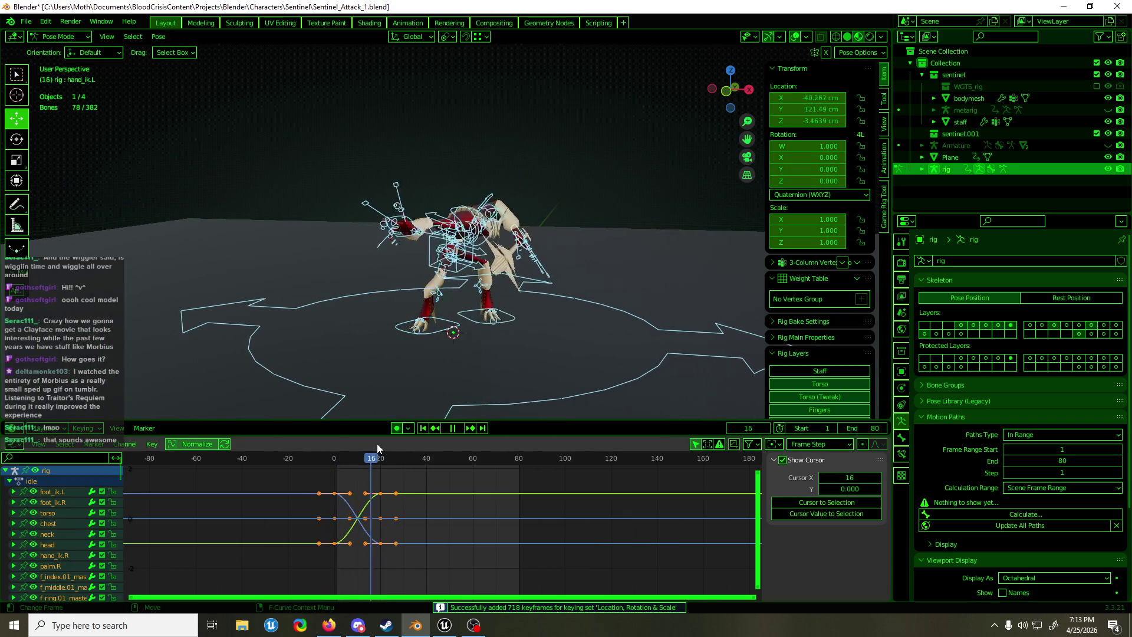
key("Escape")
Rotate the right hand controller in the frame 0 starting pose
left_click(407, 232)
left_click_drag(380, 458, 334, 459)
middle_click_drag(502, 283, 550, 277)
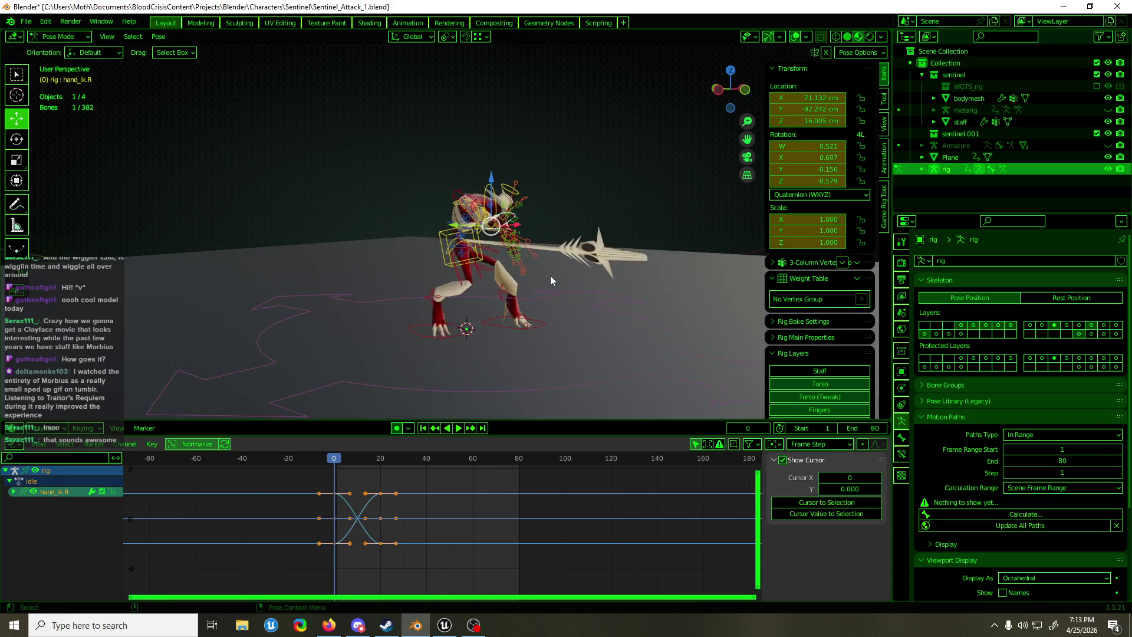
key("r")
left_click(499, 233)
Reposition the right hand controller at frame 0
key("alt+a")
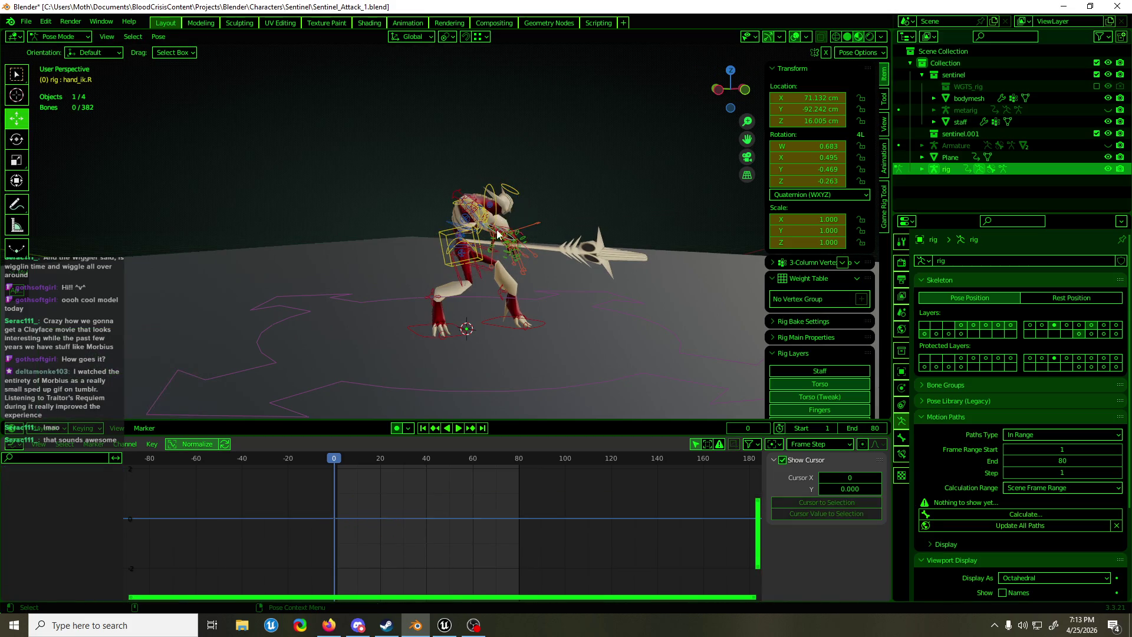
left_click(490, 232)
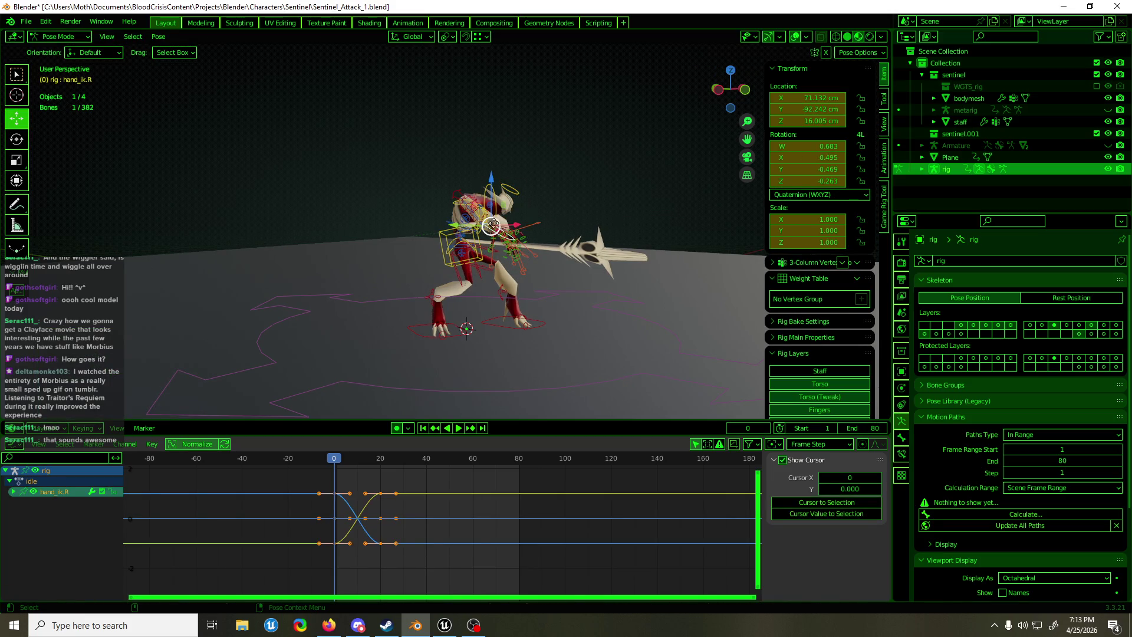
key("g")
left_click(448, 260)
mouse_move(448, 260)
middle_mouse_down()
mouse_move(369, 256)
mouse_move(384, 259)
middle_mouse_up()
Play the animation, return to frame 20 and key all bones again
key("space")
left_click_drag(345, 457, 381, 457)
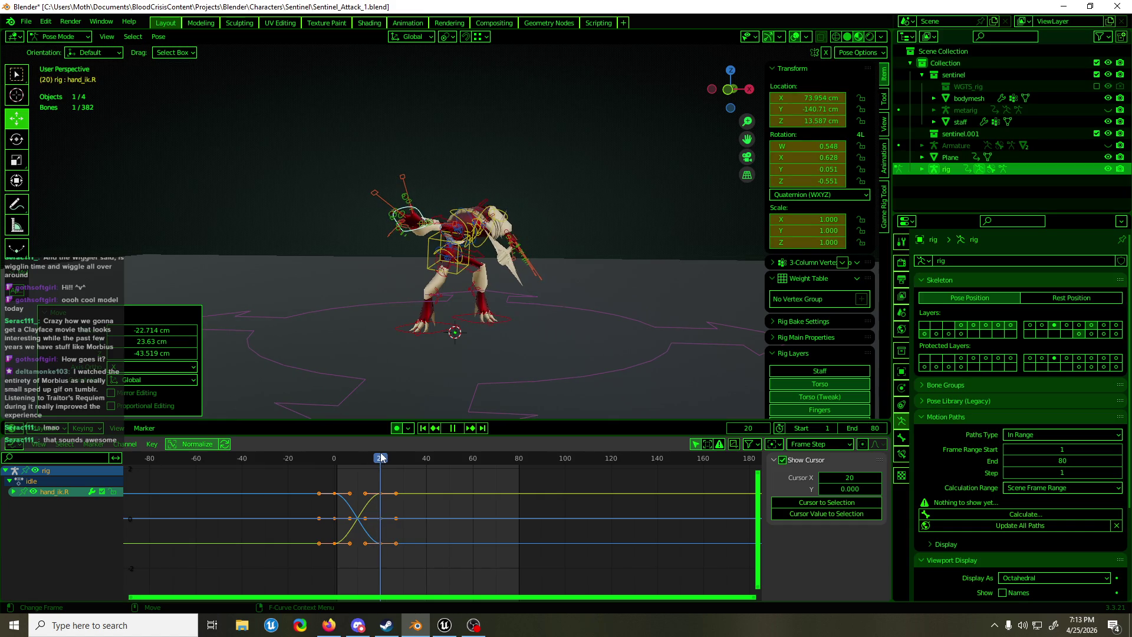
key("space")
mouse_move(437, 321)
middle_mouse_down()
mouse_move(472, 324)
mouse_move(421, 324)
mouse_move(382, 395)
mouse_move(384, 416)
middle_mouse_up()
key("a")
key("i")
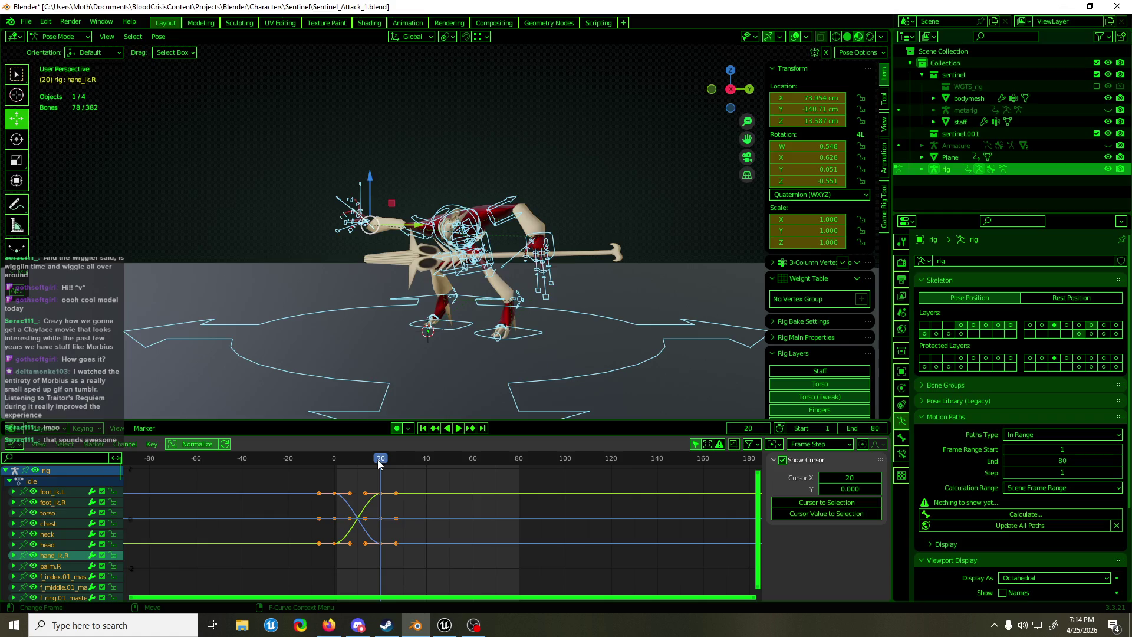
Play and scrub the thrust, then zoom and orbit around the character
mouse_move(399, 329)
middle_mouse_down()
mouse_move(696, 323)
mouse_move(466, 330)
middle_mouse_up()
left_click(319, 459)
key("space")
mouse_move(355, 464)
left_mouse_down()
mouse_move(398, 465)
mouse_move(336, 475)
left_mouse_up()
key("space")
mouse_move(363, 398)
middle_mouse_down()
mouse_move(567, 303)
mouse_move(756, 302)
mouse_move(690, 263)
mouse_move(631, 254)
mouse_move(635, 138)
middle_mouse_up()
scroll(691, 251, "up", 3)
scroll(675, 261, "down", 6)
scroll(636, 138, "up", 6)
scroll(643, 191, "up", 4)
scroll(635, 270, "down", 4)
mouse_move(634, 270)
middle_mouse_down()
mouse_move(551, 288)
mouse_move(689, 307)
mouse_move(471, 293)
mouse_move(596, 295)
mouse_move(602, 276)
middle_mouse_up()
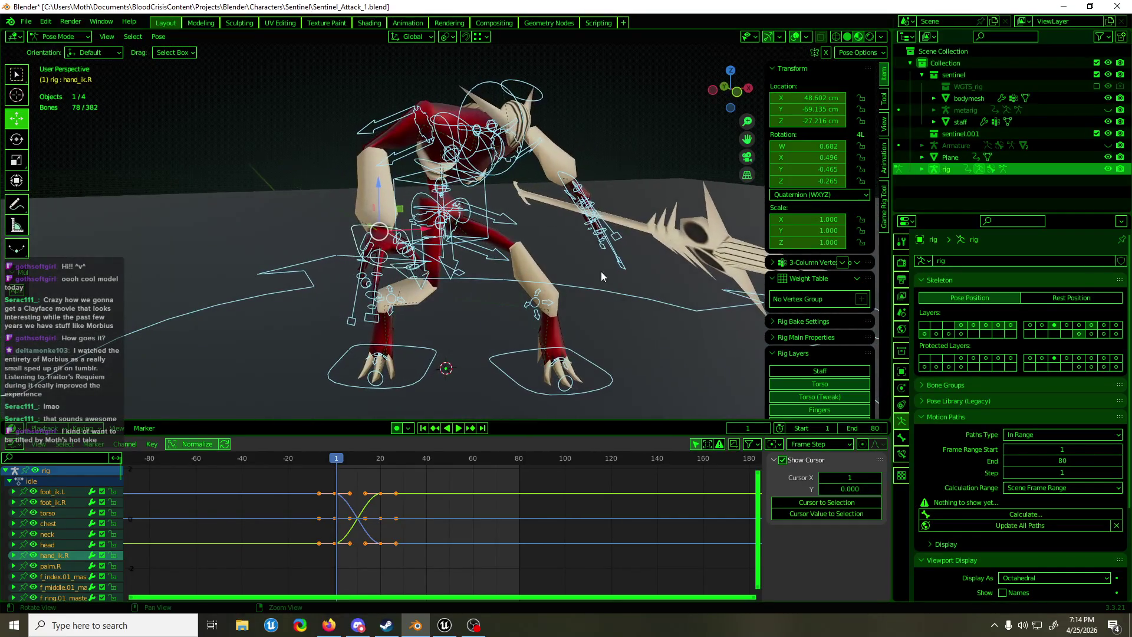
Inspect the left hand controller at the thrust pose near frame 21 and save Sentinel_Attack_1.blend
left_click(582, 173)
middle_click_drag(585, 232, 472, 235)
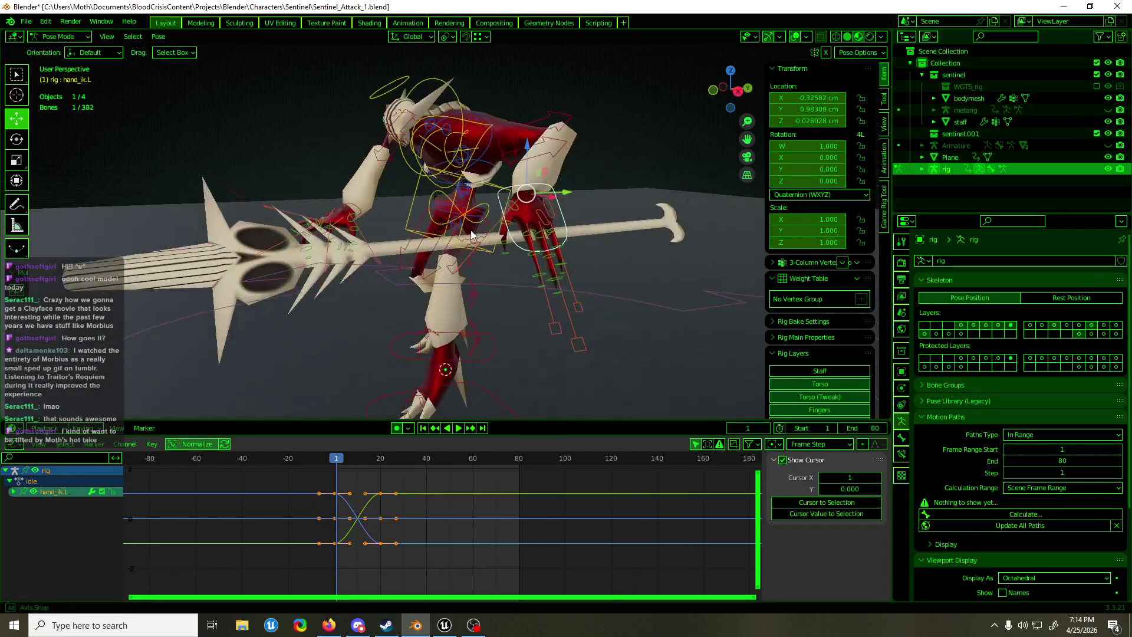
key("space")
mouse_move(342, 460)
left_mouse_down()
mouse_move(384, 459)
mouse_move(334, 471)
mouse_move(381, 471)
left_mouse_up()
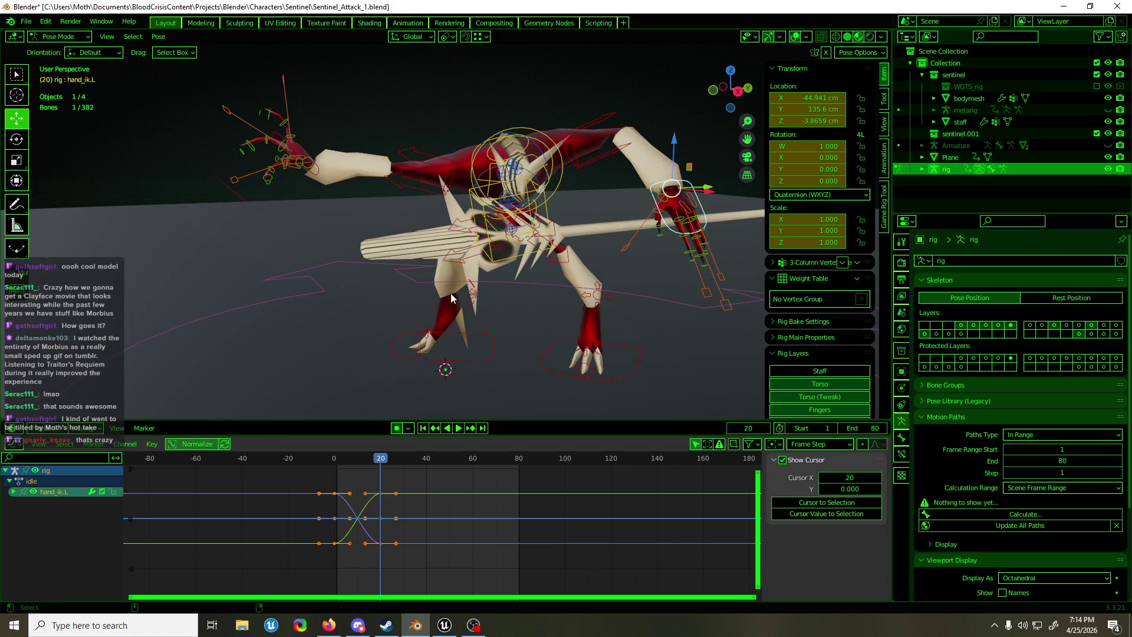
key("ctrl+s")
middle_click_drag(416, 283, 578, 235)
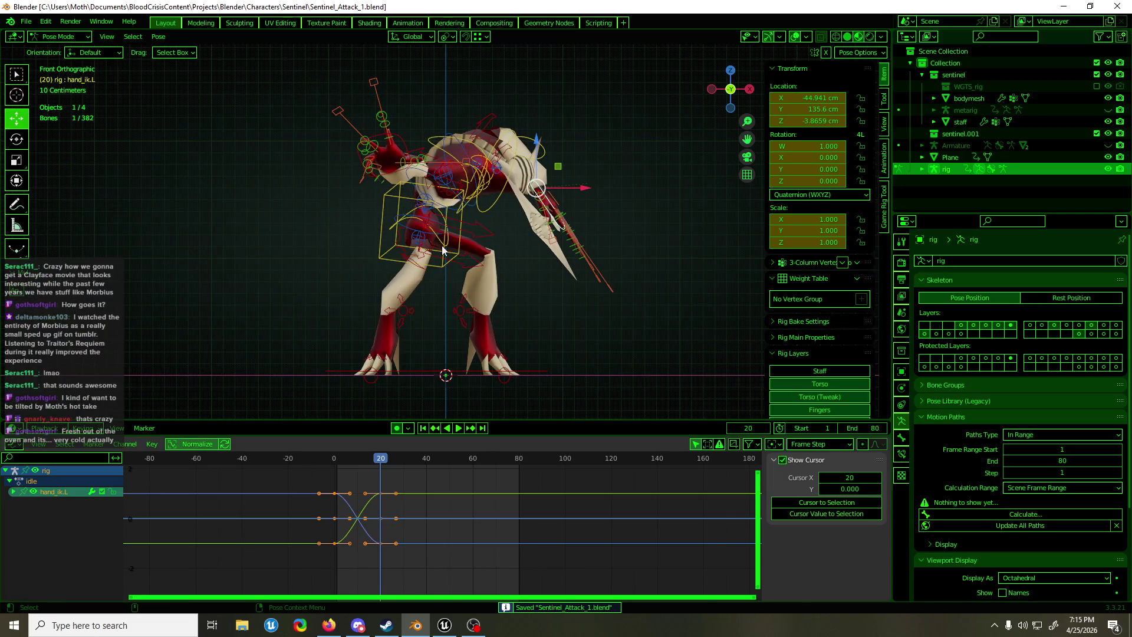
left_click(381, 221)
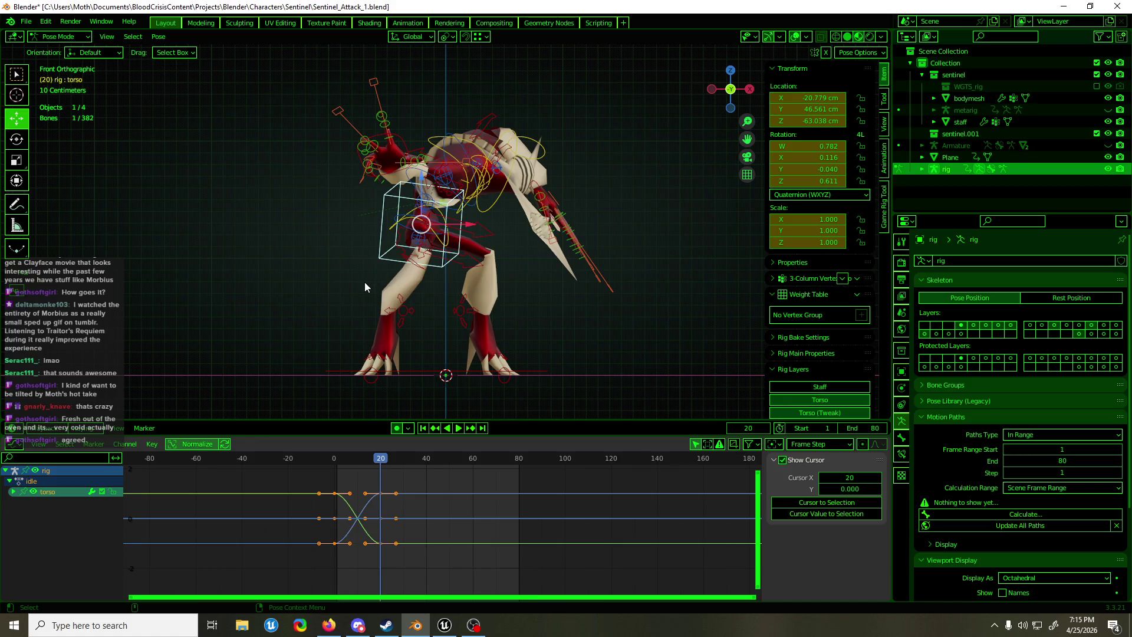
mouse_move(428, 260)
middle_mouse_down()
mouse_move(526, 247)
mouse_move(359, 256)
mouse_move(583, 246)
mouse_move(543, 252)
middle_mouse_up()
key("ctrl+s")
mouse_move(491, 178)
middle_mouse_down("alt")
mouse_move(446, 278)
mouse_move(363, 278)
mouse_move(693, 278)
mouse_move(377, 280)
mouse_move(667, 289)
mouse_move(661, 278)
middle_mouse_up("alt")
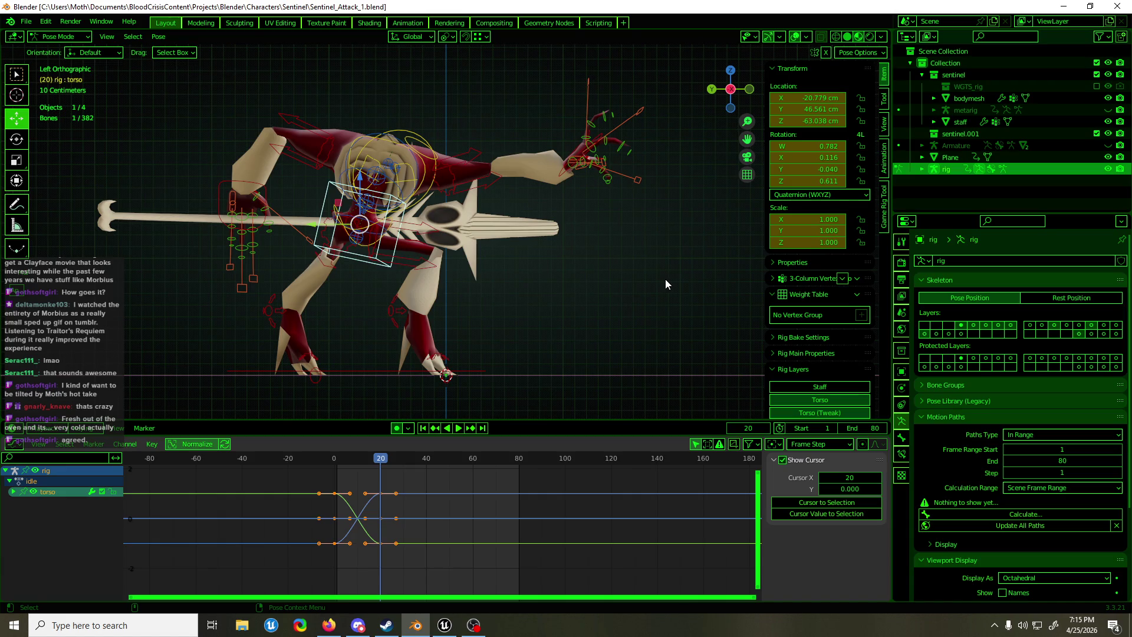
mouse_move(663, 281)
middle_mouse_down()
mouse_move(331, 325)
mouse_move(350, 322)
middle_mouse_up()
left_click_drag(341, 458, 332, 458)
key("space")
key("Escape")
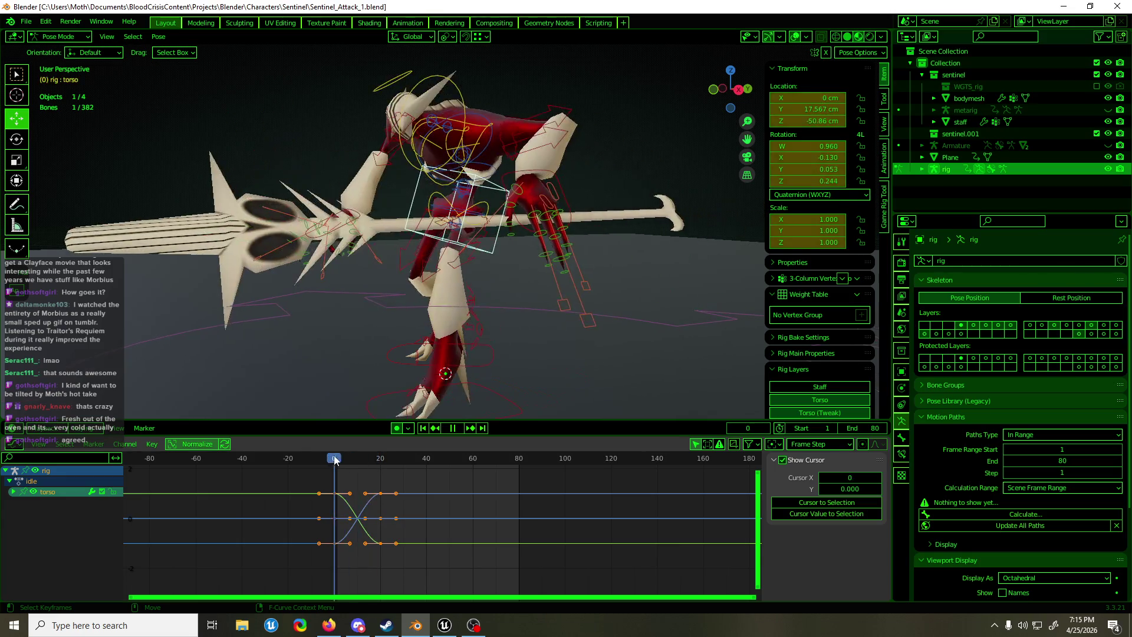
Delete all of the rig's keyframes in the Graph Editor
key("a")
mouse_move(435, 577)
left_mouse_down()
mouse_move(363, 515)
mouse_move(363, 485)
mouse_move(335, 461)
left_mouse_up()
key("x")
left_click(289, 533)
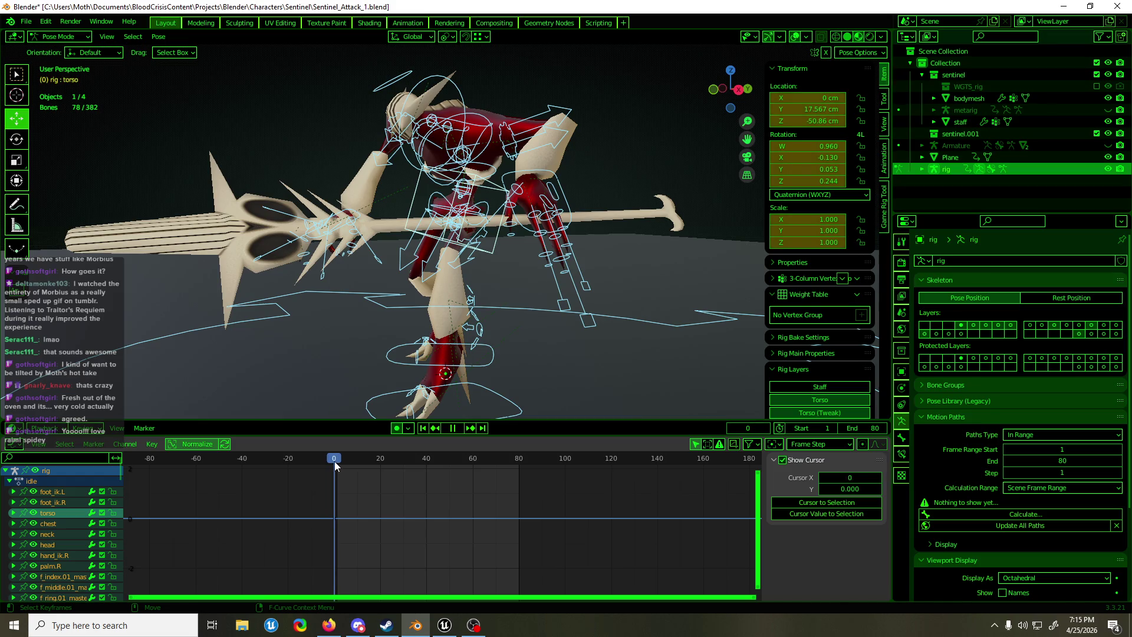
At frame 20, slide the left hand controller forward along the staff
mouse_move(422, 356)
middle_mouse_down()
mouse_move(557, 376)
mouse_move(360, 378)
middle_mouse_up()
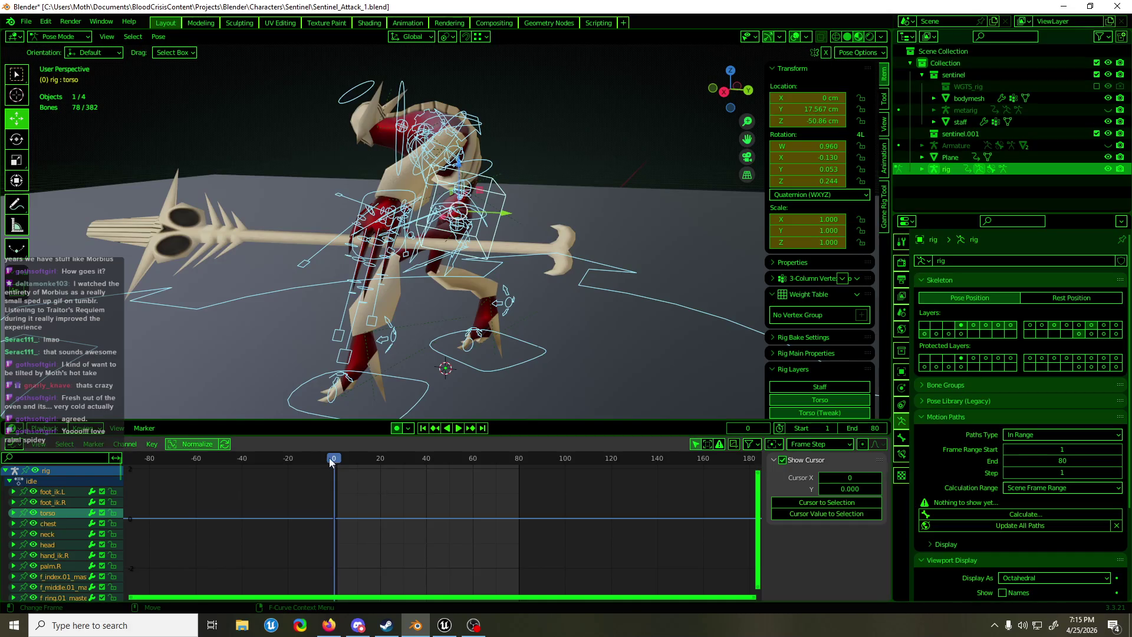
left_click_drag(338, 464, 381, 469)
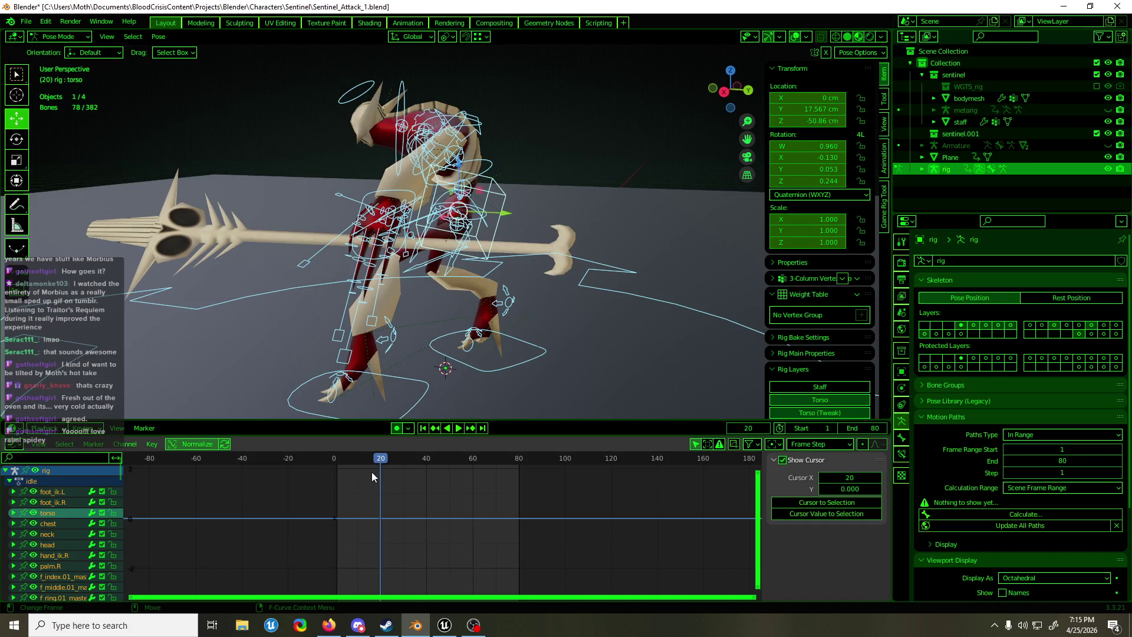
left_click(383, 239)
mouse_move(383, 279)
middle_mouse_down()
mouse_move(472, 259)
mouse_move(442, 206)
middle_mouse_up()
left_click_drag(448, 200, 669, 238)
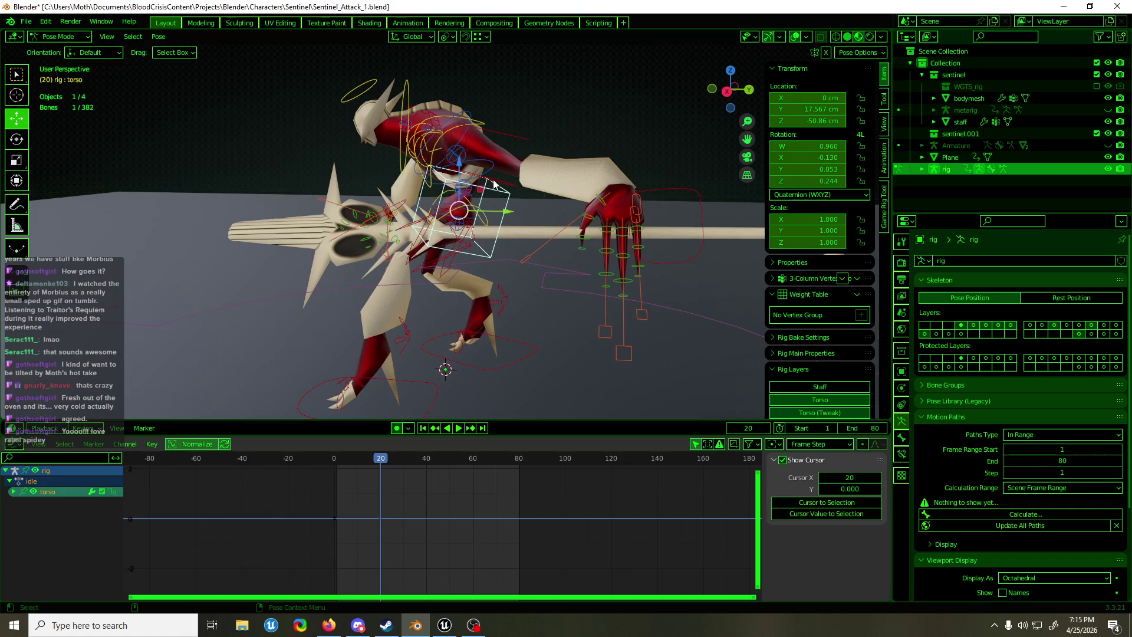
Push the left hand further forward to 169.57 cm Y in right view
left_click(496, 180)
middle_click_drag(507, 156, 632, 154)
mouse_move(617, 216)
middle_mouse_down()
mouse_move(487, 216)
mouse_move(639, 211)
middle_mouse_up()
left_click(588, 216)
key("KP_3")
left_click_drag(584, 210, 593, 210)
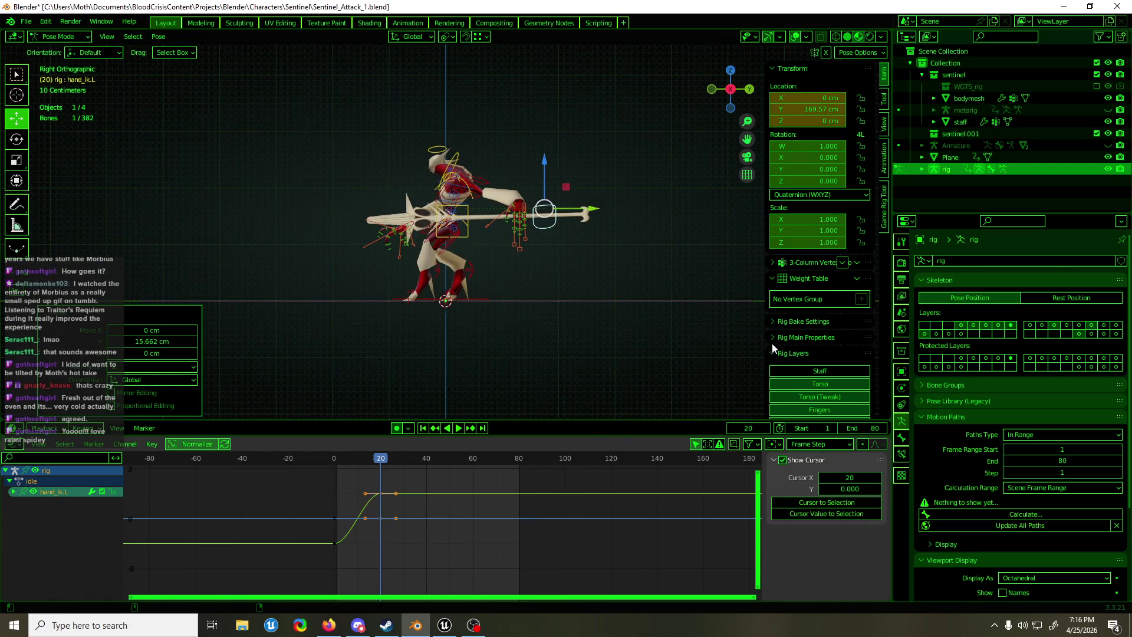
Set the left arm's IK Stretch to 1 in the rig's main properties
left_click(774, 352)
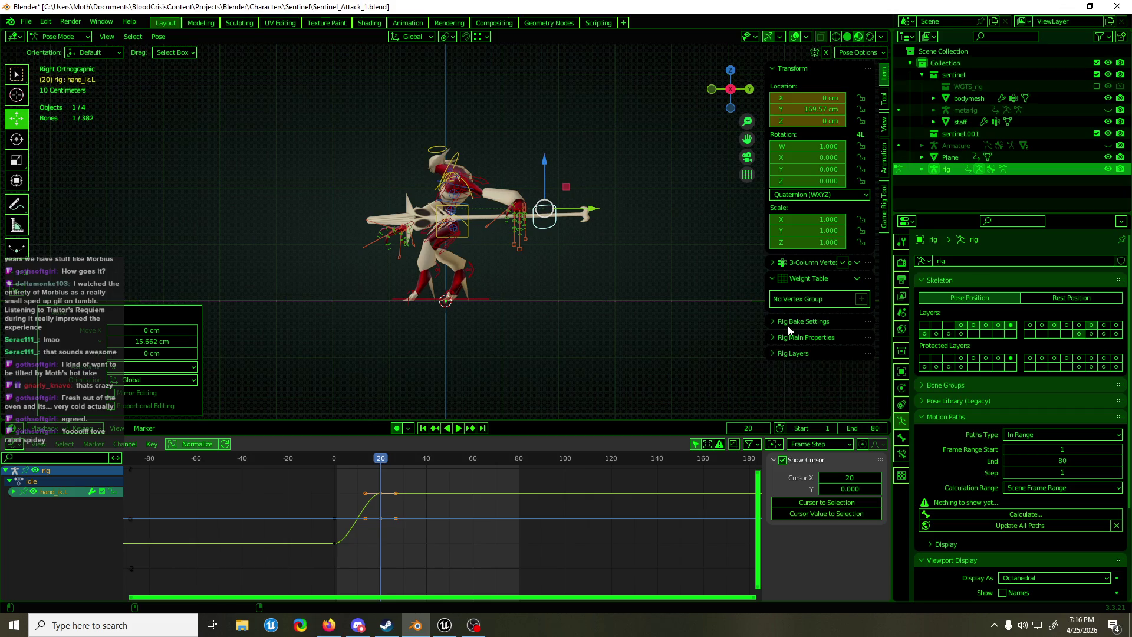
left_click(794, 281)
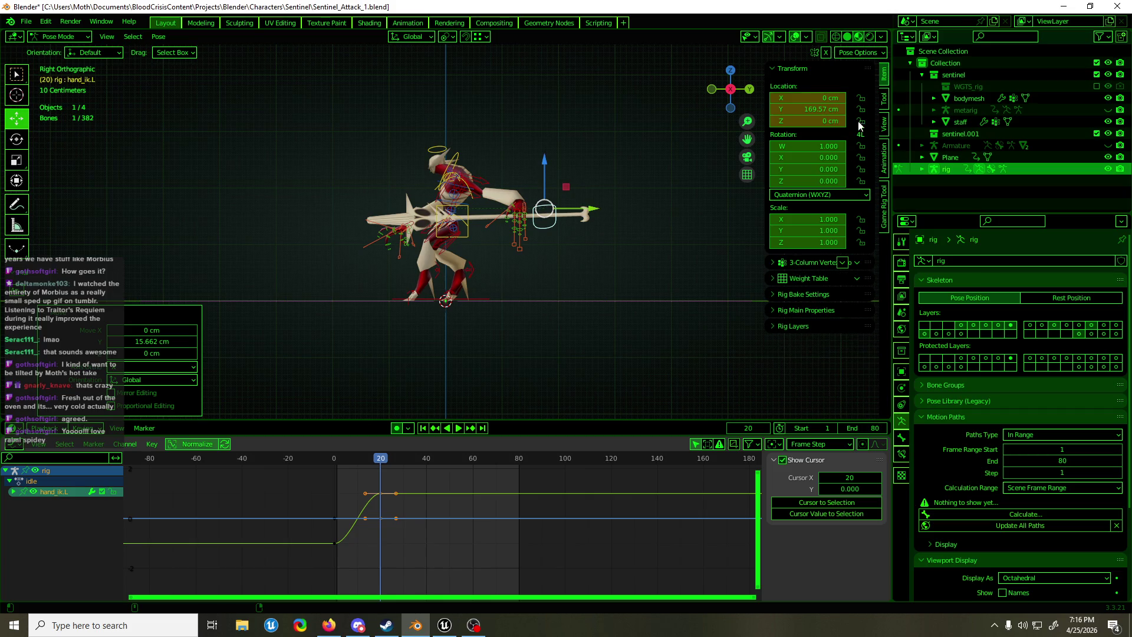
left_click(796, 311)
scroll(803, 378, "down", 2)
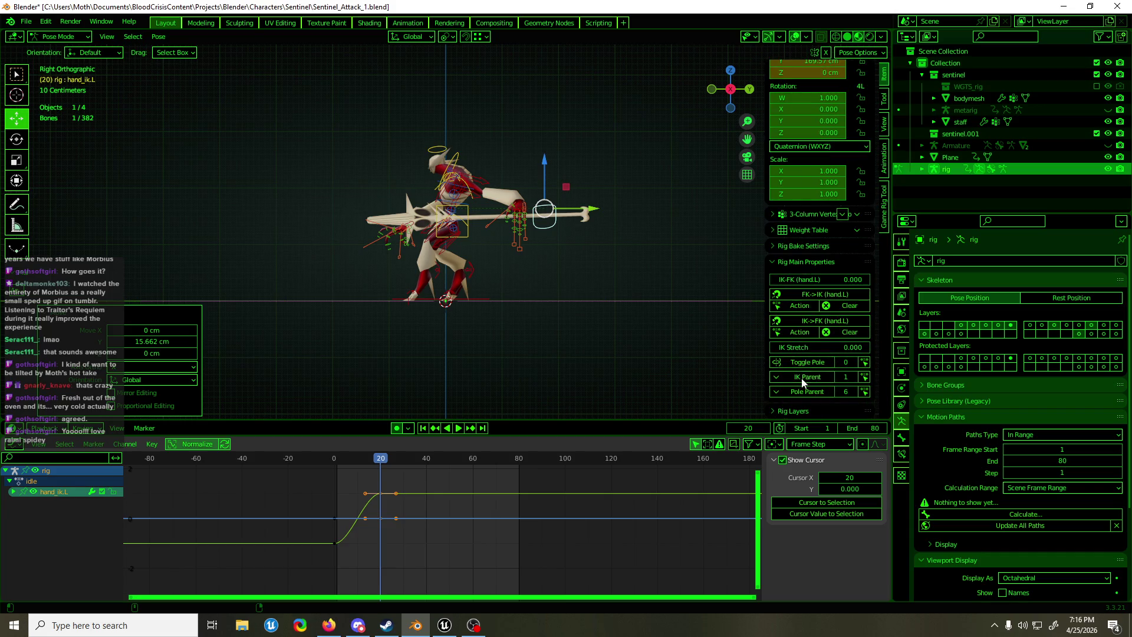
left_click_drag(791, 349, 867, 348)
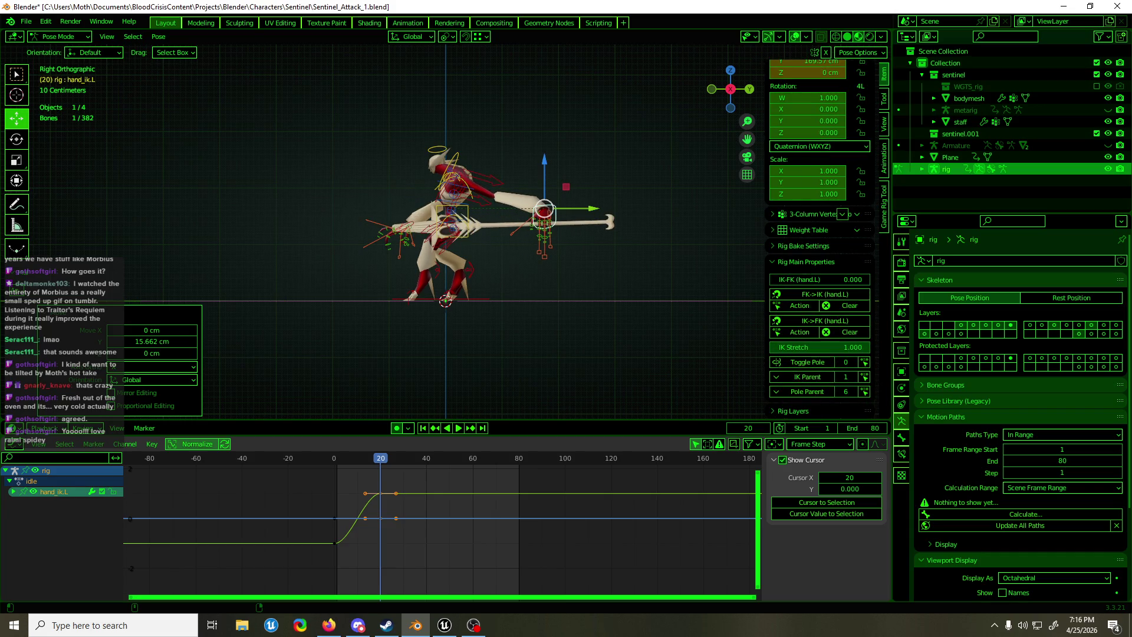
Return to the start frame and reposition the left hand there
mouse_move(380, 463)
left_mouse_down()
mouse_move(332, 469)
mouse_move(392, 469)
mouse_move(381, 470)
left_mouse_up()
mouse_move(566, 186)
left_mouse_down()
mouse_move(628, 144)
mouse_move(640, 163)
left_mouse_up()
middle_click_drag(541, 240, 582, 267)
Twist the torso control about 80 degrees
left_click(470, 229)
middle_click_drag(489, 238, 418, 247)
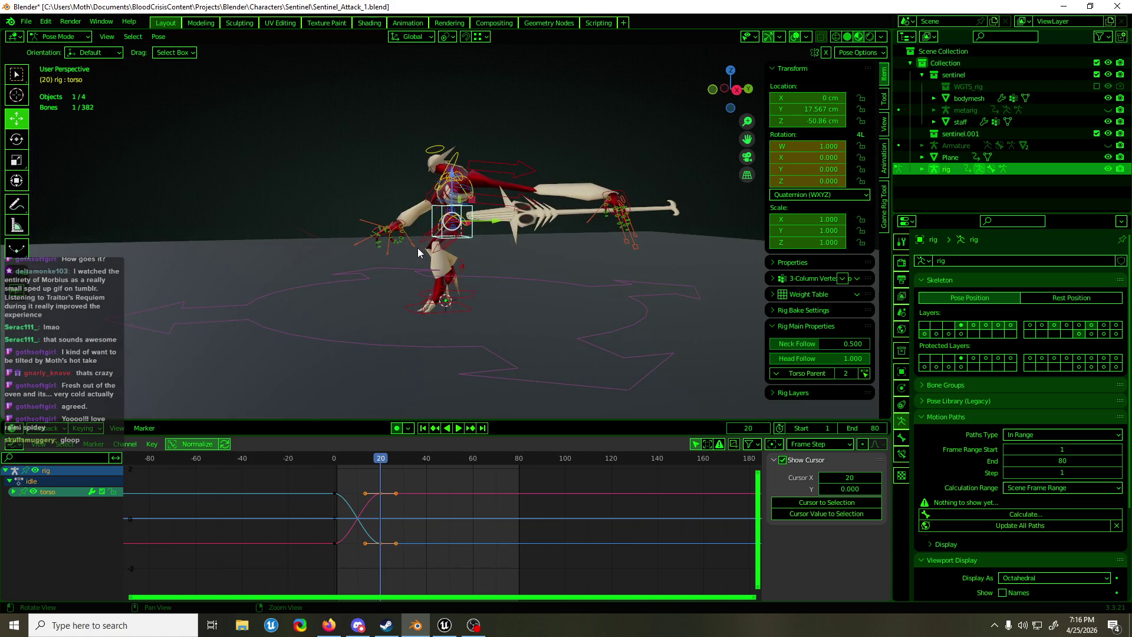
scroll(451, 267, "up", 3)
key("shift+space")
key("r")
left_click_drag(447, 229, 494, 242)
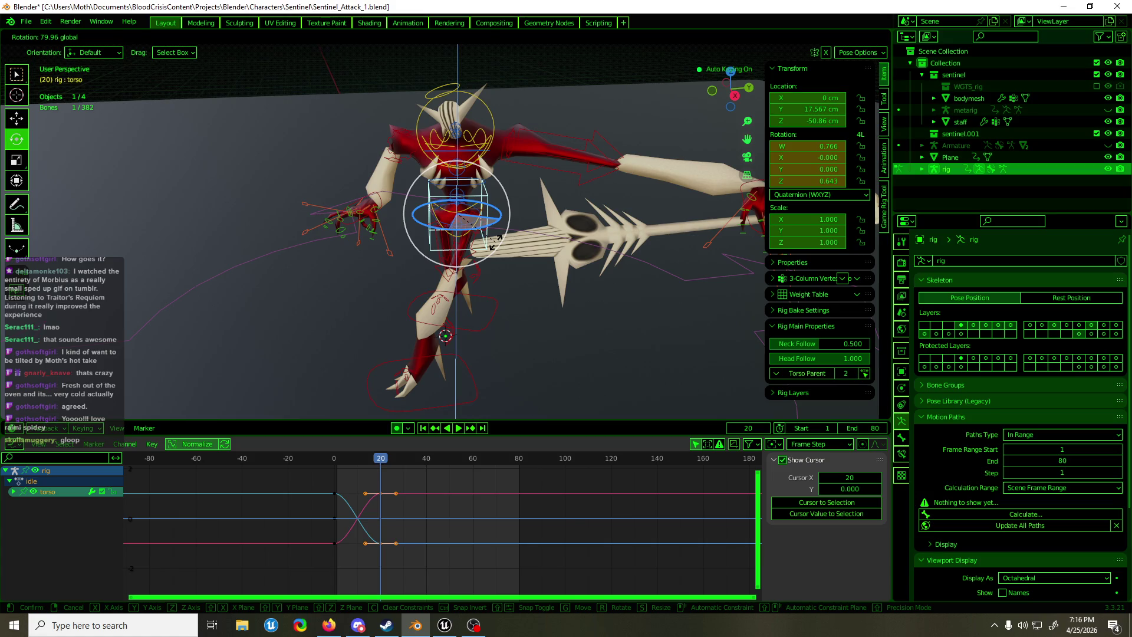
left_click_drag(494, 242, 494, 242)
Tilt the torso forward and shift it forward into the lunge, to 102.16 cm Y
key("KP_3")
mouse_move(497, 191)
left_mouse_down()
mouse_move(502, 227)
mouse_move(532, 186)
mouse_move(602, 201)
left_mouse_up()
key("shift+space")
key("g")
mouse_move(601, 201)
middle_mouse_down()
mouse_move(596, 222)
mouse_move(683, 256)
middle_mouse_up()
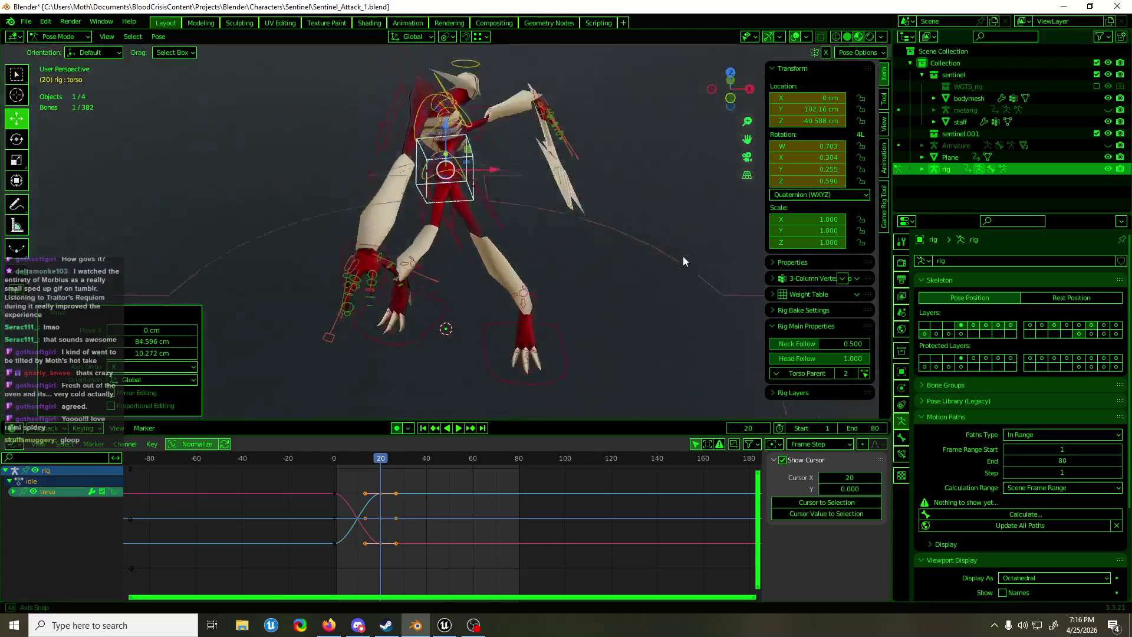
Move the left hand IK controller out along the staff, to 302.6 cm
key("KP_7")
left_click(560, 173)
left_click_drag(559, 172, 515, 102)
mouse_move(514, 102)
middle_mouse_down()
mouse_move(361, 73)
mouse_move(364, 388)
mouse_move(378, 388)
middle_mouse_up()
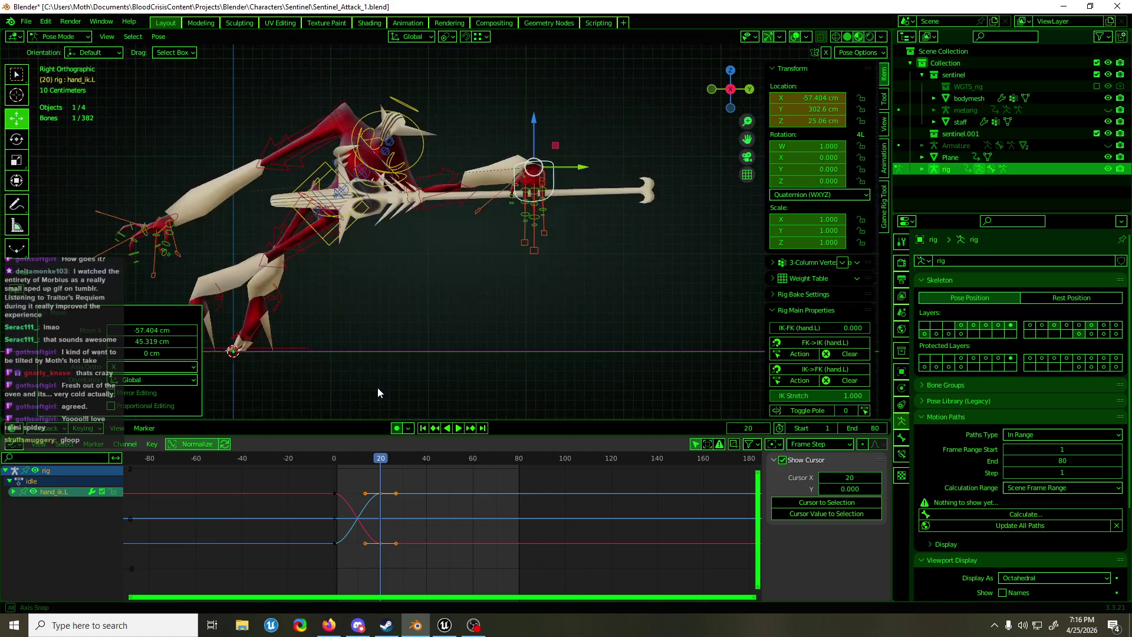
Tilt the head about -10.8° and refine it using Normal transform orientation
left_click(416, 107)
key("r")
left_click_drag(416, 107, 416, 57)
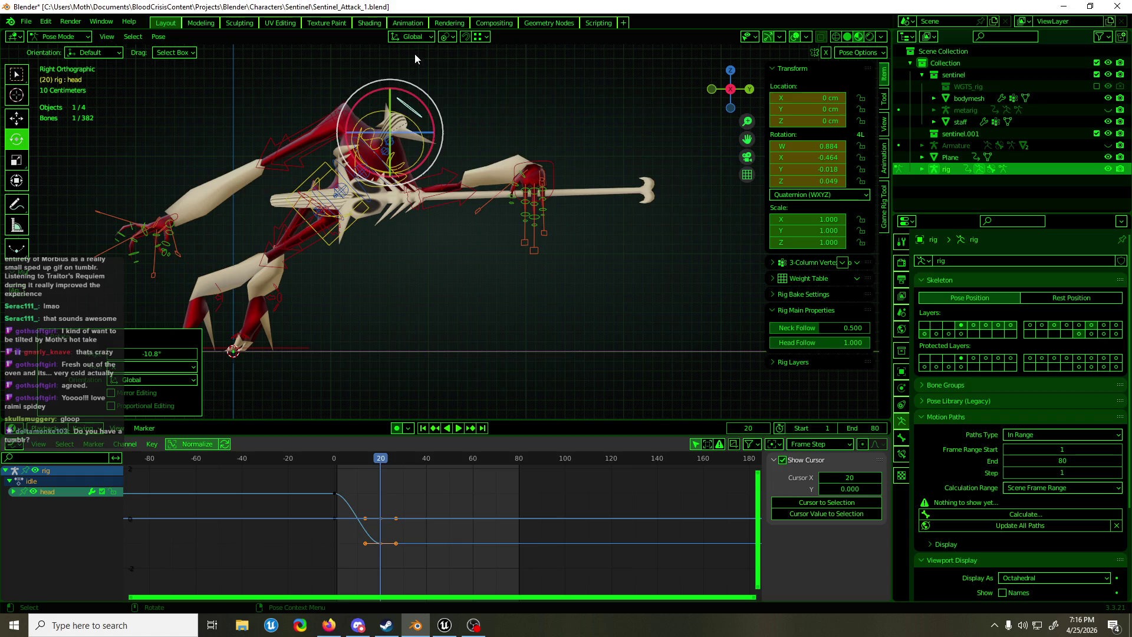
left_click(415, 37)
left_click(407, 88)
mouse_move(407, 88)
middle_mouse_down()
mouse_move(423, 305)
mouse_move(437, 301)
middle_mouse_up()
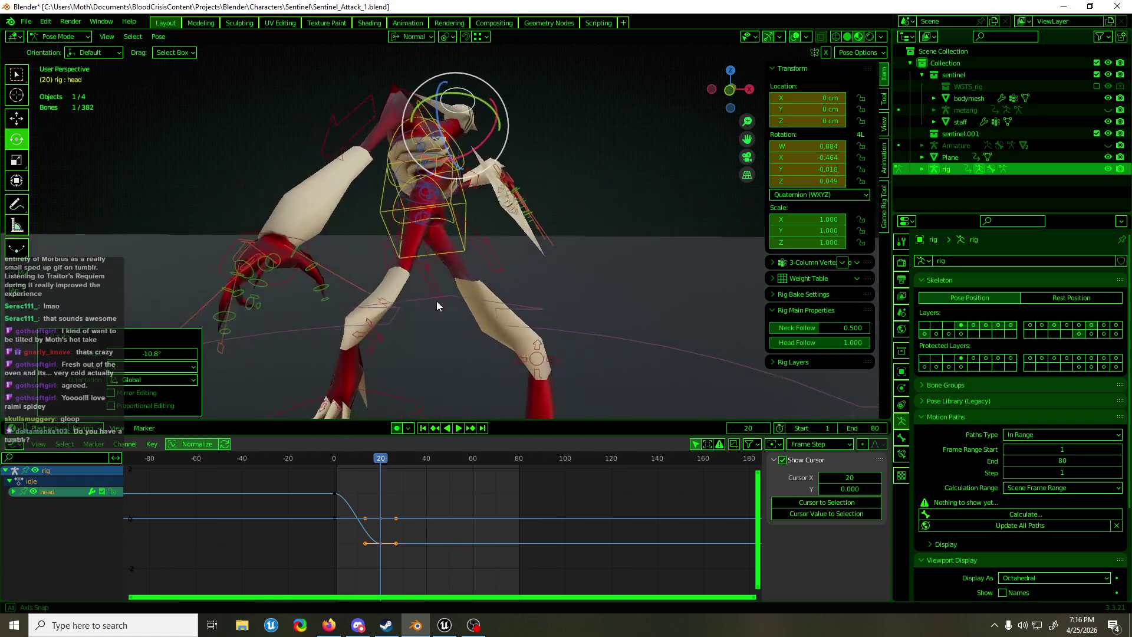
key("KP_1")
mouse_move(449, 142)
left_mouse_down()
mouse_move(464, 108)
mouse_move(480, 121)
left_mouse_up()
mouse_move(481, 121)
middle_mouse_down()
mouse_move(511, 211)
mouse_move(361, 228)
mouse_move(405, 228)
middle_mouse_up()
Rotate the left shoulder 42.3° about X, then adjust it about Z
left_click(404, 144)
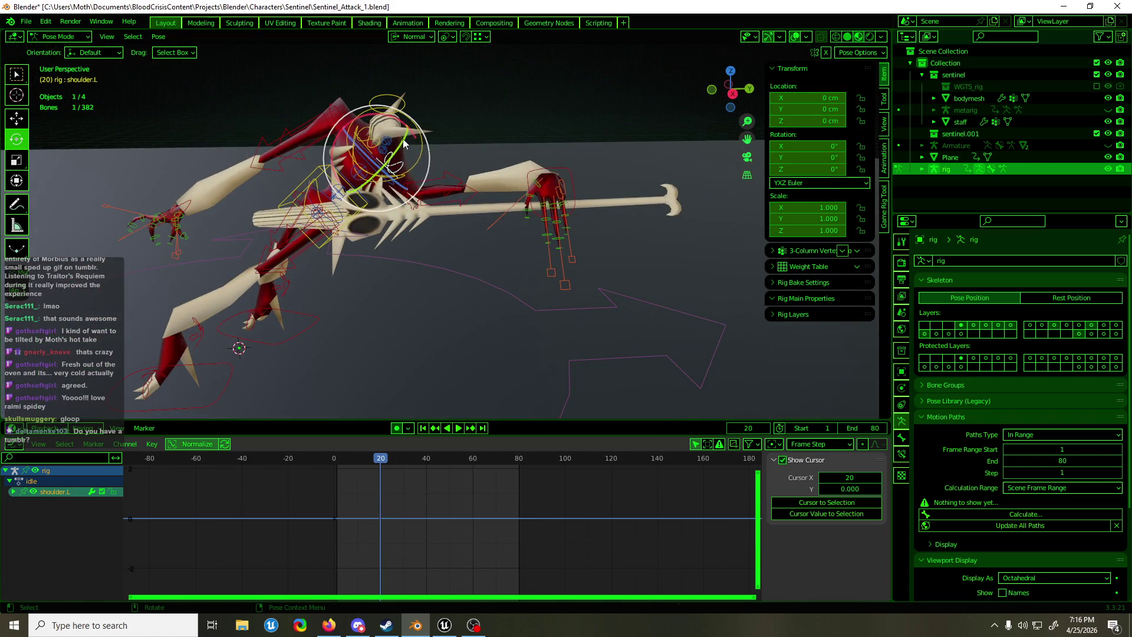
key("KP_3")
key("r")
key("x")
key("x")
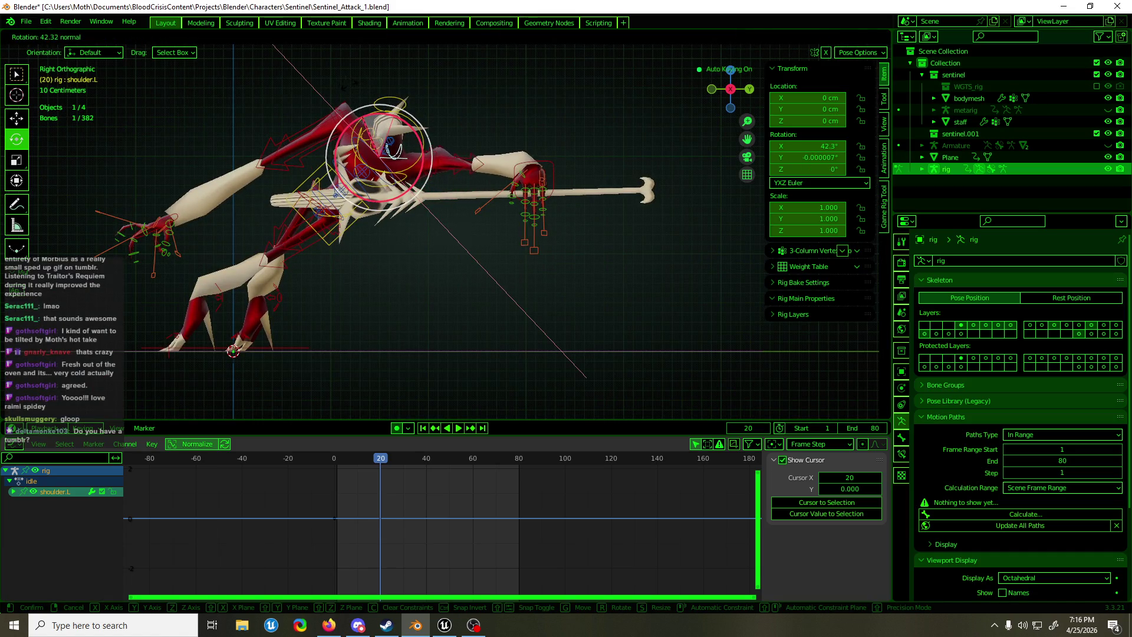
left_click(587, 377)
mouse_move(629, 260)
middle_mouse_down()
mouse_move(735, 390)
mouse_move(756, 397)
middle_mouse_up()
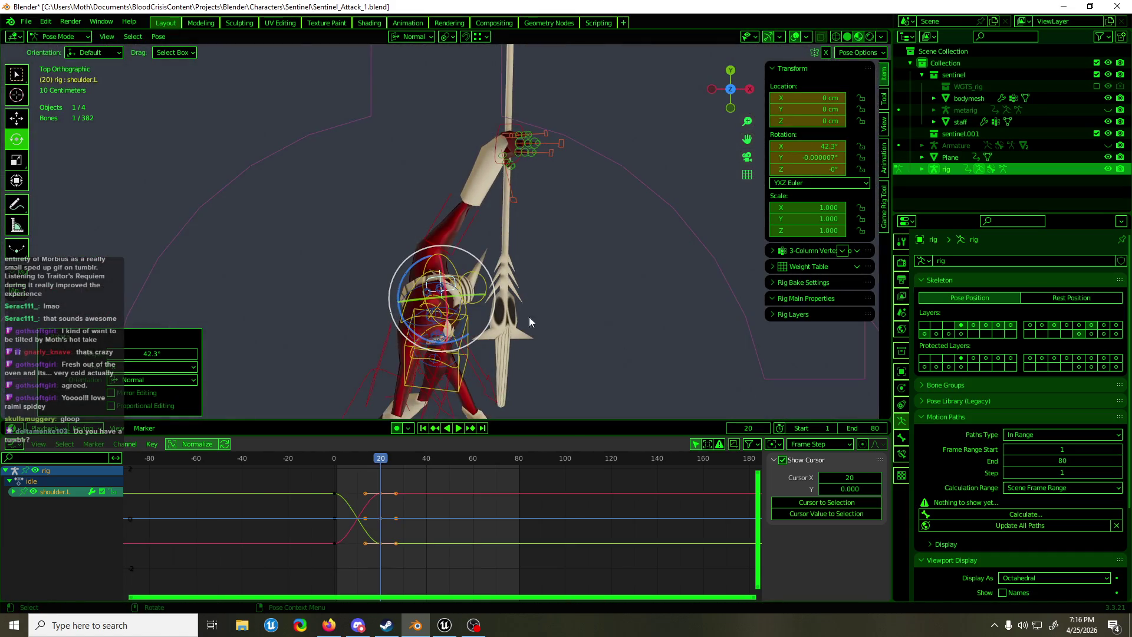
key("r")
key("z")
key("z")
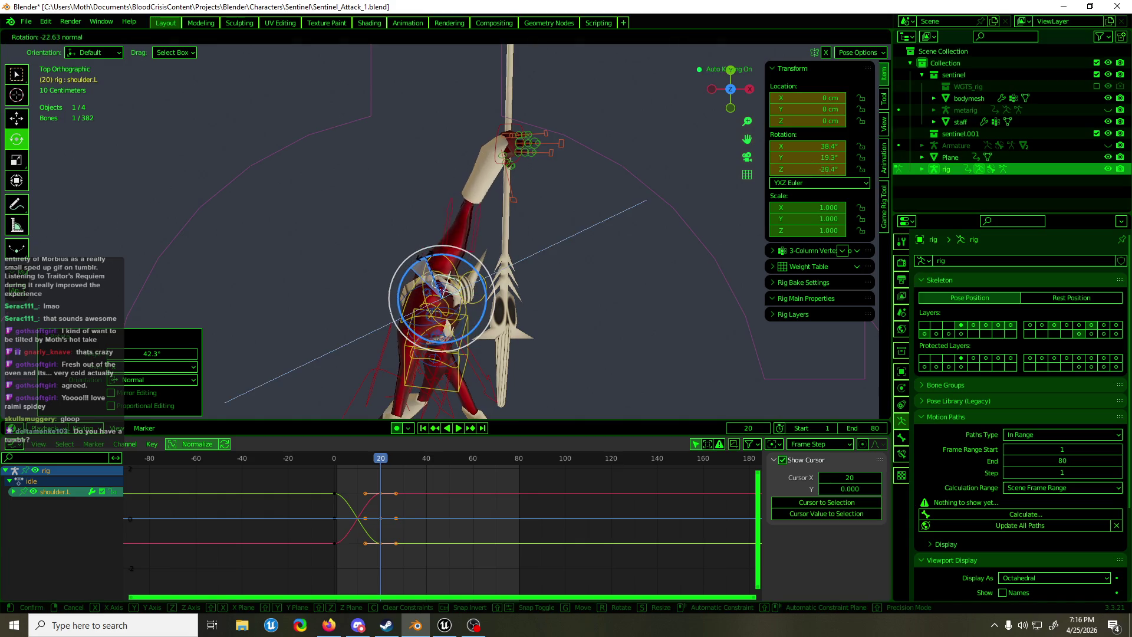
left_click(494, 132)
Move the left hand IK control forward along the staff
left_click(500, 115)
middle_click_drag(568, 182, 409, 54)
key("shift+space")
key("g")
left_click_drag(502, 175, 518, 173)
mouse_move(518, 173)
middle_mouse_down()
mouse_move(456, 239)
mouse_move(723, 247)
mouse_move(541, 247)
mouse_move(589, 260)
mouse_move(602, 240)
mouse_move(607, 253)
middle_mouse_up()
Rotate the right hand IK about -89° and raise it to 64.016, -108.49, 61.916 cm
left_click(572, 217)
scroll(607, 253, "up", 2)
key("shift+space")
key("r")
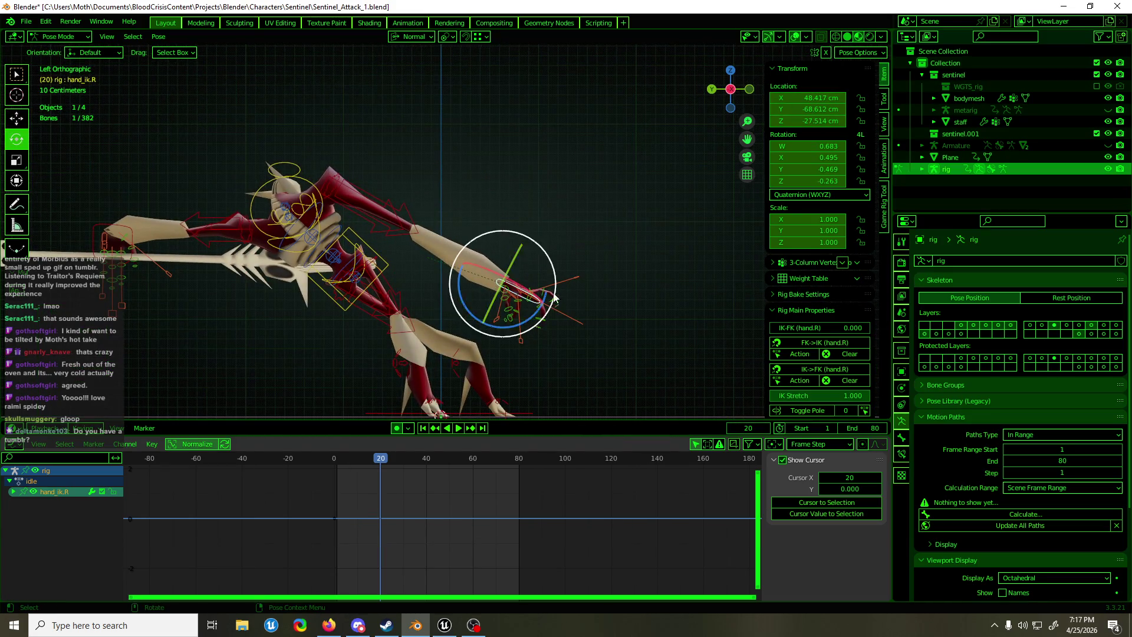
mouse_move(522, 319)
left_mouse_down()
mouse_move(566, 283)
mouse_move(577, 290)
left_mouse_up()
mouse_move(577, 286)
middle_mouse_down()
mouse_move(292, 302)
mouse_move(352, 281)
middle_mouse_up()
key("shift+space")
key("g")
mouse_move(403, 242)
left_mouse_down()
mouse_move(390, 213)
mouse_move(345, 177)
mouse_move(358, 169)
left_mouse_up()
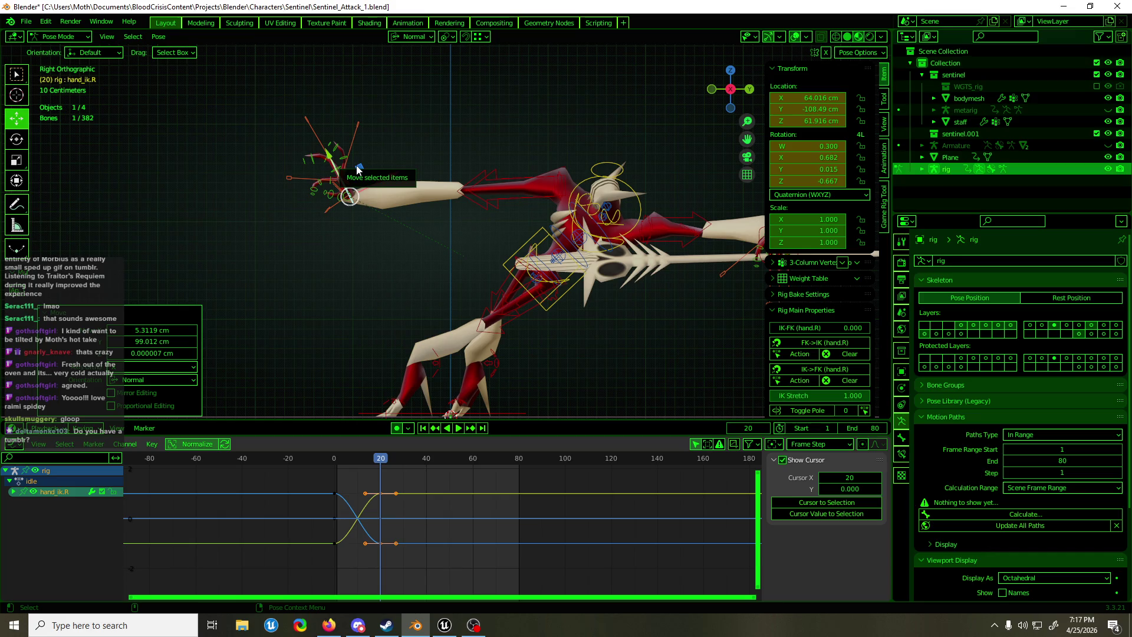
mouse_move(389, 263)
middle_mouse_down()
mouse_move(537, 287)
mouse_move(545, 274)
mouse_move(473, 331)
middle_mouse_up()
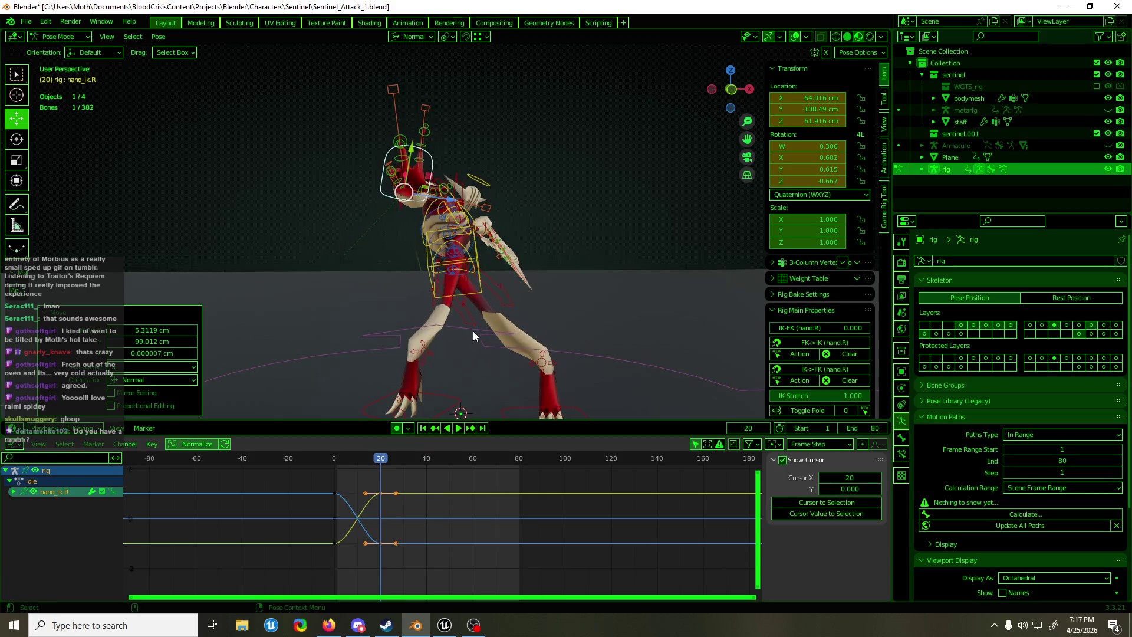
Bend the spine control forward about 60° at frame 20
left_click(437, 306)
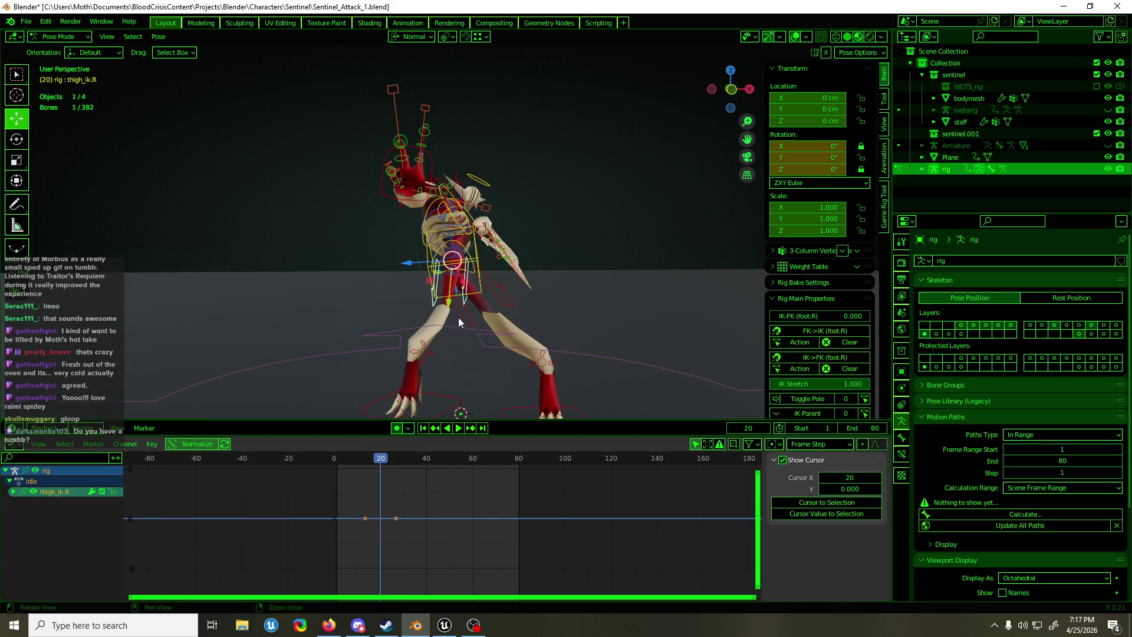
left_click(464, 316)
middle_click_drag(475, 325, 389, 324)
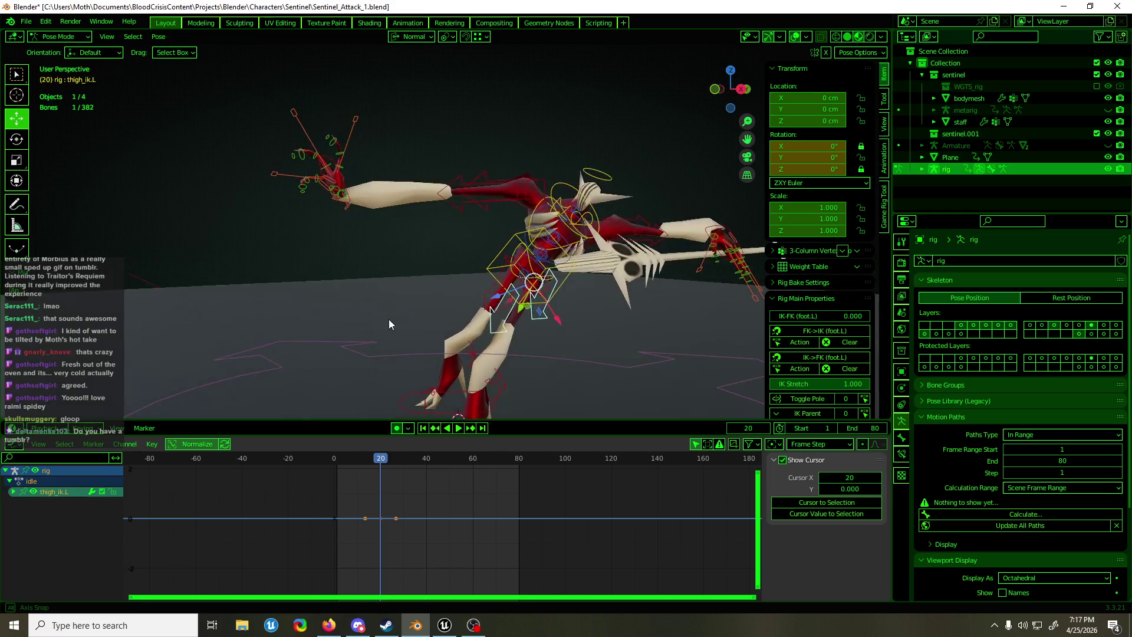
left_click(539, 262)
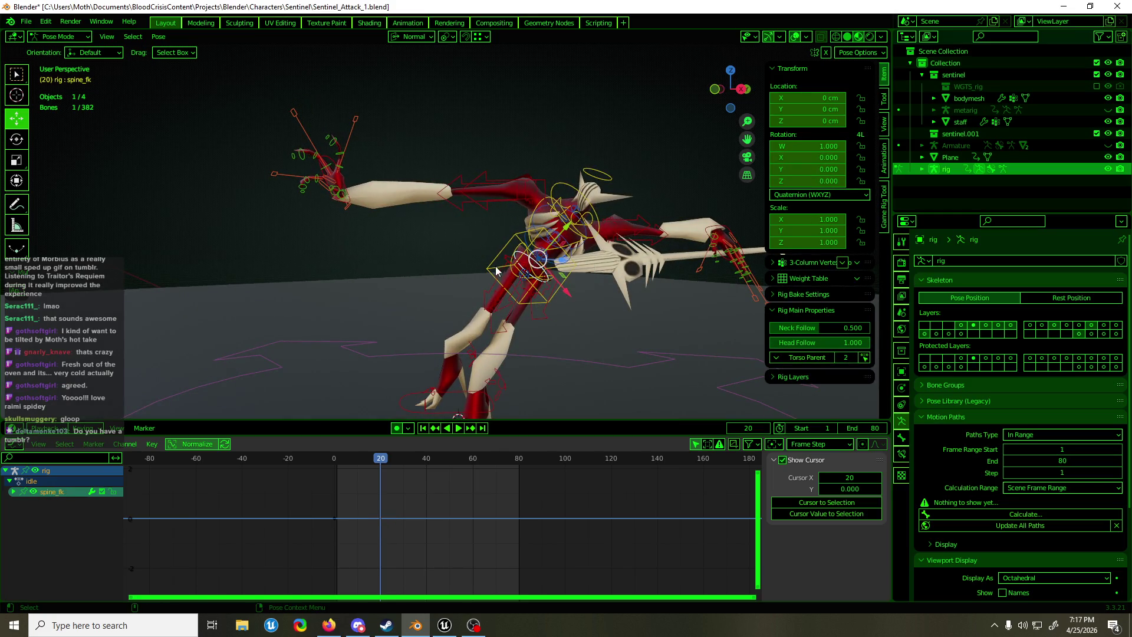
key("r")
mouse_move(506, 250)
left_mouse_down()
mouse_move(513, 278)
mouse_move(449, 260)
left_mouse_up()
mouse_move(449, 259)
middle_mouse_down()
mouse_move(434, 254)
mouse_move(743, 265)
mouse_move(567, 285)
mouse_move(748, 275)
mouse_move(670, 295)
mouse_move(674, 267)
mouse_move(420, 262)
mouse_move(657, 335)
middle_mouse_up()
Rotate the hips 31.3° and save Sentinel_Attack_1.blend
left_click(437, 249)
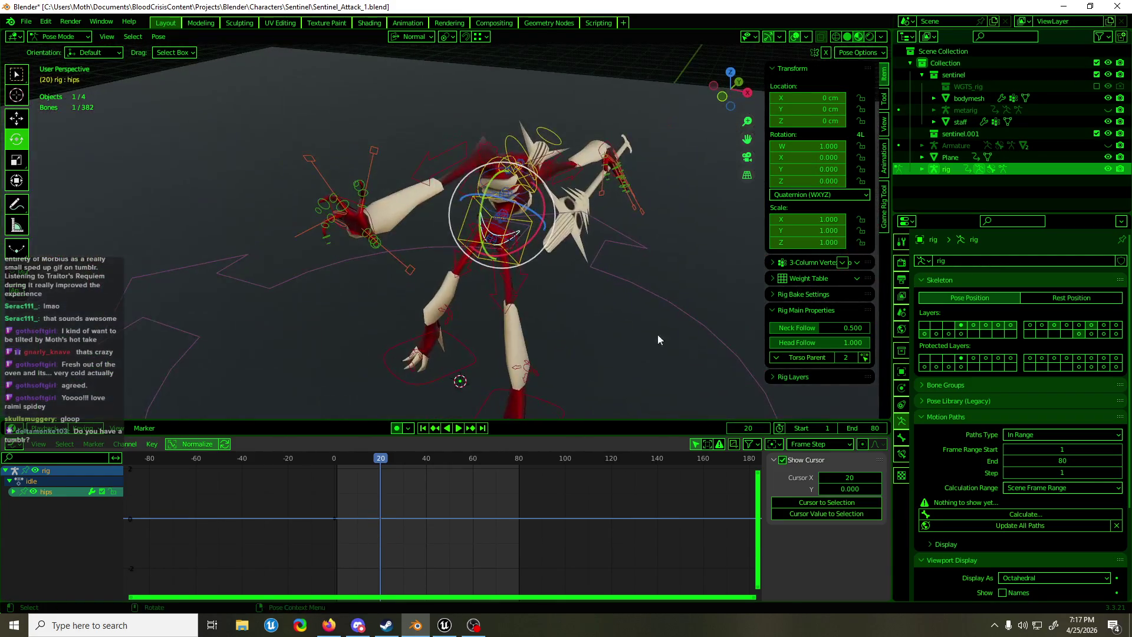
left_click_drag(522, 247, 509, 260)
mouse_move(509, 261)
middle_mouse_down()
mouse_move(334, 230)
mouse_move(254, 230)
mouse_move(607, 249)
mouse_move(528, 258)
middle_mouse_up()
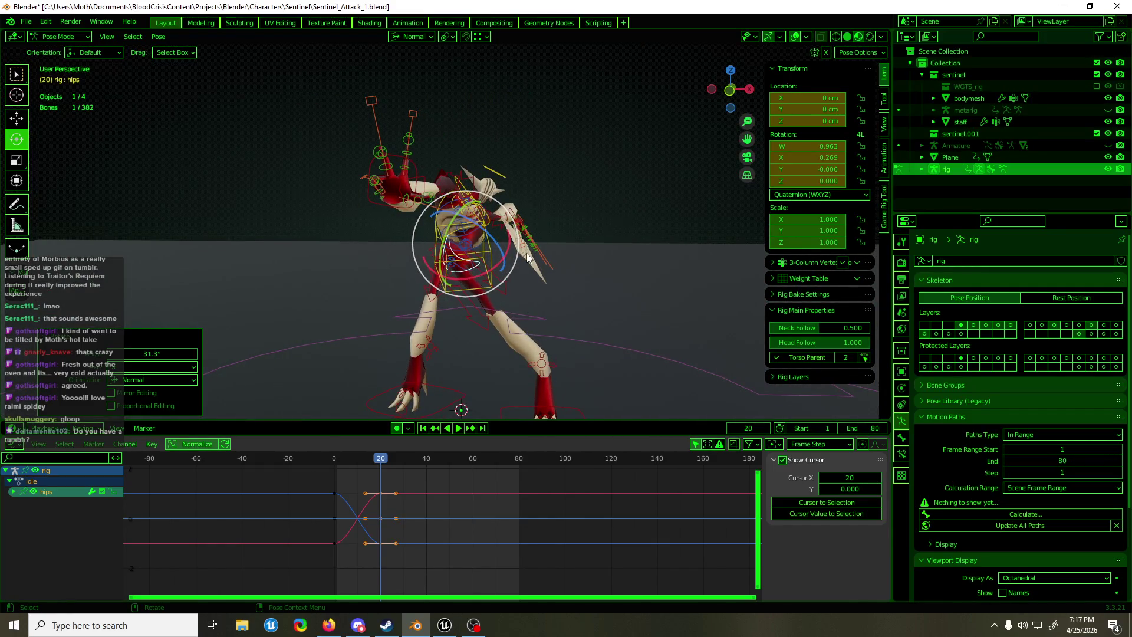
key("ctrl+s")
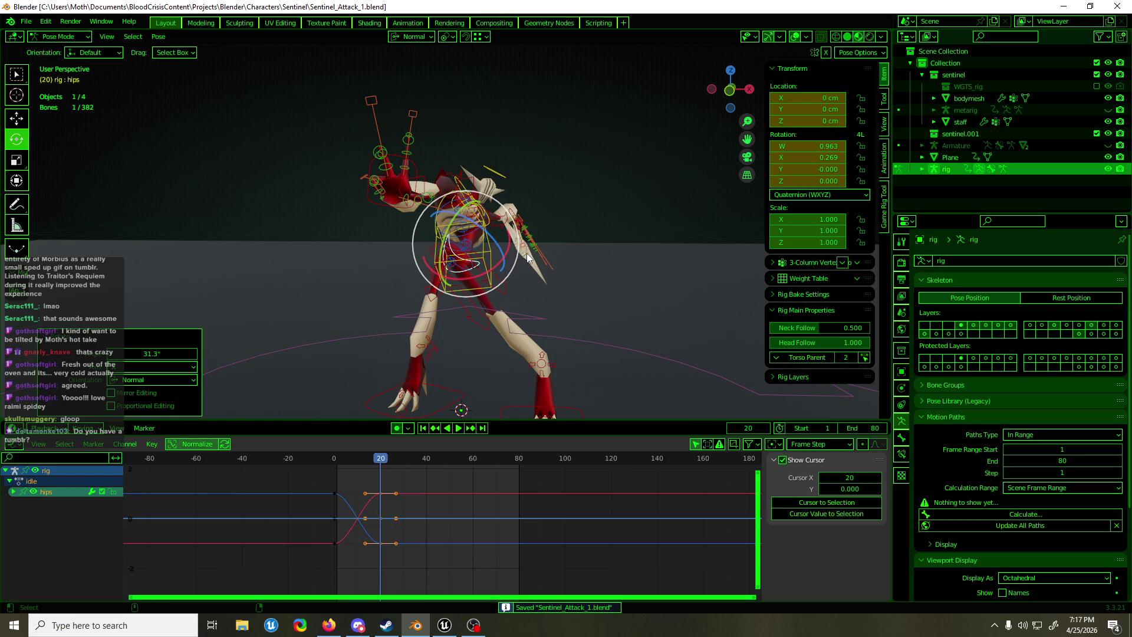
Select all bones and scrub the timeline to preview the lunge
key("a")
mouse_move(528, 258)
middle_mouse_down("alt")
mouse_move(452, 243)
mouse_move(421, 253)
mouse_move(548, 325)
middle_mouse_up("alt")
left_click(295, 469)
left_click_drag(295, 469, 406, 462)
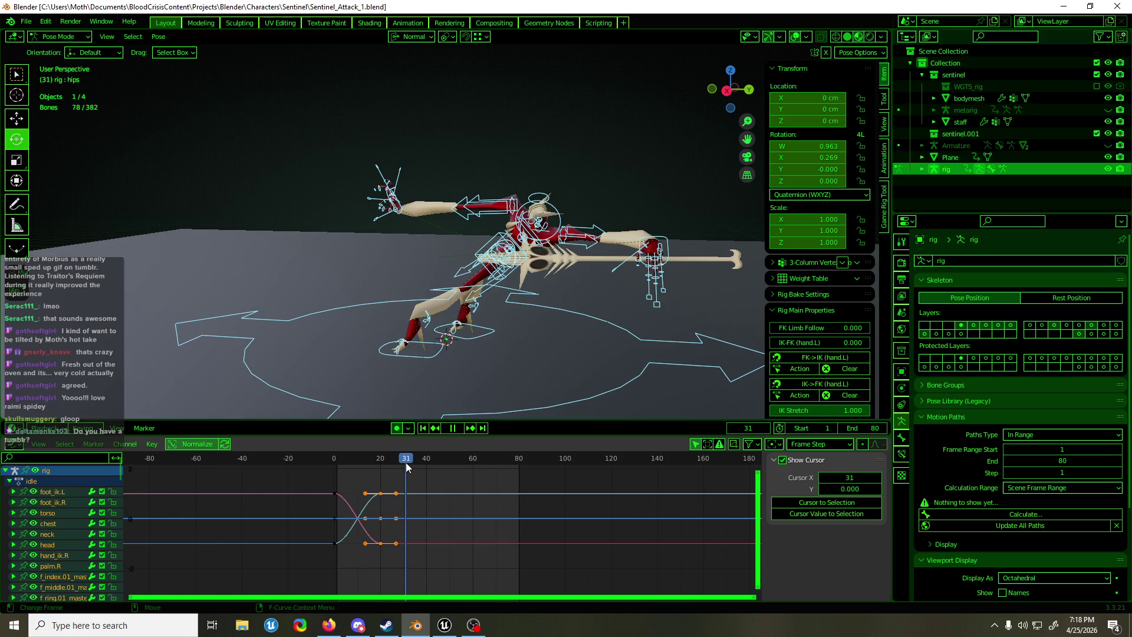
Start moving the left hand IK at frame 31, cancel the move, and save the attack file
left_click(642, 260)
key("shift+space")
key("g")
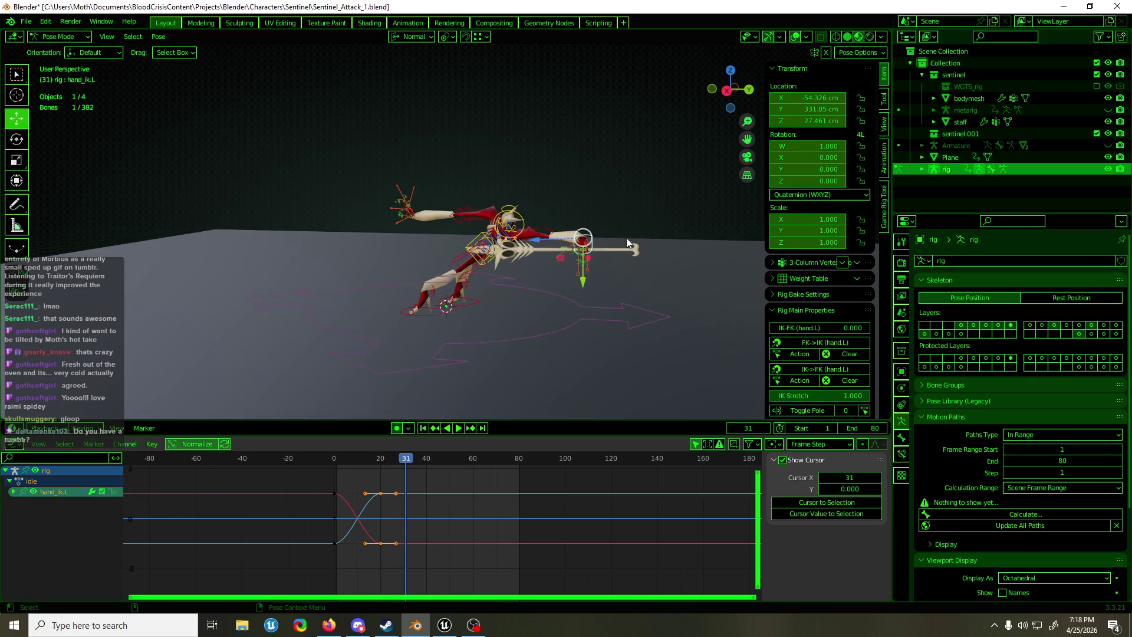
mouse_move(648, 258)
left_mouse_down()
mouse_move(131, 258)
mouse_move(458, 244)
left_mouse_up()
right_click(458, 243)
key("ctrl+s")
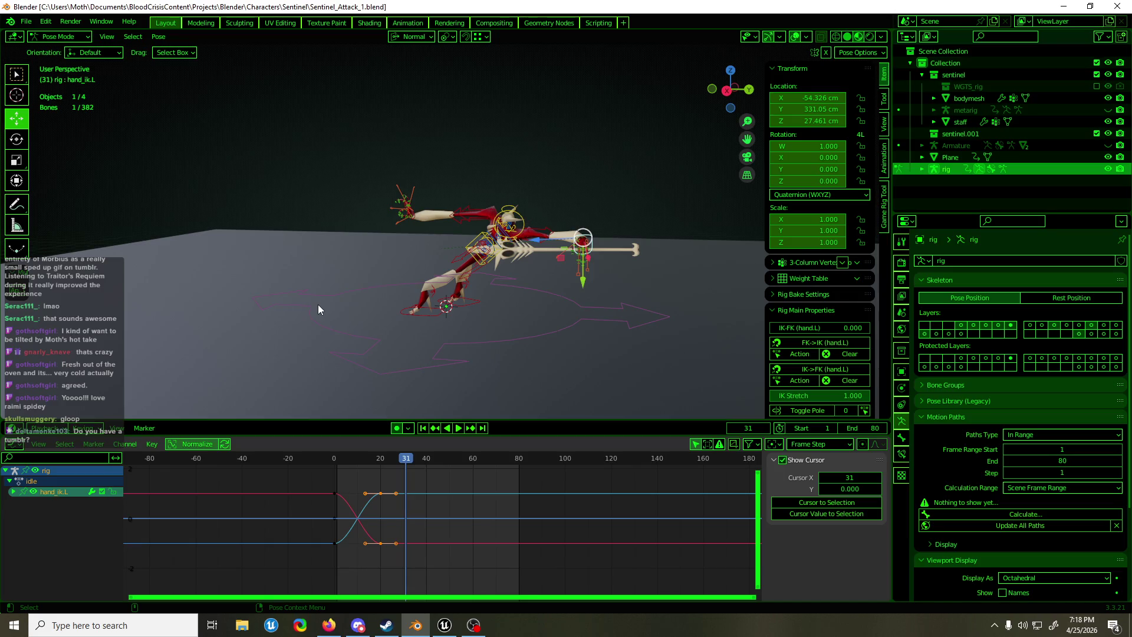
key("alt+Tab")
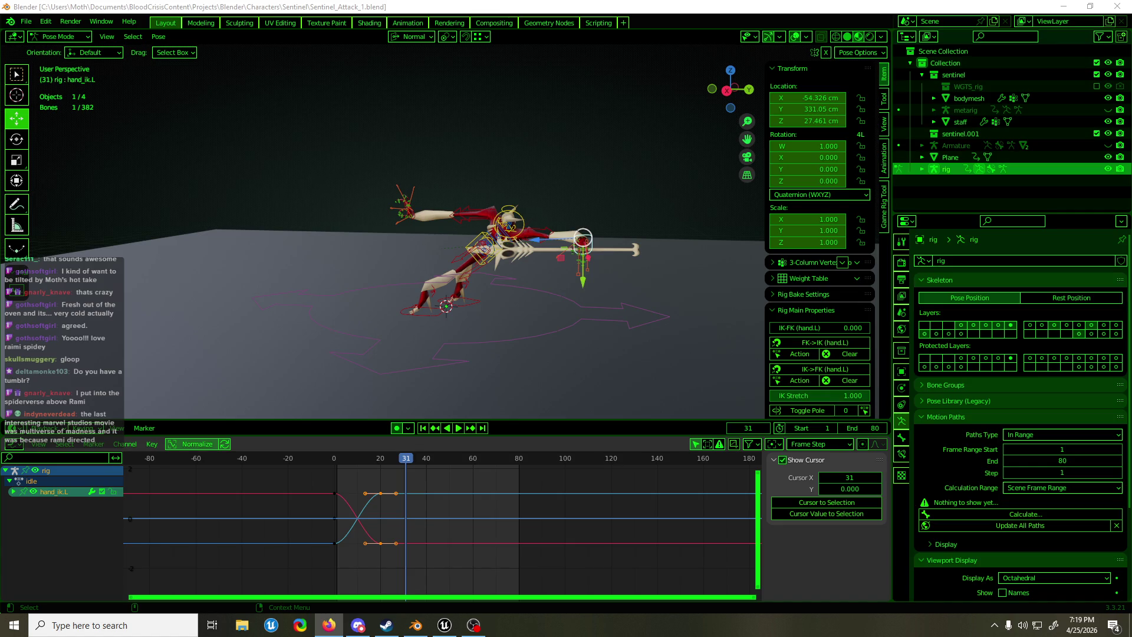
left_click(406, 5)
mouse_move(360, 190)
middle_mouse_down()
mouse_move(561, 190)
mouse_move(561, 201)
mouse_move(412, 218)
mouse_move(359, 204)
mouse_move(512, 201)
middle_mouse_up()
key("ctrl+s")
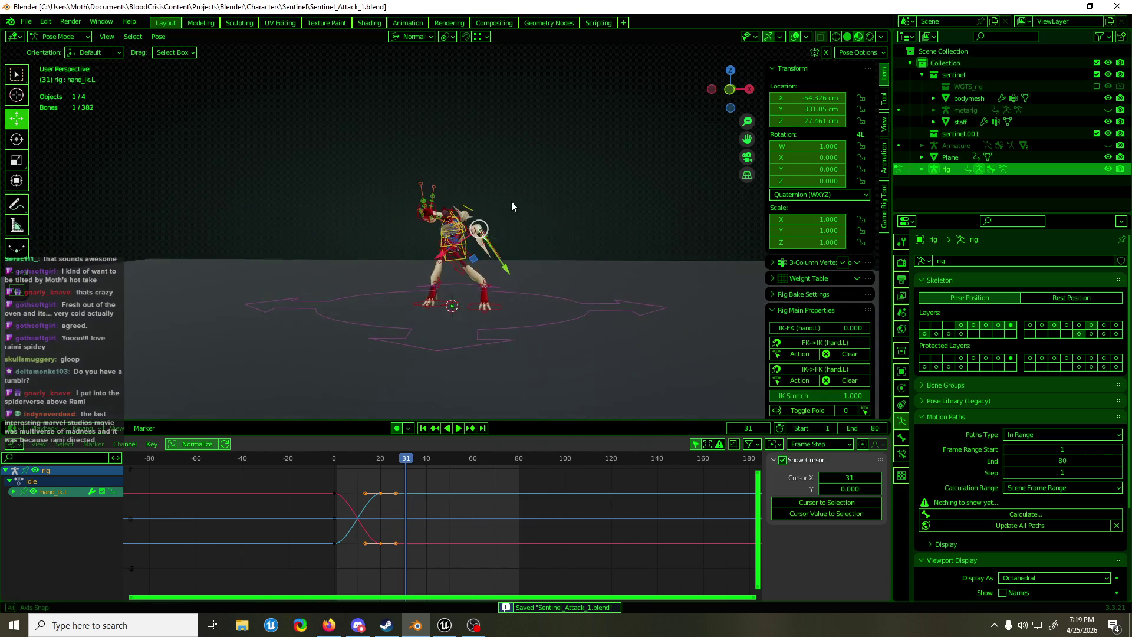
Curl the right index finger bone f_index.02.R 50.2° about its X axis
key("KP_1")
scroll(397, 139, "up", 8)
left_click(421, 140)
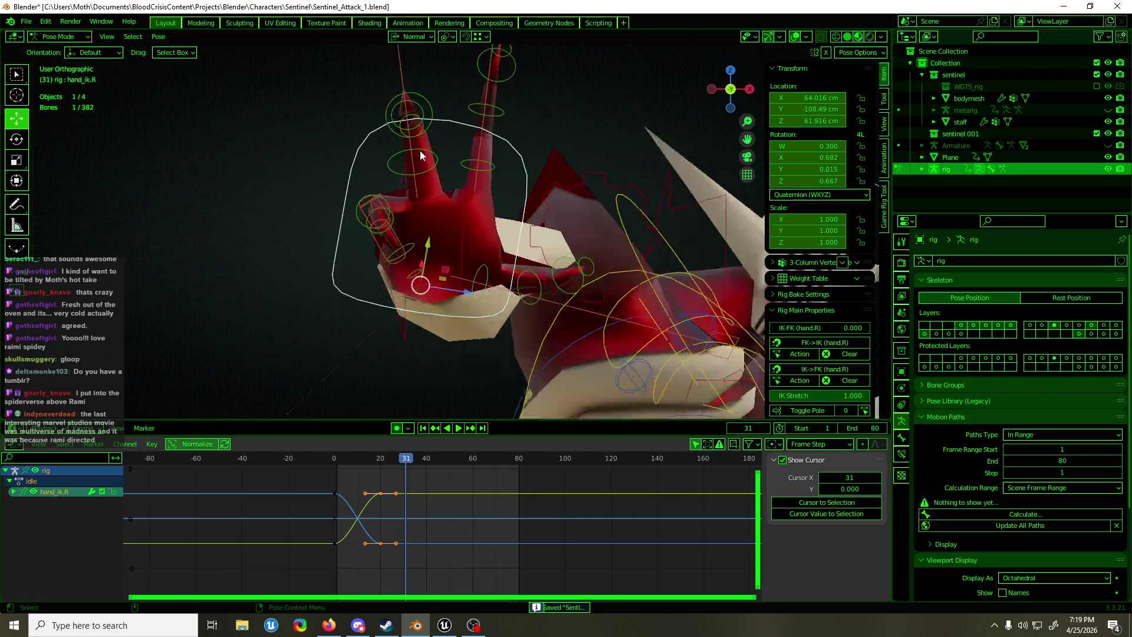
key("KP_Decimal")
key("ctrl+KP_3")
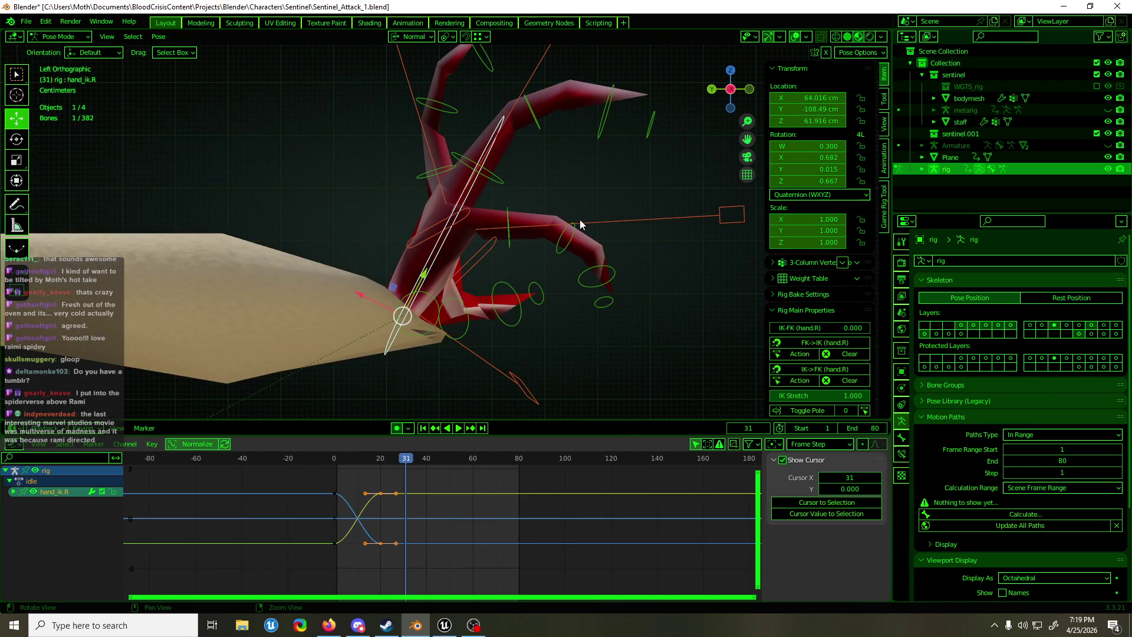
left_click(459, 108)
key("KP_Decimal")
key("r")
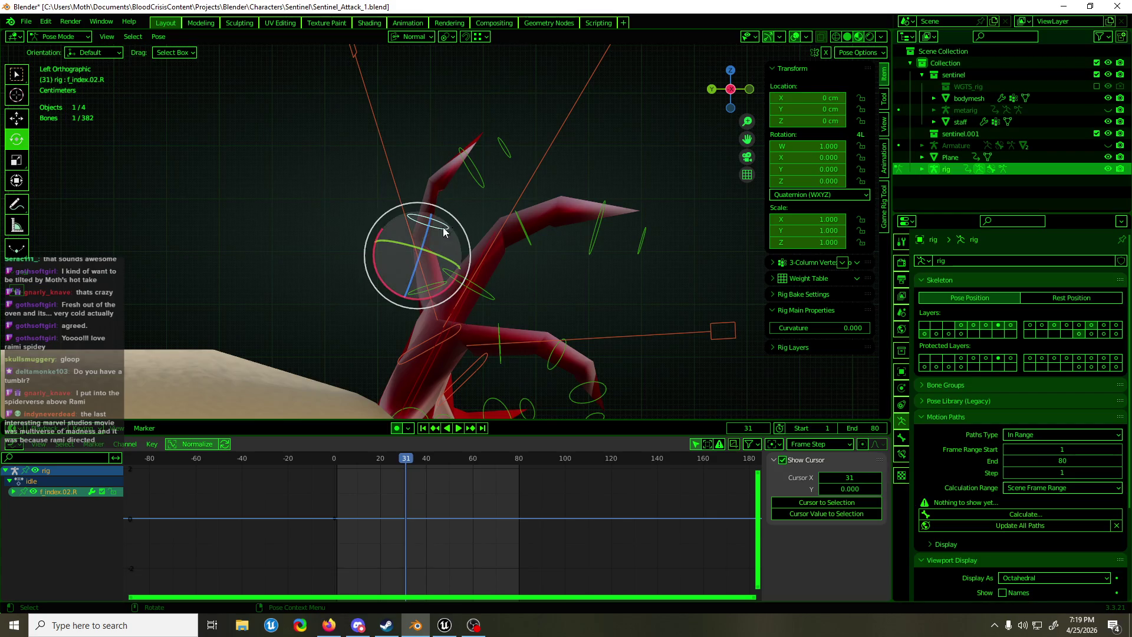
mouse_move(378, 274)
left_mouse_down()
mouse_move(384, 219)
mouse_move(386, 233)
mouse_move(402, 225)
left_mouse_up()
mouse_move(401, 224)
middle_mouse_down()
mouse_move(426, 195)
mouse_move(456, 237)
mouse_move(599, 250)
mouse_move(740, 206)
mouse_move(433, 246)
mouse_move(461, 328)
mouse_move(564, 313)
mouse_move(603, 287)
mouse_move(589, 267)
mouse_move(473, 263)
mouse_move(243, 201)
mouse_move(171, 211)
mouse_move(473, 204)
mouse_move(336, 200)
mouse_move(500, 213)
mouse_move(327, 202)
mouse_move(542, 192)
mouse_move(404, 215)
mouse_move(582, 242)
middle_mouse_up()
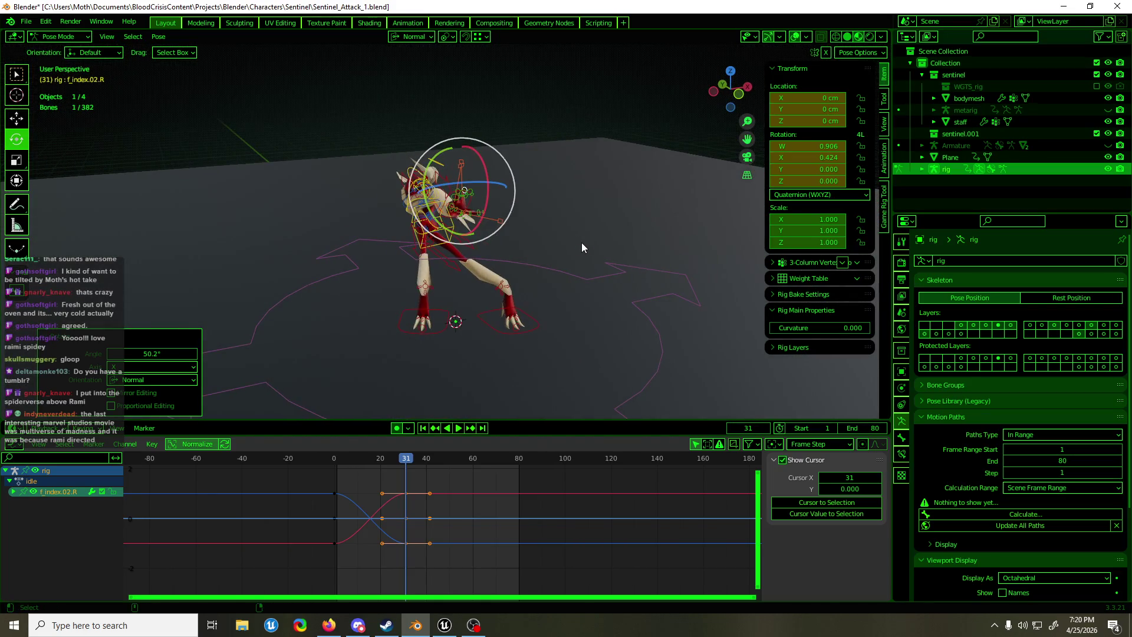
Save Sentinel_Attack_1.blend and select all bones of the rig
key("ctrl+s")
middle_click_drag(576, 259, 410, 252)
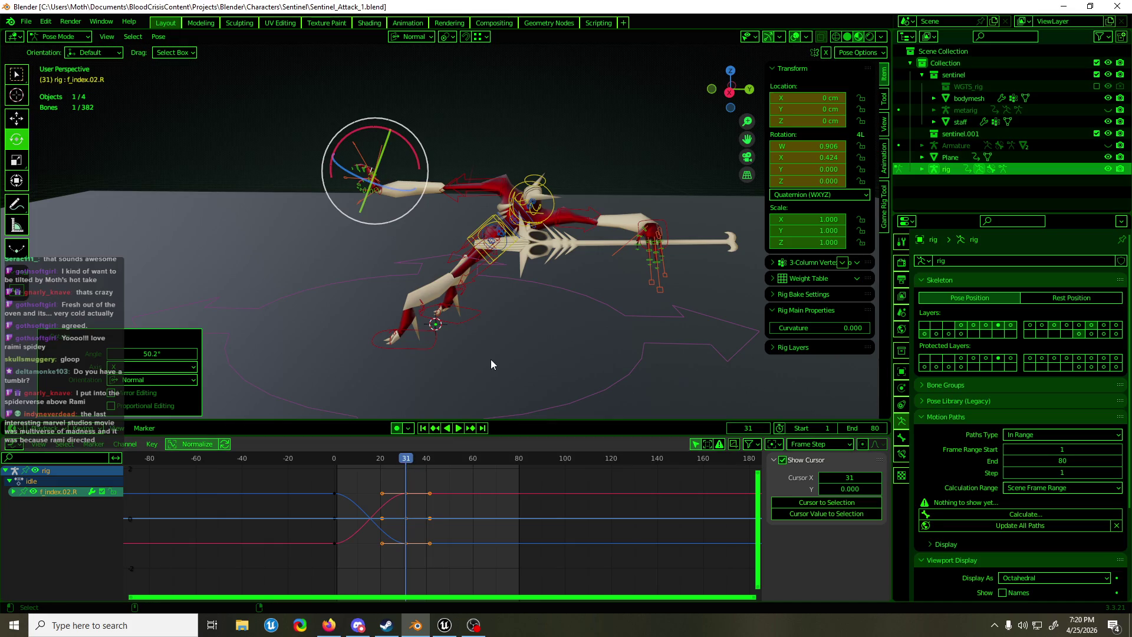
key("ctrl+s")
key("a")
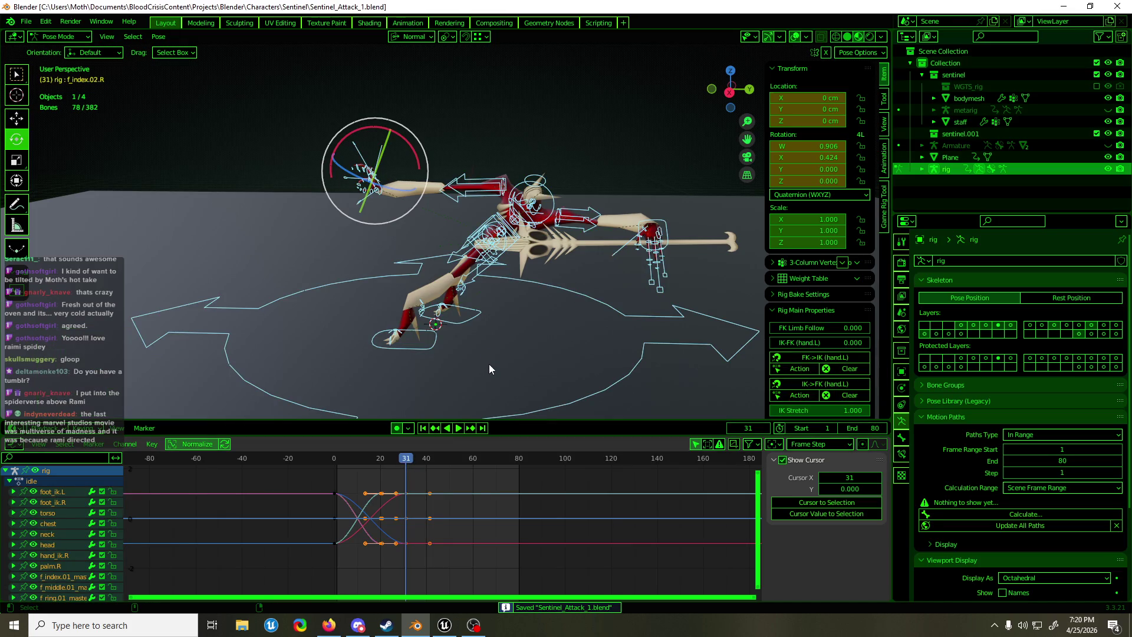
Shift the frame-20 keys about 11 frames earlier, preview the faster thrust, and save
key("ctrl+z")
key("ctrl+z")
left_click(421, 458)
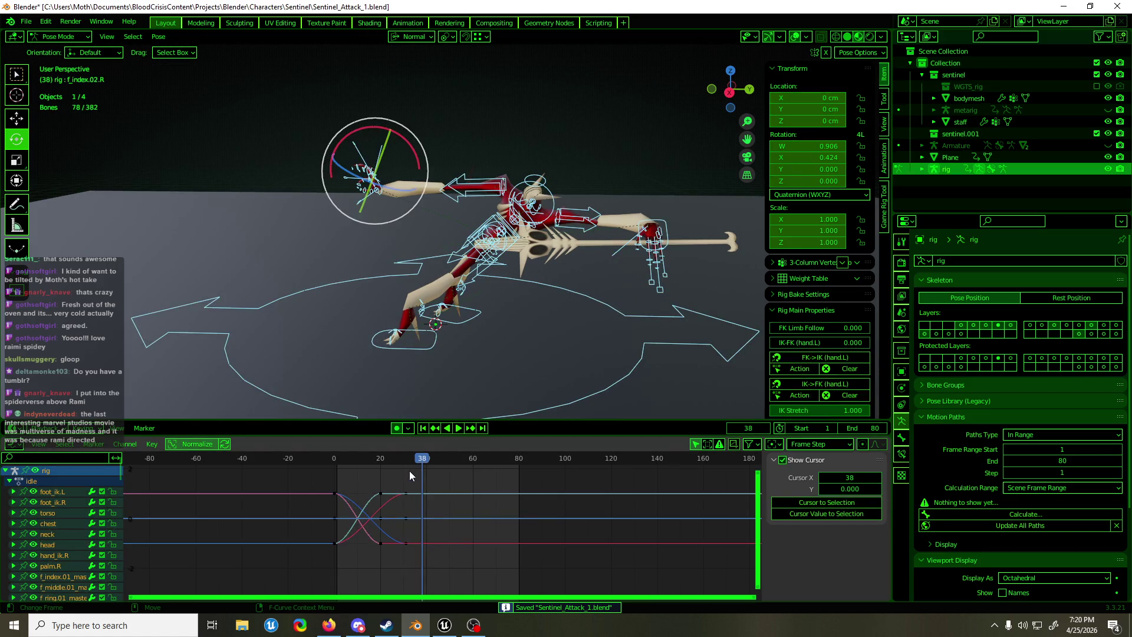
mouse_move(416, 461)
left_mouse_down()
mouse_move(338, 469)
mouse_move(405, 470)
mouse_move(366, 554)
left_mouse_up()
key("g")
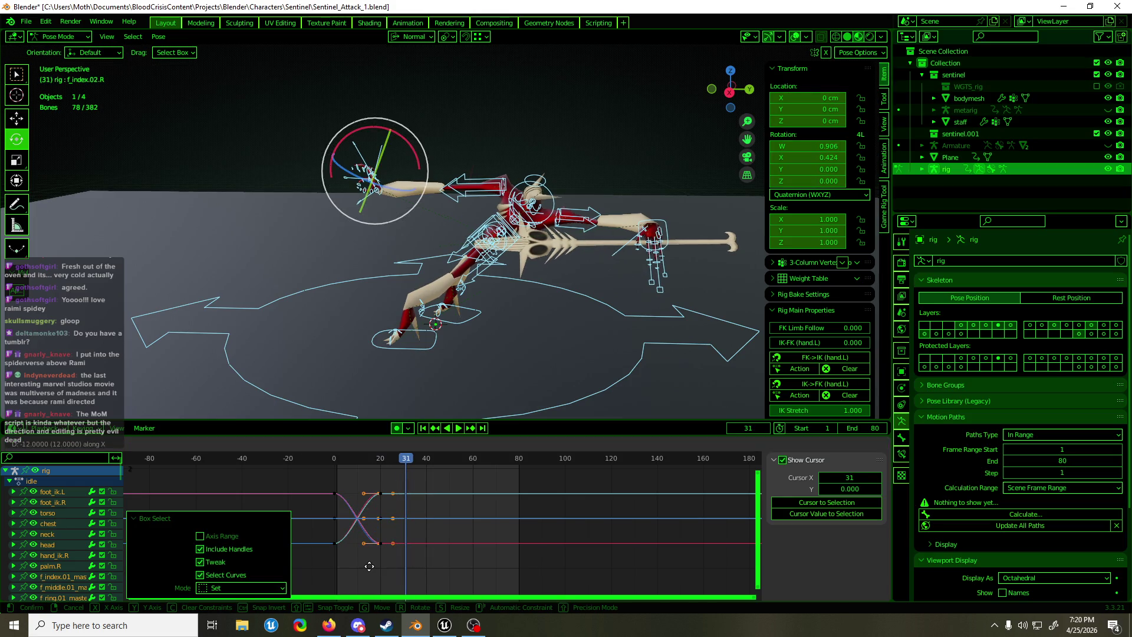
left_click(370, 567)
mouse_move(397, 459)
left_mouse_down()
mouse_move(328, 471)
mouse_move(390, 473)
left_mouse_up()
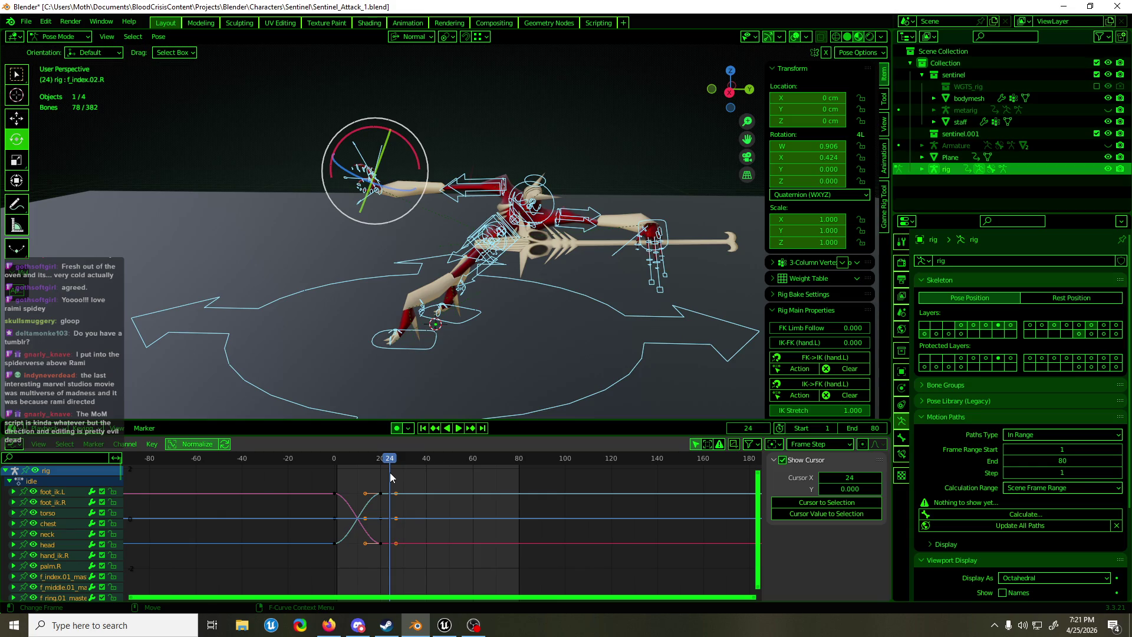
key("ctrl+s")
Select the left hand IK control, then play and scrub back to around frame 15
mouse_move(270, 271)
middle_mouse_down()
mouse_move(473, 269)
mouse_move(622, 249)
mouse_move(225, 256)
mouse_move(287, 265)
mouse_move(286, 249)
mouse_move(365, 221)
mouse_move(545, 225)
middle_mouse_up()
scroll(285, 249, "down", 4)
left_click(523, 224)
key("shift+space")
key("g")
key("space")
left_click(388, 462)
left_click_drag(388, 462, 366, 462)
scroll(474, 269, "up", 3)
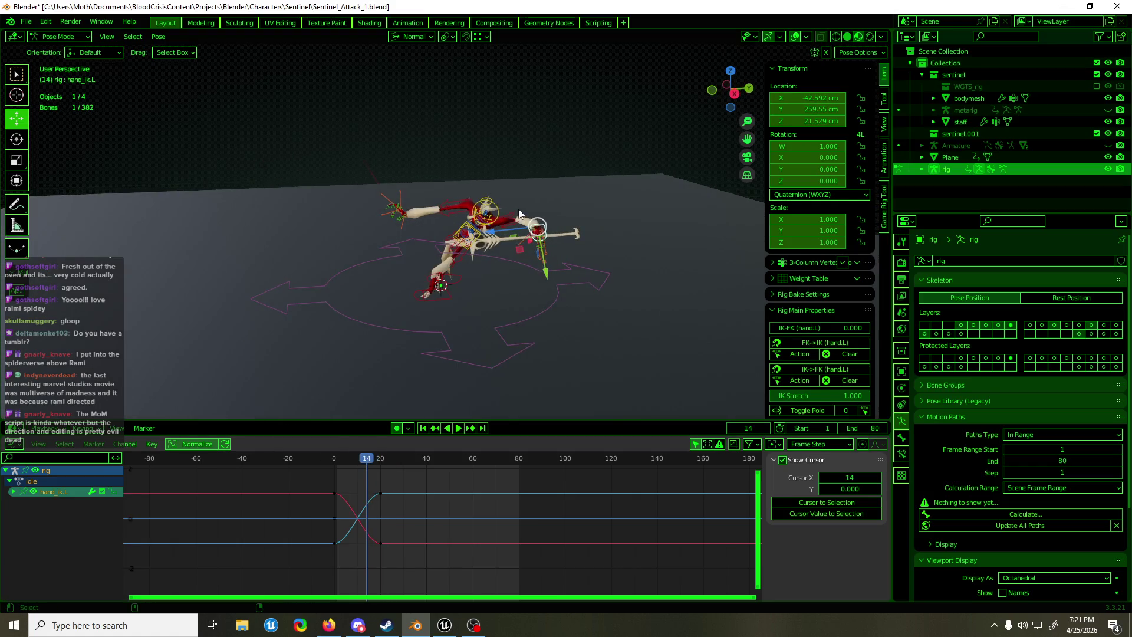
Key the whole rig pose at frame 14 and slide a block of keys to about frame 20
key("a")
key("i")
left_click_drag(396, 483, 374, 568)
key("g")
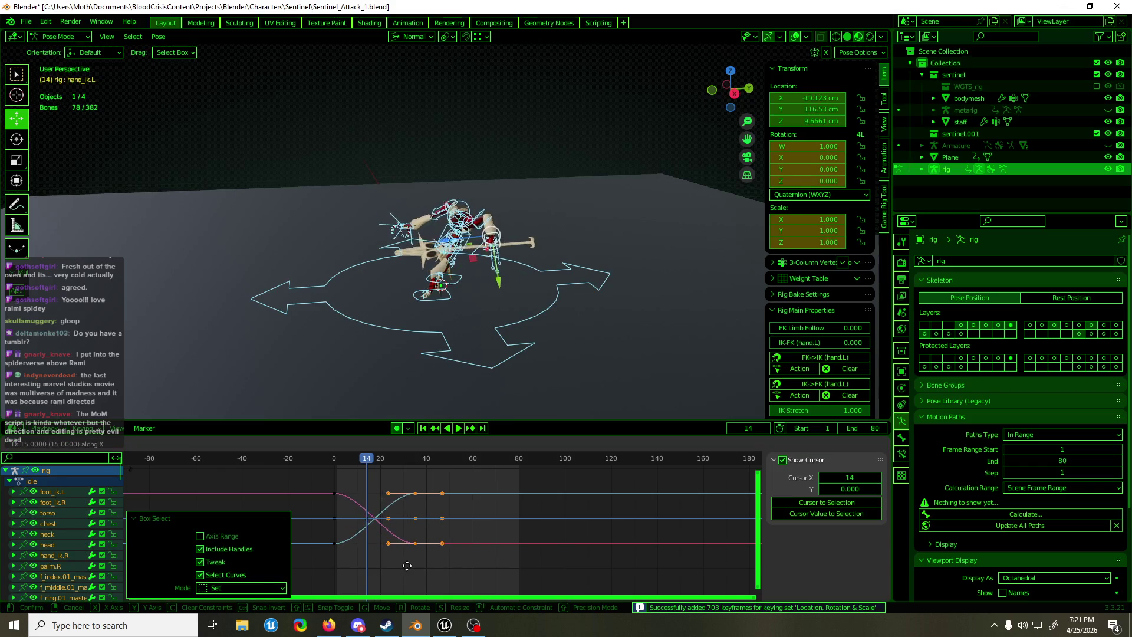
left_click(416, 526)
left_click(469, 458)
left_click(447, 480)
Move the frame-20 keys toward frame 37 and play back the lunge
left_click_drag(436, 481, 374, 591)
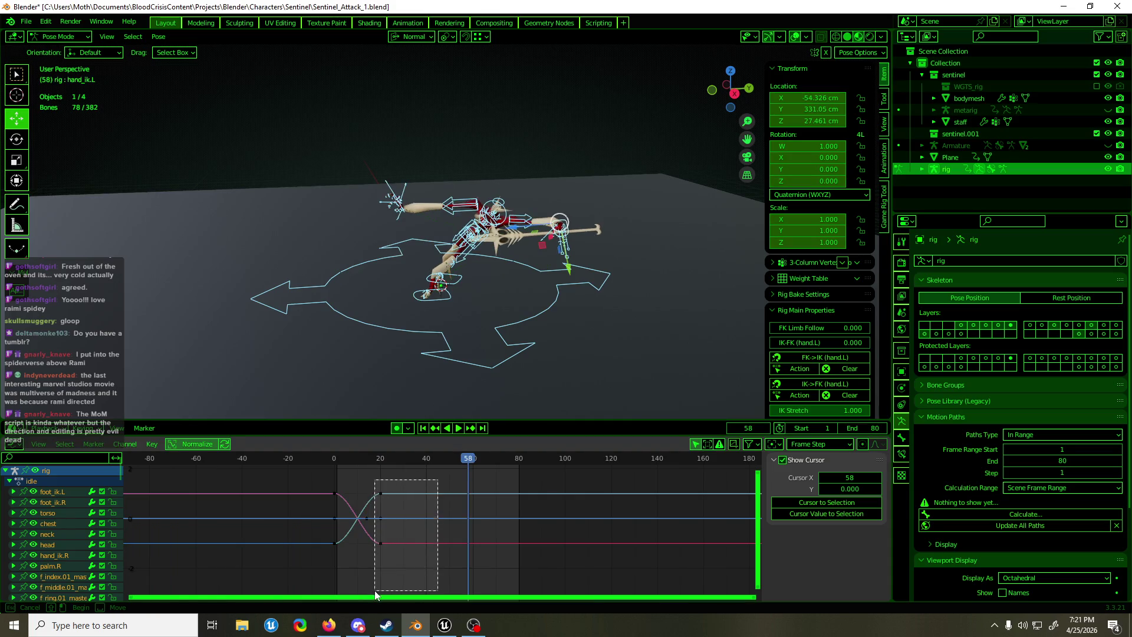
key("g")
left_click(415, 588)
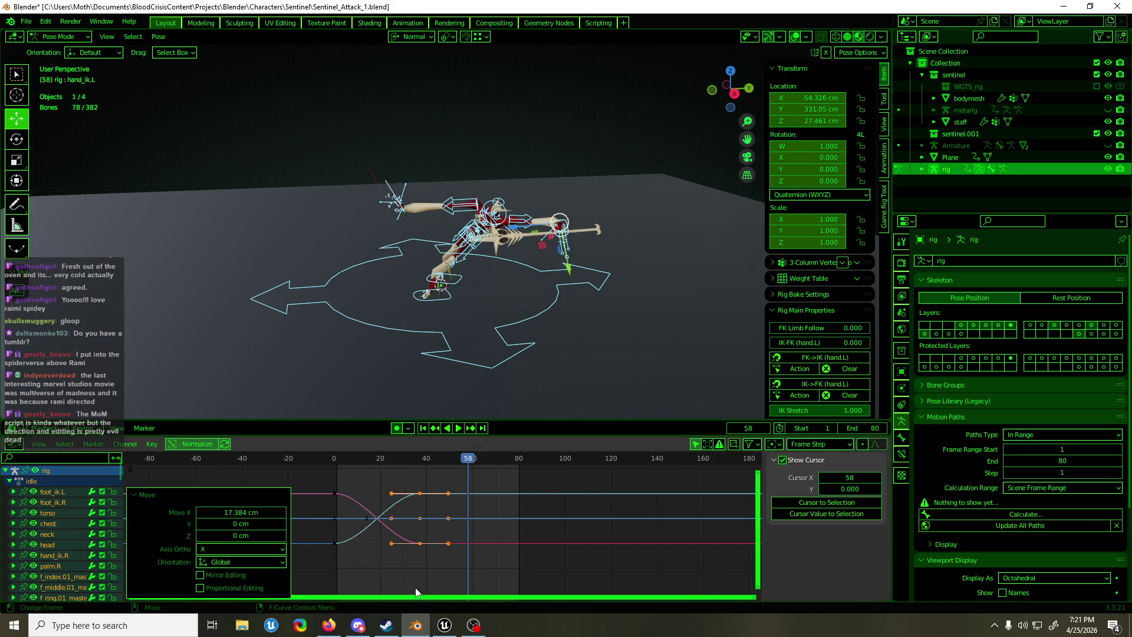
key("space")
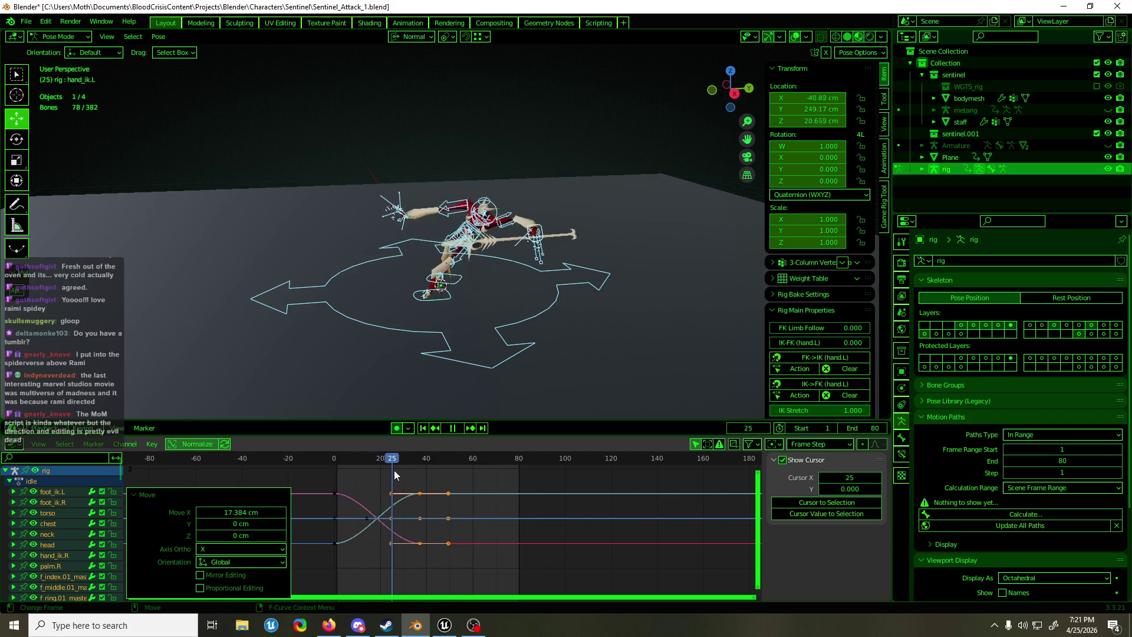
left_click(677, 487)
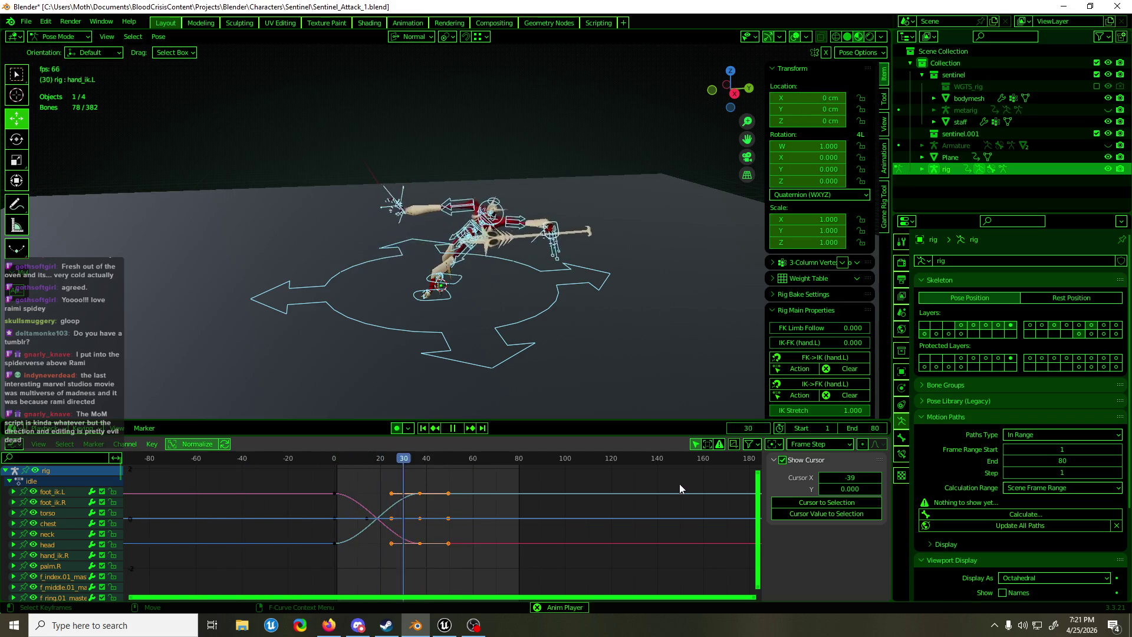
key("space")
Shift two later key groups earlier and review the lunge timing around frame 19
mouse_move(488, 471)
left_mouse_down()
mouse_move(401, 567)
mouse_move(364, 583)
left_mouse_up()
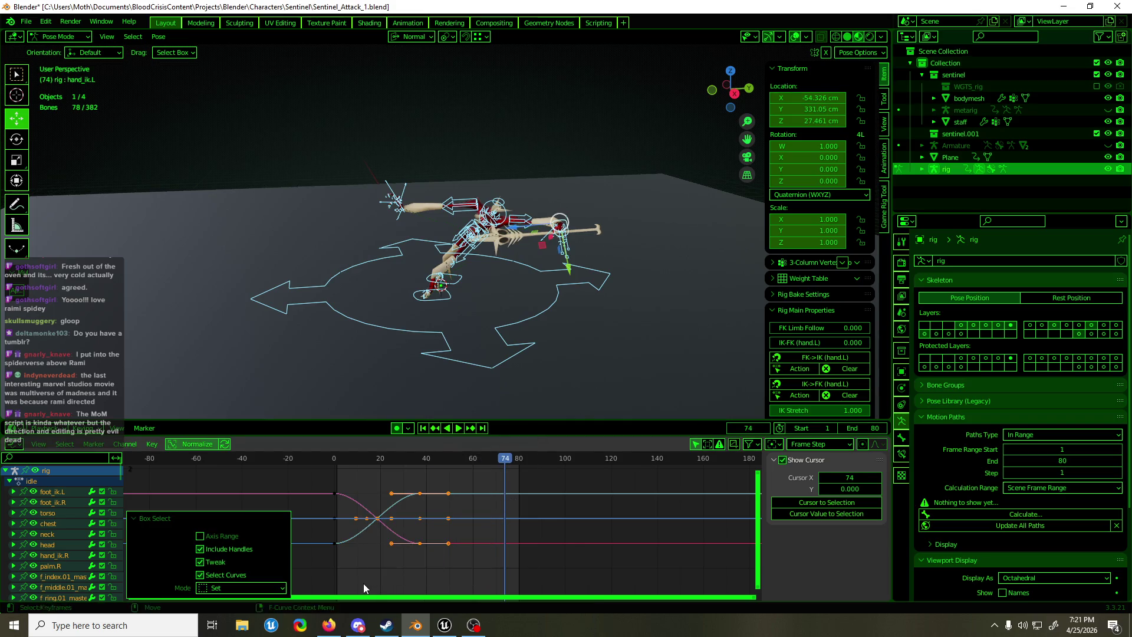
key("g")
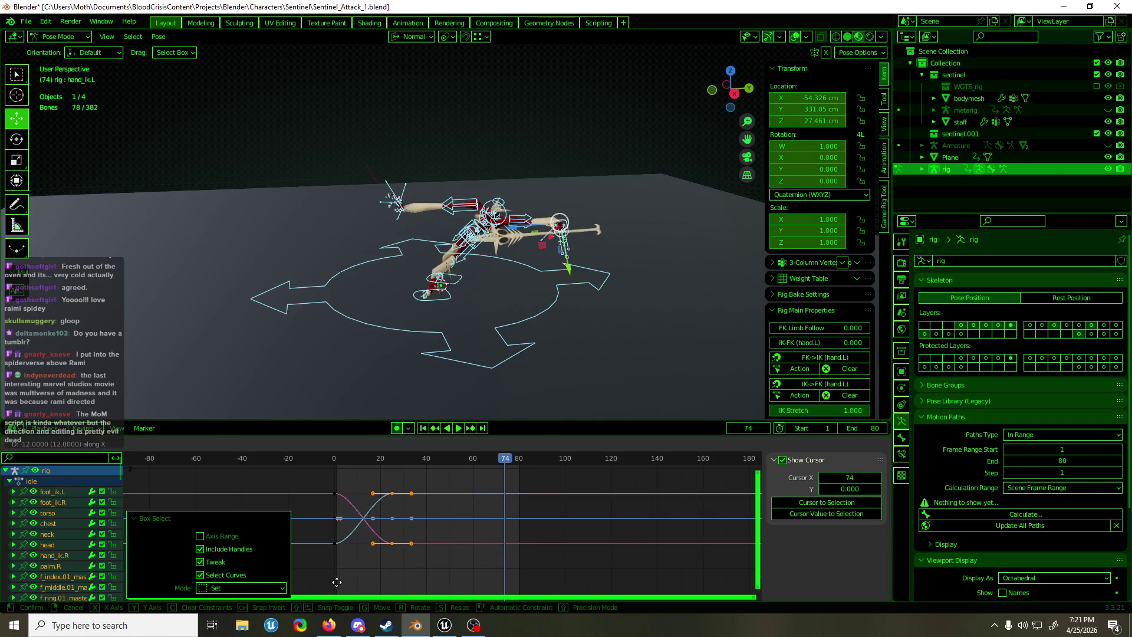
left_click(345, 586)
left_click_drag(474, 477, 378, 577)
key("g")
left_click(364, 584)
mouse_move(336, 459)
left_mouse_down()
mouse_move(382, 463)
mouse_move(356, 459)
mouse_move(364, 475)
left_mouse_up()
key("space")
Undo the trial key moves and the extra keys inserted on all channels
key("ctrl+z")
key("ctrl+z")
key("ctrl+z")
key("ctrl+z")
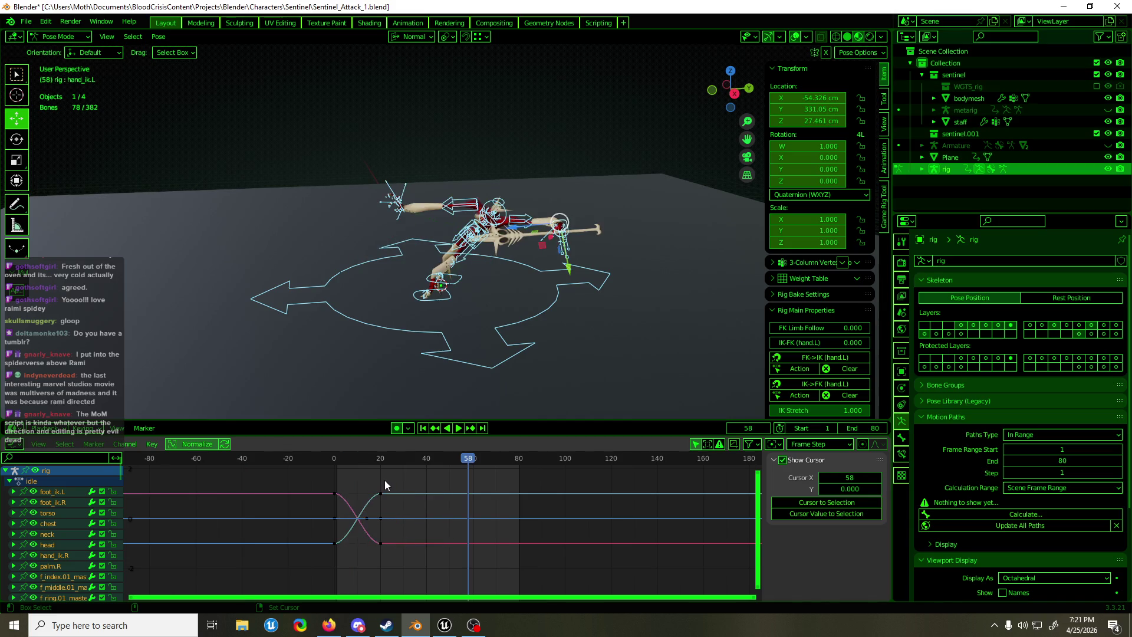
key("ctrl+z")
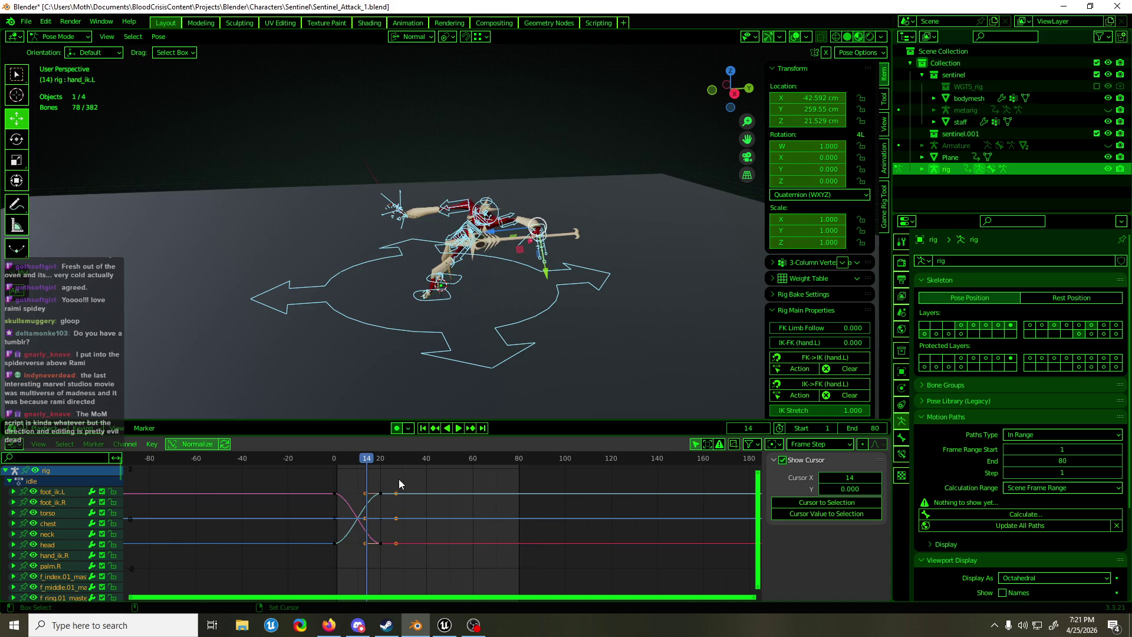
key("ctrl+v")
key("i")
left_click(458, 492)
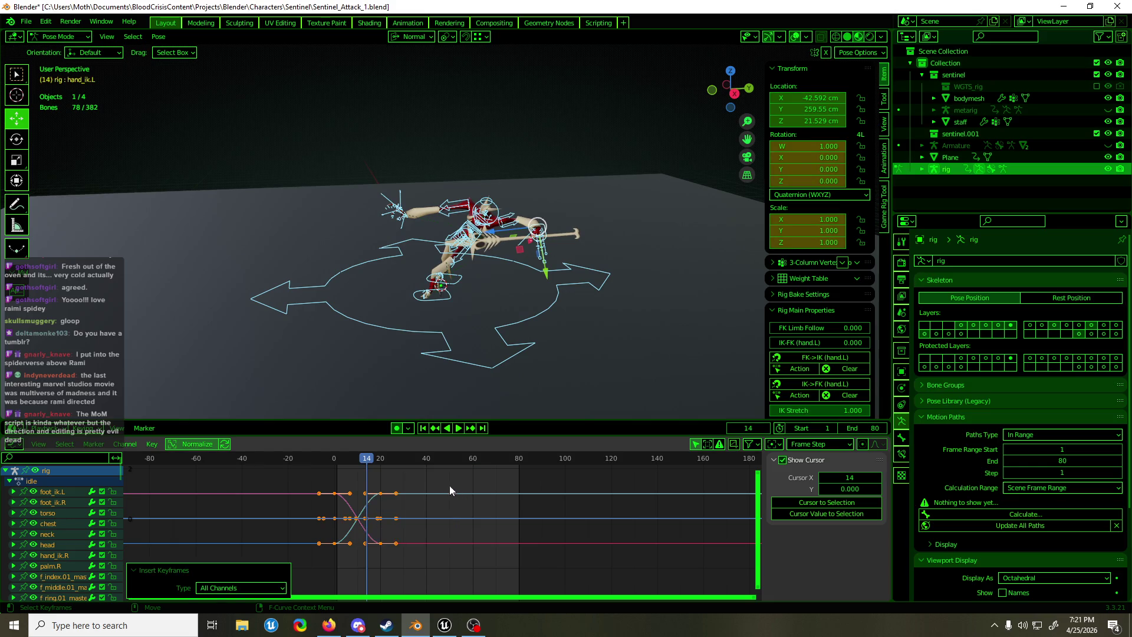
key("ctrl+z")
Check the poses at frames 39 and 14, then select and deselect the frame-0 keys
left_click(440, 476)
left_click(424, 461)
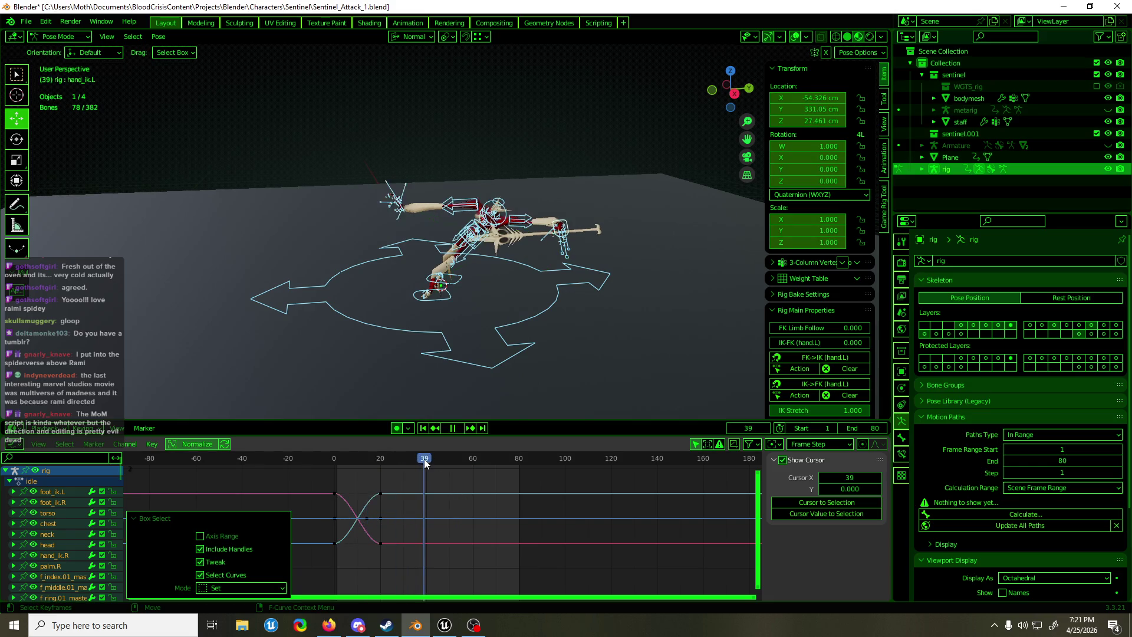
key("Escape")
key("bracketleft")
key("alt+a")
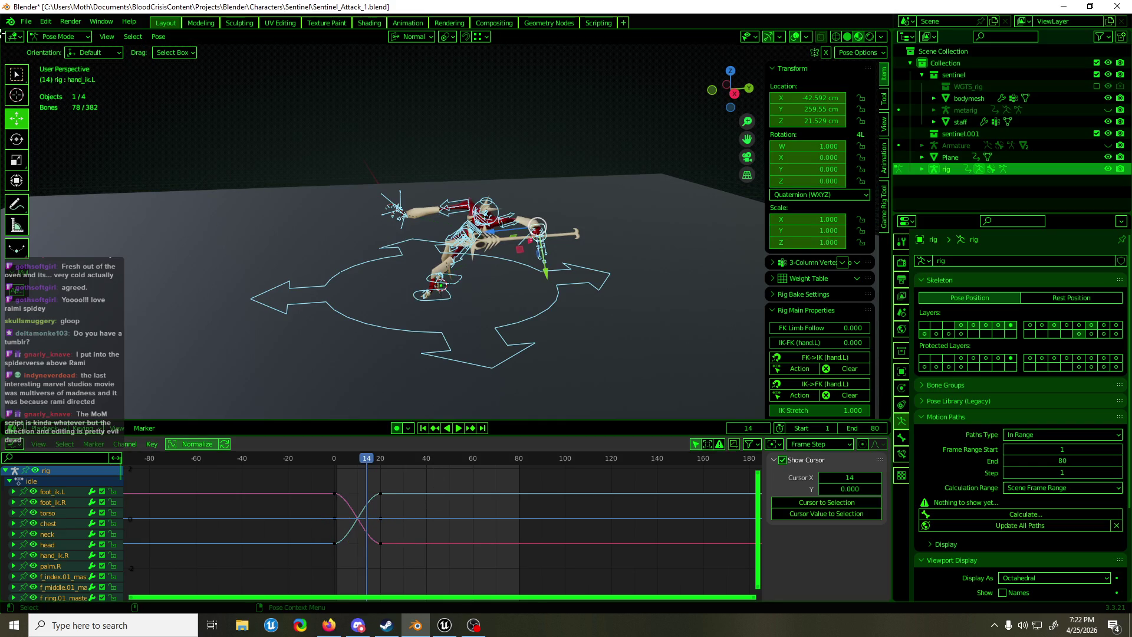
left_click(45, 21)
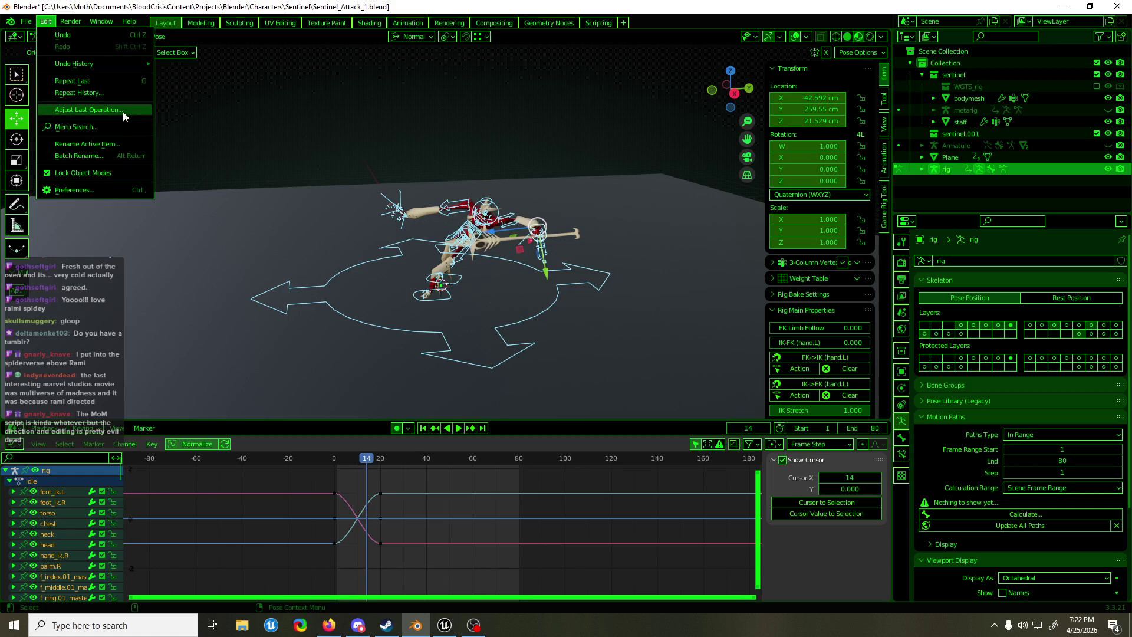
Check the Animation preferences and review the pose at frame 12
left_click(115, 189)
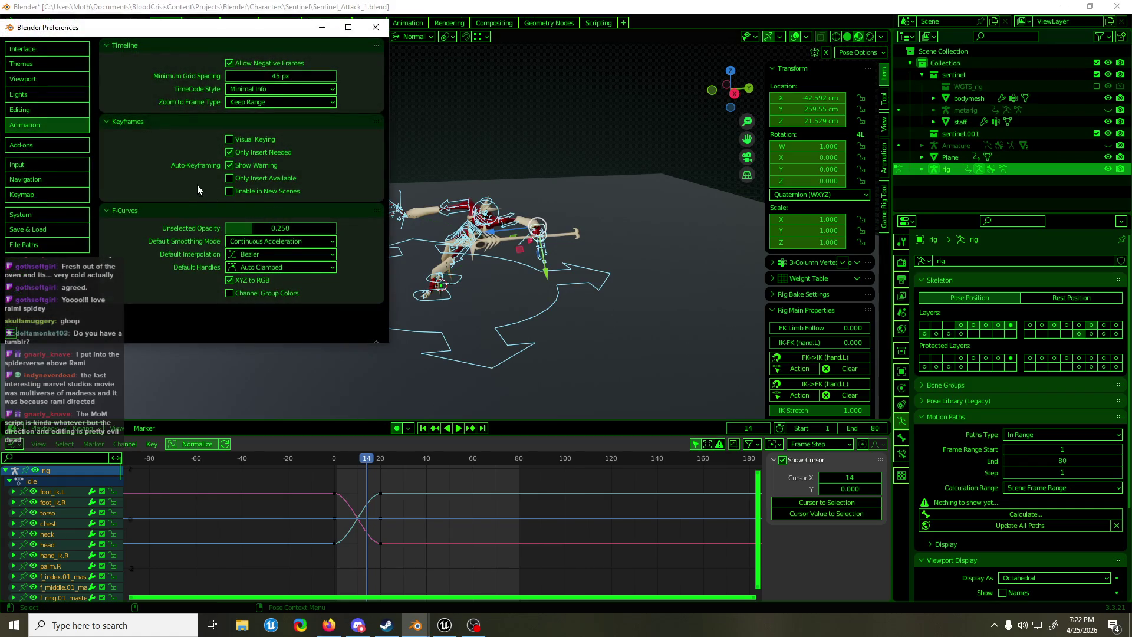
left_click(322, 27)
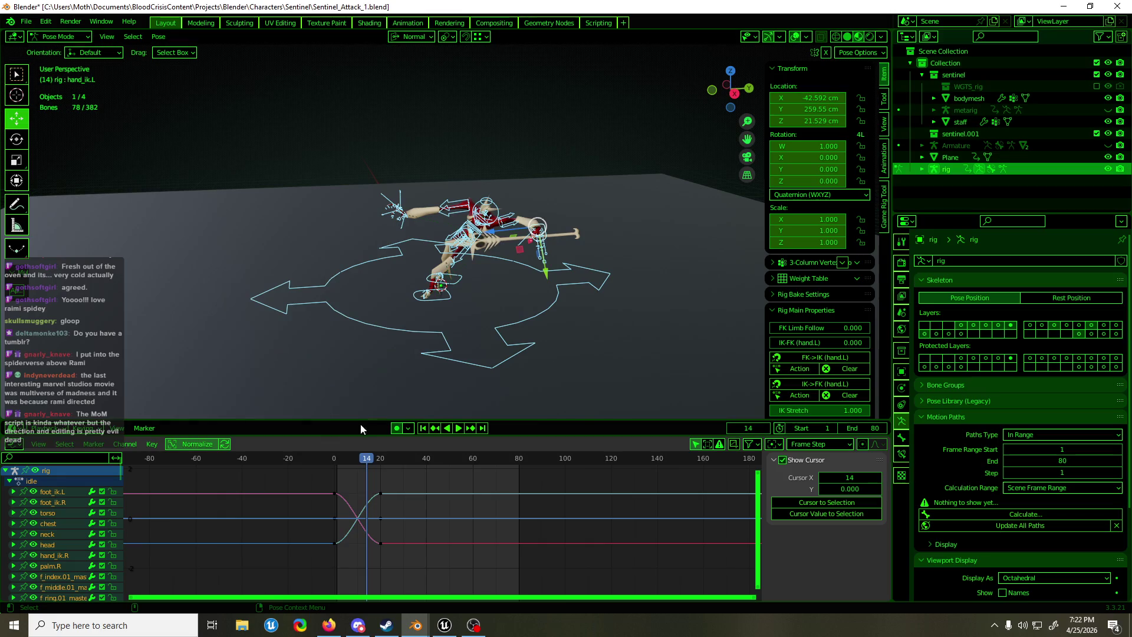
mouse_move(367, 461)
left_mouse_down()
mouse_move(337, 461)
mouse_move(371, 460)
mouse_move(376, 555)
left_mouse_up()
key("i")
left_click(375, 484)
Shift the selected attack keys about 7.67 frames earlier and play back the thrust
key("g")
key("x")
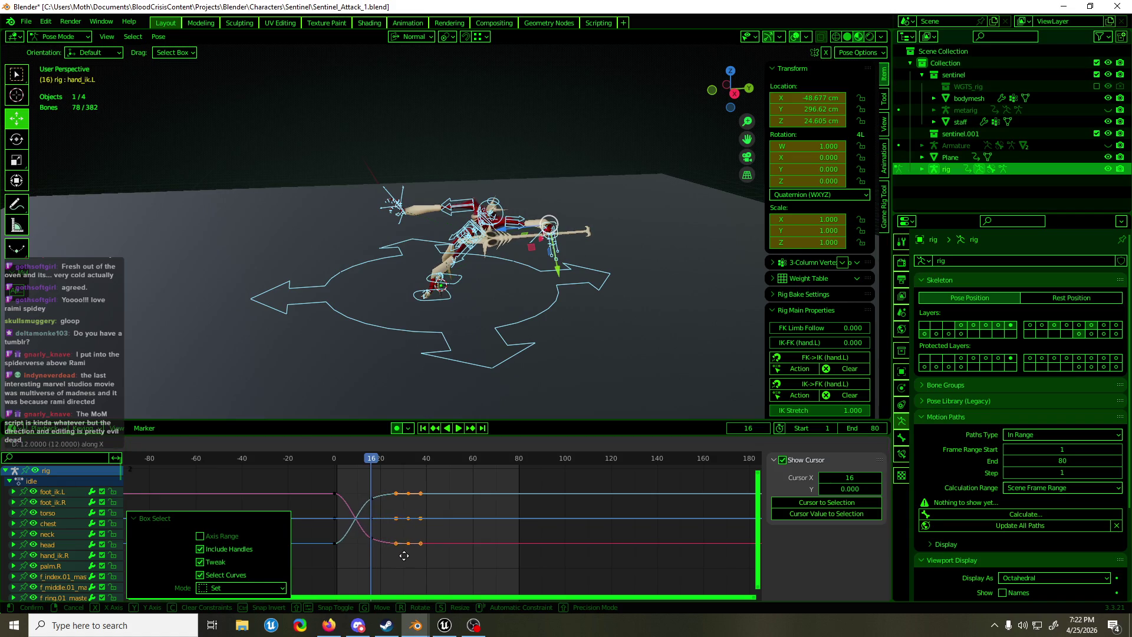
left_click(344, 568)
mouse_move(347, 459)
left_mouse_down()
mouse_move(334, 458)
mouse_move(377, 460)
mouse_move(255, 463)
left_mouse_up()
key("space")
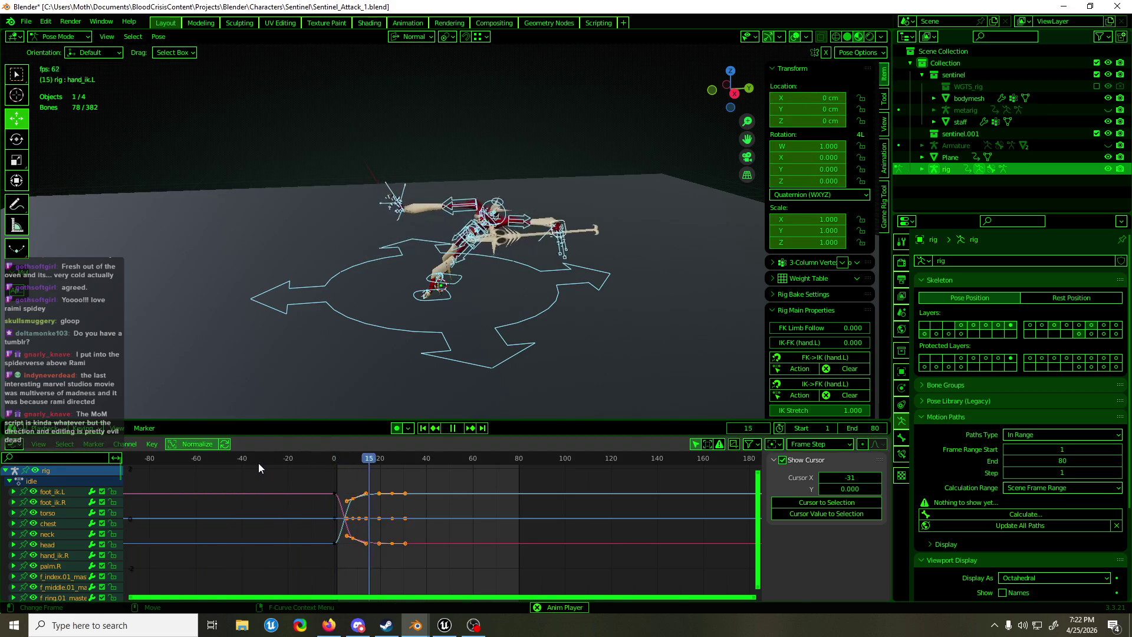
key("space")
Save Sentinel_Attack_1.blend, then select and frame the thumb.01.R bone at frame 18
key("ctrl+s")
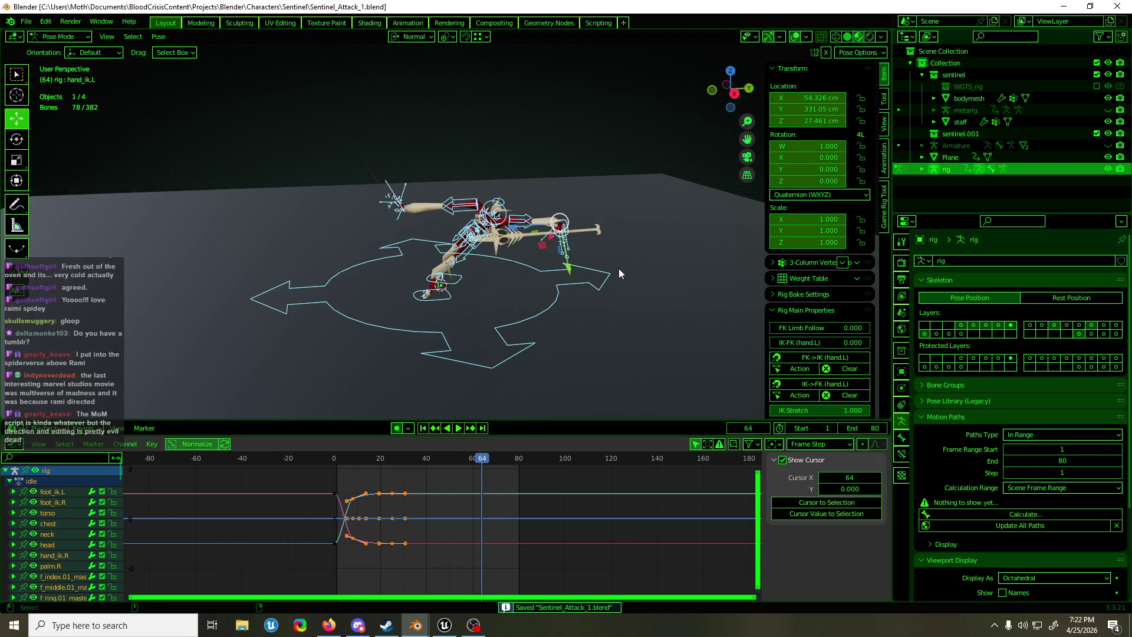
mouse_move(387, 459)
left_mouse_down()
mouse_move(329, 462)
mouse_move(376, 460)
left_mouse_up()
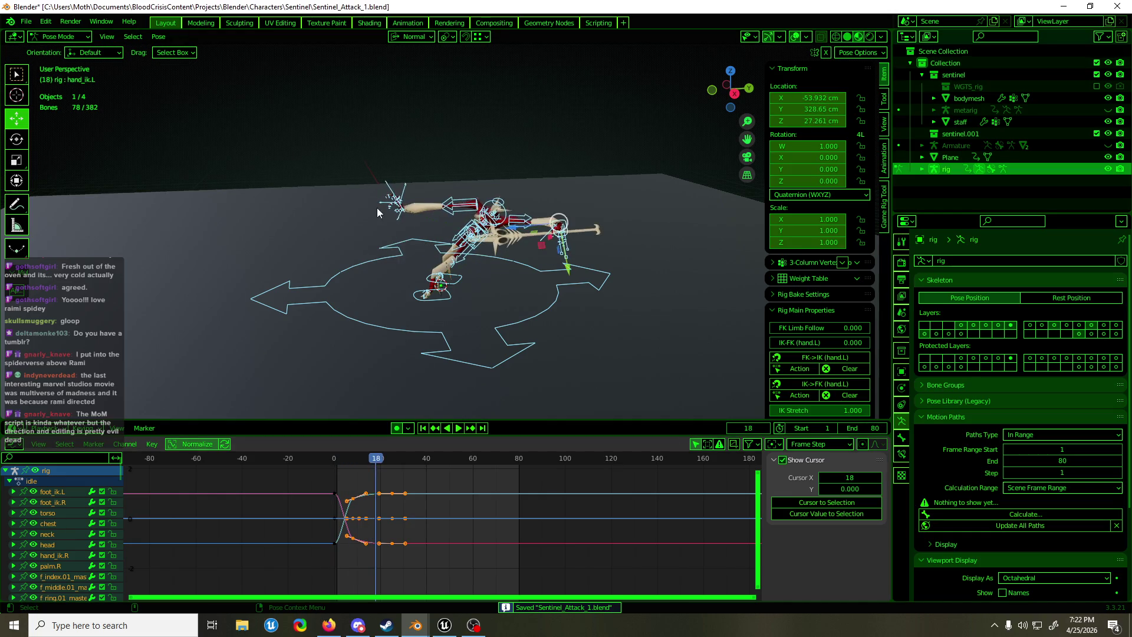
left_click(403, 212)
left_click(405, 213)
key("KP_Decimal")
Select the right hand IK control and review the pose around frame 15
scroll(494, 207, "down", 5)
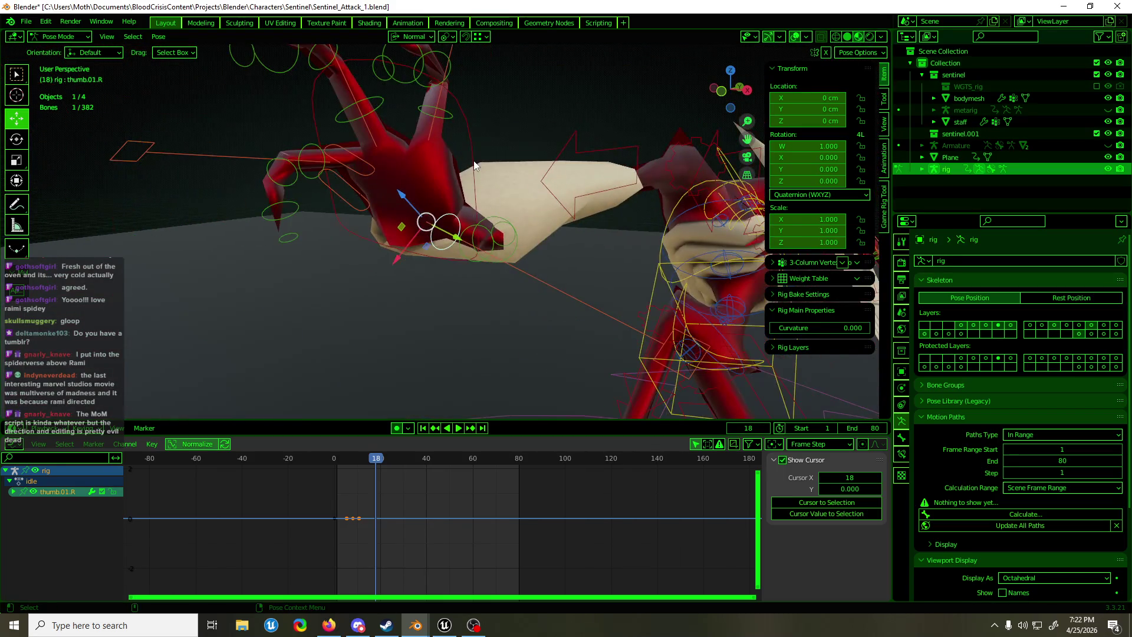
left_click(475, 165)
left_click(352, 462)
key("space")
mouse_move(352, 462)
left_mouse_down()
mouse_move(335, 463)
mouse_move(369, 461)
left_mouse_up()
key("space")
Clear the rotation of the right index finger control to straighten it
left_click(327, 170)
mouse_move(327, 170)
middle_mouse_down()
mouse_move(388, 135)
mouse_move(356, 139)
middle_mouse_up()
left_click(356, 137)
left_click(436, 121)
mouse_move(437, 121)
middle_mouse_down()
mouse_move(335, 141)
mouse_move(352, 141)
middle_mouse_up()
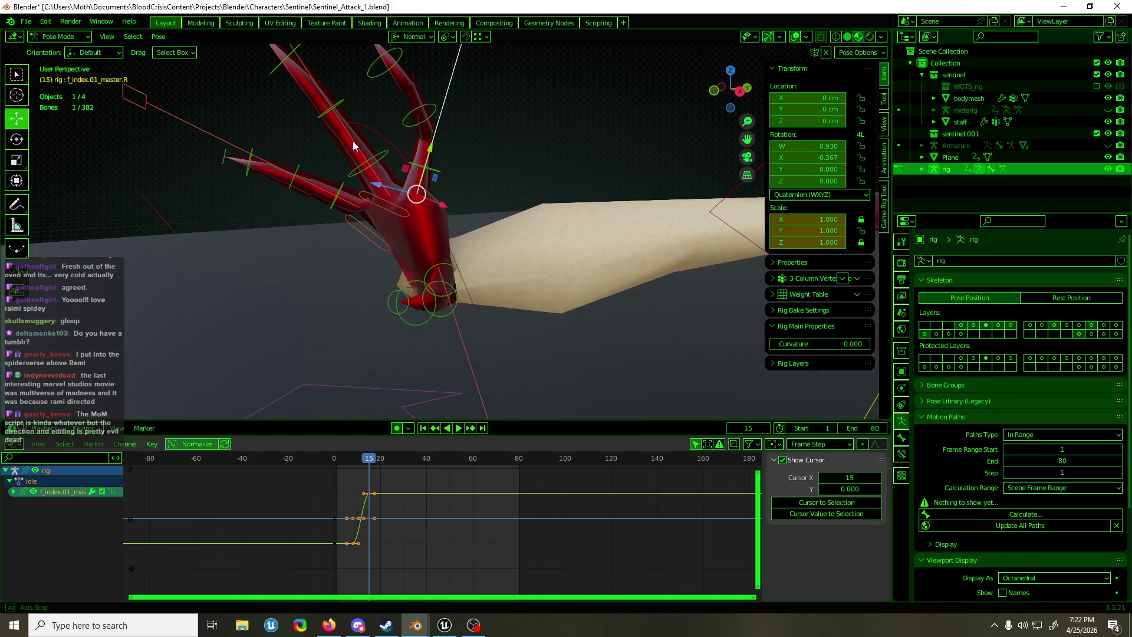
key("alt+r")
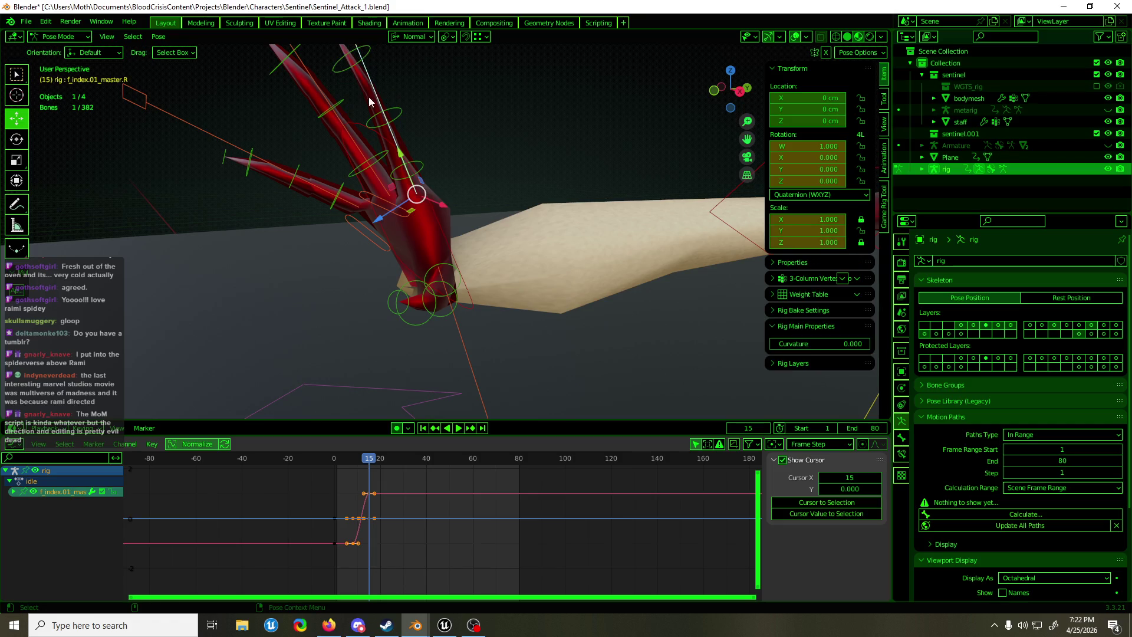
Rotate the palm.R bone 56.8° about Z
mouse_move(390, 154)
middle_mouse_down()
mouse_move(373, 156)
mouse_move(515, 153)
mouse_move(363, 225)
middle_mouse_up()
key("r")
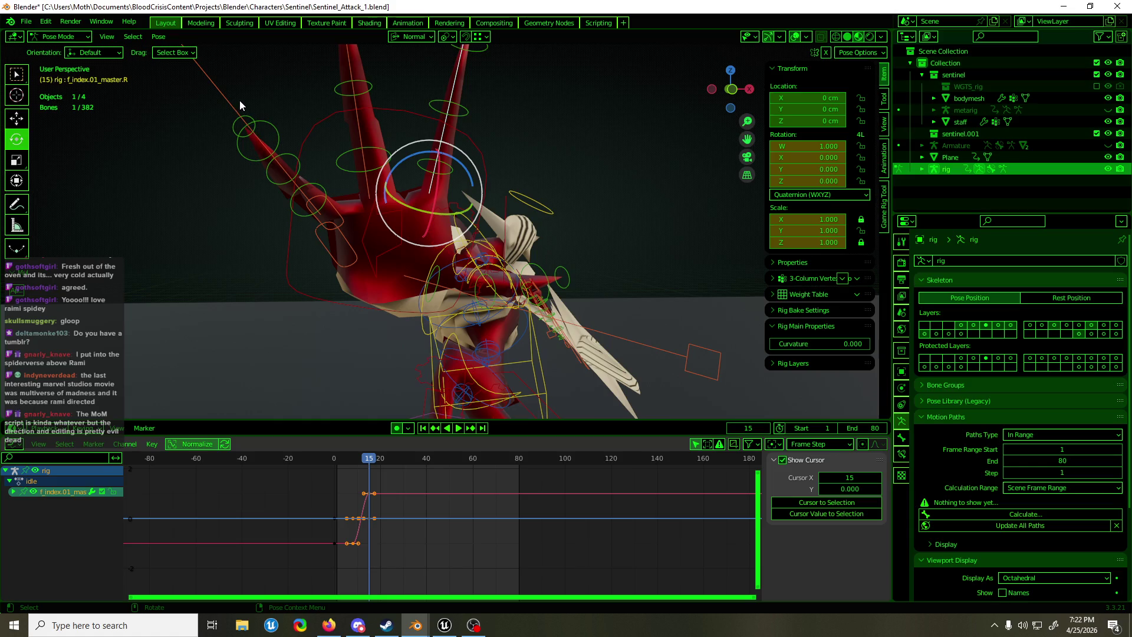
left_click(240, 102)
left_click(349, 236)
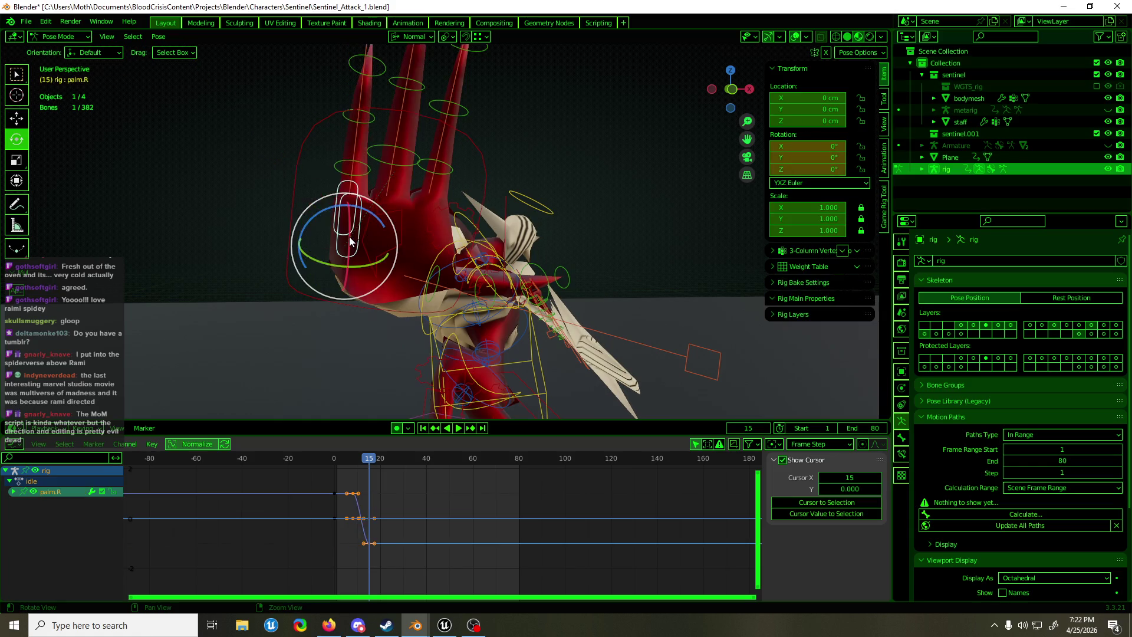
left_click_drag(371, 213, 336, 211)
left_click(554, 129)
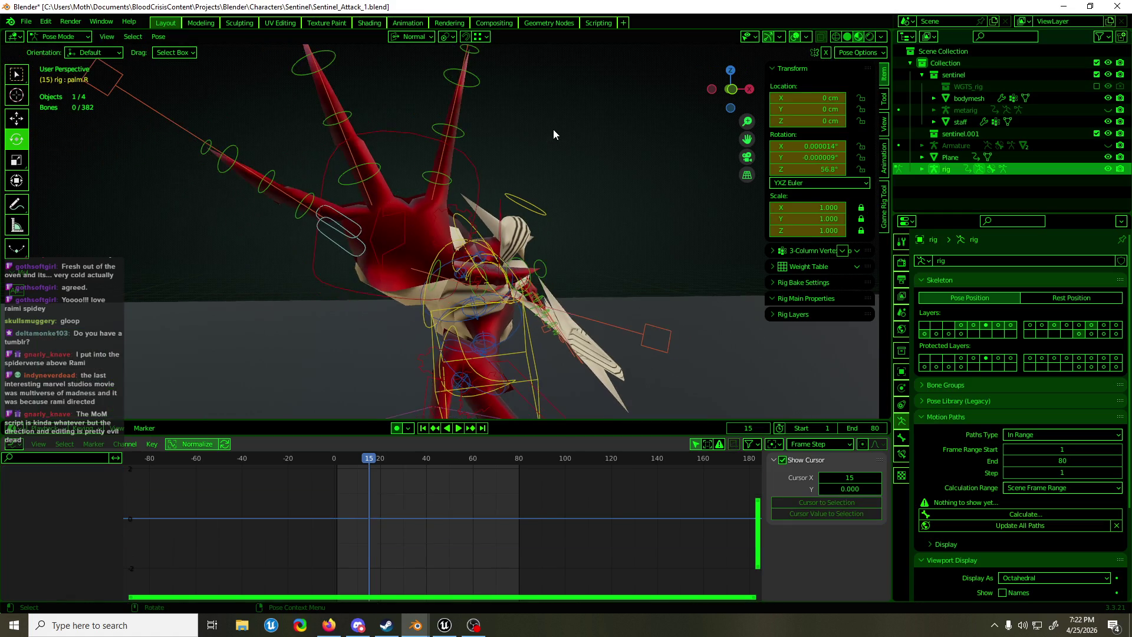
Play back the hand pose and undo the unwanted right hand IK keys
middle_click_drag(553, 130, 514, 150)
key("a")
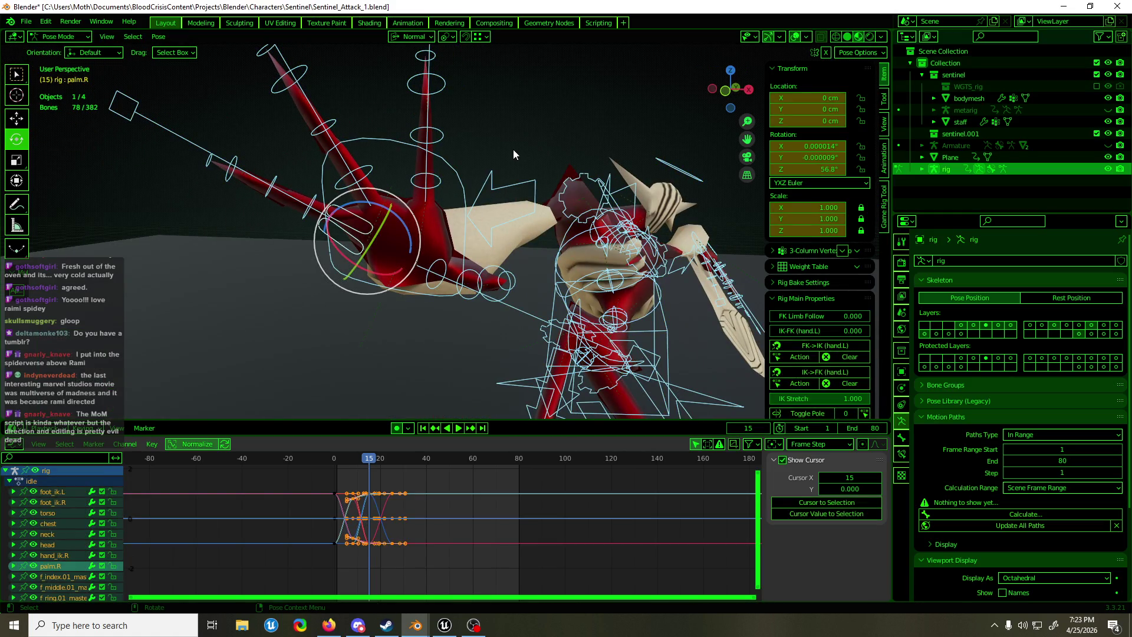
key("space")
mouse_move(349, 461)
left_mouse_down()
mouse_move(331, 467)
mouse_move(374, 464)
left_mouse_up()
key("space")
left_click(468, 137)
key("ctrl+z")
key("ctrl+z")
key("ctrl+z")
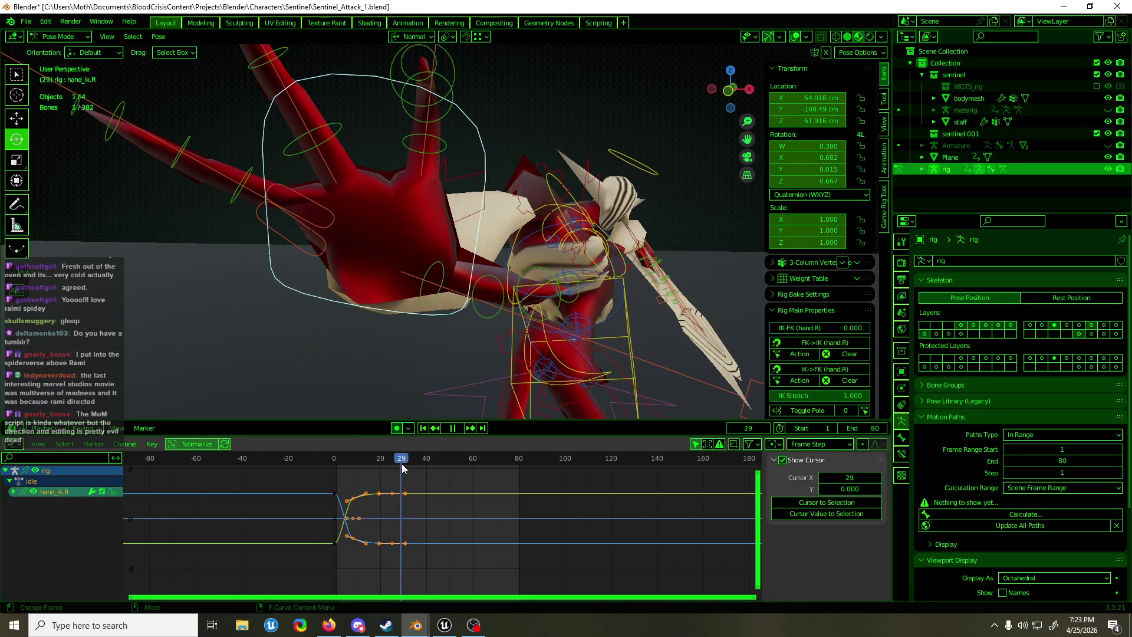
mouse_move(377, 465)
left_mouse_down()
mouse_move(350, 479)
mouse_move(395, 472)
left_mouse_up()
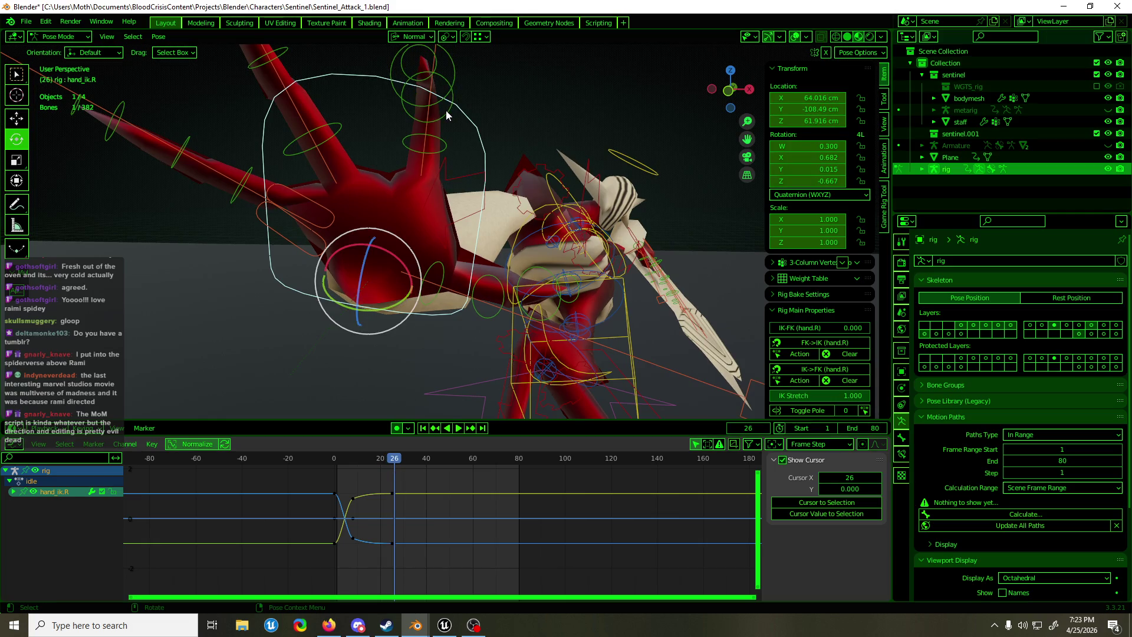
Delete the frame-26 keys on the f_index.02.R finger bone
left_click(446, 115)
left_click_drag(425, 480, 388, 561)
key("Delete")
mouse_move(393, 465)
left_mouse_down()
mouse_move(316, 481)
mouse_move(401, 474)
mouse_move(320, 485)
mouse_move(382, 479)
left_mouse_up()
mouse_move(514, 246)
middle_mouse_down()
mouse_move(423, 243)
mouse_move(424, 227)
mouse_move(391, 227)
mouse_move(702, 217)
mouse_move(324, 196)
mouse_move(453, 206)
mouse_move(567, 147)
mouse_move(728, 165)
mouse_move(645, 169)
mouse_move(497, 151)
mouse_move(412, 226)
middle_mouse_up()
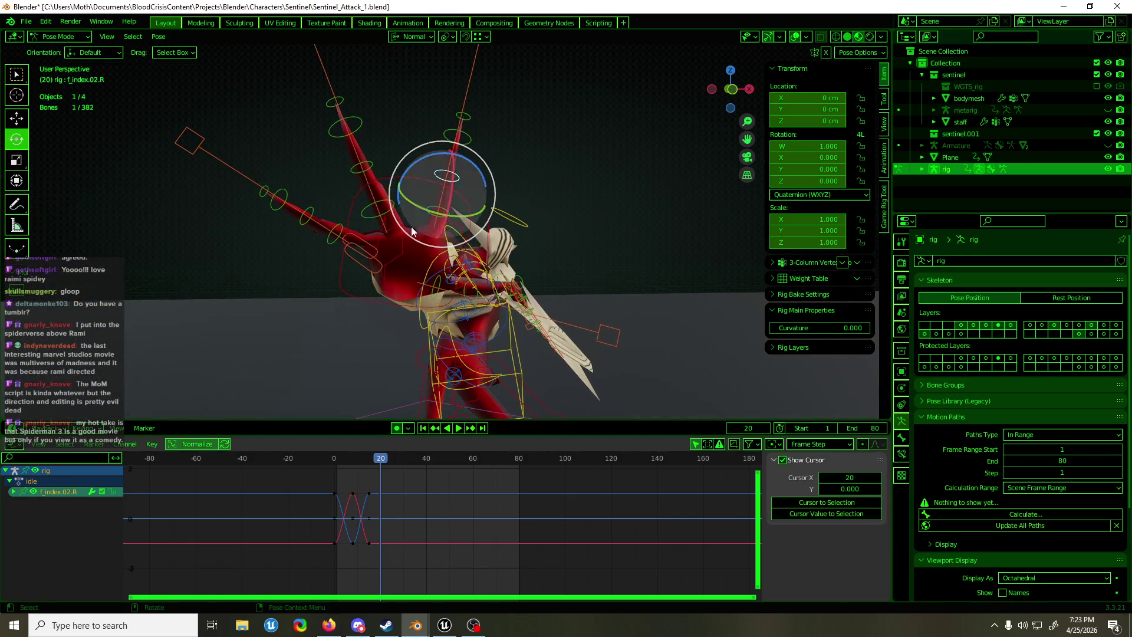
Keyframe the index, middle and ring finger controls at frame 20
middle_click_drag(521, 201, 517, 194)
key("g")
left_click(464, 122)
left_click(315, 76, "shift")
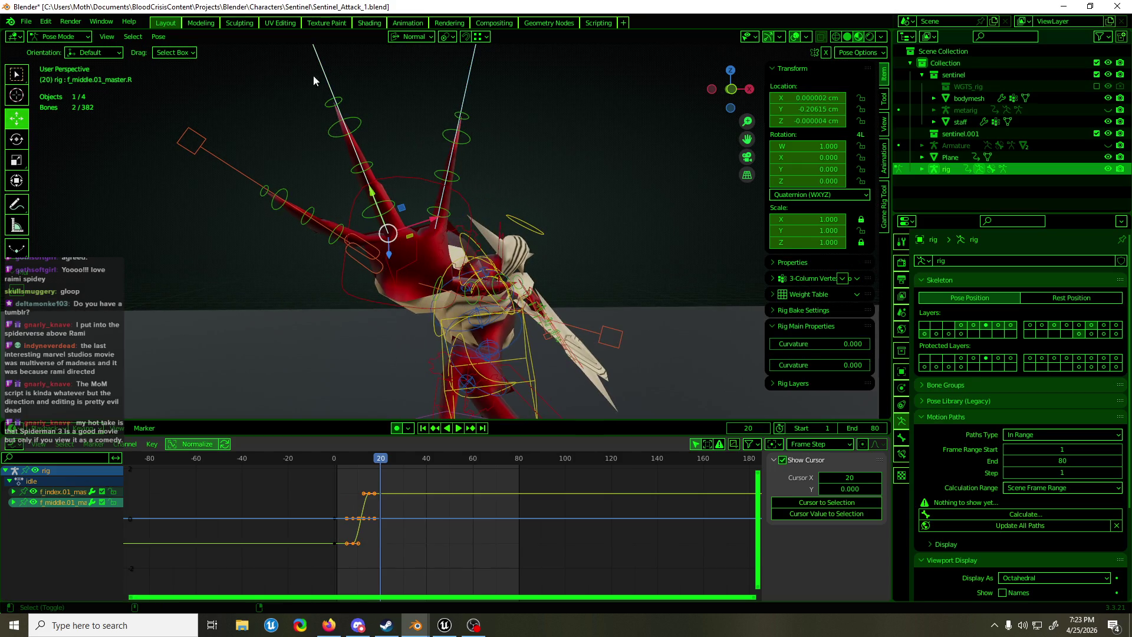
left_click(189, 154, "shift")
mouse_move(398, 249)
middle_mouse_down()
mouse_move(496, 246)
mouse_move(298, 232)
mouse_move(427, 238)
middle_mouse_up()
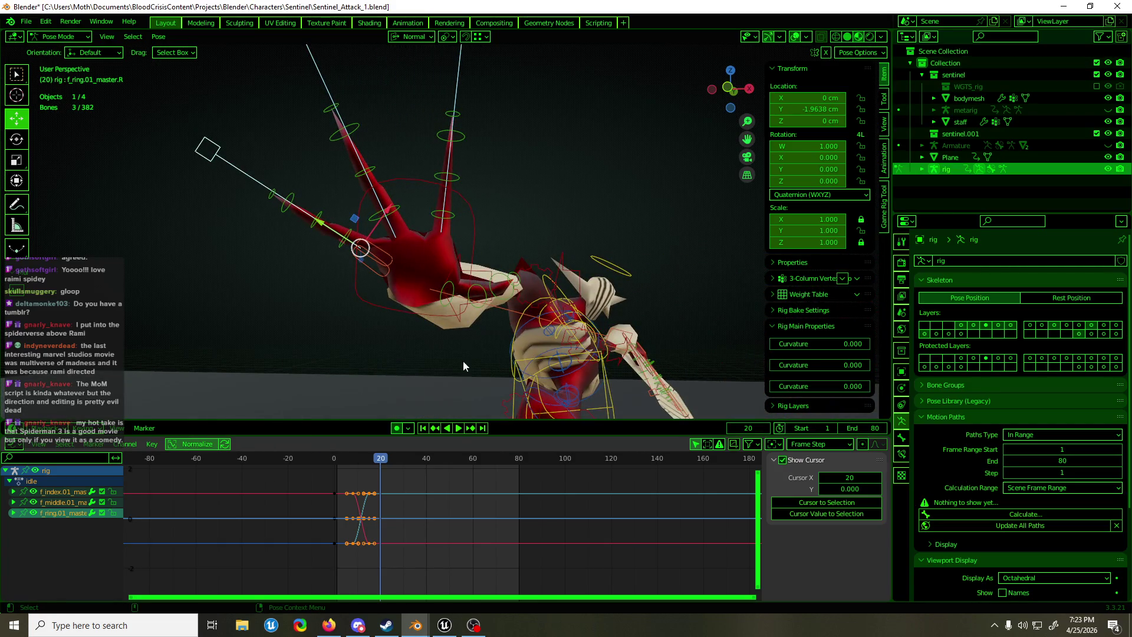
mouse_move(373, 459)
left_mouse_down()
mouse_move(328, 465)
mouse_move(381, 470)
left_mouse_up()
key("i")
Shift the keys near frame 25 about 4.6 frames earlier and replay the finger timing
key("a")
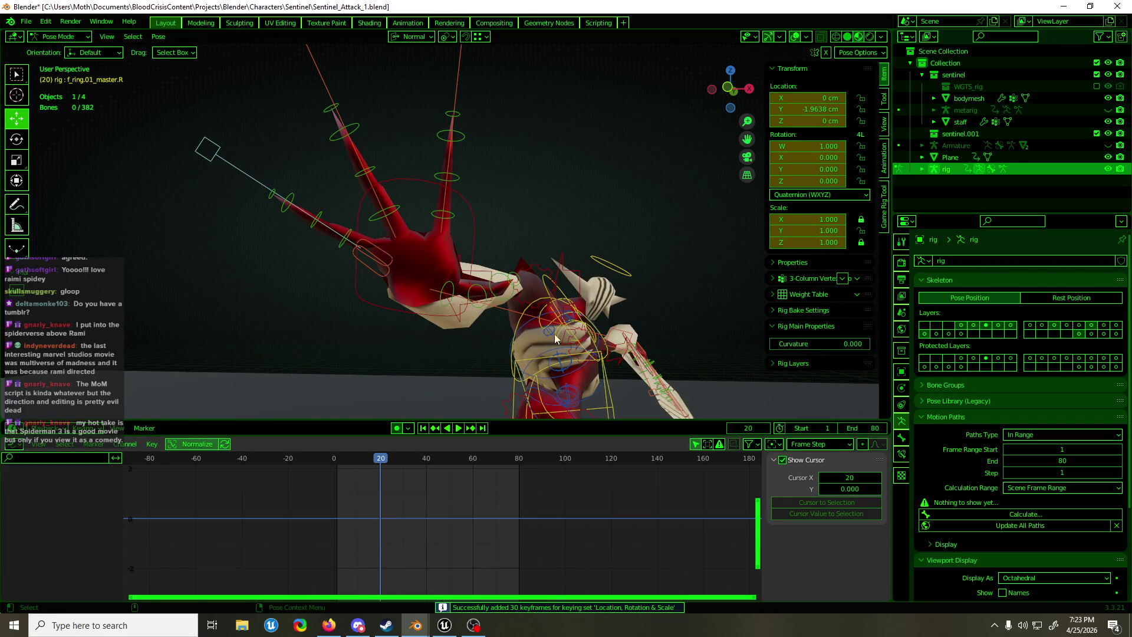
left_click(458, 478)
left_click_drag(455, 479, 387, 568)
key("g")
key("x")
left_click(377, 569)
key("space")
left_click_drag(391, 466, 342, 470)
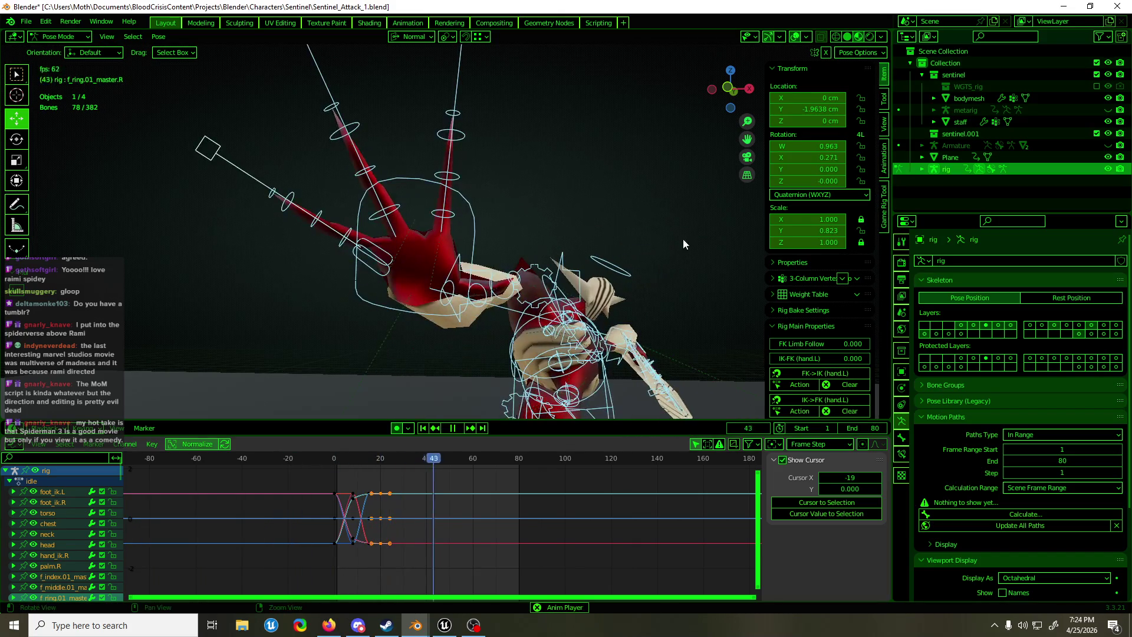
middle_click_drag(683, 238, 559, 240)
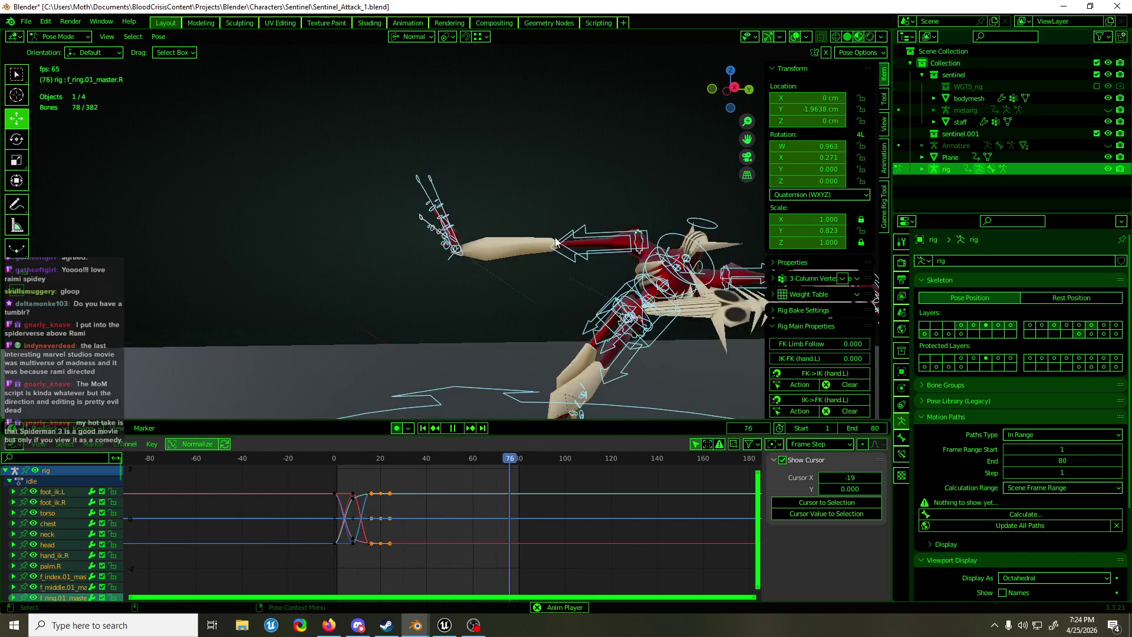
mouse_move(733, 89)
left_mouse_down()
mouse_move(794, 38)
mouse_move(642, 175)
mouse_move(614, 235)
mouse_move(543, 233)
left_mouse_up()
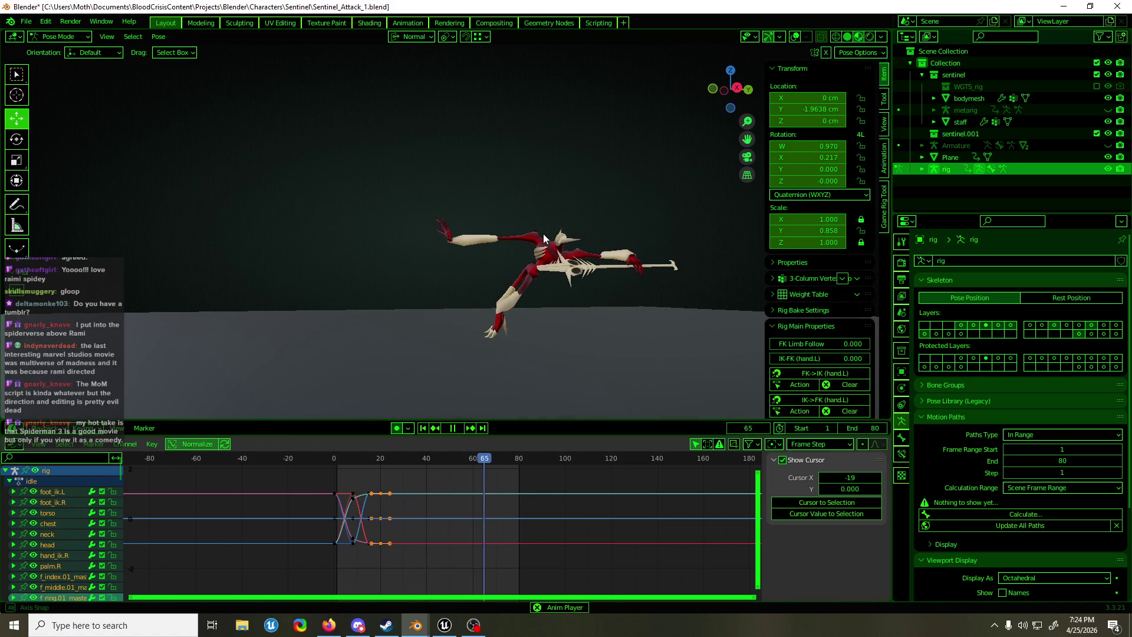
key("space")
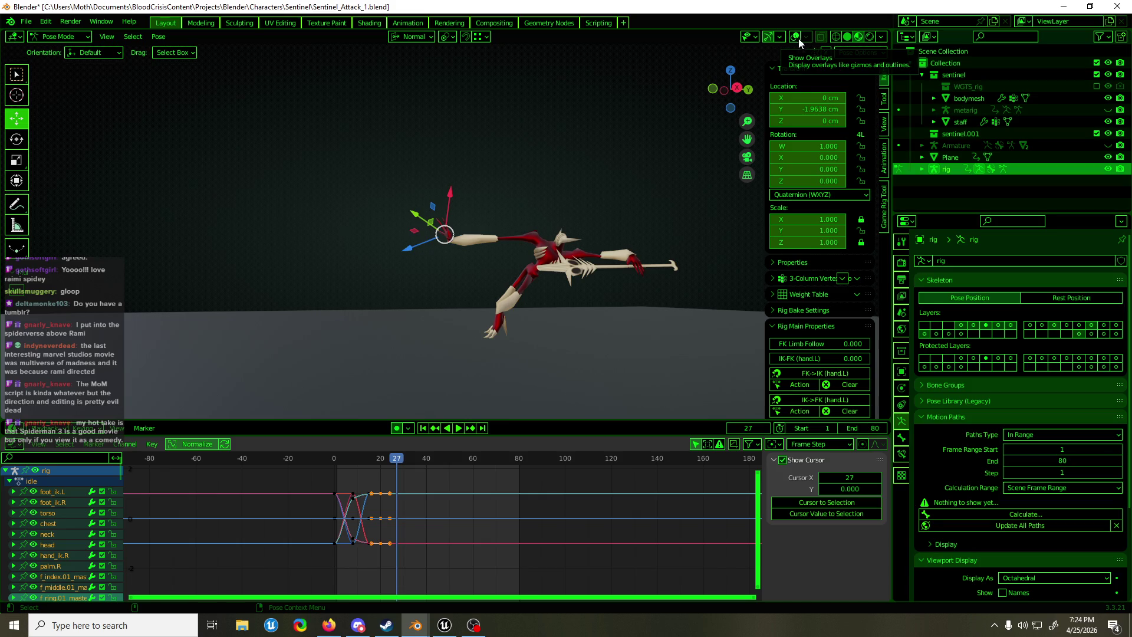
scroll(653, 216, "up", 2)
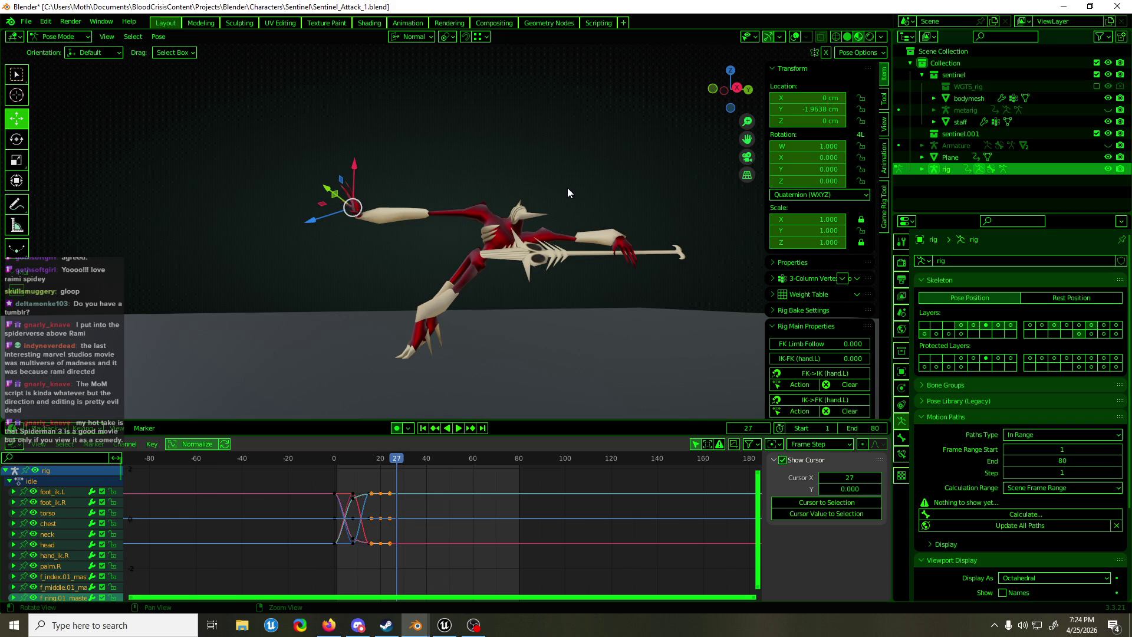
middle_click_drag(572, 188, 526, 190)
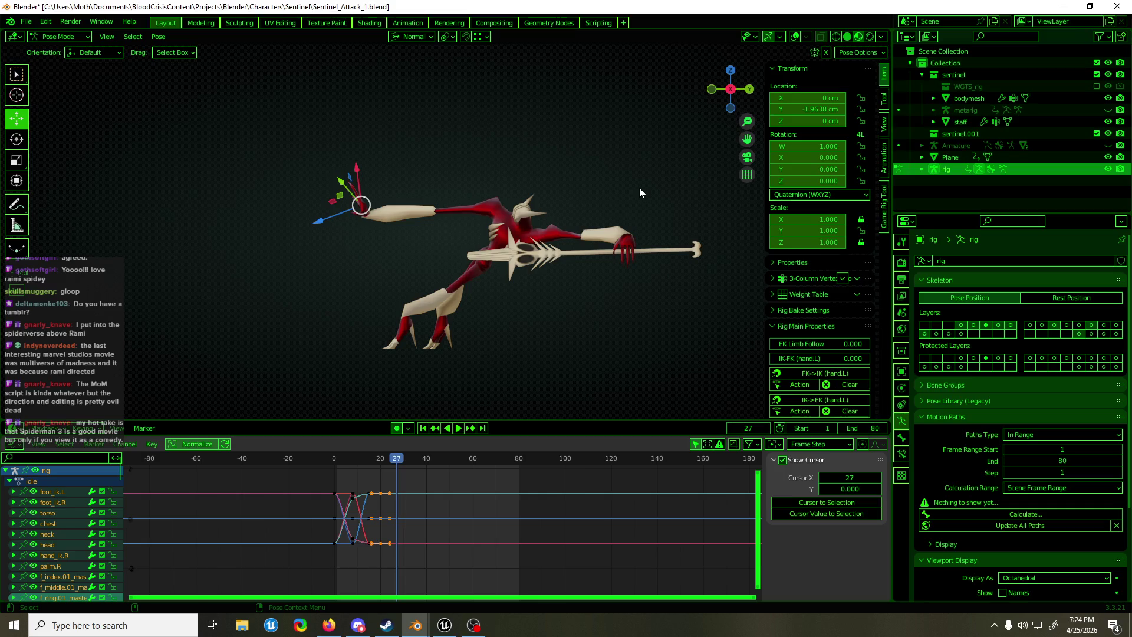
mouse_move(639, 187)
middle_mouse_down()
mouse_move(564, 236)
mouse_move(701, 229)
mouse_move(579, 239)
middle_mouse_up()
left_click(796, 38)
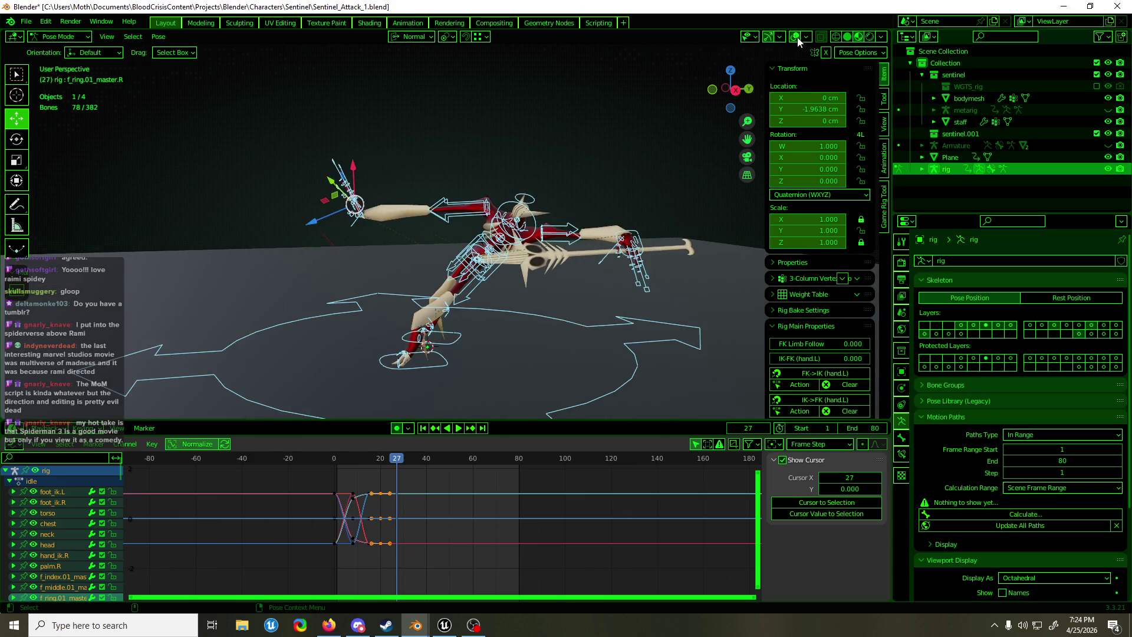
scroll(548, 225, "up", 2)
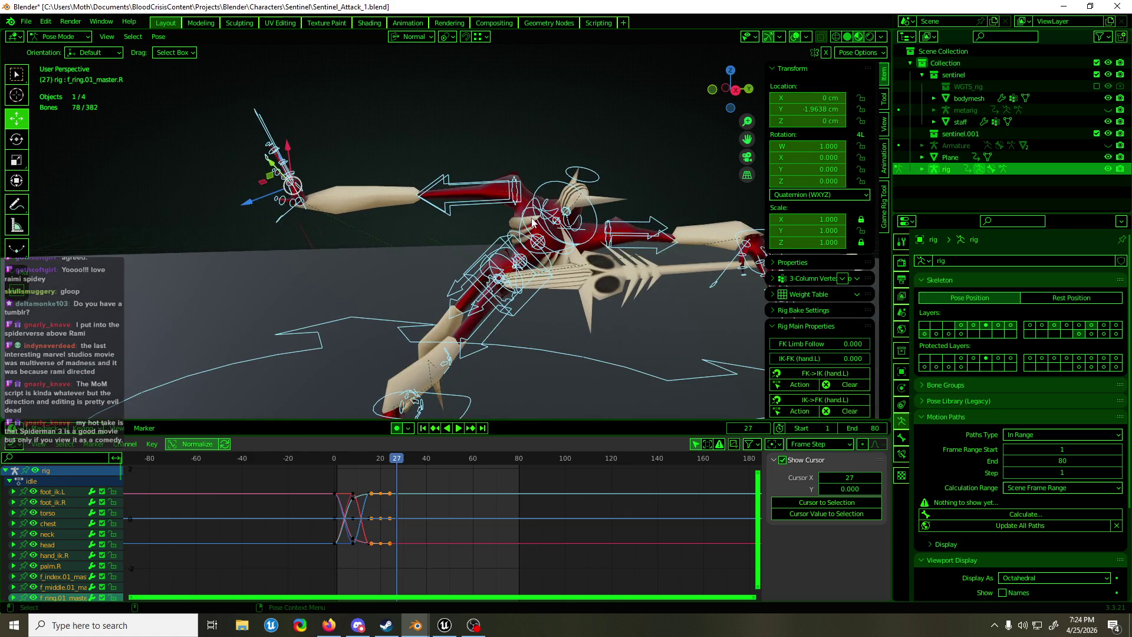
Delay the torso control's keys near frame 8 by about four frames
left_click(489, 242)
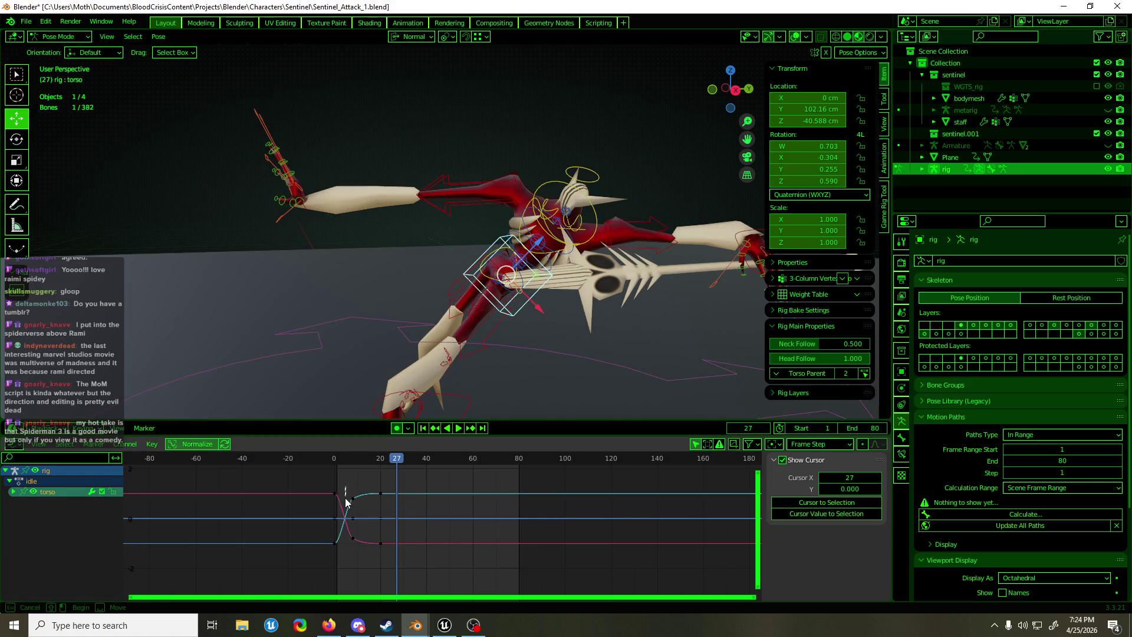
left_click_drag(352, 480, 358, 544)
key("g")
key("x")
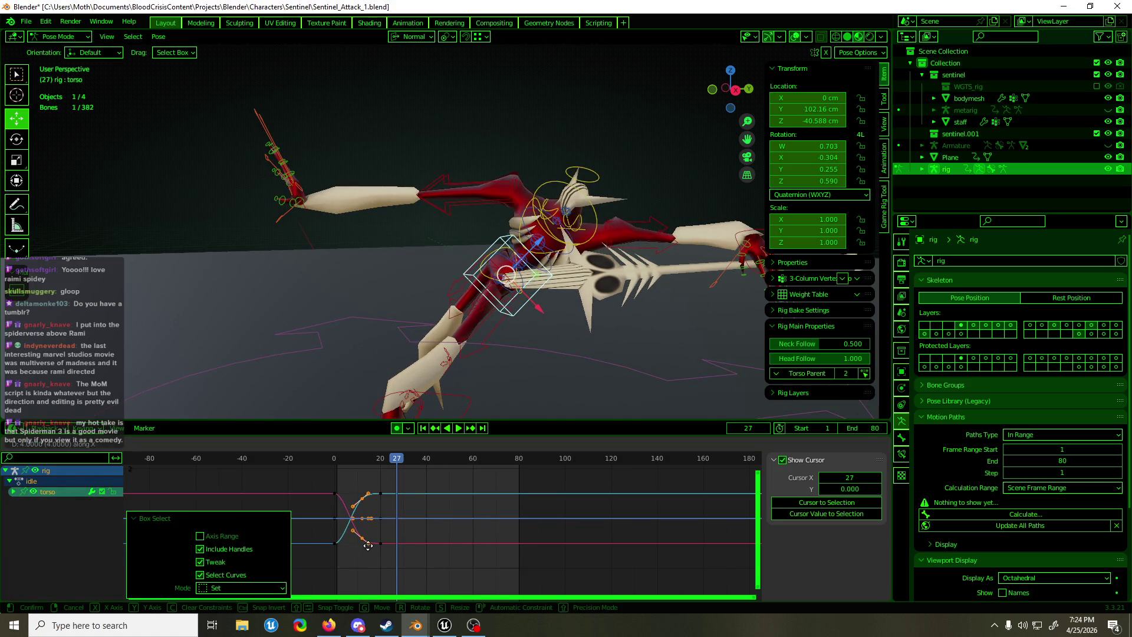
left_click(363, 464)
Play back the torso timing from a front view, stopping on frame 30
key("space")
mouse_move(341, 455)
left_mouse_down()
mouse_move(328, 456)
mouse_move(387, 463)
mouse_move(345, 457)
left_mouse_up()
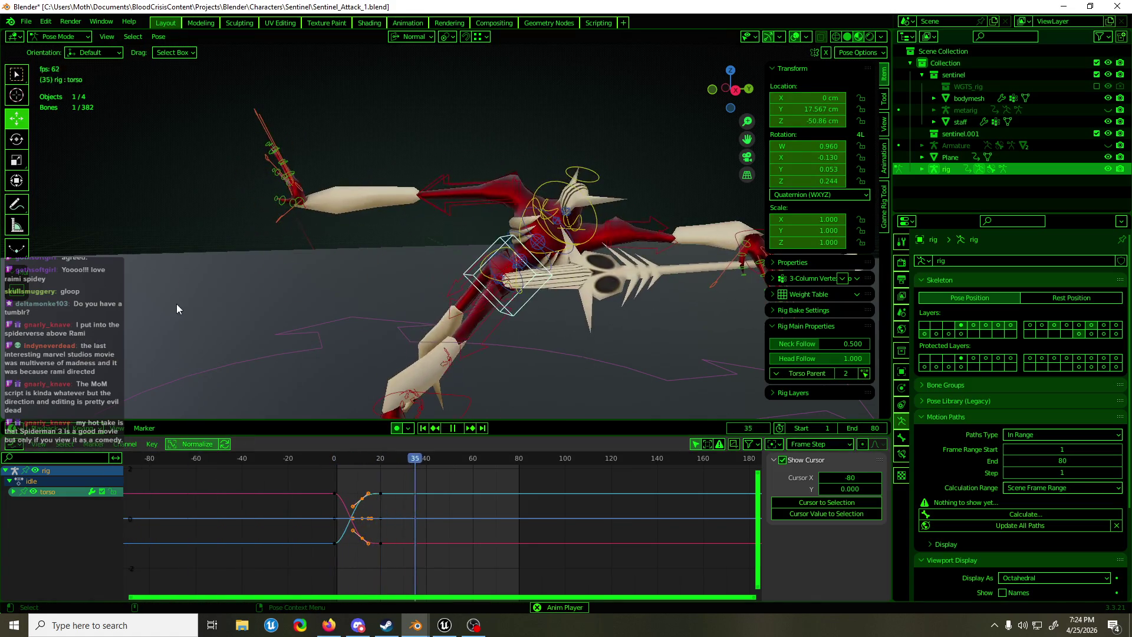
scroll(176, 303, "down", 4)
middle_click_drag(331, 252, 450, 297)
key("space")
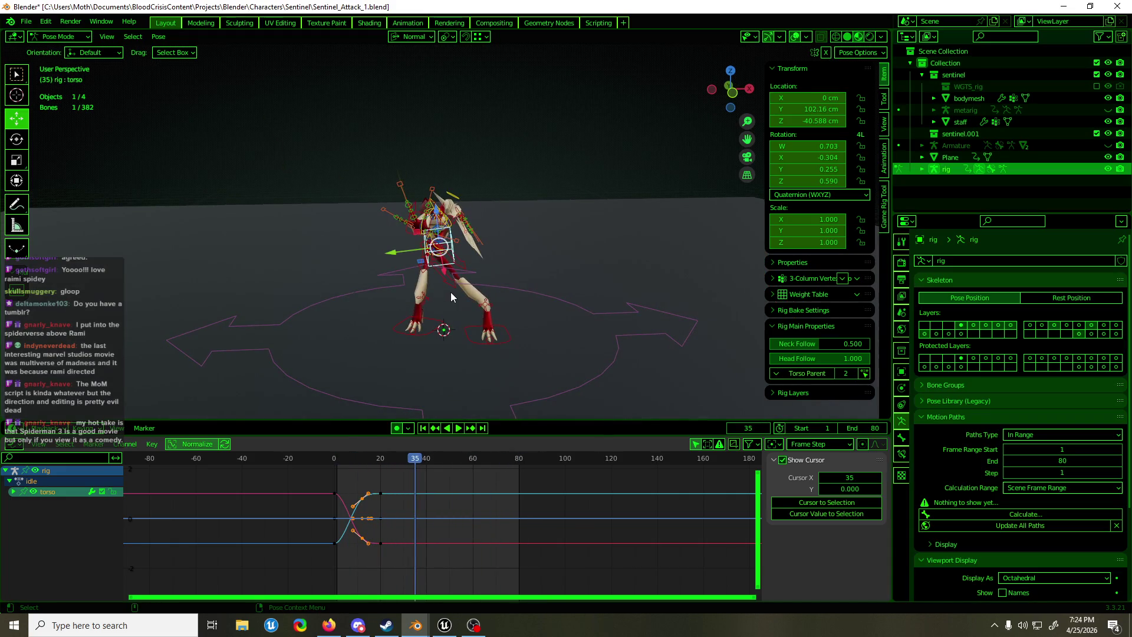
left_click_drag(389, 459, 264, 475)
key("space")
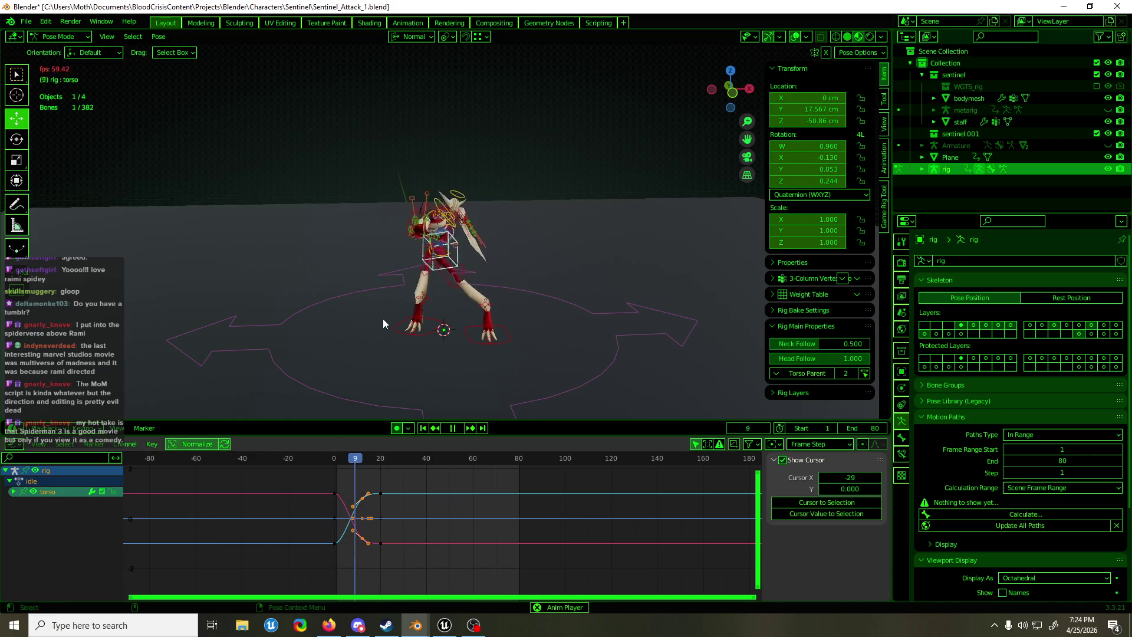
key("space")
Save Sentinel_Attack_1.blend and select the left hand IK control
key("ctrl+s")
mouse_move(518, 268)
middle_mouse_down()
mouse_move(412, 257)
mouse_move(602, 232)
middle_mouse_up()
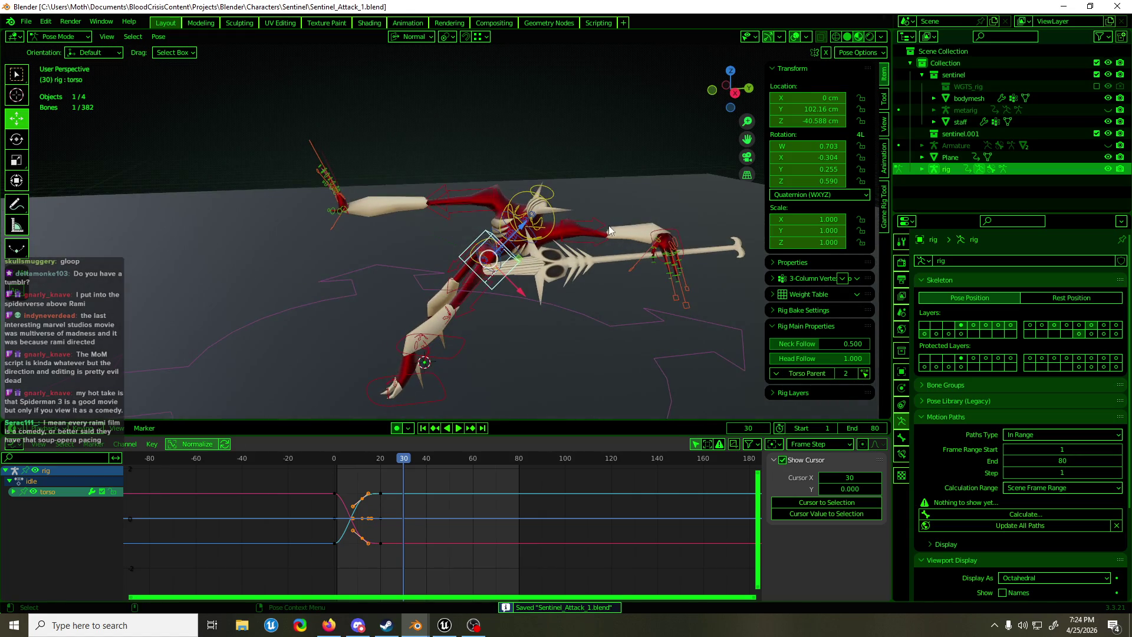
left_click(665, 231)
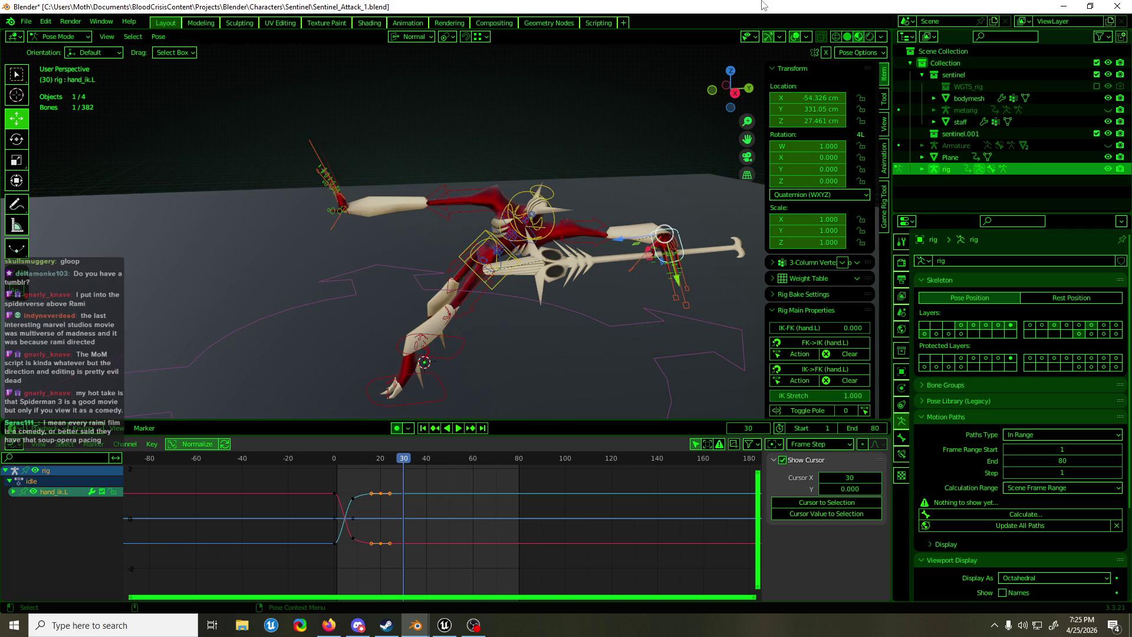
Key the left hand IK at frame 20, move to frame 30, and save
scroll(466, 204, "down", 4)
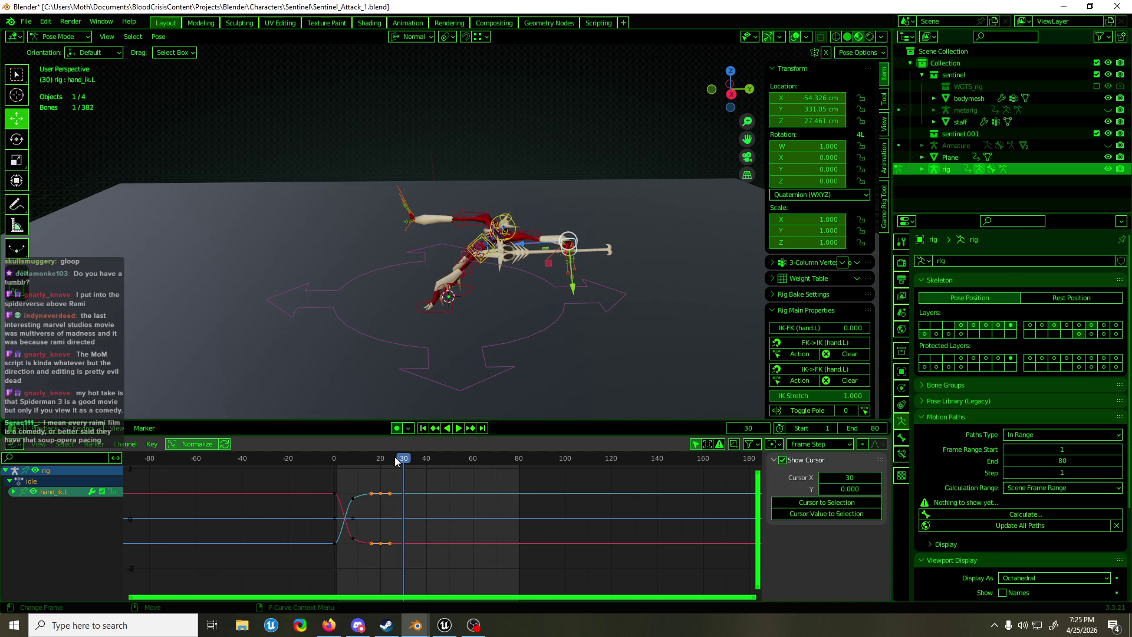
left_click_drag(397, 462, 382, 467)
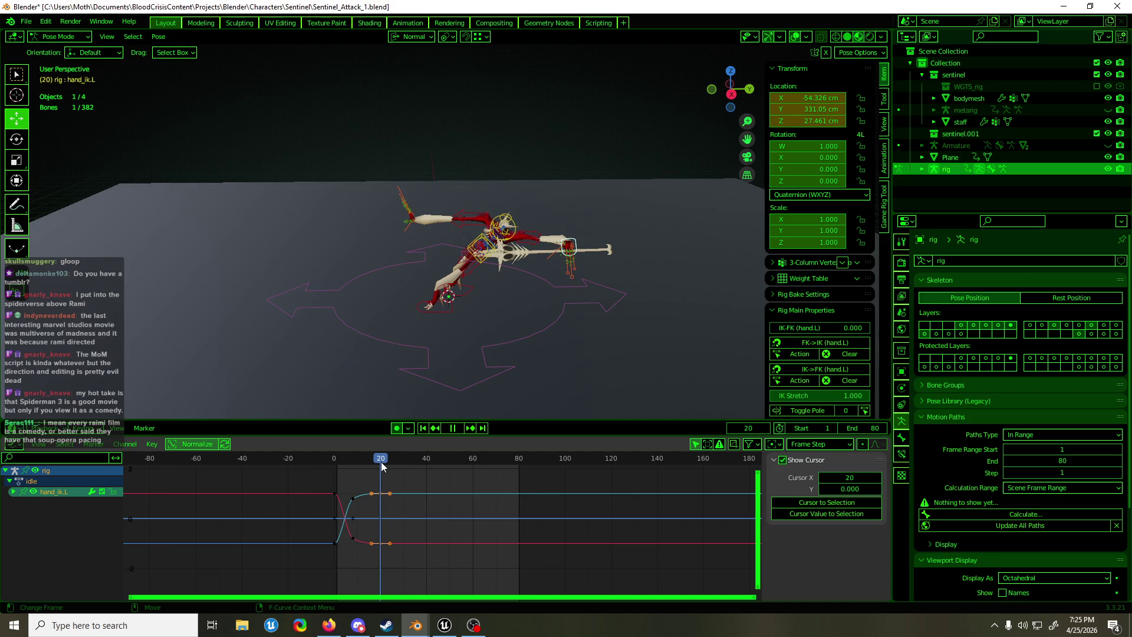
key("i")
left_click_drag(382, 466, 404, 465)
mouse_move(392, 301)
middle_mouse_down("shift")
mouse_move(411, 299)
mouse_move(498, 221)
mouse_move(497, 245)
mouse_move(340, 250)
mouse_move(315, 286)
mouse_move(557, 270)
mouse_move(468, 408)
mouse_move(372, 334)
mouse_move(607, 275)
middle_mouse_up("shift")
key("ctrl+s")
Thrust the left hand IK to -84.693, -841.31, 39.974 cm, then return to Object Mode
left_click_drag(622, 249, 236, 241)
key("KP_1")
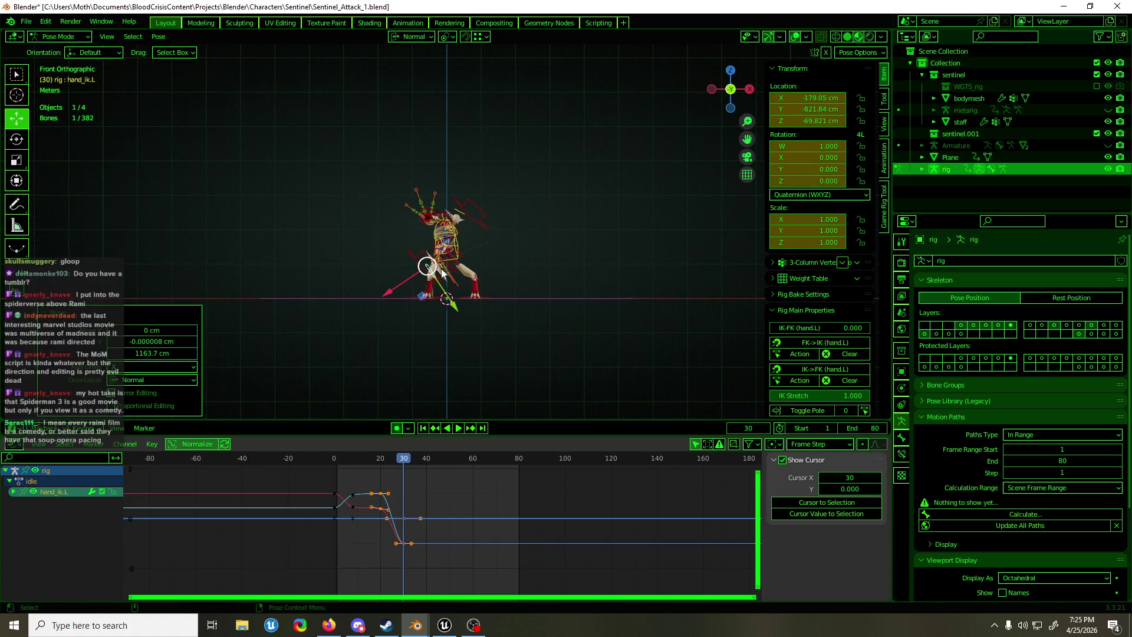
left_click_drag(424, 296, 461, 260)
mouse_move(460, 260)
middle_mouse_down()
mouse_move(326, 267)
mouse_move(330, 285)
mouse_move(341, 282)
mouse_move(324, 282)
middle_mouse_up()
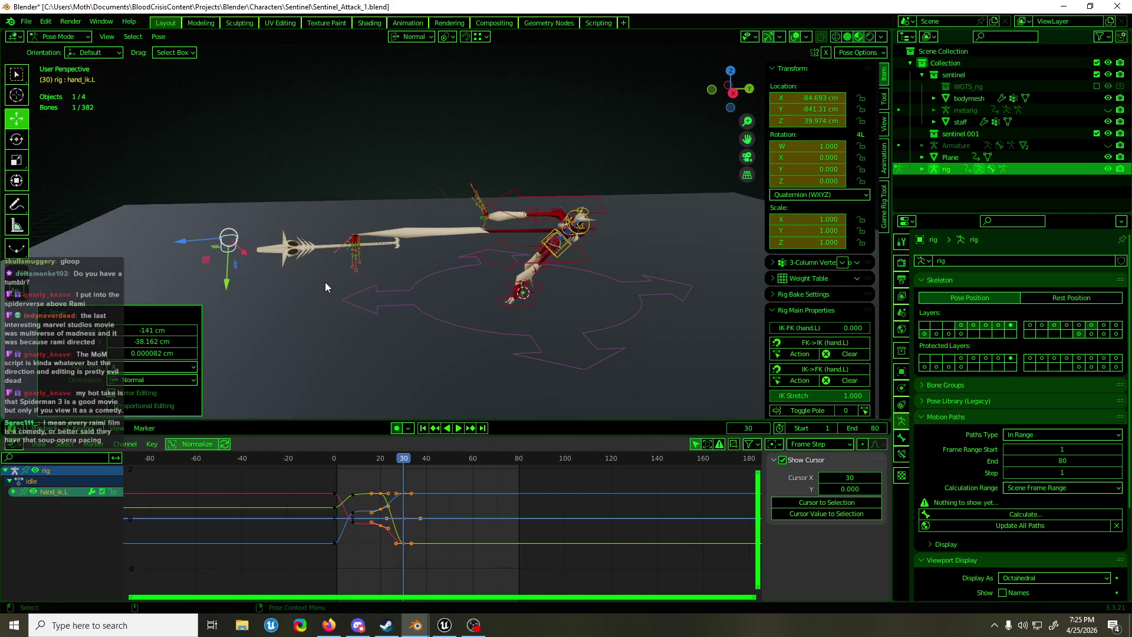
key("ctrl+Tab")
key("alt+h")
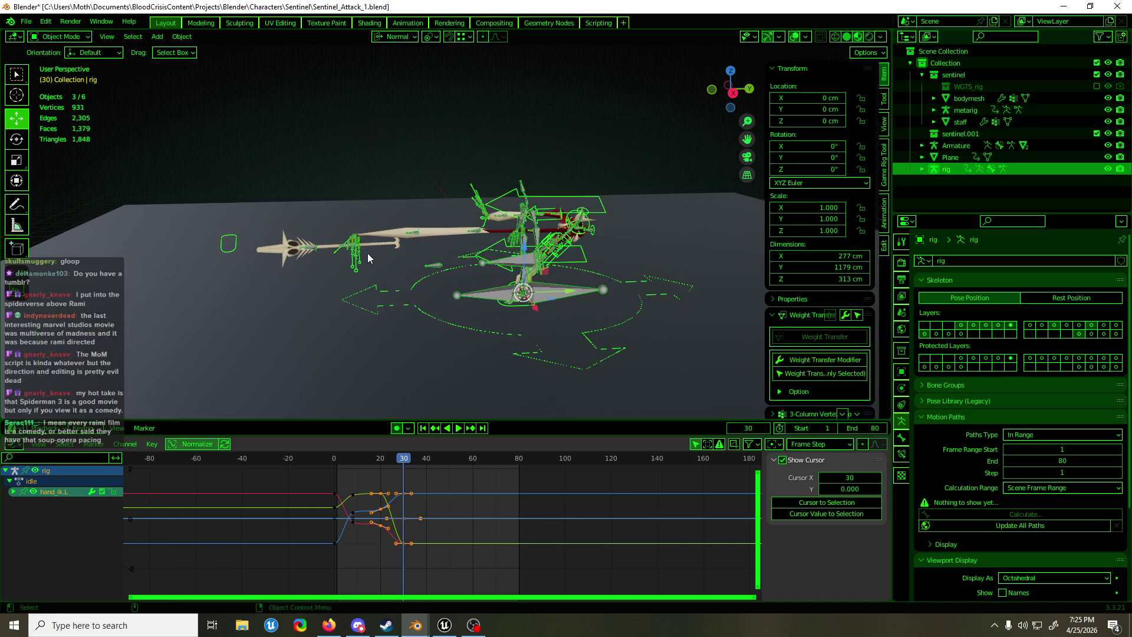
Put the separate Armature in Pose Mode and inspect its hand.L bone constraints
left_click(306, 248)
left_click(309, 248)
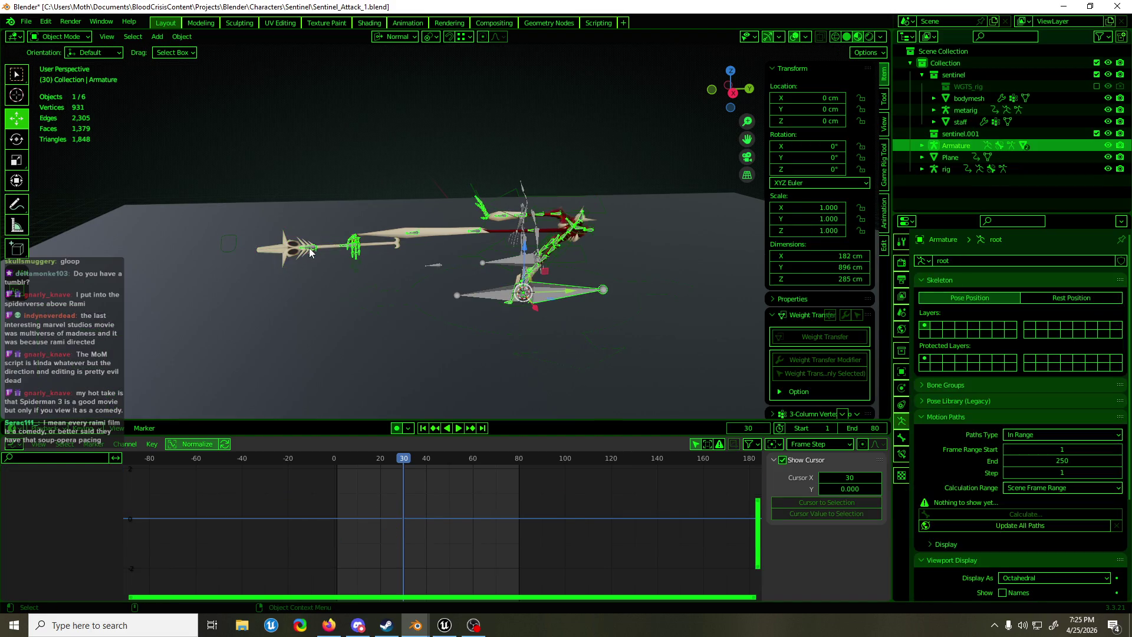
key("ctrl+Tab")
scroll(319, 242, "up", 3)
left_click(316, 240)
key("KP_Decimal")
mouse_move(334, 244)
middle_mouse_down()
mouse_move(533, 296)
mouse_move(521, 281)
middle_mouse_up()
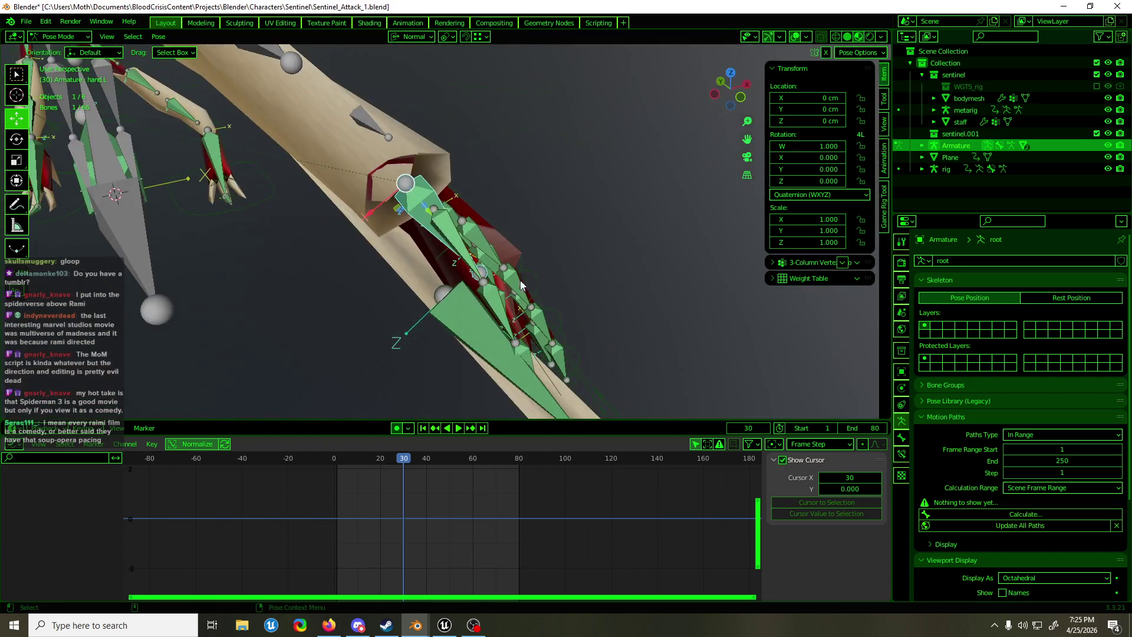
left_click(901, 459)
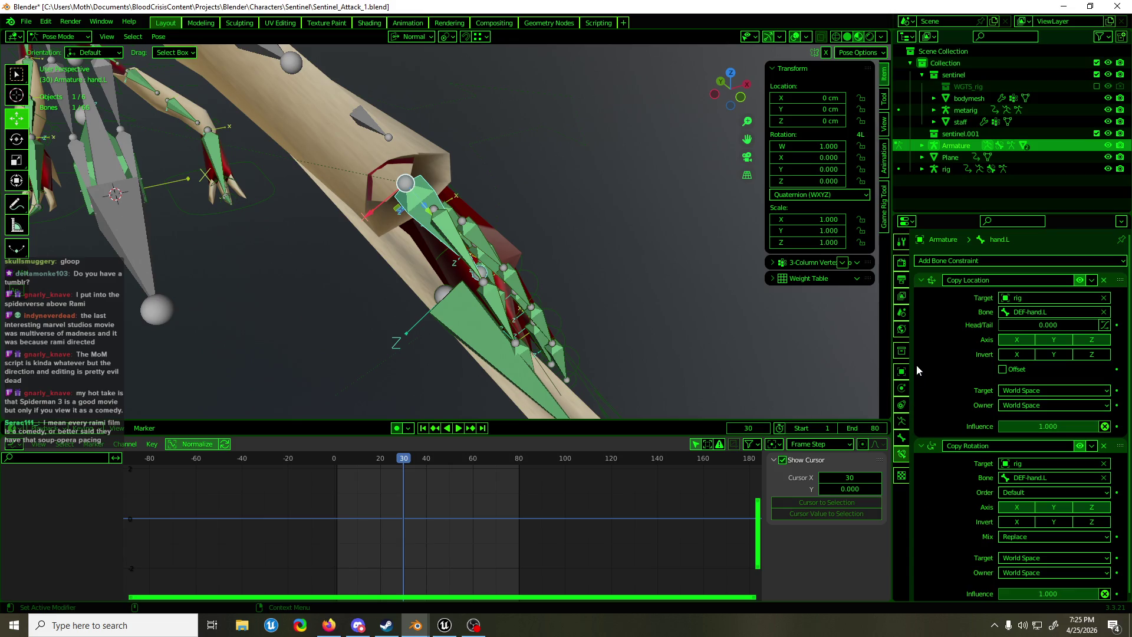
mouse_move(413, 294)
middle_mouse_down()
mouse_move(360, 287)
mouse_move(540, 235)
mouse_move(650, 233)
mouse_move(409, 250)
mouse_move(487, 257)
mouse_move(469, 287)
mouse_move(505, 289)
mouse_move(472, 270)
mouse_move(494, 278)
mouse_move(446, 273)
mouse_move(564, 299)
middle_mouse_up()
Switch to the Sentinel rig in Pose Mode and frame its left hand IK
key("ctrl+Tab")
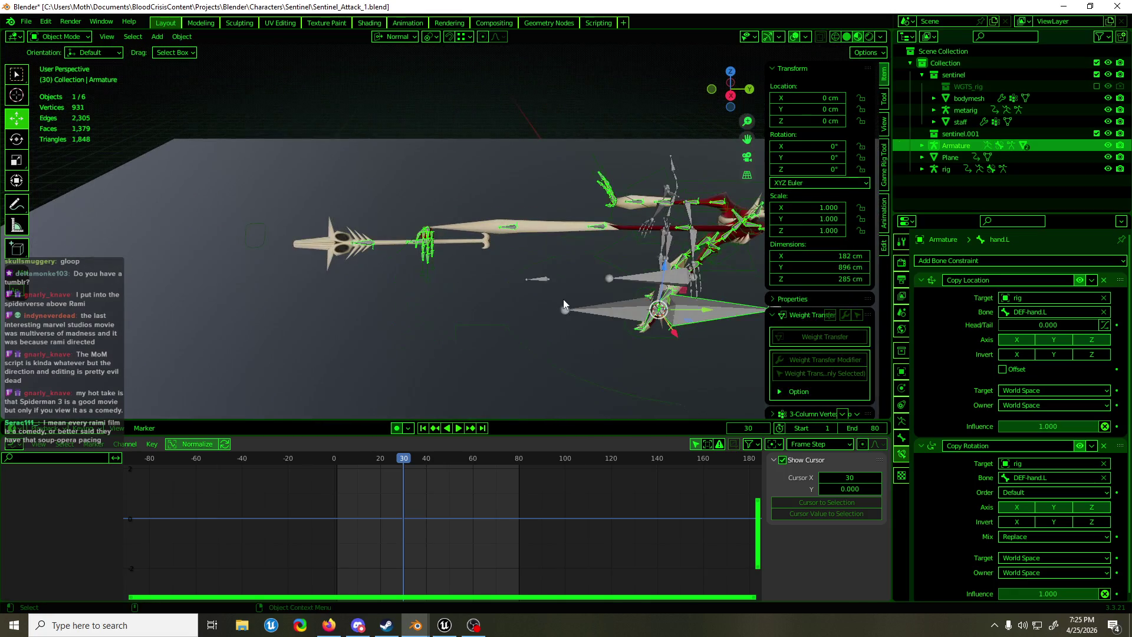
left_click(490, 328)
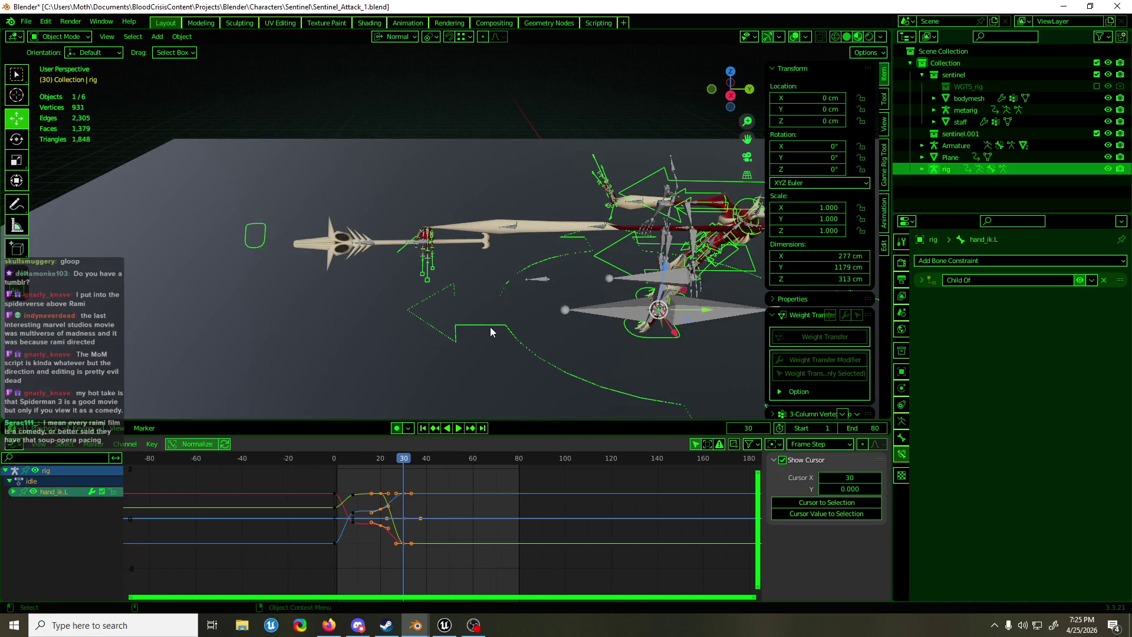
key("ctrl+Tab")
key("KP_Decimal")
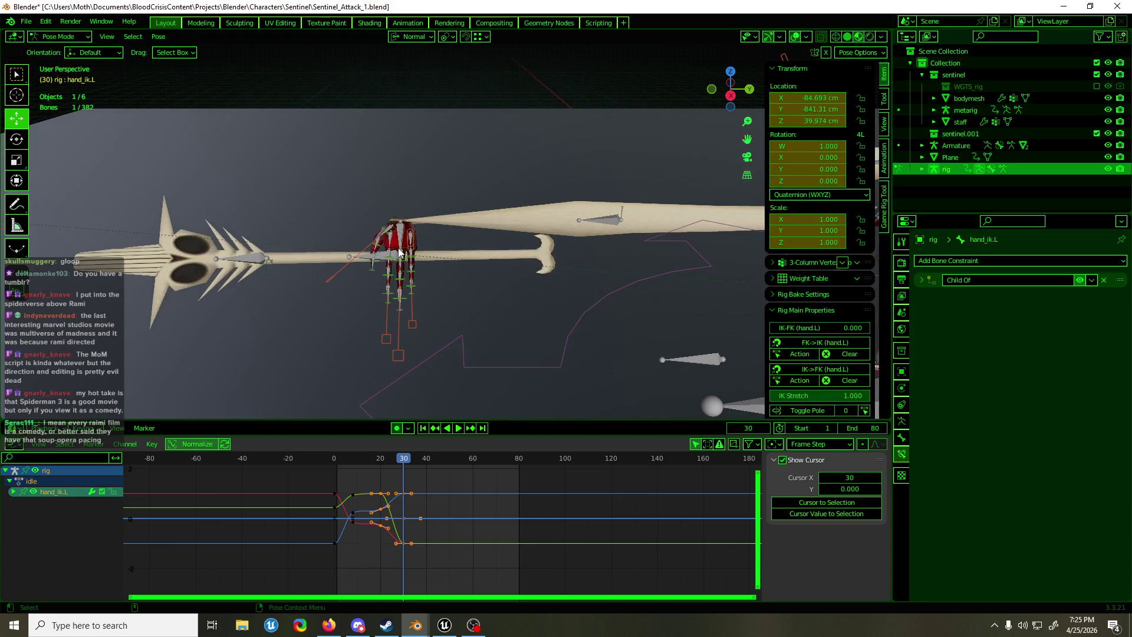
Hide the separate Armature and show the rig's weapon bone layer in Pose Mode
key("ctrl+Tab")
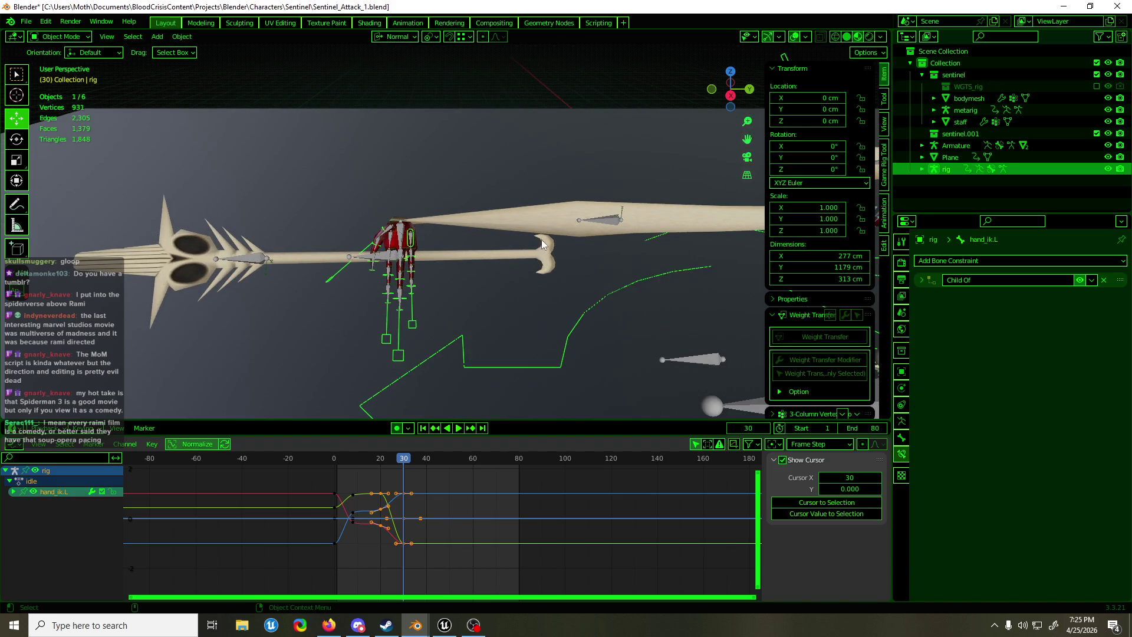
left_click(600, 221)
key("h")
left_click(411, 263)
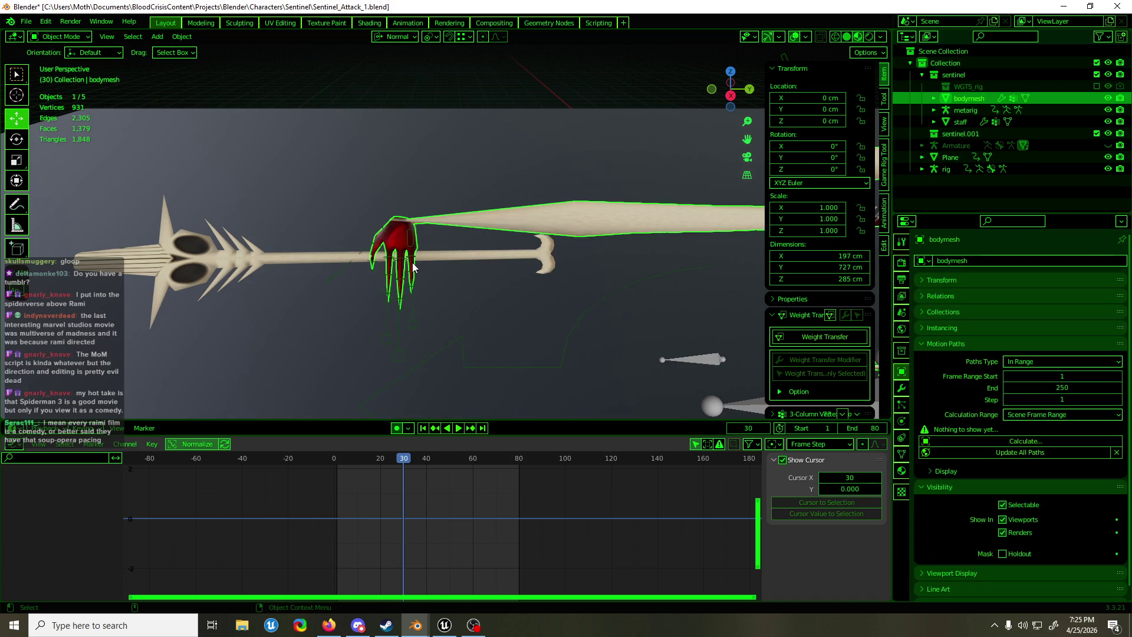
key("ctrl+Tab")
left_click(902, 421)
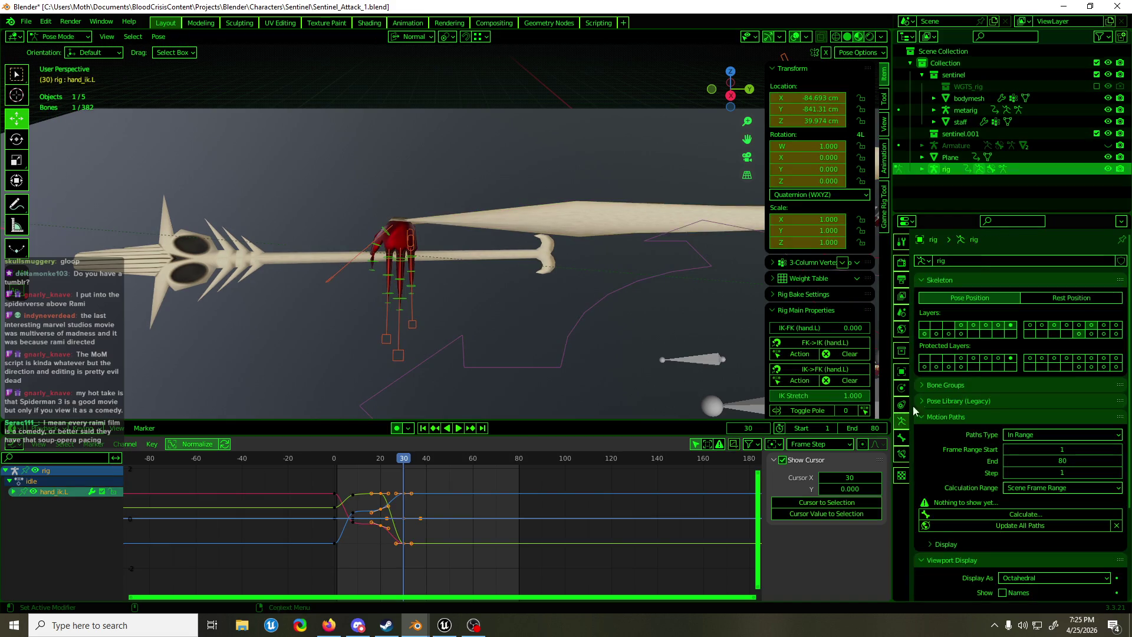
left_click(1093, 334)
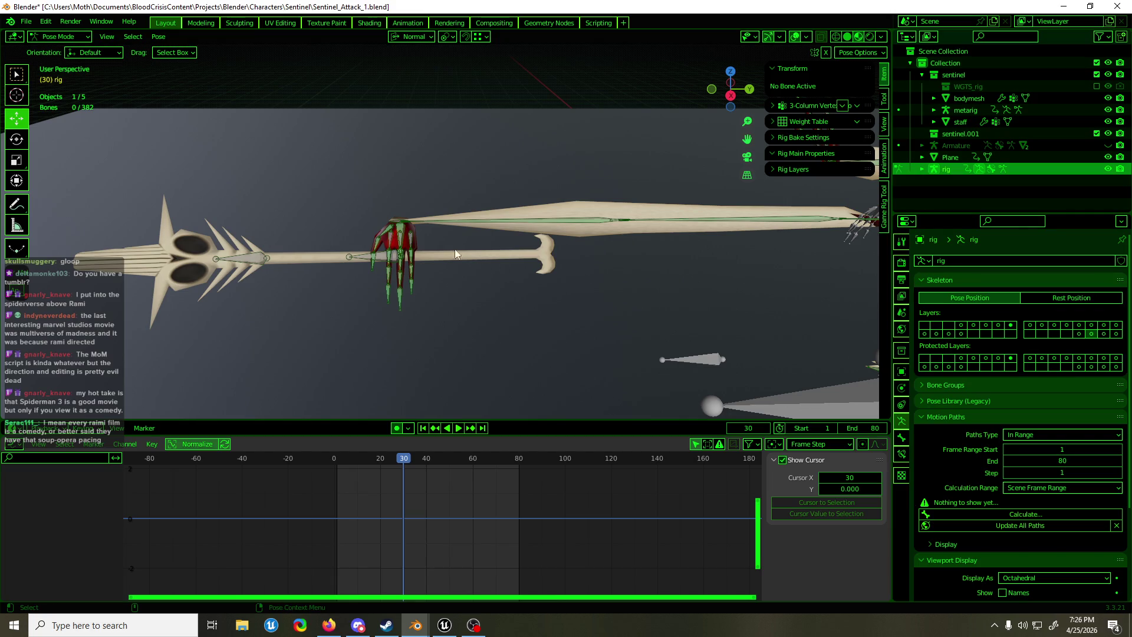
Select DEF-hand.L and inspect its Copy Transforms constraint
left_click(401, 231)
left_click(464, 228)
scroll(517, 275, "down", 1)
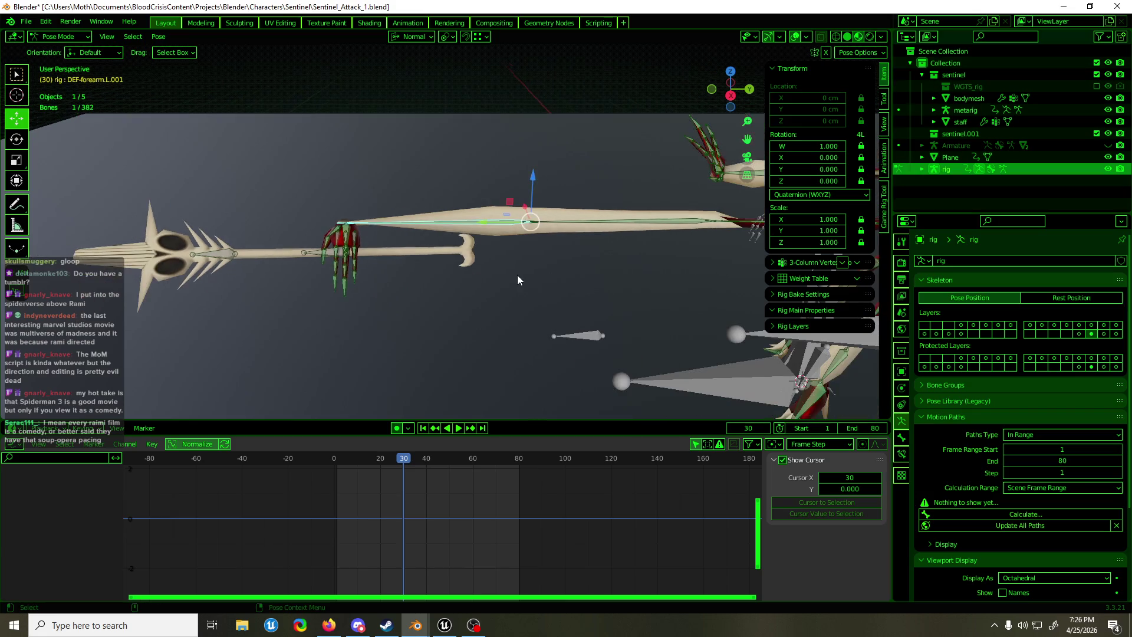
scroll(525, 284, "down", 1)
mouse_move(526, 284)
middle_mouse_down()
mouse_move(503, 317)
mouse_move(401, 296)
middle_mouse_up()
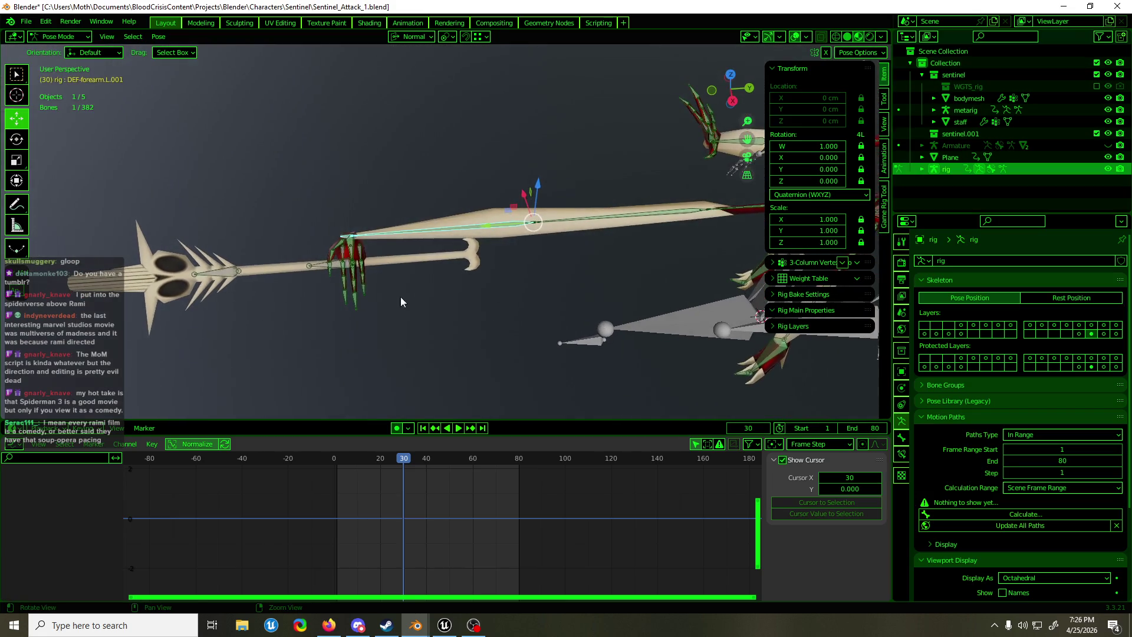
left_click(350, 250)
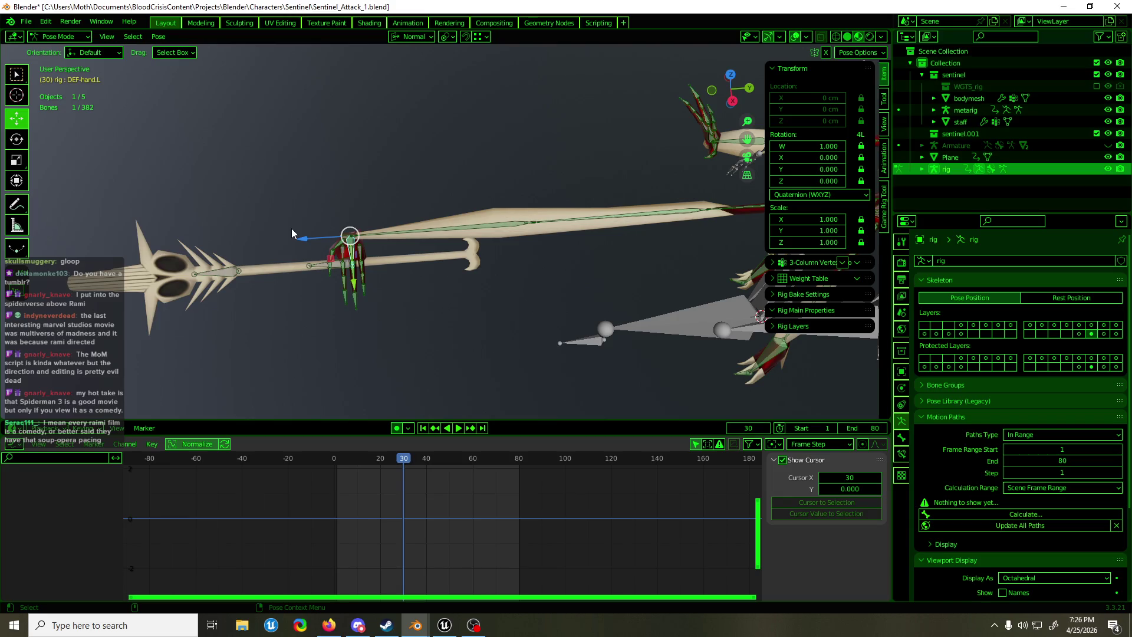
left_click(902, 455)
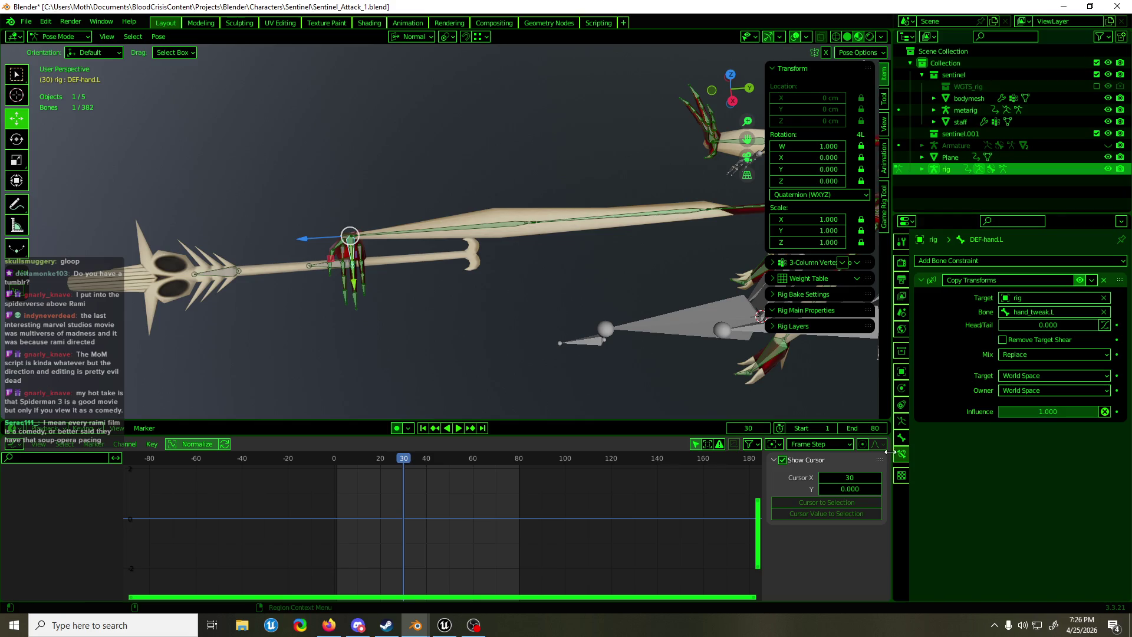
Switch the visible bone layer in the Armature properties
left_click(901, 423)
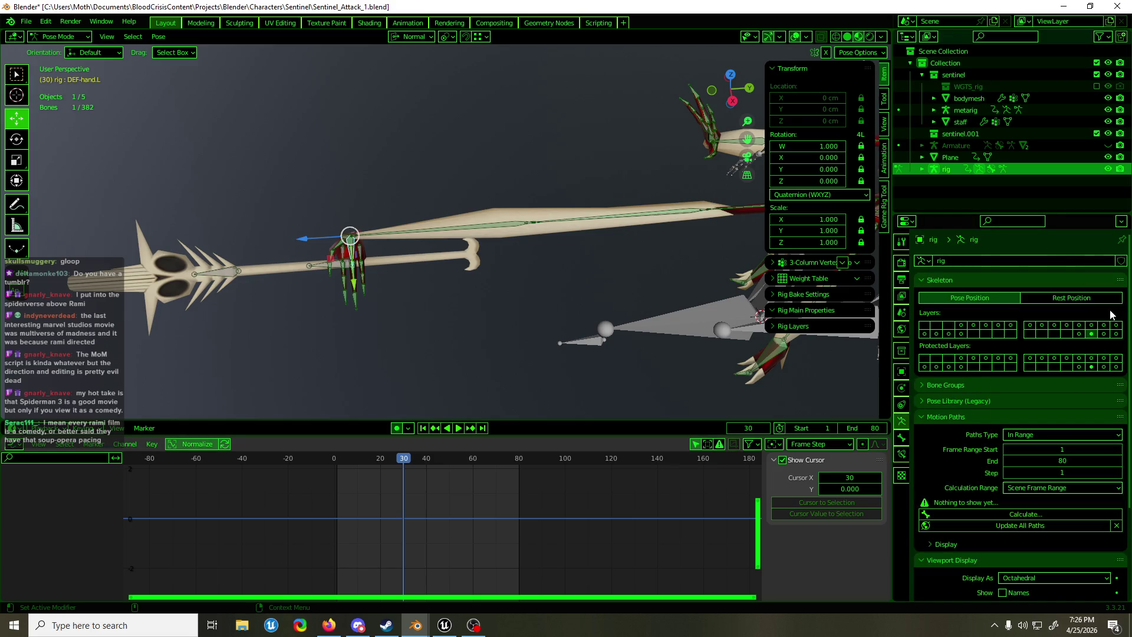
left_click(1106, 333)
left_click(1104, 334)
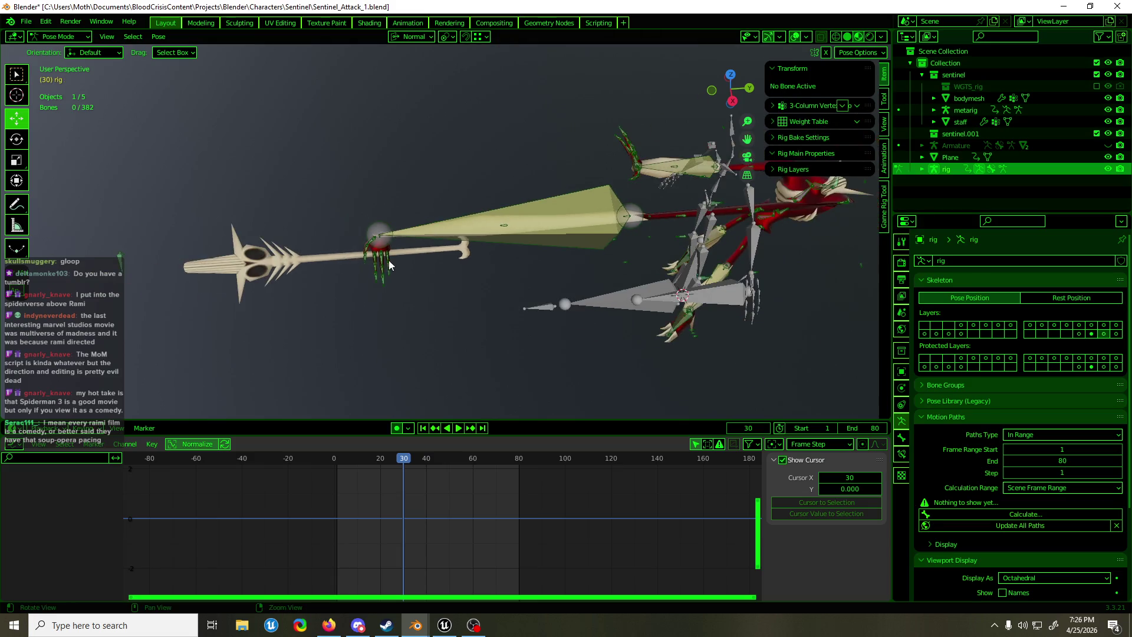
scroll(145, 260, "down", 2)
Select MCH-hand_tweak.L and check its constraints and parent relations
left_click(146, 258)
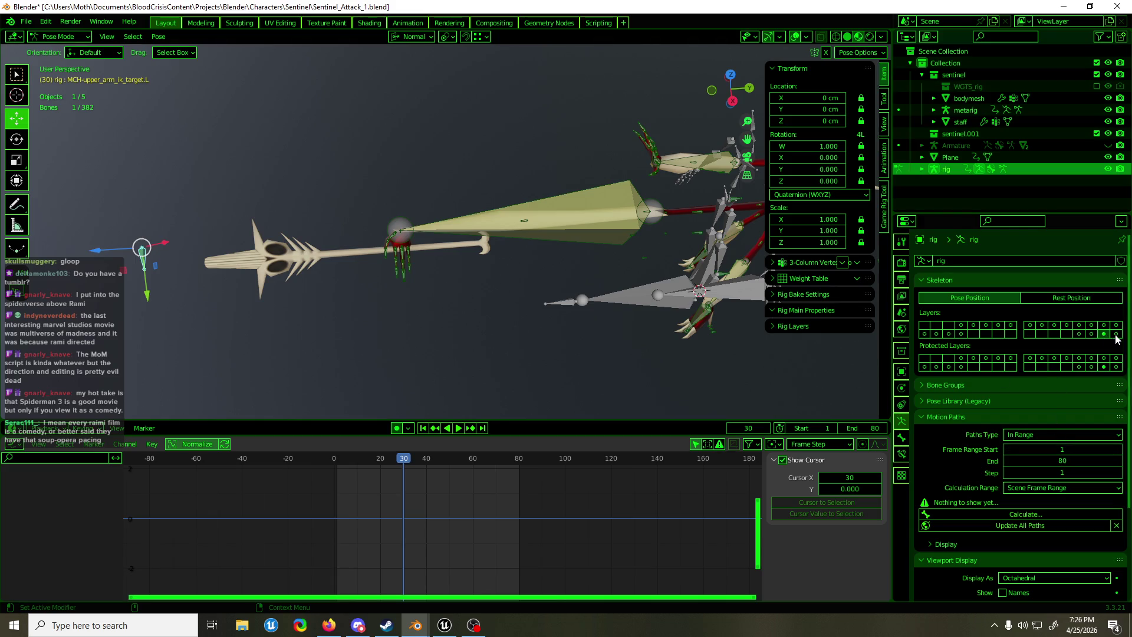
left_click(401, 232)
left_click(401, 234)
left_click(401, 234)
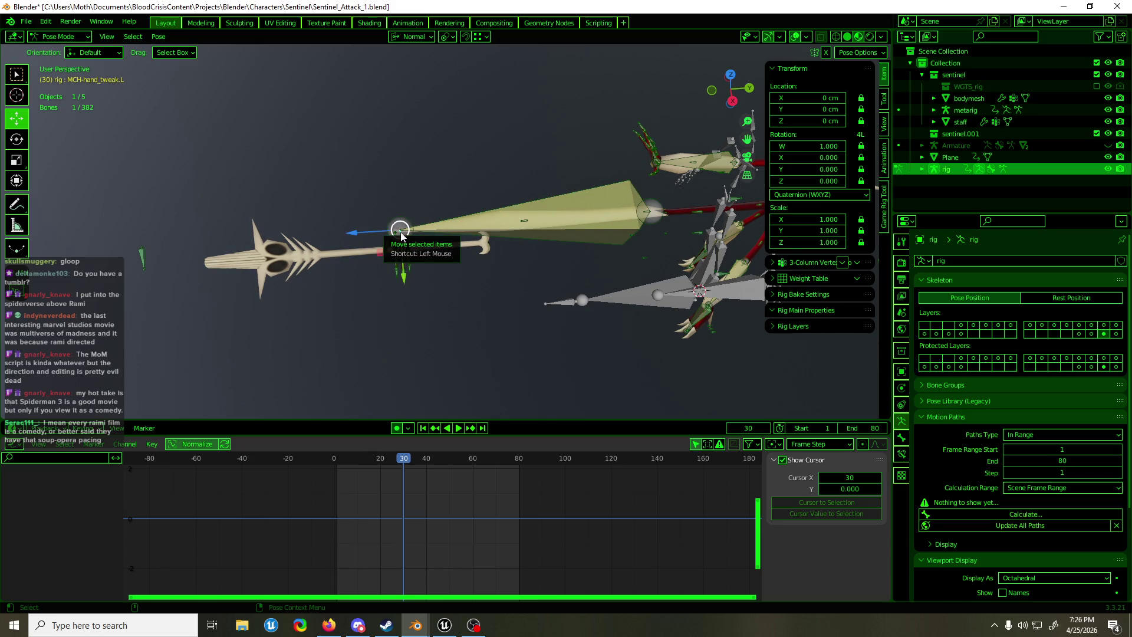
left_click(902, 453)
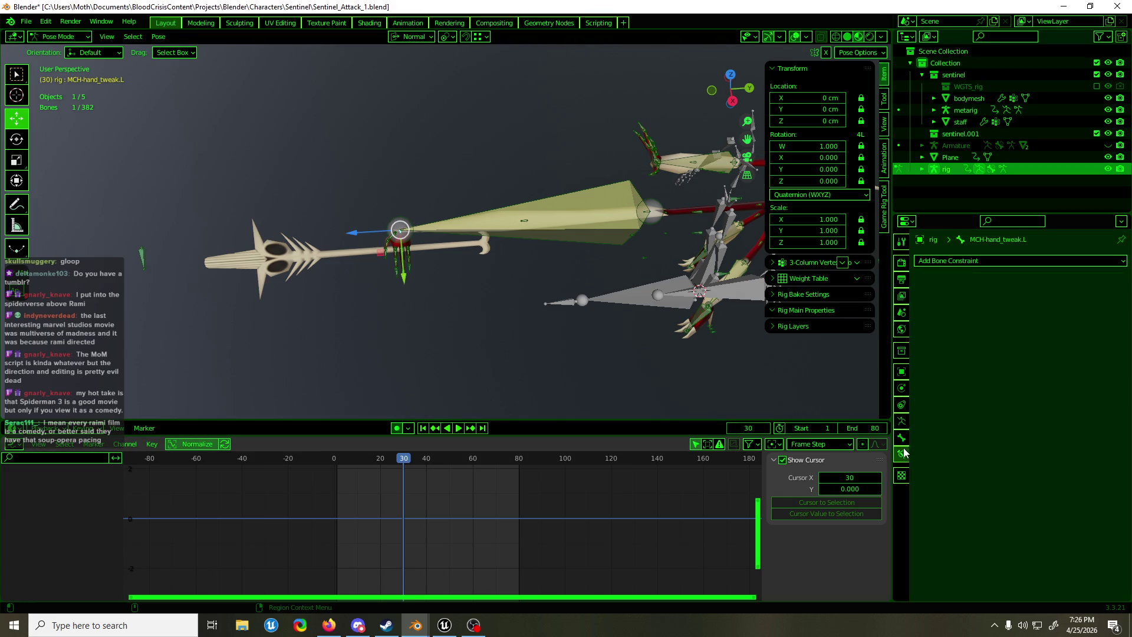
left_click(902, 437)
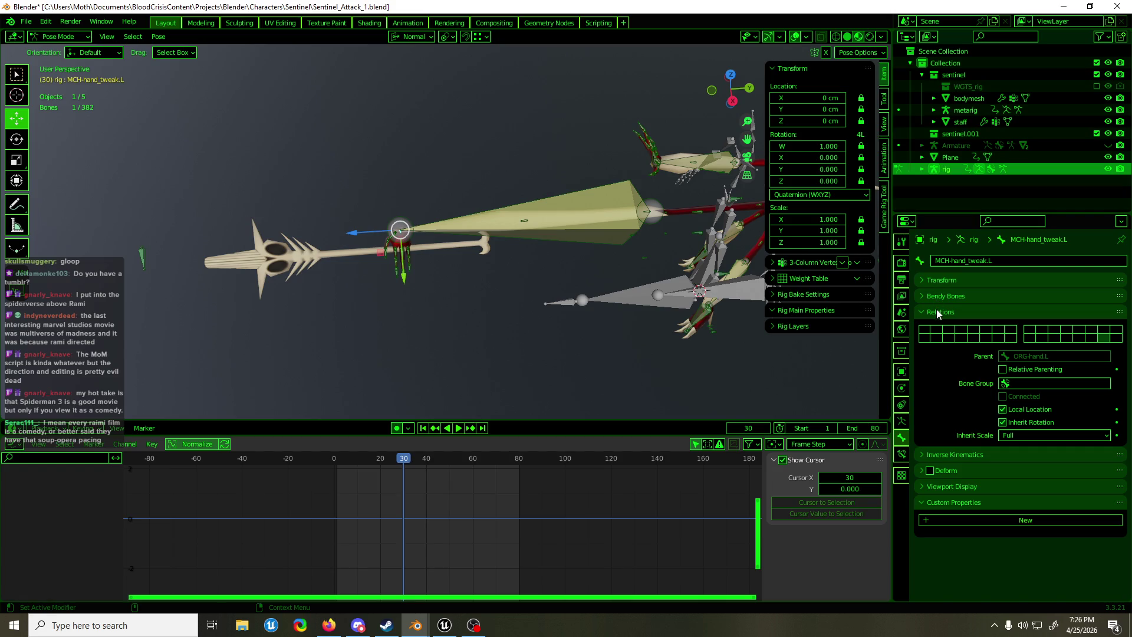
Display the ORG bone layer holding the rig's original hand bones
scroll(371, 235, "up", 5)
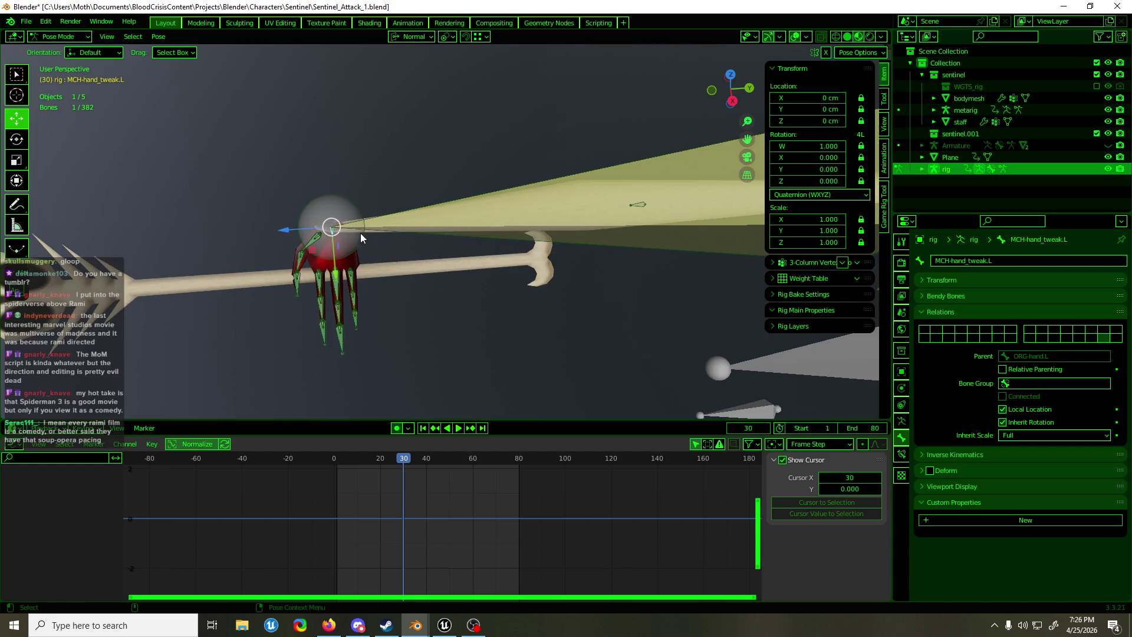
left_click(902, 454)
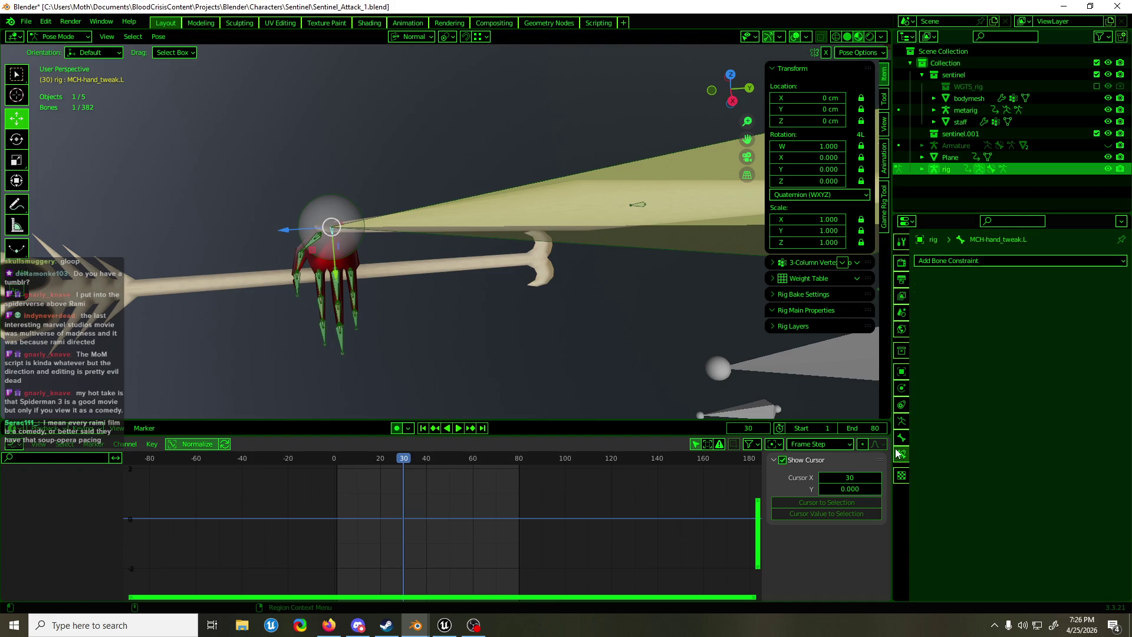
left_click(902, 420)
left_click(1116, 334)
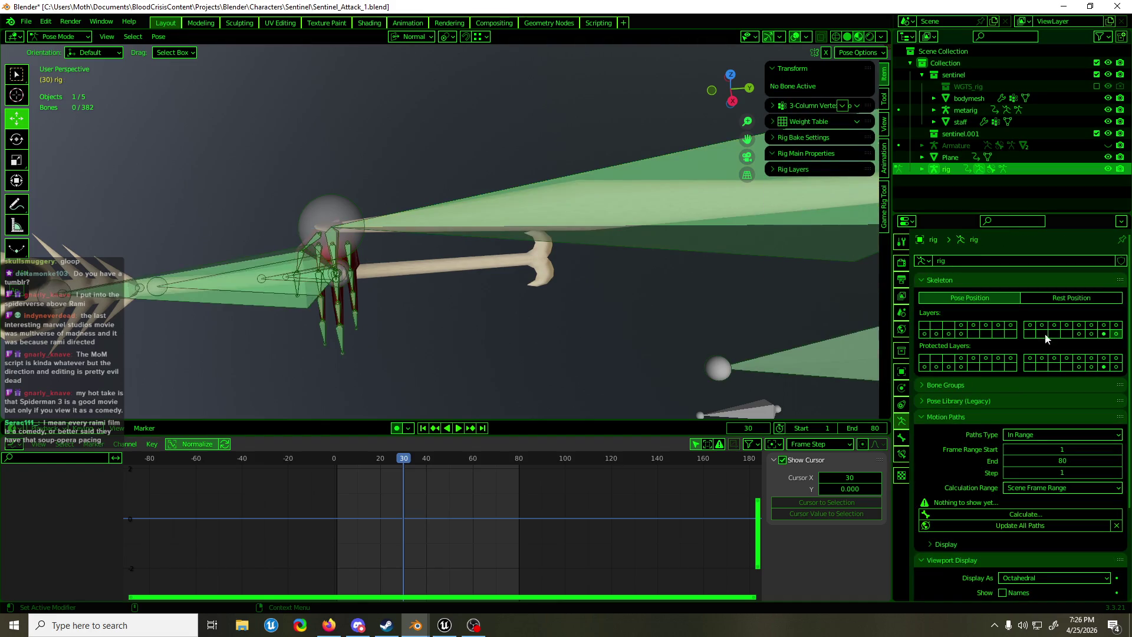
Select ORG-hand.L and review its Copy Transforms constraints
left_click(326, 240)
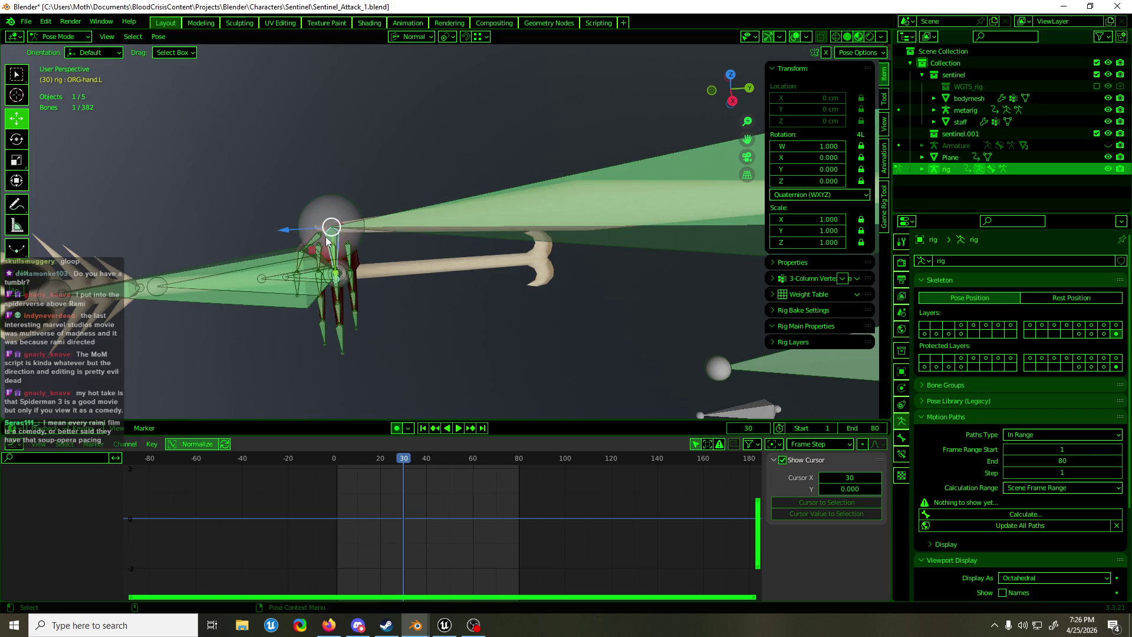
left_click(901, 454)
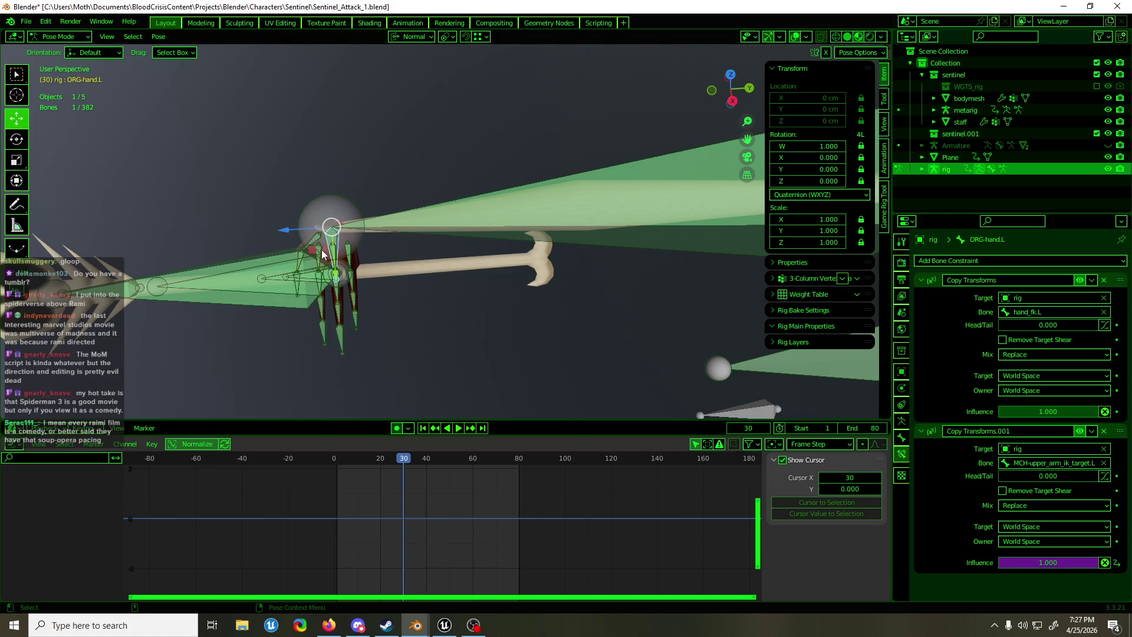
scroll(321, 251, "down", 2)
middle_click_drag(366, 254, 461, 256, "shift")
scroll(461, 256, "down", 6)
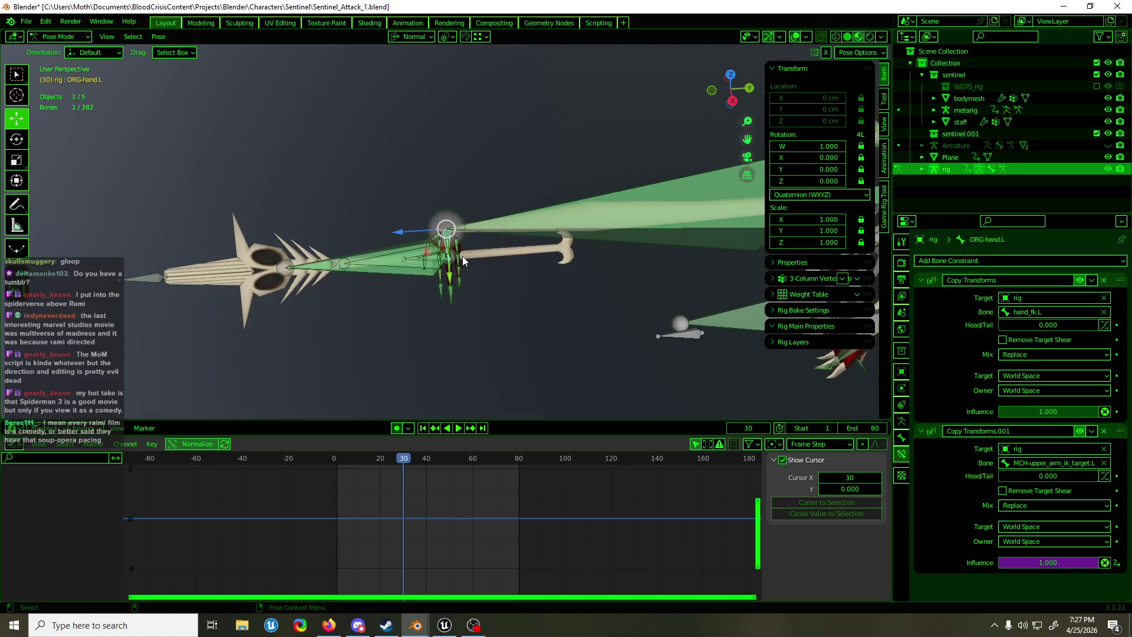
middle_click_drag(319, 268, 341, 250)
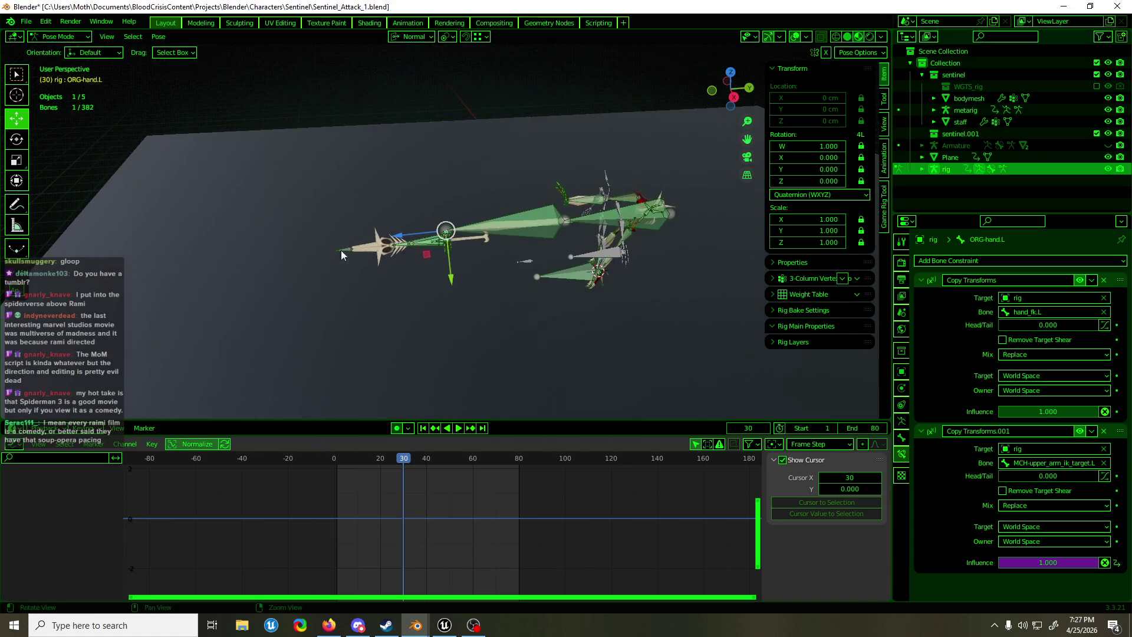
Enable most of the bone layers in the Armature Layers grid
left_click(902, 421)
left_click(1080, 334, "shift")
left_click(1080, 325, "shift")
left_click(1092, 325, "shift")
left_click_drag(1101, 326, 961, 329)
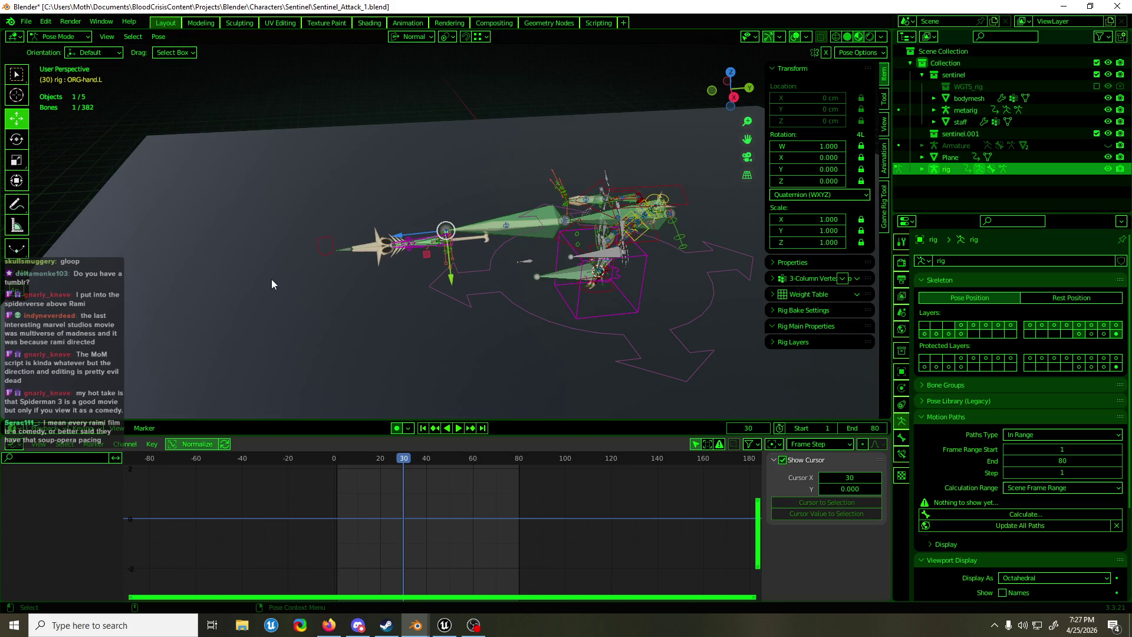
scroll(272, 278, "up", 5)
Select the hand_ik.L control, then reselect ORG-hand.L
mouse_move(397, 263)
middle_mouse_down()
mouse_move(454, 267)
mouse_move(331, 260)
mouse_move(381, 259)
middle_mouse_up()
left_click(117, 228)
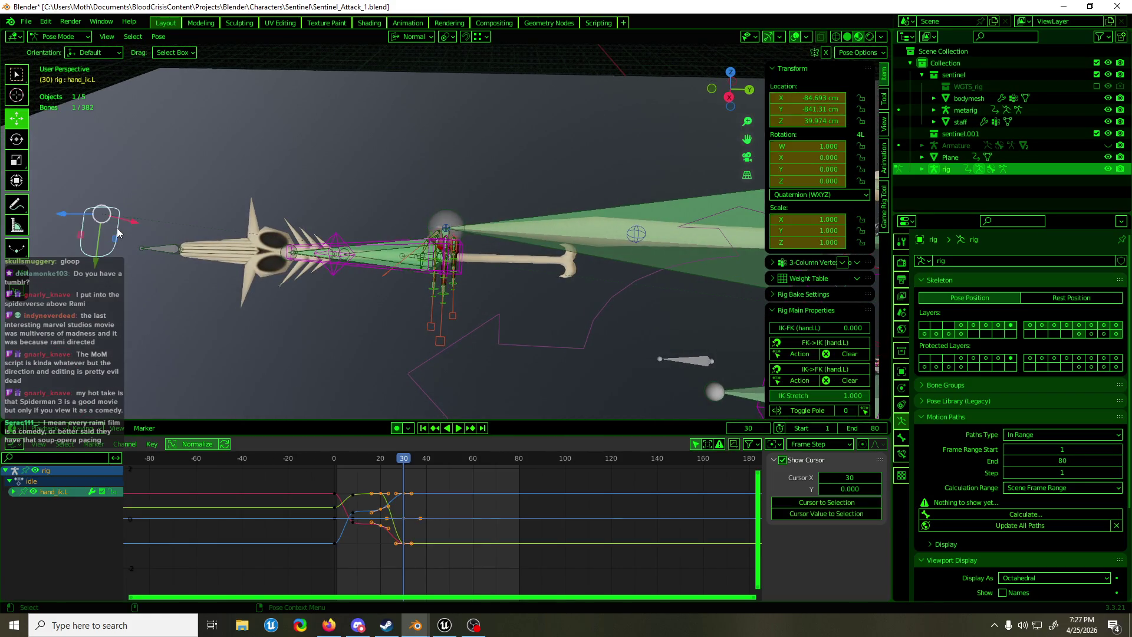
scroll(452, 239, "up", 4)
left_click(451, 240)
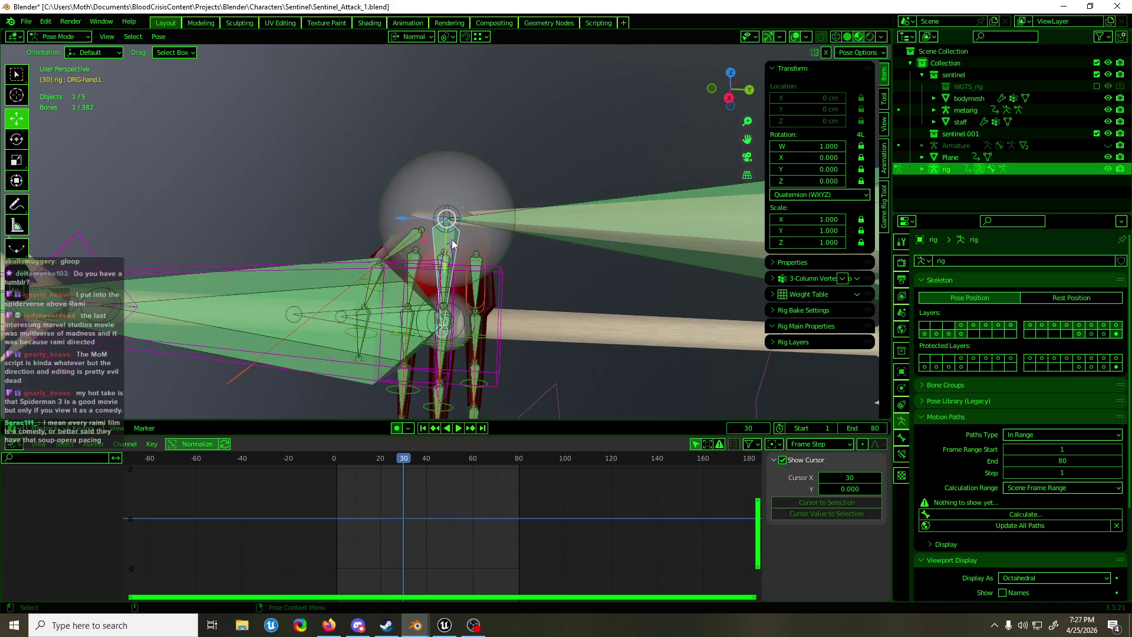
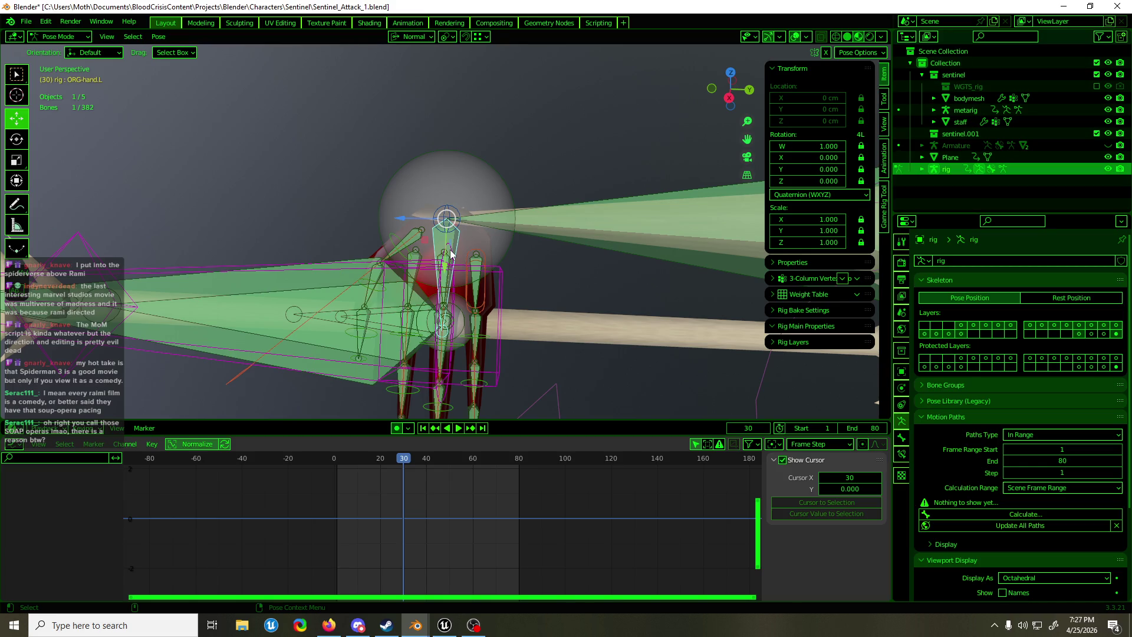
Orbit and zoom around the staff and the full Sentinel rig to inspect it
scroll(450, 249, "up", 10)
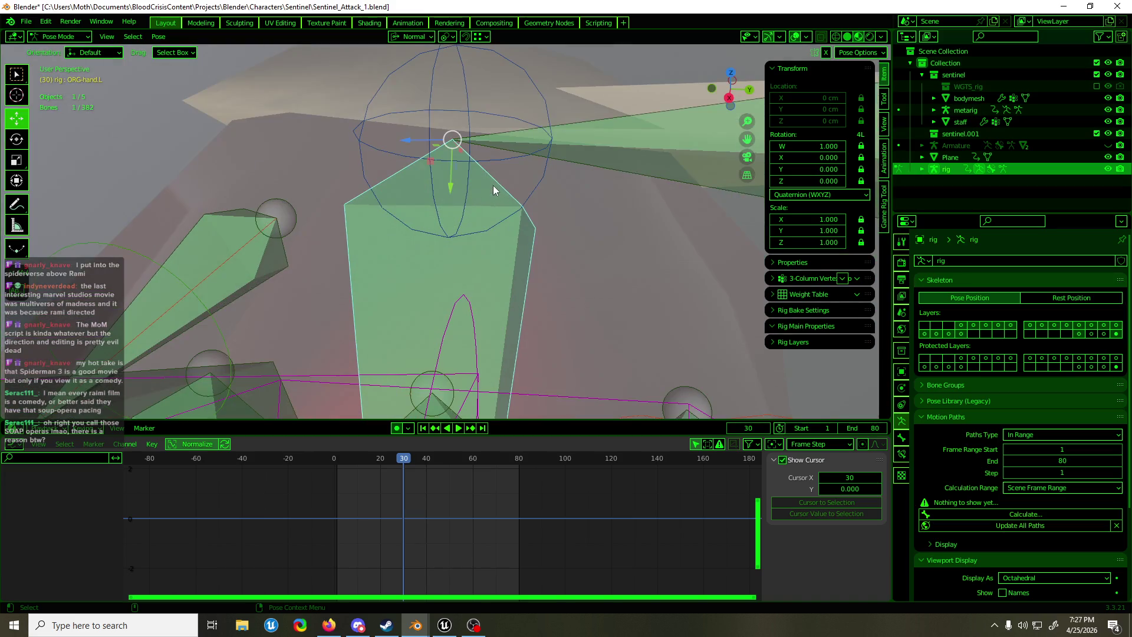
scroll(469, 189, "down", 6)
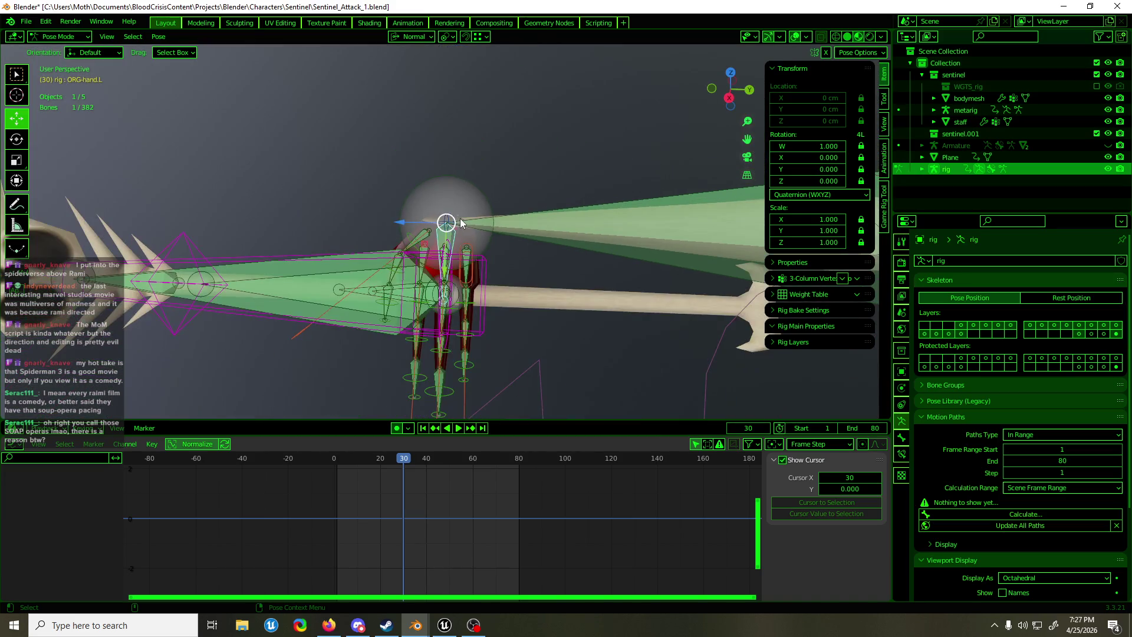
scroll(461, 227, "down", 4)
mouse_move(455, 231)
middle_mouse_down()
mouse_move(433, 270)
mouse_move(722, 236)
mouse_move(448, 239)
mouse_move(432, 356)
mouse_move(710, 336)
mouse_move(701, 246)
mouse_move(404, 271)
mouse_move(430, 239)
mouse_move(417, 366)
mouse_move(651, 327)
mouse_move(711, 282)
mouse_move(702, 234)
mouse_move(657, 265)
mouse_move(456, 268)
mouse_move(433, 250)
mouse_move(402, 299)
mouse_move(664, 305)
middle_mouse_up()
scroll(434, 250, "up", 10)
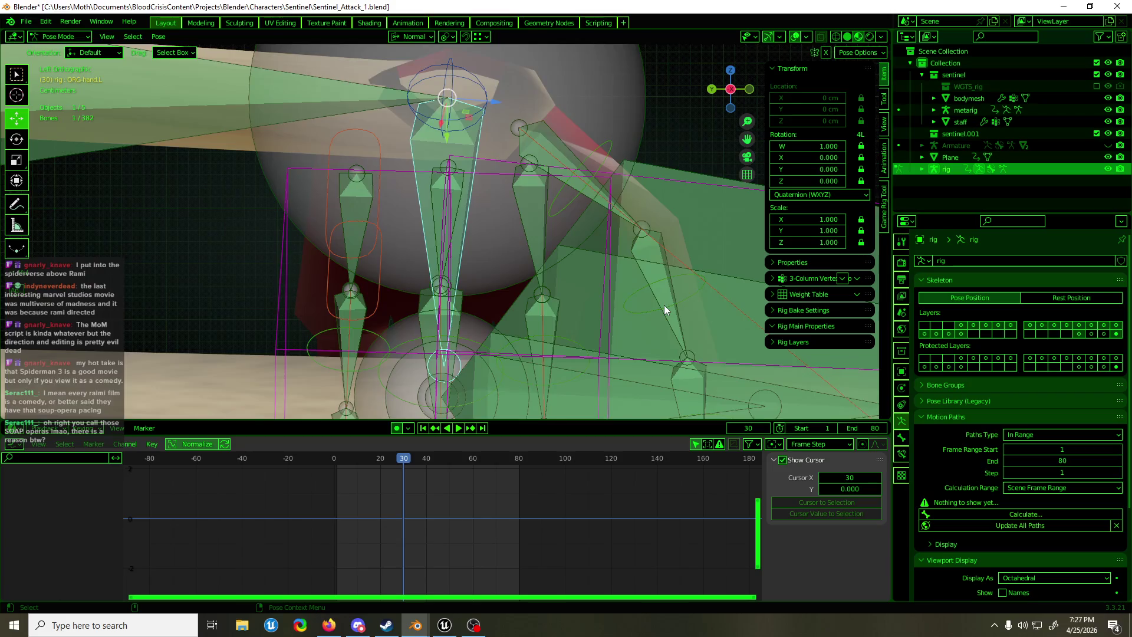
scroll(656, 313, "down", 2)
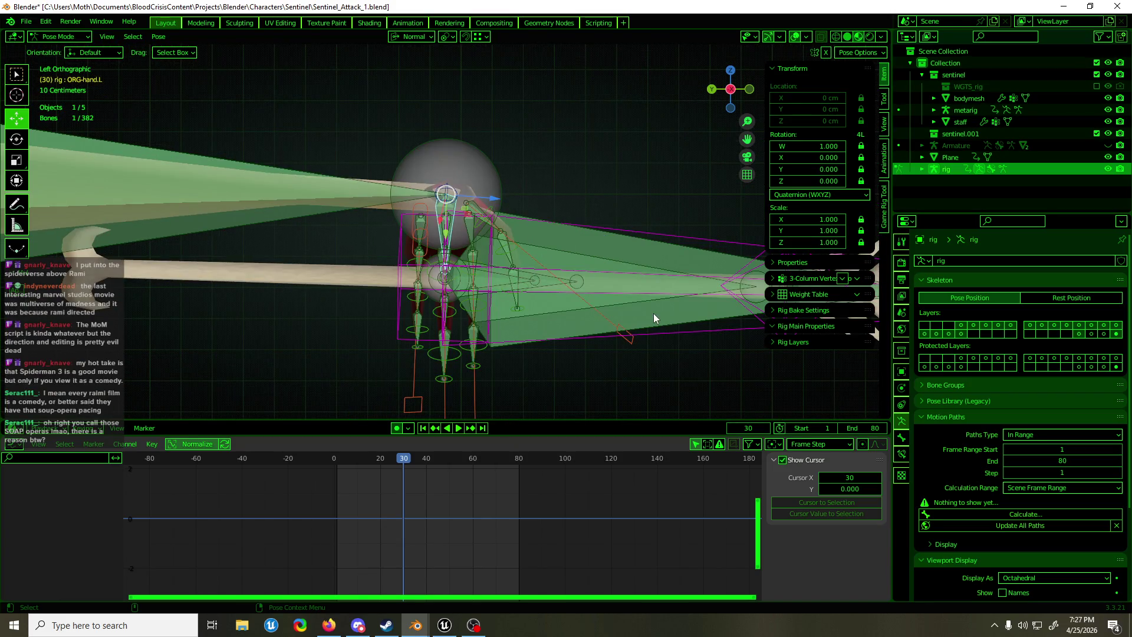
middle_click_drag(654, 313, 365, 308)
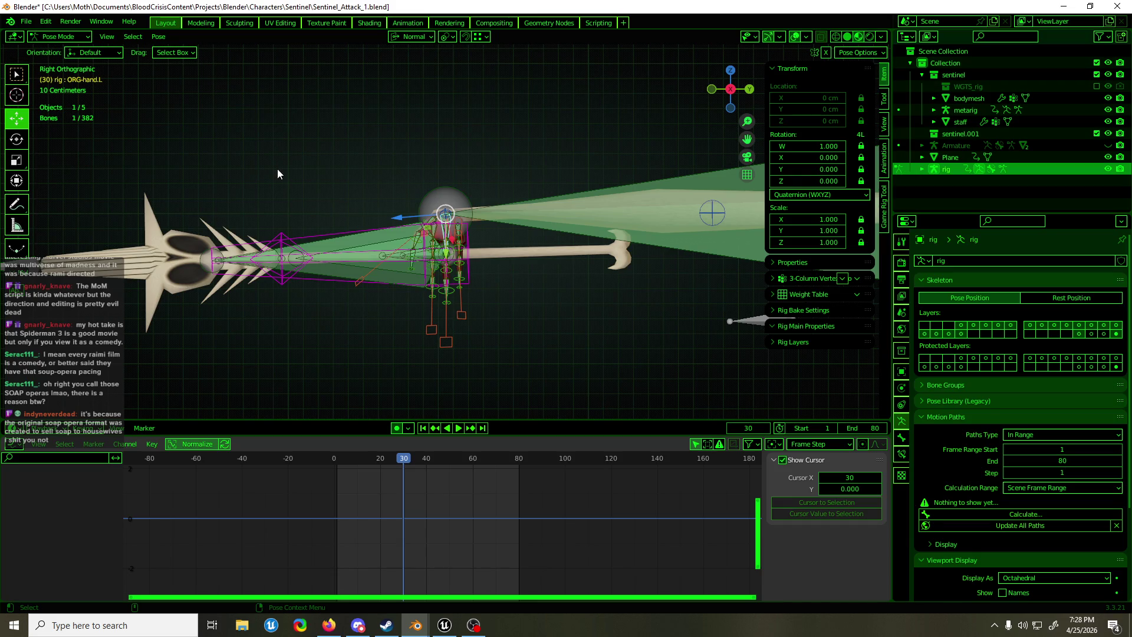
key("alt+Tab")
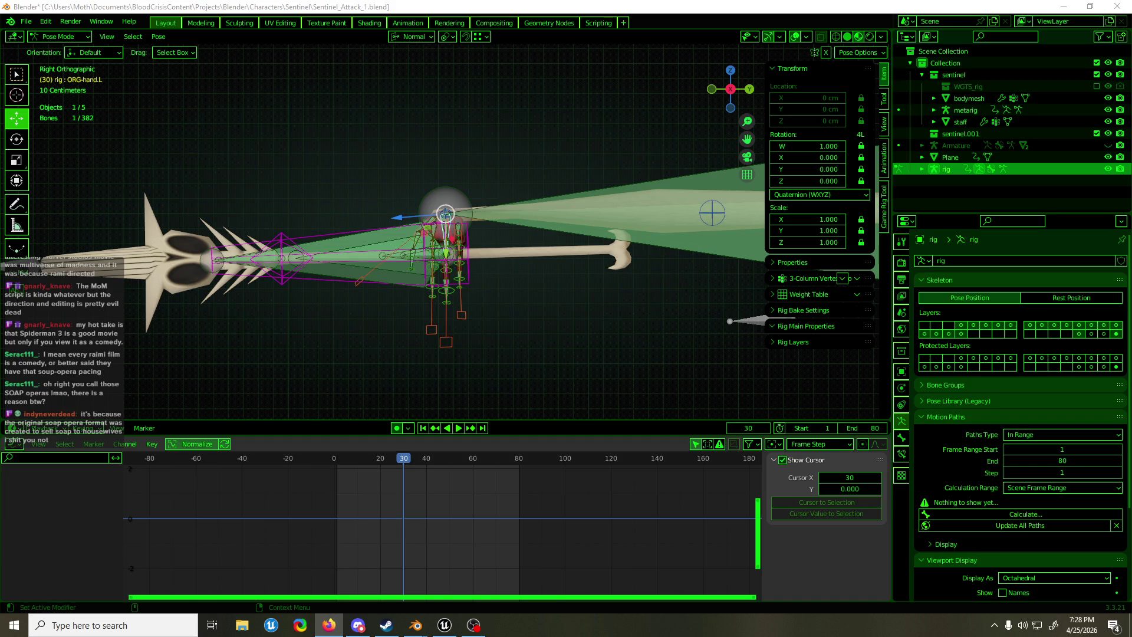
scroll(529, 197, "down", 5)
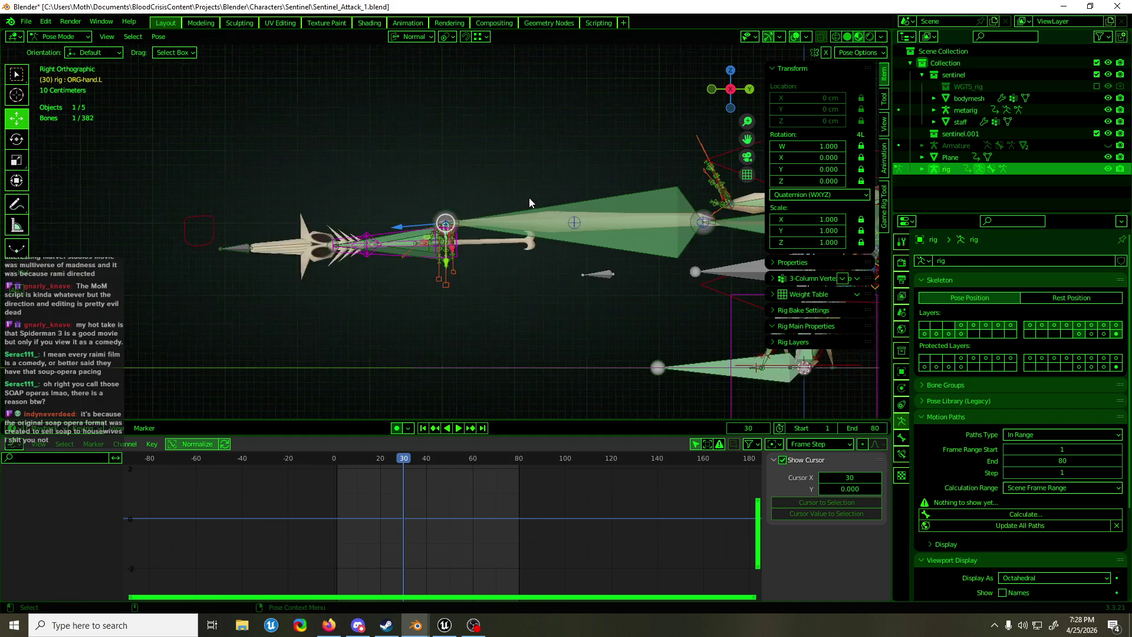
mouse_move(508, 223)
middle_mouse_down()
mouse_move(596, 259)
mouse_move(767, 254)
mouse_move(507, 261)
middle_mouse_up()
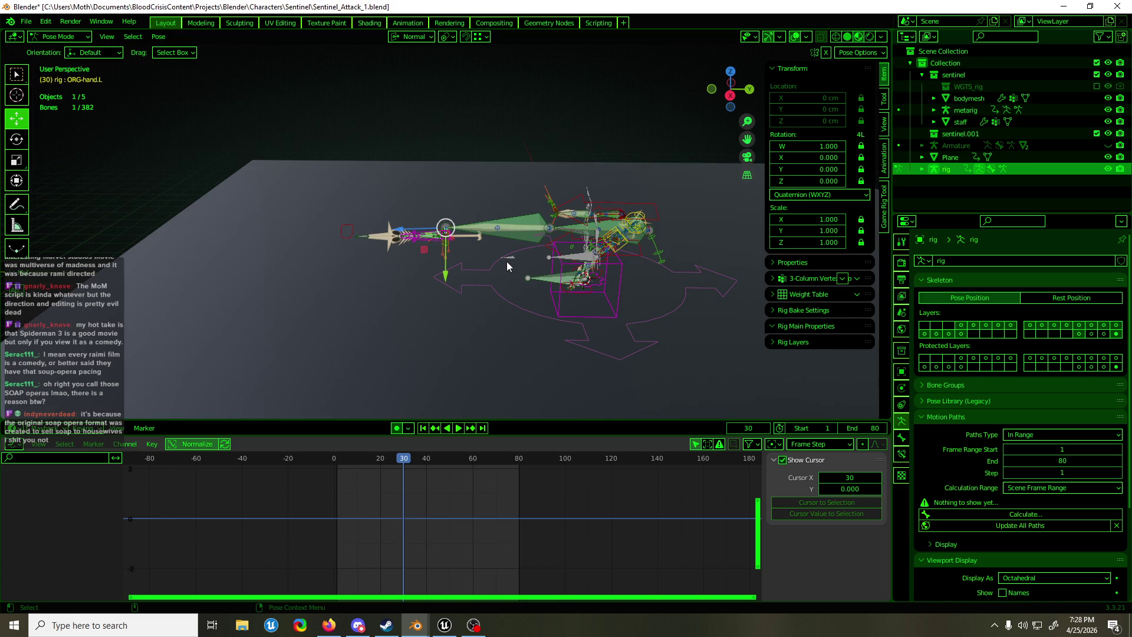
scroll(502, 267, "up", 3)
mouse_move(502, 267)
middle_mouse_down()
mouse_move(412, 272)
mouse_move(564, 272)
mouse_move(454, 273)
mouse_move(457, 207)
mouse_move(571, 220)
mouse_move(541, 187)
middle_mouse_up()
scroll(458, 206, "up", 2)
scroll(525, 218, "down", 2)
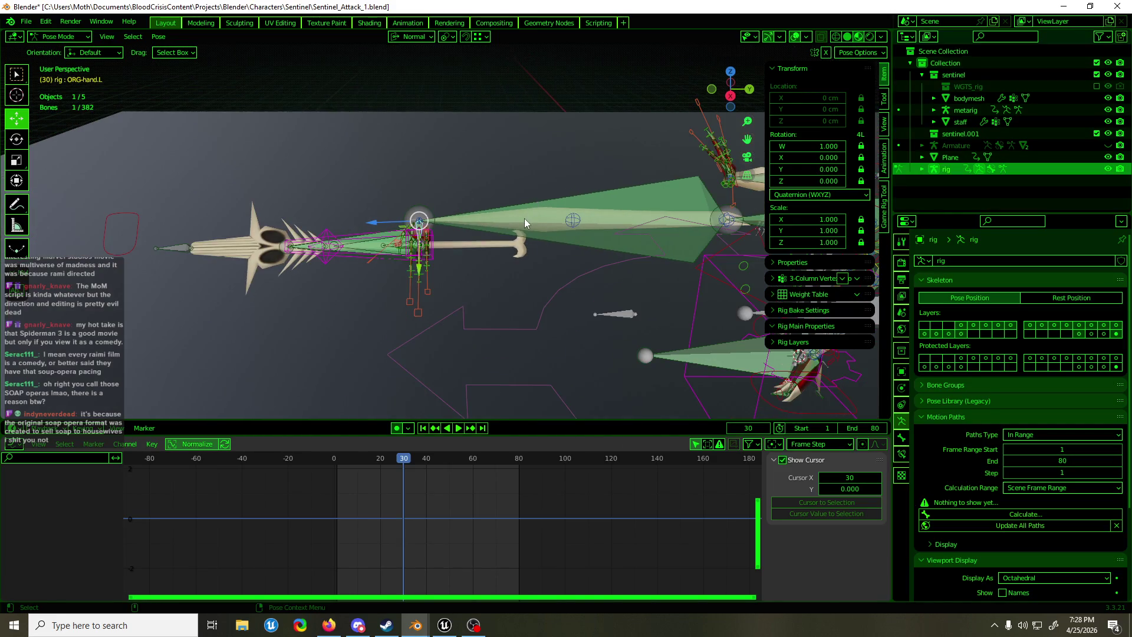
Select the left forearm bone and switch bone layers so the cone controls are hidden
left_click(526, 219)
mouse_move(546, 214)
middle_mouse_down("shift")
mouse_move(253, 240)
mouse_move(594, 218)
middle_mouse_up("shift")
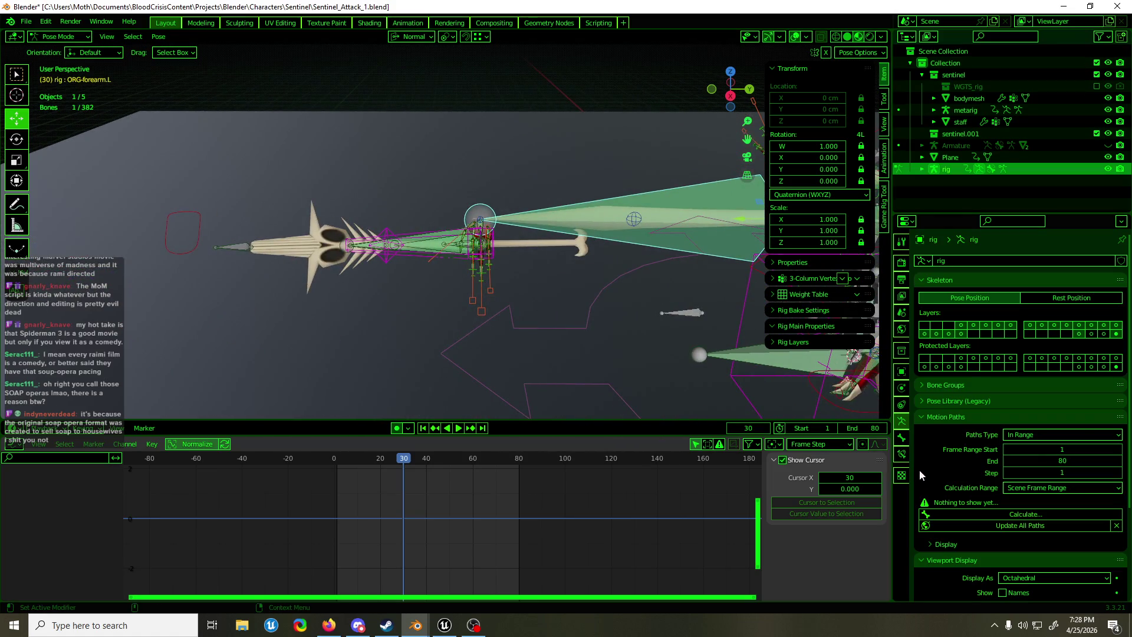
left_click(901, 458)
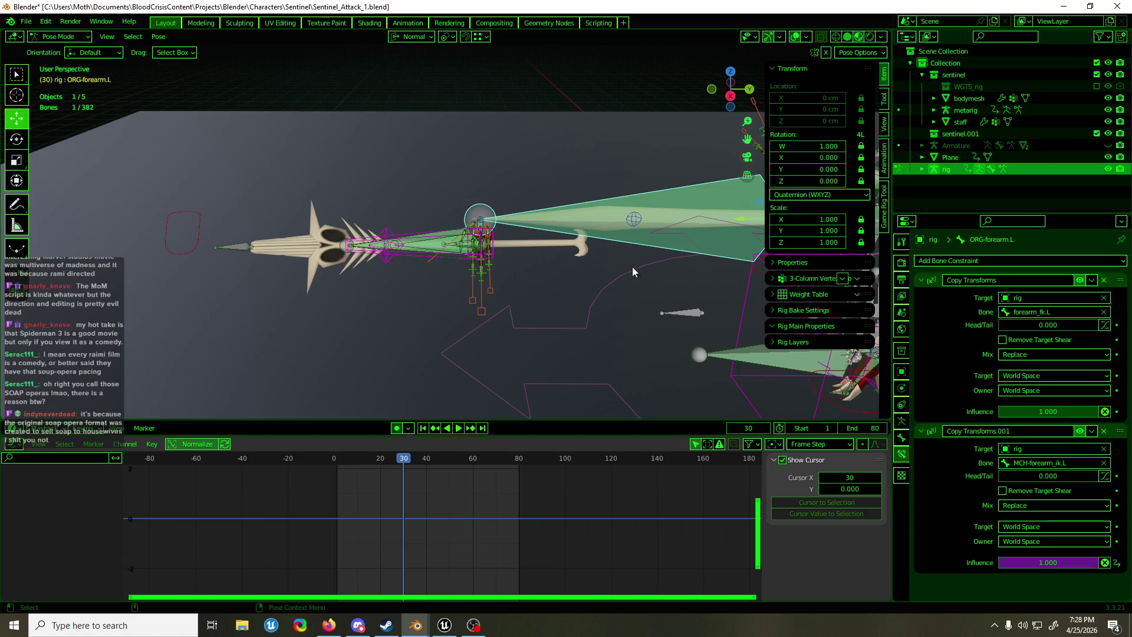
left_click(901, 420)
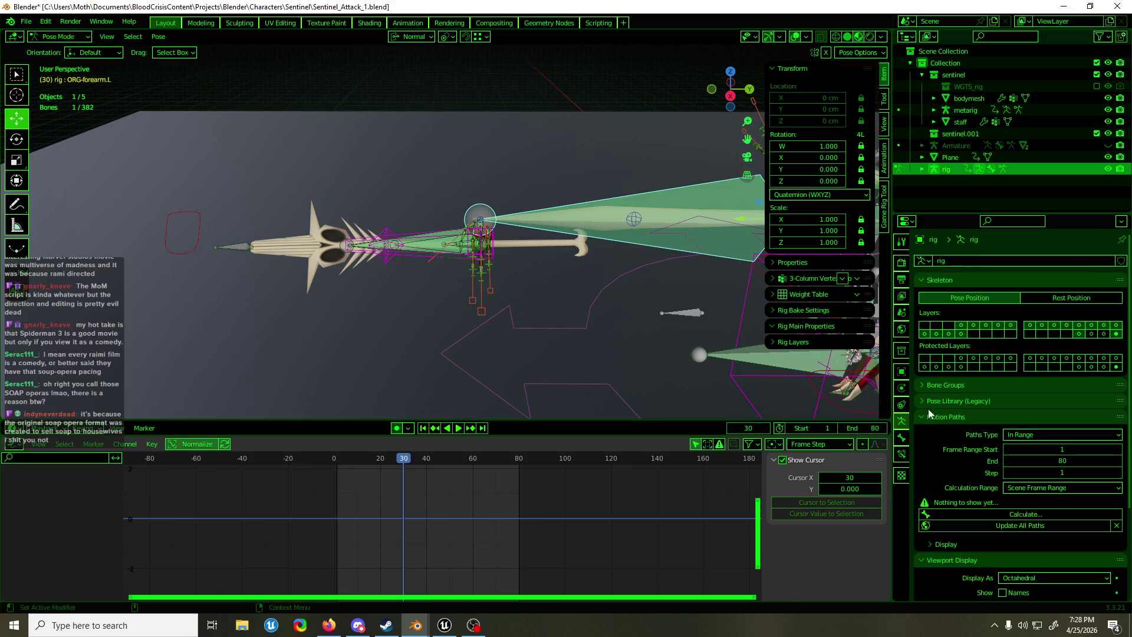
left_click(1115, 335)
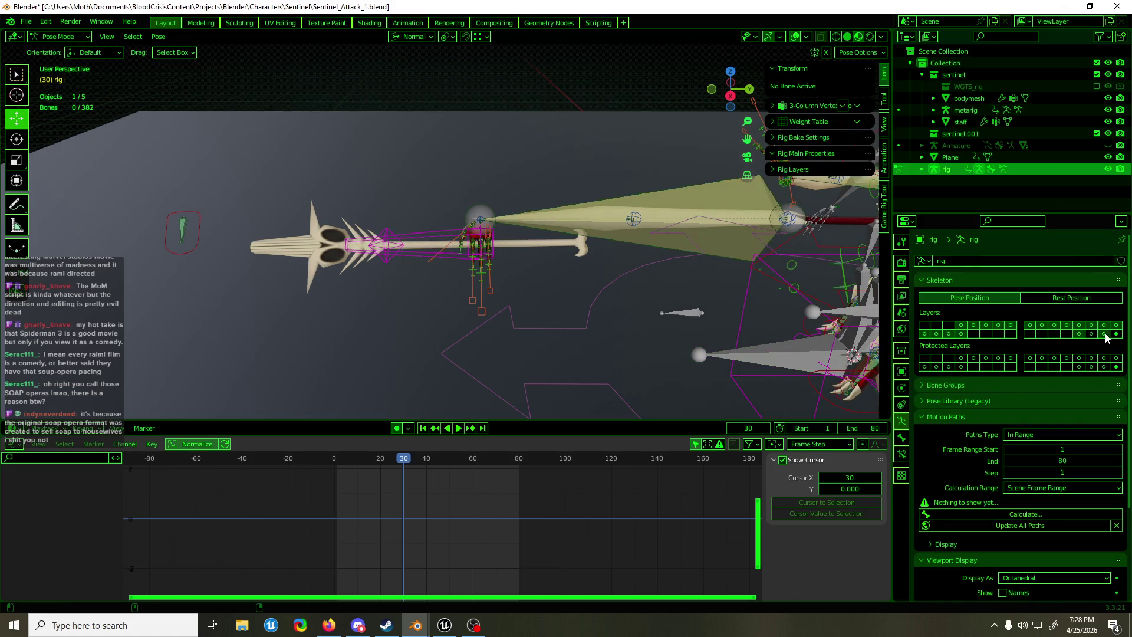
left_click(1091, 334)
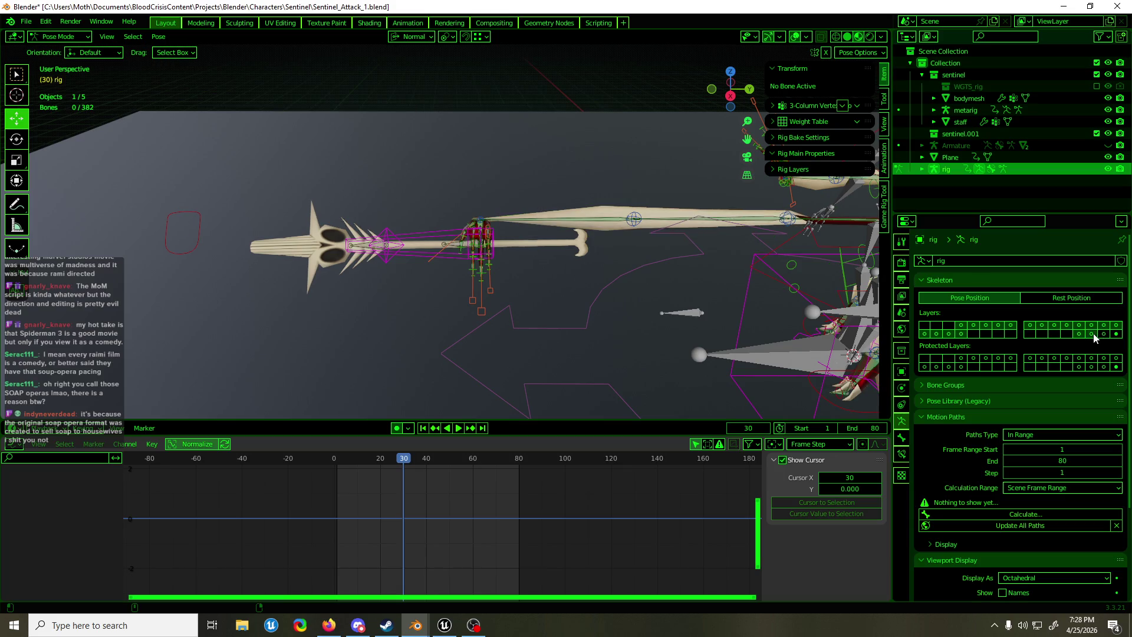
Select DEF-forearm.L.001, shorten its Stretch To original length, and toggle the constraint off and on
left_click(637, 223)
left_click(901, 454)
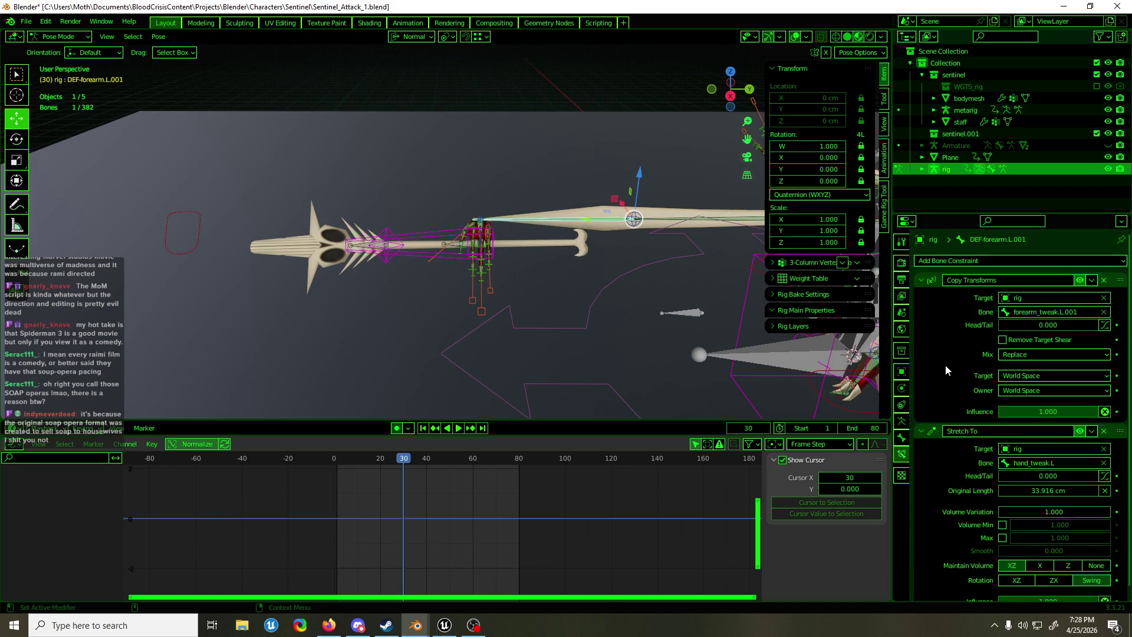
scroll(946, 365, "down", 1)
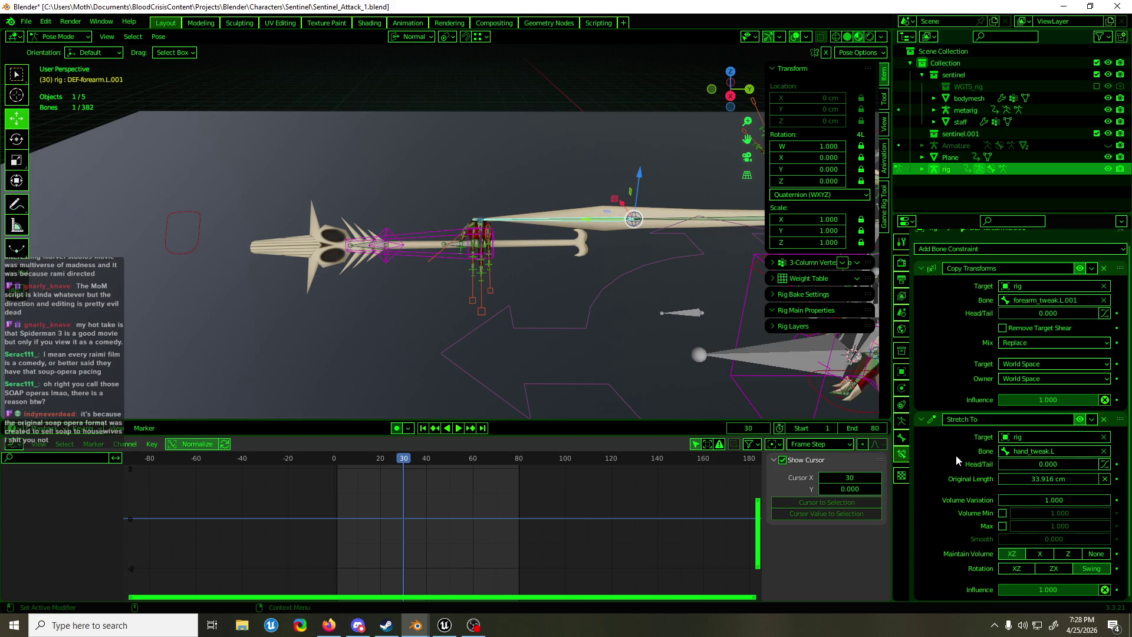
mouse_move(1002, 479)
left_mouse_down()
mouse_move(949, 478)
mouse_move(984, 473)
left_mouse_up()
left_click(1080, 420)
left_click(1080, 419)
Orbit out to view the whole rig and select the torso control
mouse_move(643, 245)
middle_mouse_down()
mouse_move(268, 268)
mouse_move(261, 303)
mouse_move(557, 291)
middle_mouse_up()
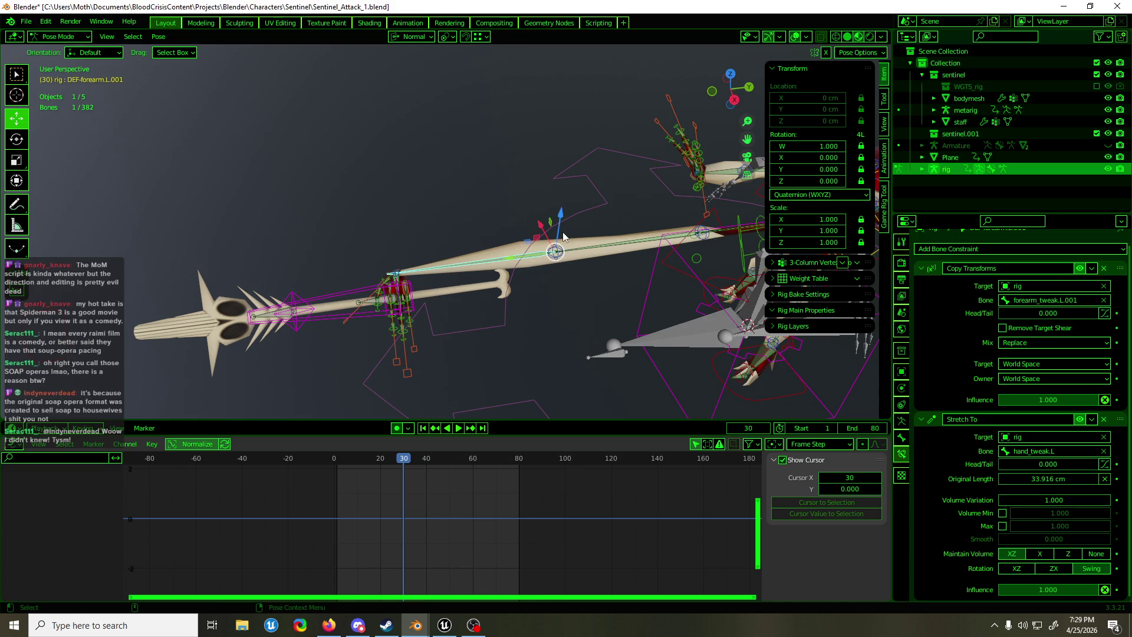
mouse_move(489, 290)
middle_mouse_down()
mouse_move(645, 244)
mouse_move(639, 222)
mouse_move(462, 228)
mouse_move(685, 211)
mouse_move(547, 246)
mouse_move(330, 246)
mouse_move(490, 249)
mouse_move(476, 249)
middle_mouse_up()
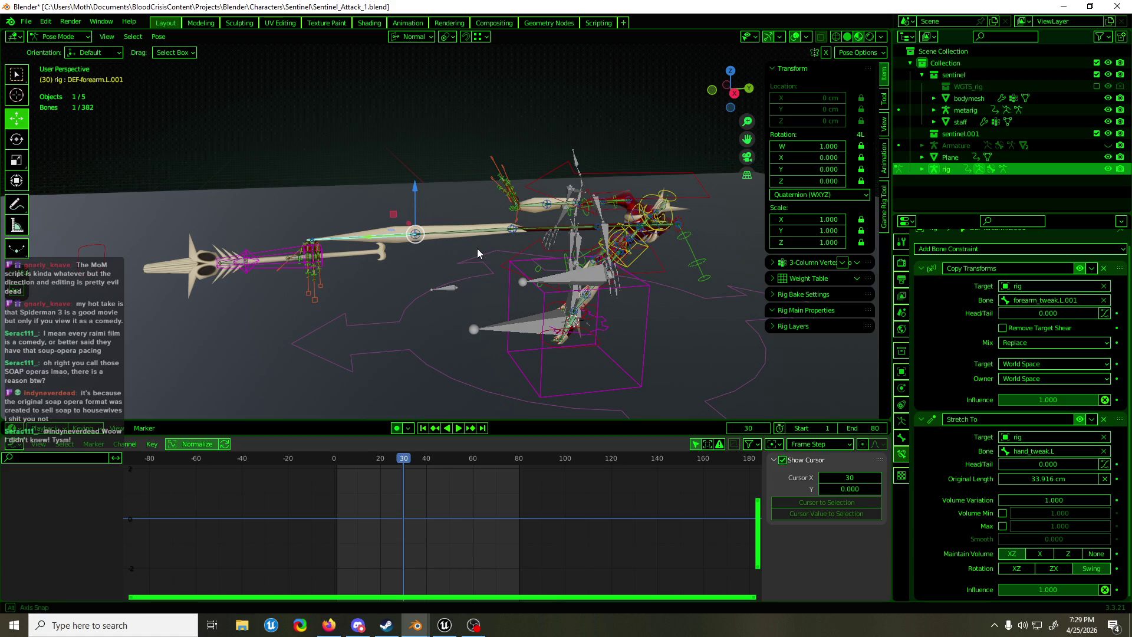
middle_click_drag(478, 250, 478, 249)
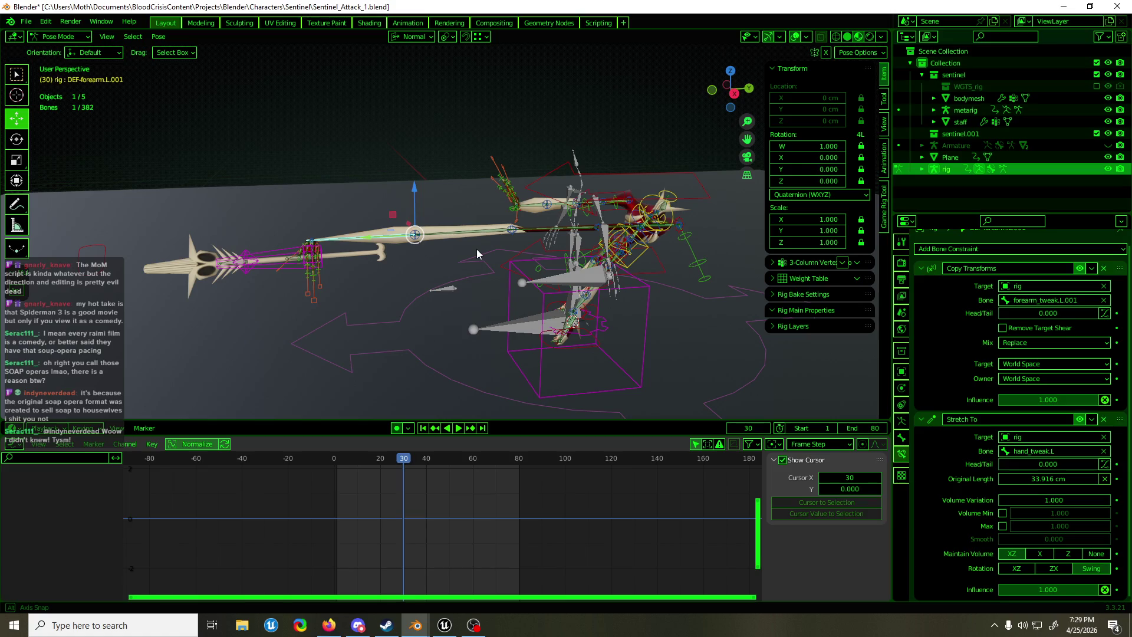
middle_click_drag(477, 249, 476, 250)
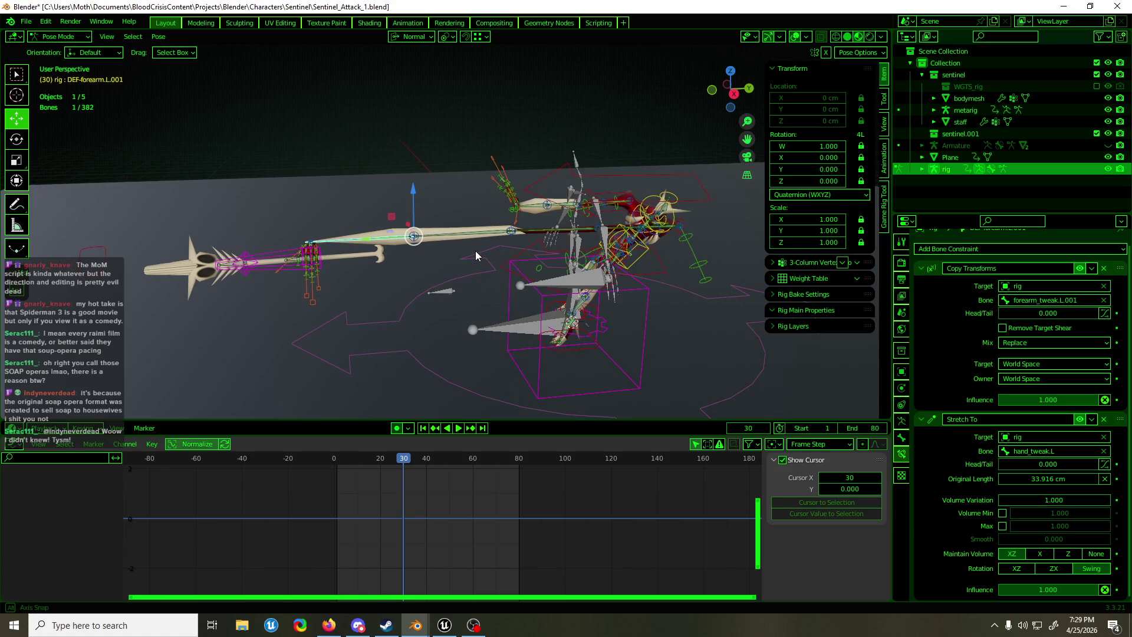
mouse_move(475, 250)
middle_mouse_down()
mouse_move(432, 257)
mouse_move(466, 247)
mouse_move(451, 238)
middle_mouse_up()
left_click(639, 247)
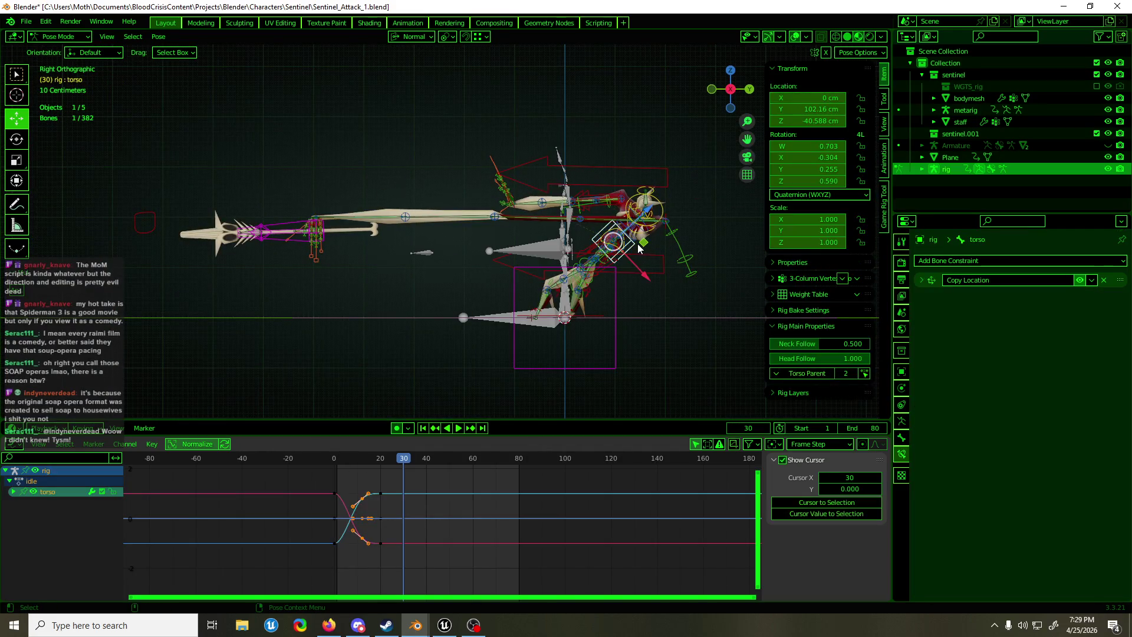
Rotate the torso about -98° and move it into the attack position
key("r")
mouse_move(667, 237)
left_mouse_down()
mouse_move(636, 198)
mouse_move(611, 205)
left_mouse_up()
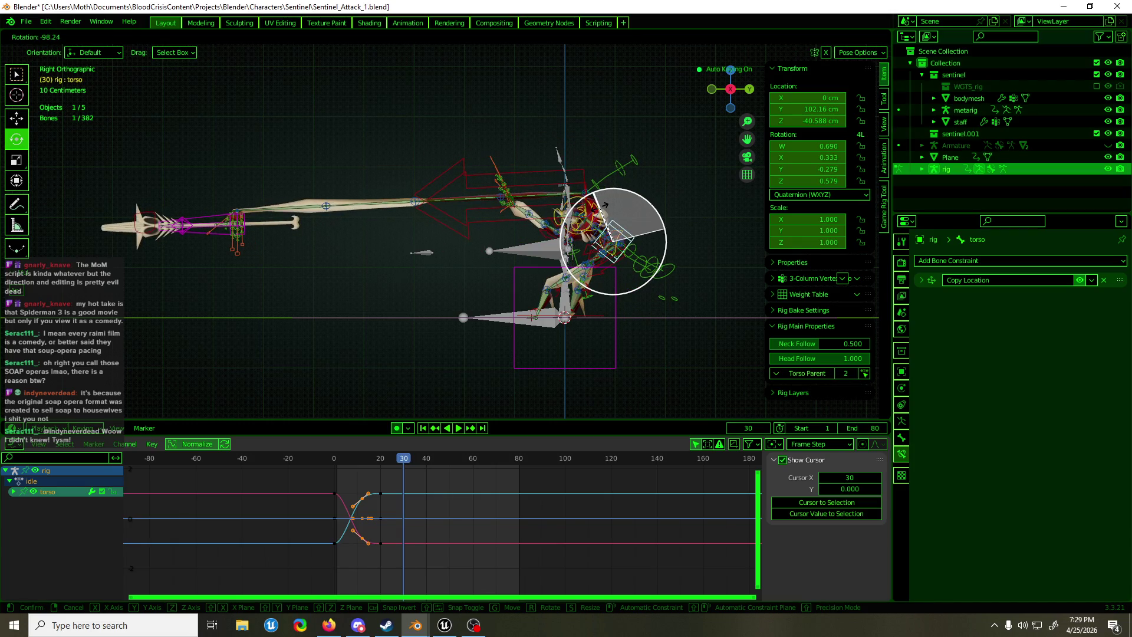
left_click_drag(604, 205, 475, 224)
key("w")
middle_click_drag(475, 224, 605, 211)
Hide the metarig and turn off the Arm.L (FK) controls in Rig Layers
key("ctrl+Tab")
left_click(596, 217)
key("h")
left_click(463, 185)
key("ctrl+Tab")
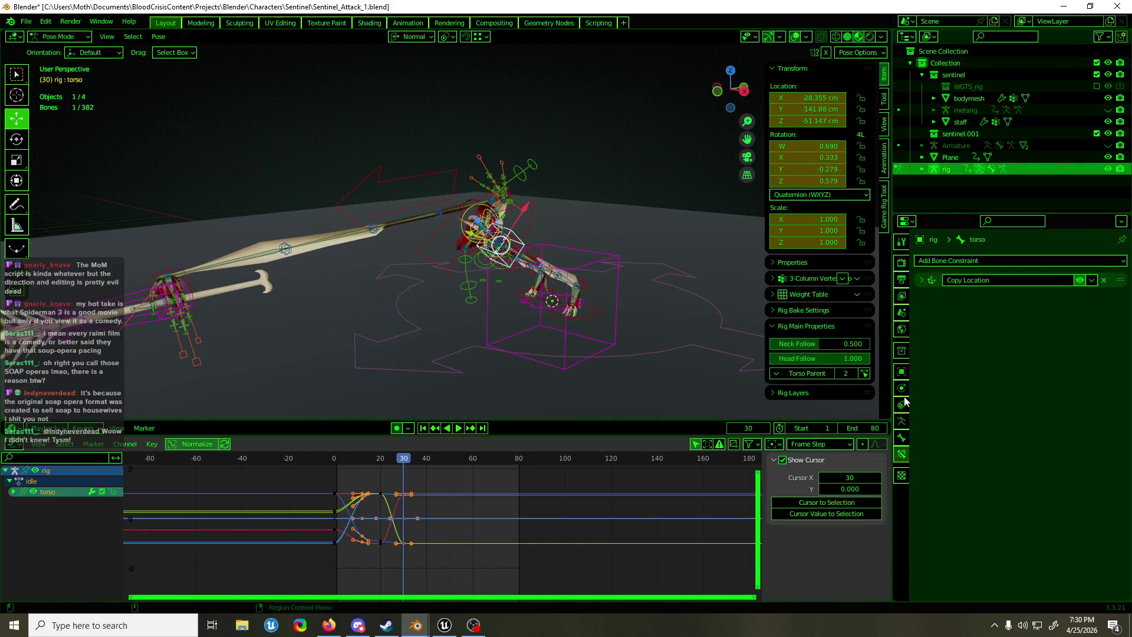
left_click(817, 330)
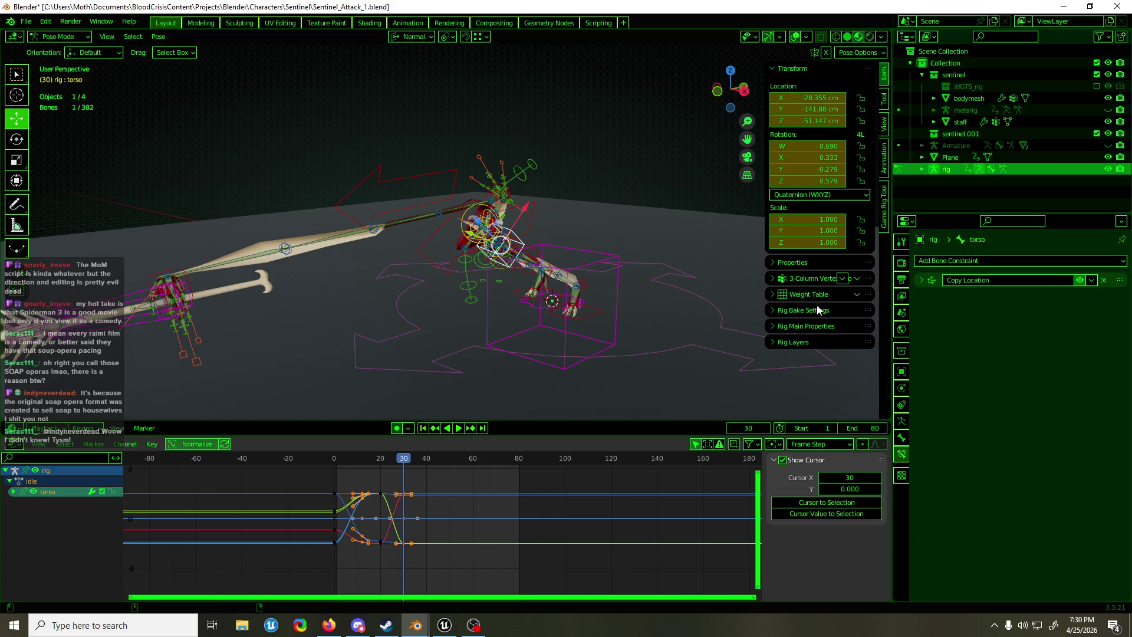
left_click(819, 342)
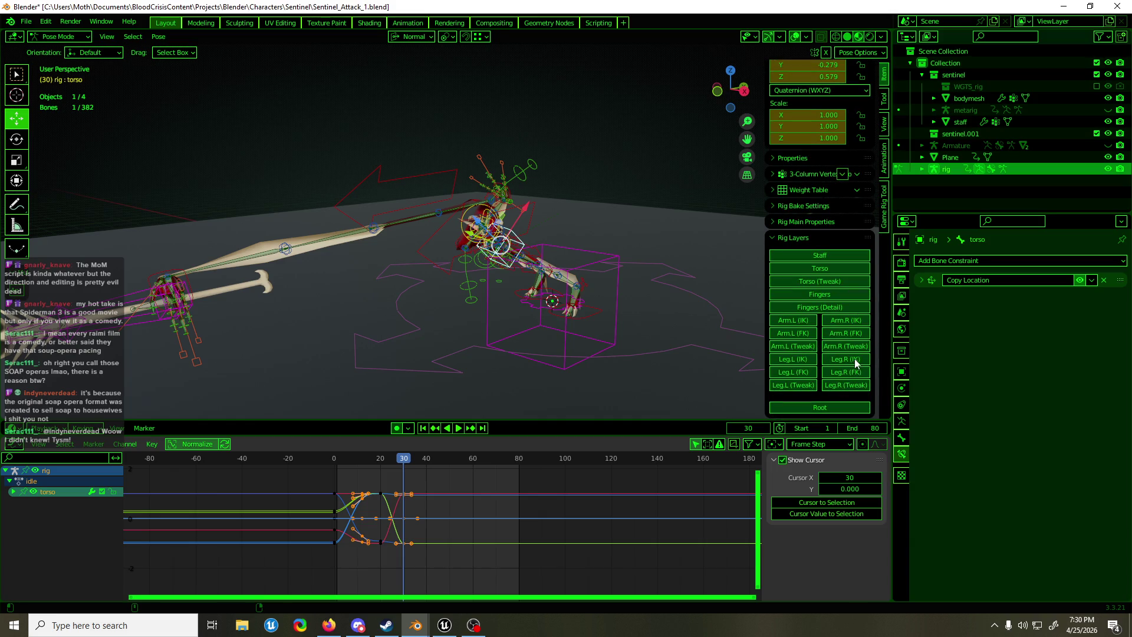
left_click(805, 338)
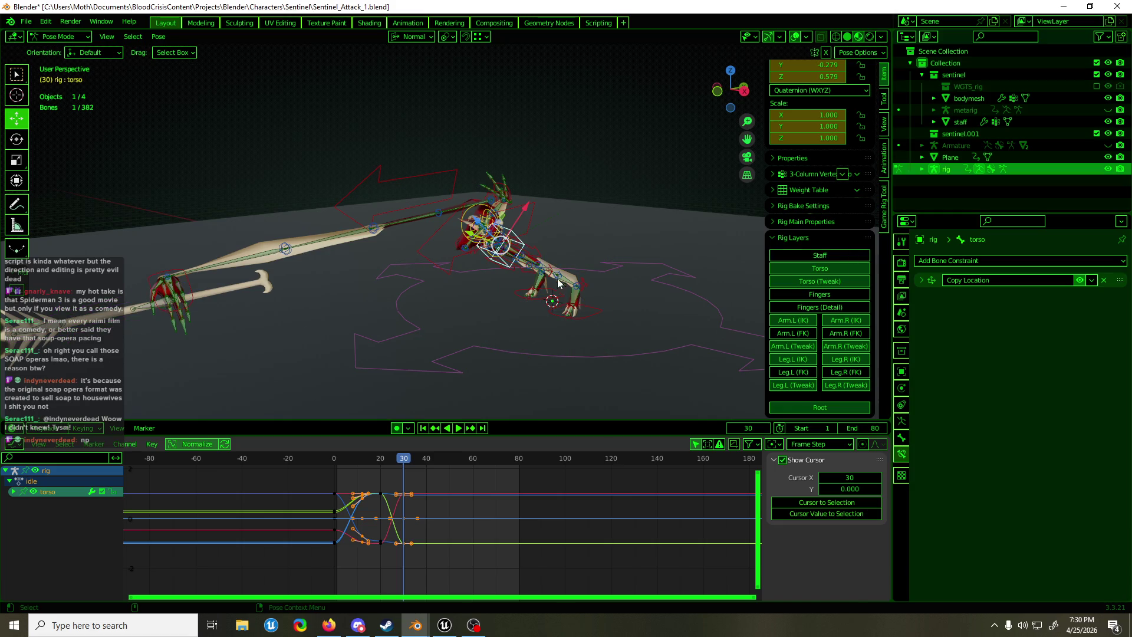
From a side view, rotate the torso 49.6° and reselect the torso control
mouse_move(490, 265)
middle_mouse_down()
mouse_move(388, 246)
mouse_move(451, 244)
mouse_move(399, 267)
mouse_move(576, 257)
mouse_move(377, 253)
middle_mouse_up()
key("r")
mouse_move(532, 224)
left_mouse_down()
mouse_move(516, 207)
mouse_move(448, 213)
mouse_move(405, 241)
left_mouse_up()
mouse_move(405, 240)
middle_mouse_down()
mouse_move(594, 260)
mouse_move(409, 253)
mouse_move(613, 276)
middle_mouse_up()
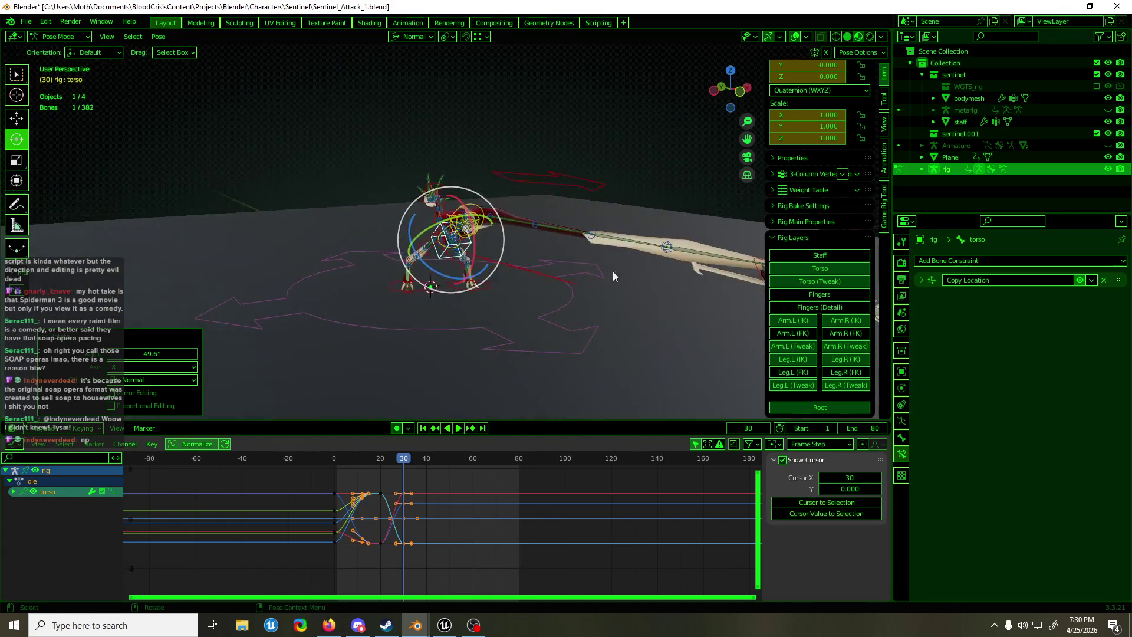
left_click(434, 188)
mouse_move(435, 188)
middle_mouse_down()
mouse_move(579, 219)
mouse_move(764, 221)
mouse_move(416, 214)
mouse_move(505, 210)
mouse_move(440, 274)
mouse_move(592, 279)
mouse_move(491, 274)
mouse_move(486, 296)
middle_mouse_up()
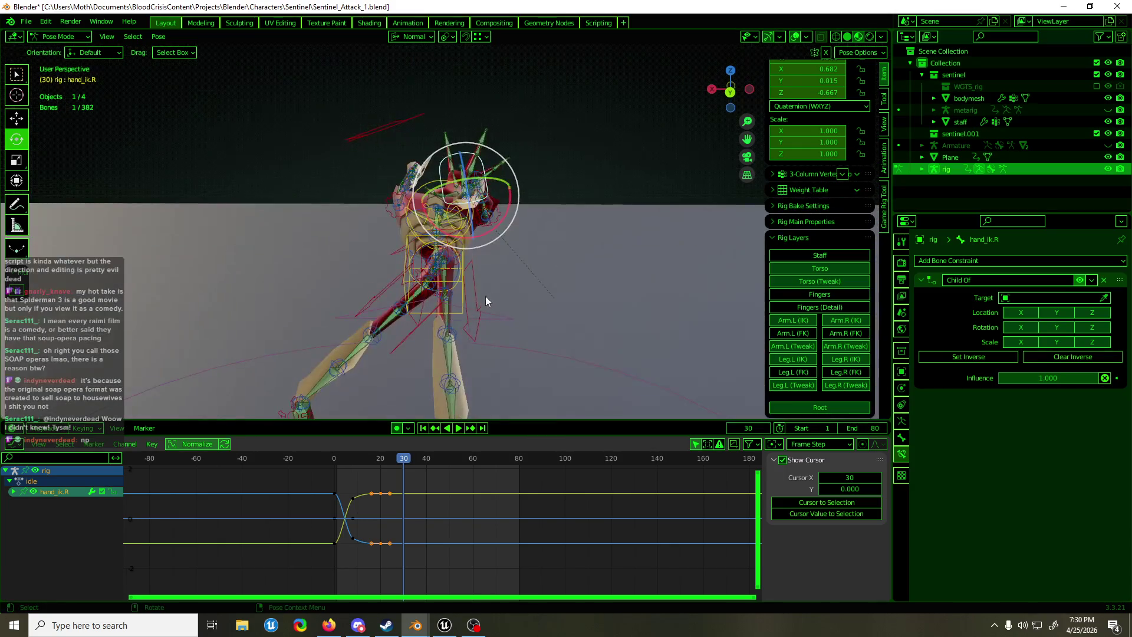
left_click(462, 286)
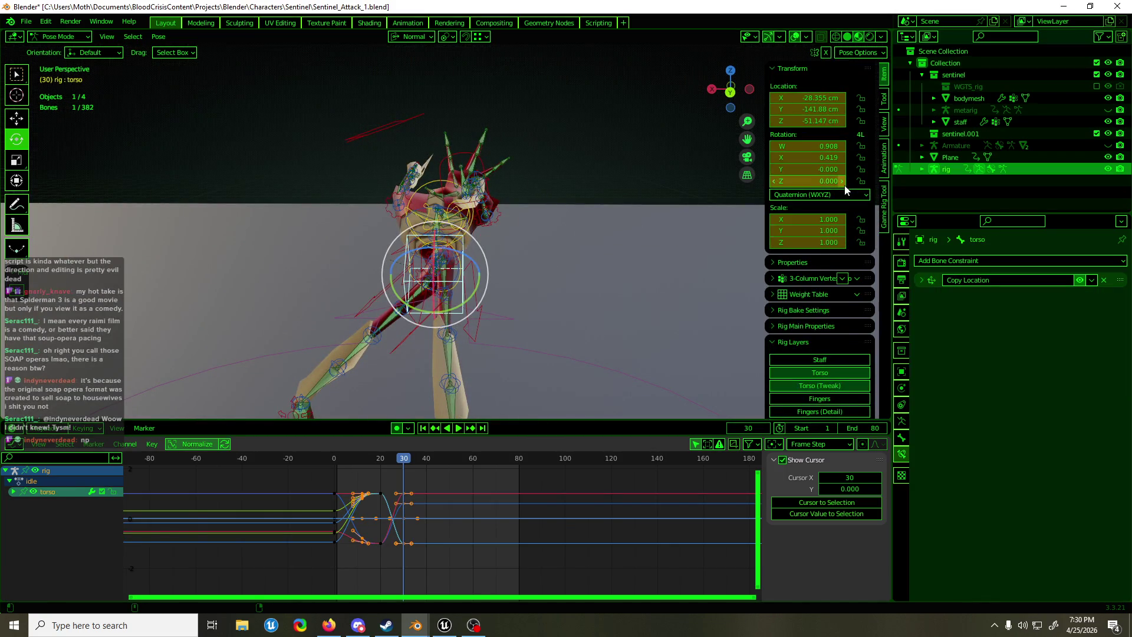
Reset and shift the torso left with a 2.7° tilt, and rotate the left shoulder about 30.9°
key("alt+g")
key("shift+space")
key("g")
mouse_move(572, 247)
middle_mouse_down()
mouse_move(490, 292)
mouse_move(564, 281)
mouse_move(637, 232)
middle_mouse_up()
mouse_move(637, 232)
left_mouse_down()
mouse_move(469, 219)
mouse_move(511, 211)
left_mouse_up()
key("shift+space")
key("r")
mouse_move(511, 212)
middle_mouse_down()
mouse_move(558, 229)
mouse_move(628, 285)
mouse_move(472, 295)
mouse_move(413, 220)
middle_mouse_up()
left_click(413, 221)
left_click_drag(429, 235, 451, 263)
mouse_move(451, 262)
middle_mouse_down()
mouse_move(317, 169)
mouse_move(210, 117)
mouse_move(105, 104)
mouse_move(383, 189)
mouse_move(415, 278)
mouse_move(387, 319)
mouse_move(561, 218)
mouse_move(396, 212)
middle_mouse_up()
Select all bones, hide one bone layer, key LocRotScale at frame 30, and play the animation
key("a")
key("alt+a")
key("a")
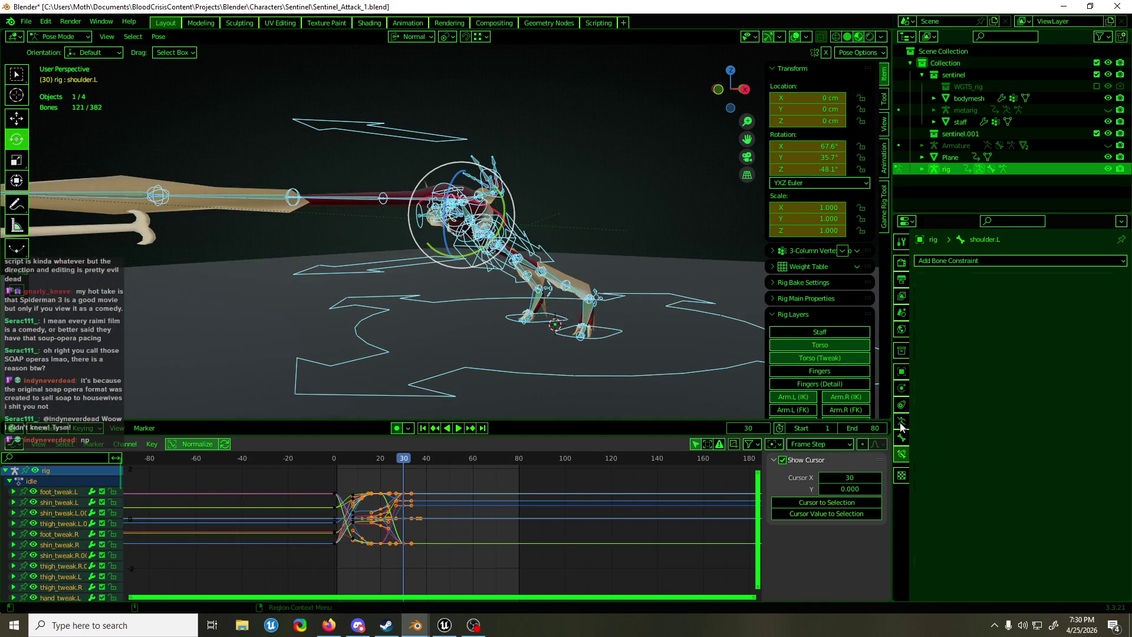
left_click(900, 421)
left_click(1093, 333)
mouse_move(413, 224)
middle_mouse_down()
mouse_move(349, 195)
mouse_move(419, 259)
middle_mouse_up()
key("i")
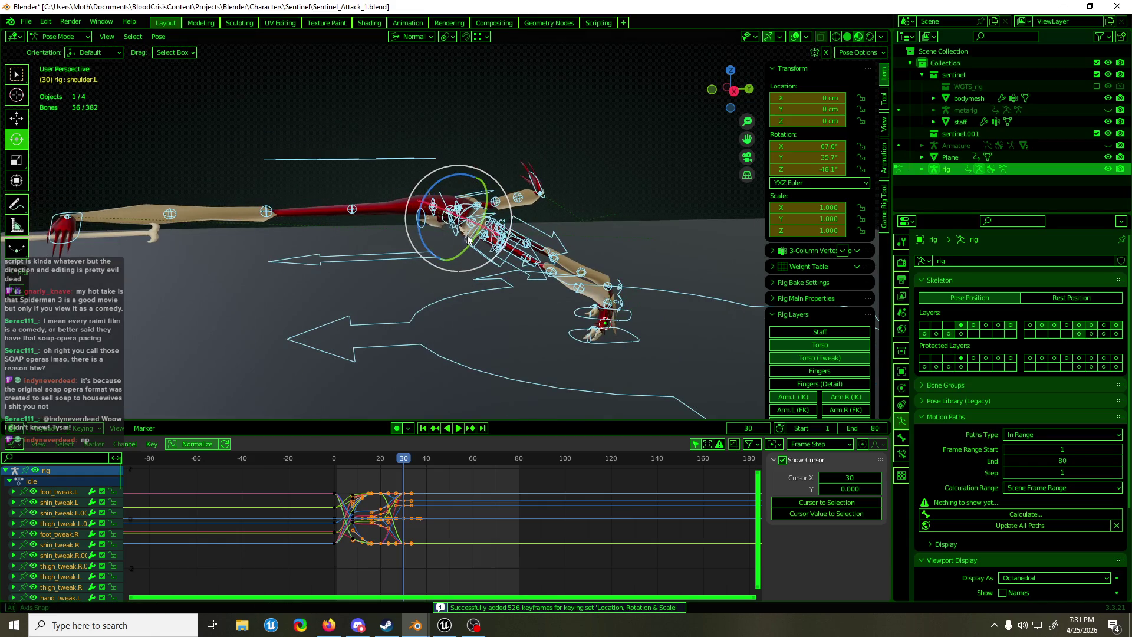
middle_click_drag(458, 127, 557, 281)
key("space")
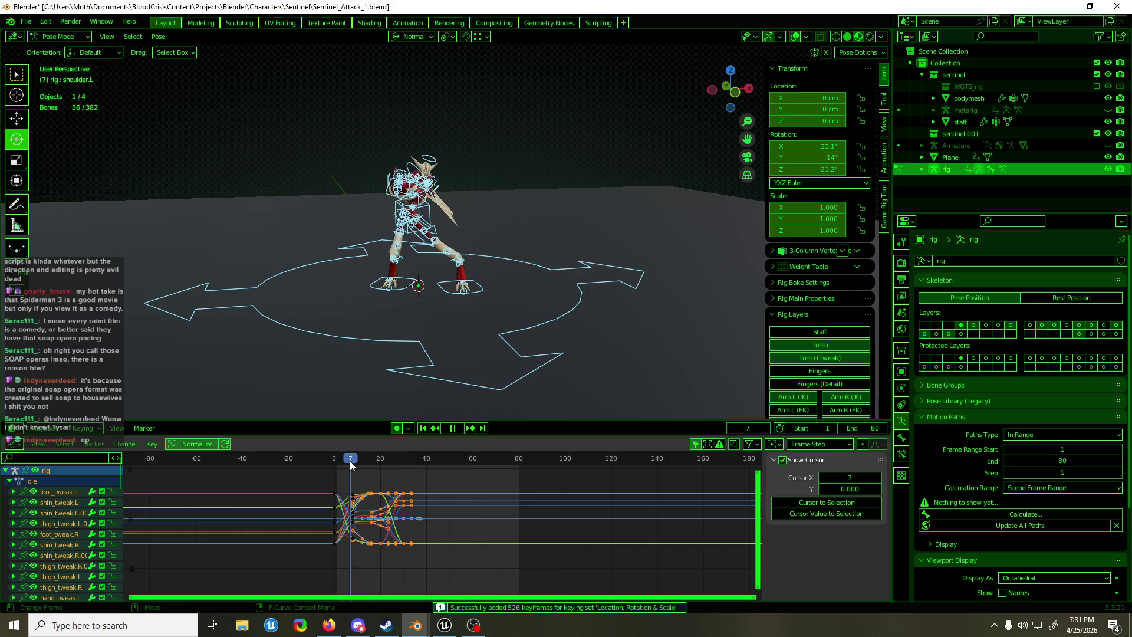
Stop playback and tilt hand_ik.L about 4° around X at frame 20
middle_click_drag(430, 296, 296, 279)
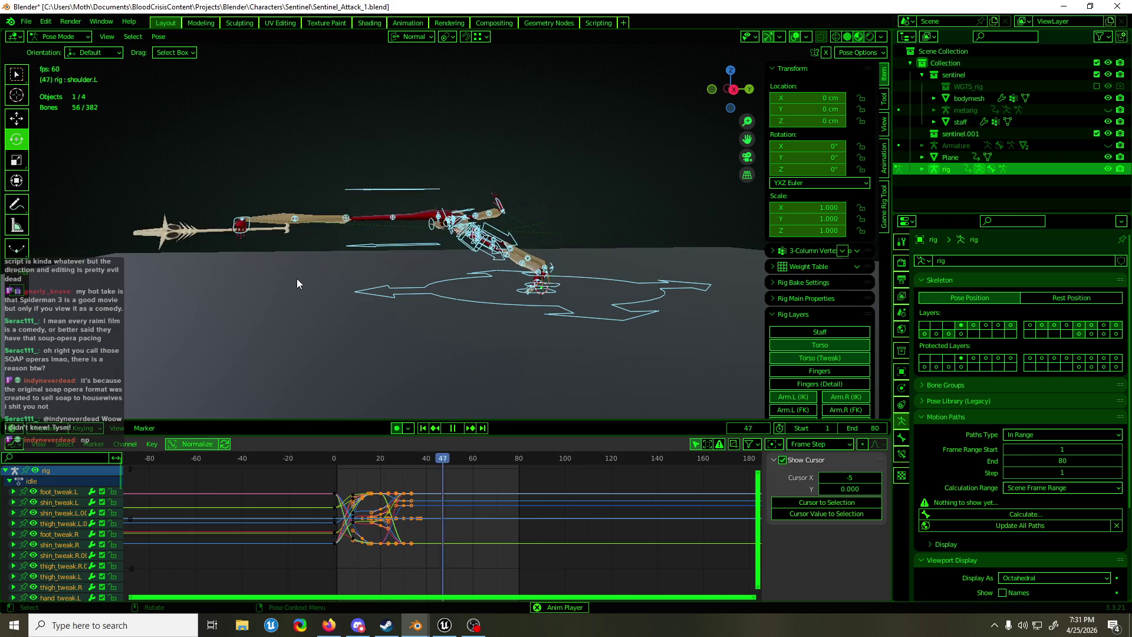
middle_click_drag(441, 269, 444, 264, "alt")
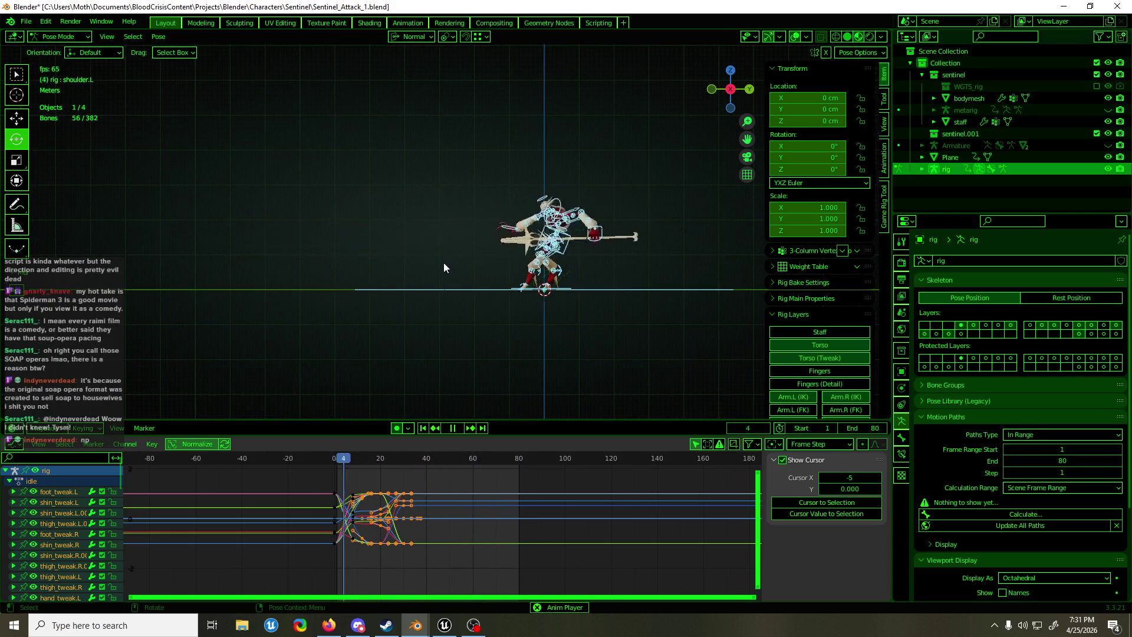
key("space")
scroll(444, 263, "up", 2)
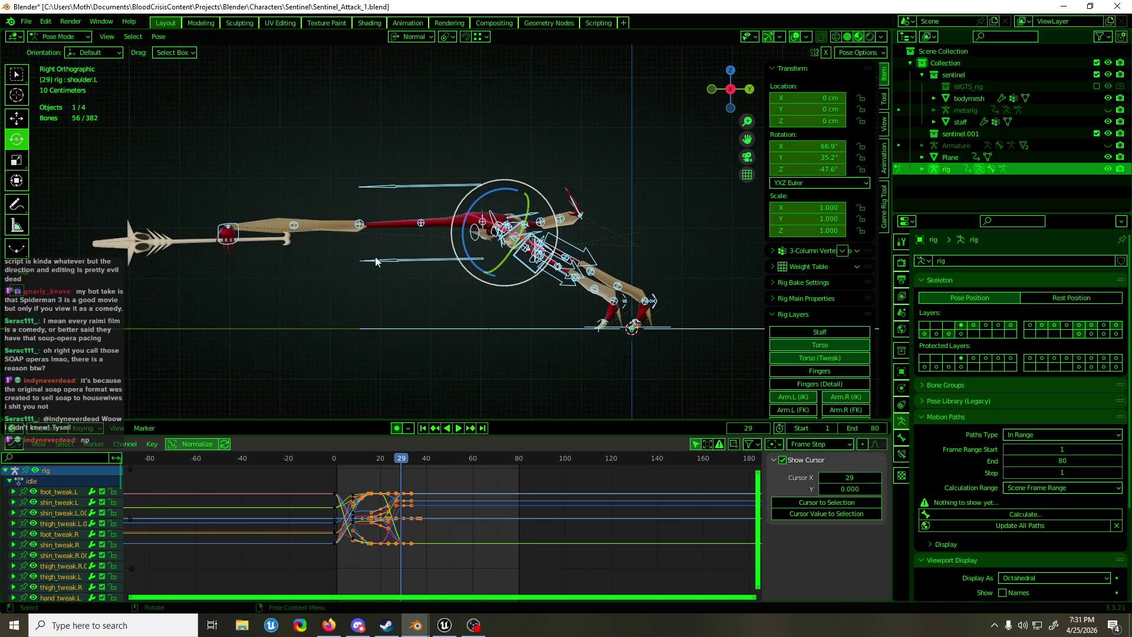
left_click_drag(401, 458, 380, 461)
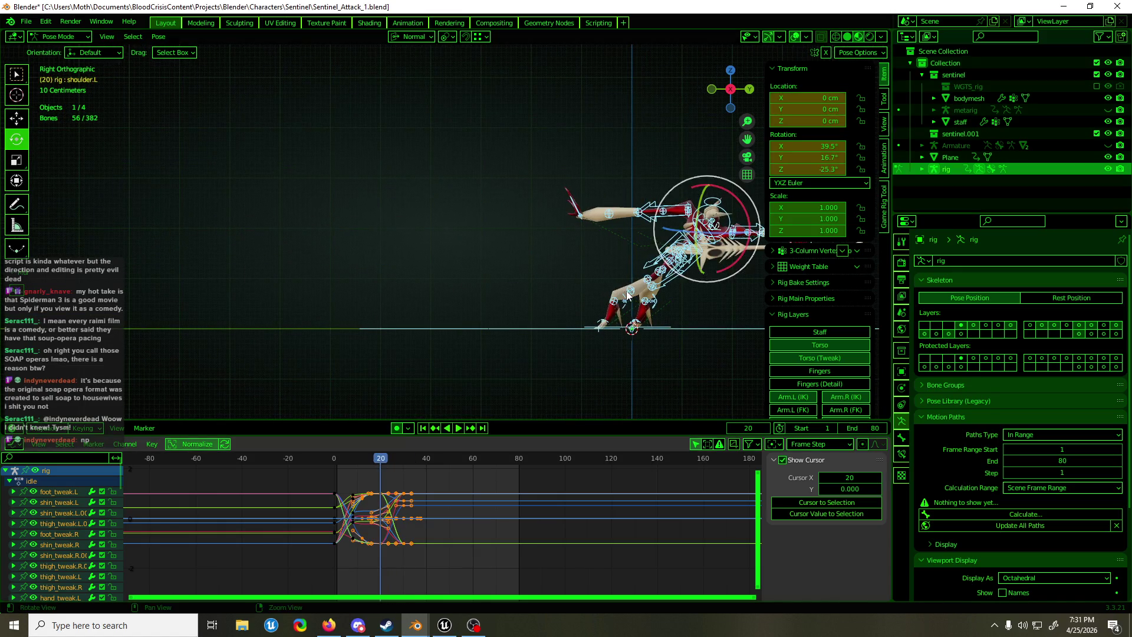
middle_click_drag(597, 242, 464, 252, "shift")
left_click(517, 244)
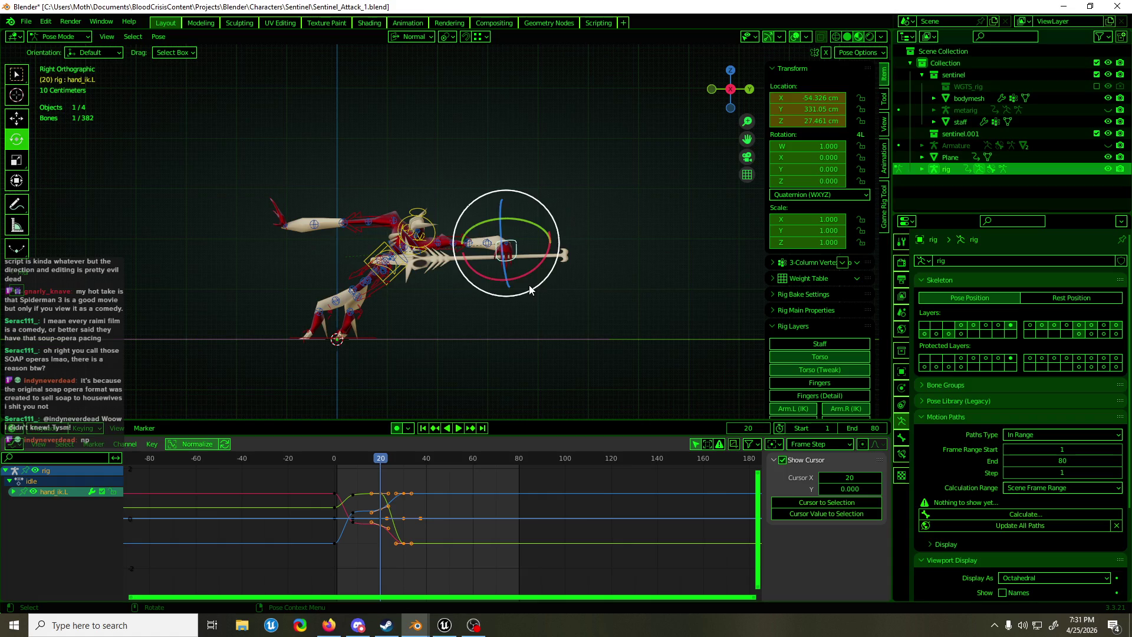
left_click_drag(529, 285, 533, 280)
mouse_move(533, 280)
middle_mouse_down()
mouse_move(646, 313)
mouse_move(532, 323)
middle_mouse_up()
Return to frame 30 and replay the attack from a perspective view, then stop
left_click_drag(374, 459, 402, 463)
key("space")
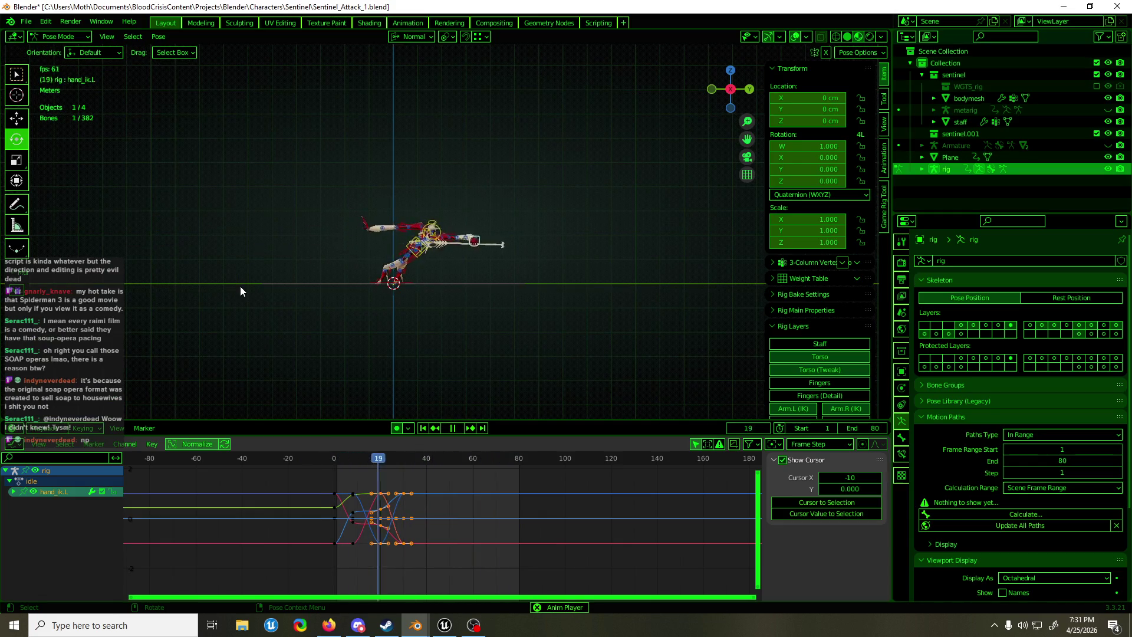
middle_click_drag(237, 289, 437, 313)
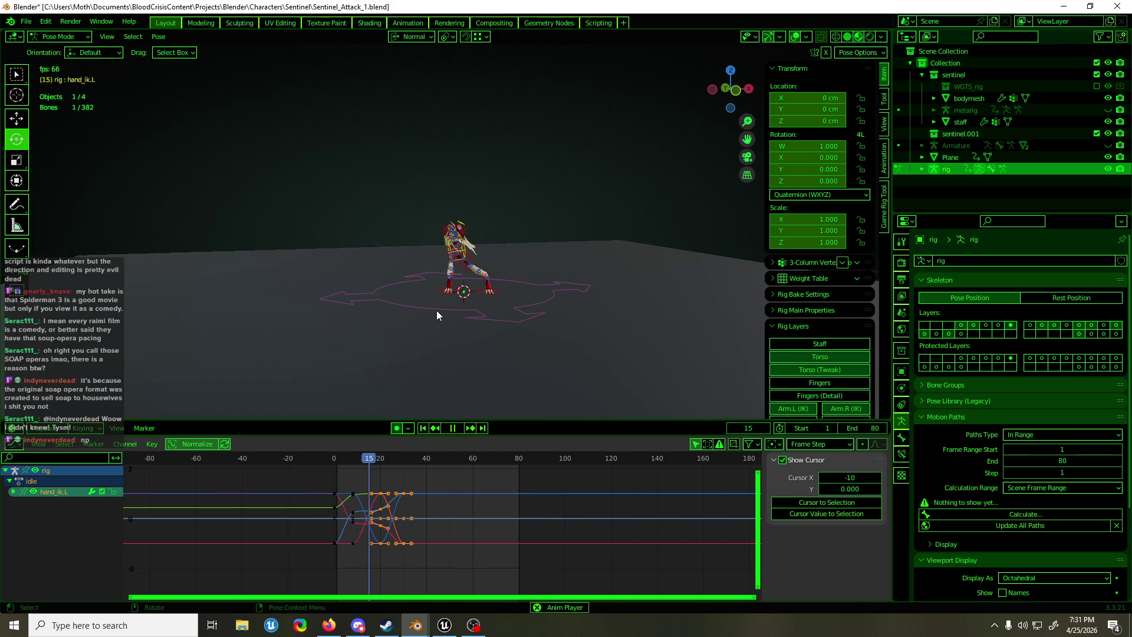
scroll(492, 253, "up", 5)
key("space")
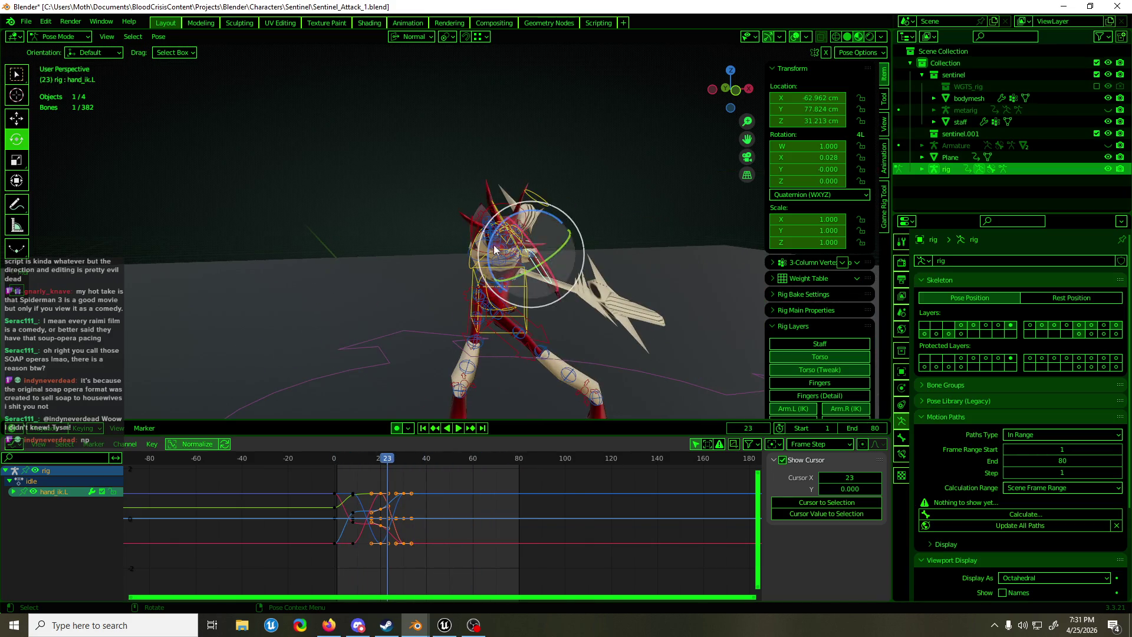
Scrub back to about frame 17, show the Fingers layer, and select three finger masters plus the thumb master
key("ctrl+shift+m")
middle_click_drag(490, 257, 433, 363)
key("shift+space")
key("g")
key("space")
mouse_move(388, 463)
left_mouse_down()
mouse_move(354, 464)
mouse_move(376, 466)
left_mouse_up()
left_click(826, 385)
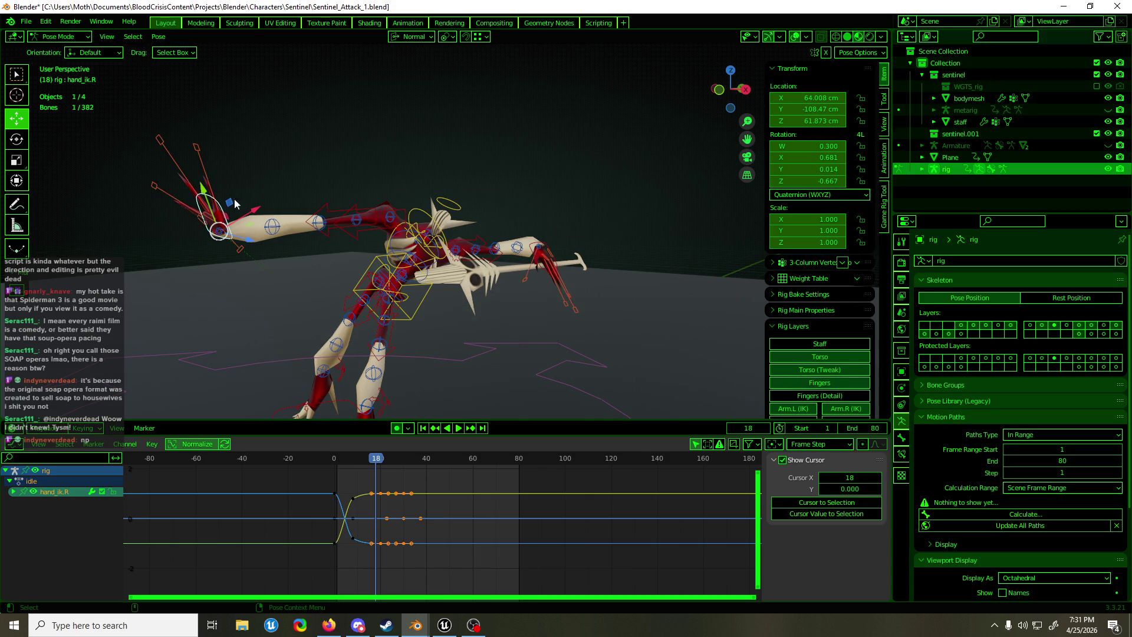
left_click(196, 154)
left_click(178, 175, "shift")
left_click(184, 197, "shift")
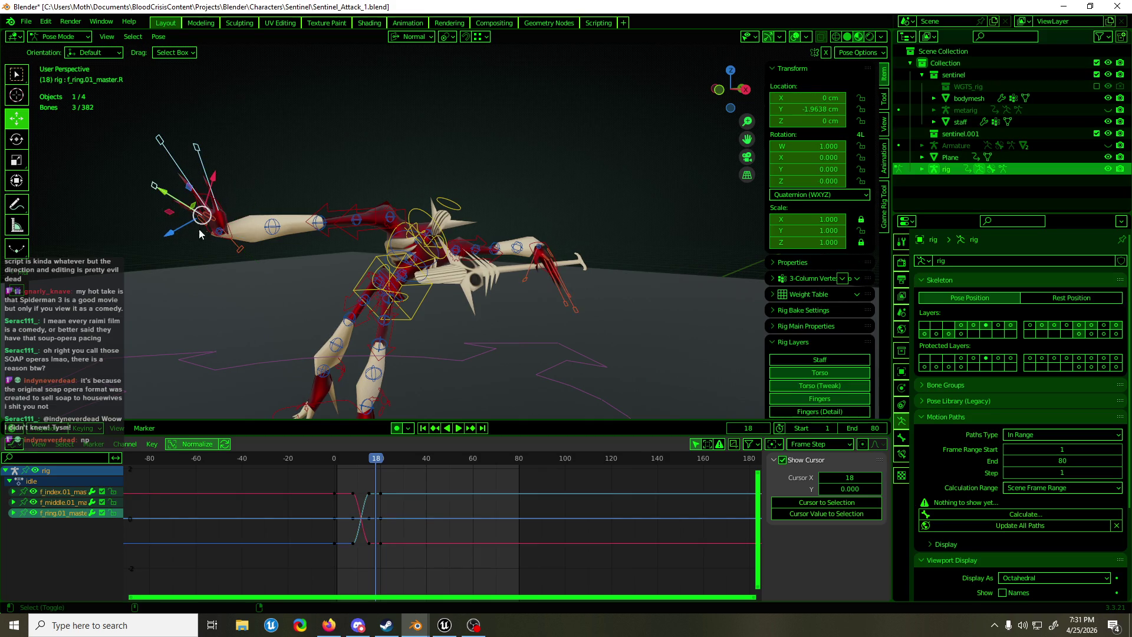
left_click(236, 252, "shift")
Retime the finger keyframes just after frame 18 in the Graph Editor
key("space")
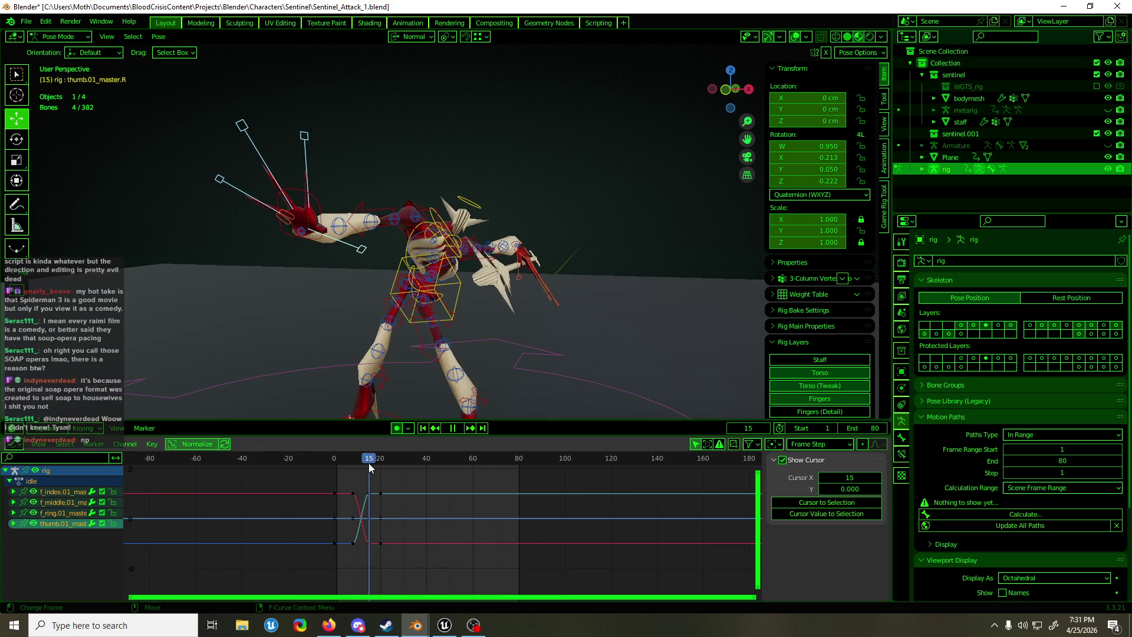
left_click_drag(369, 462, 375, 462)
key("space")
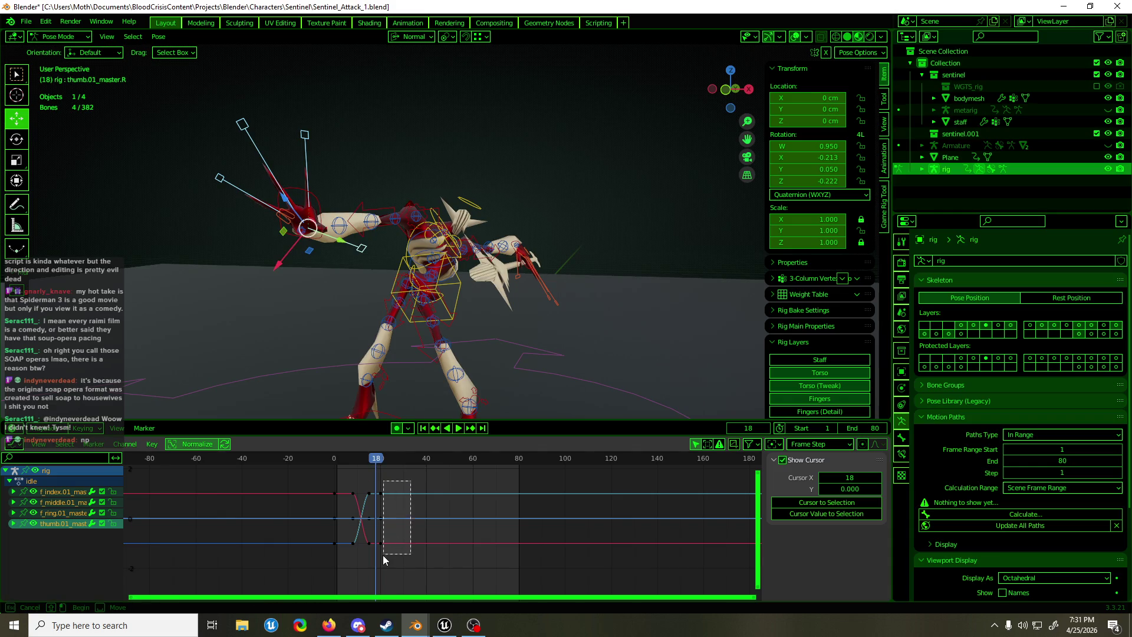
left_click_drag(383, 555, 378, 561)
key("g")
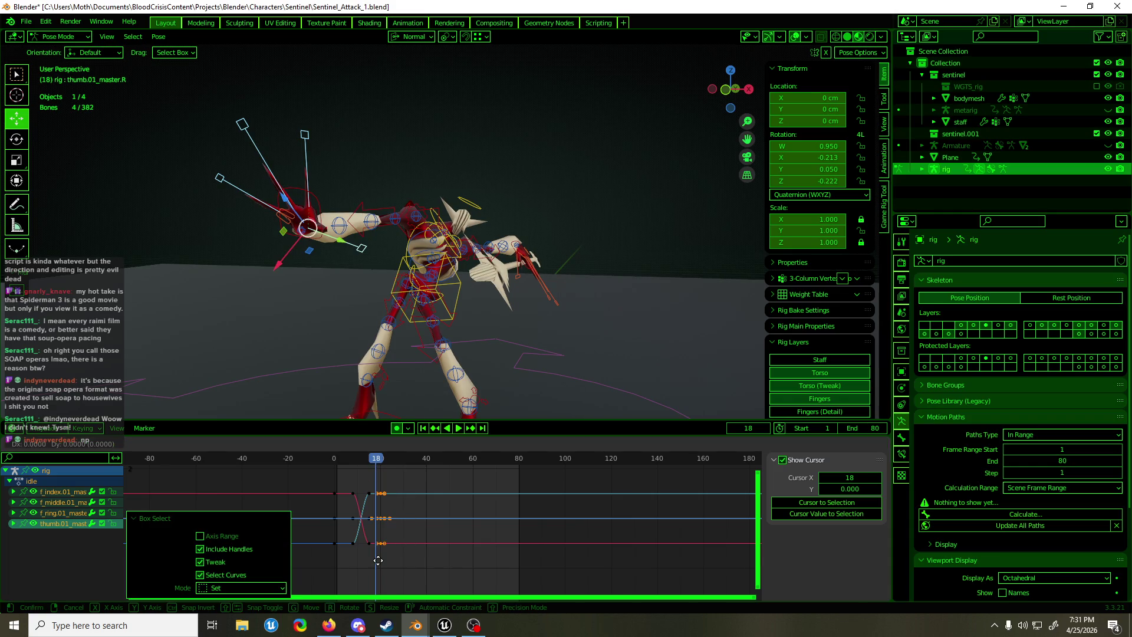
left_click(396, 508)
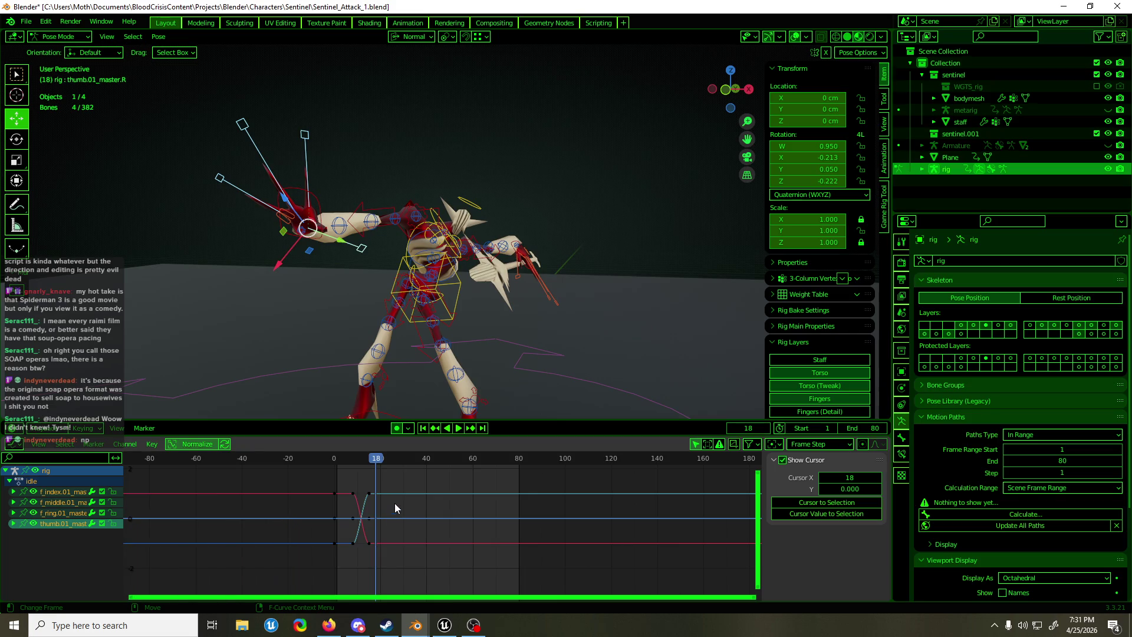
Key the finger bones at frame 20, then scale them at frame 23
mouse_move(371, 462)
left_mouse_down()
mouse_move(345, 461)
mouse_move(382, 464)
mouse_move(380, 367)
left_mouse_up()
key("space")
key("i")
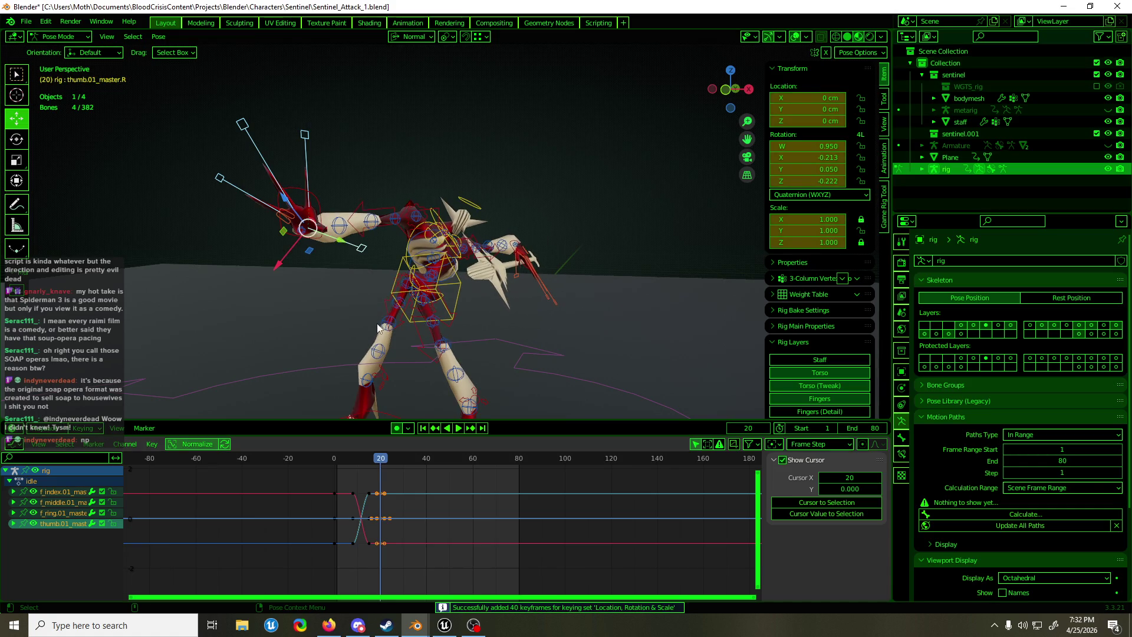
key("space")
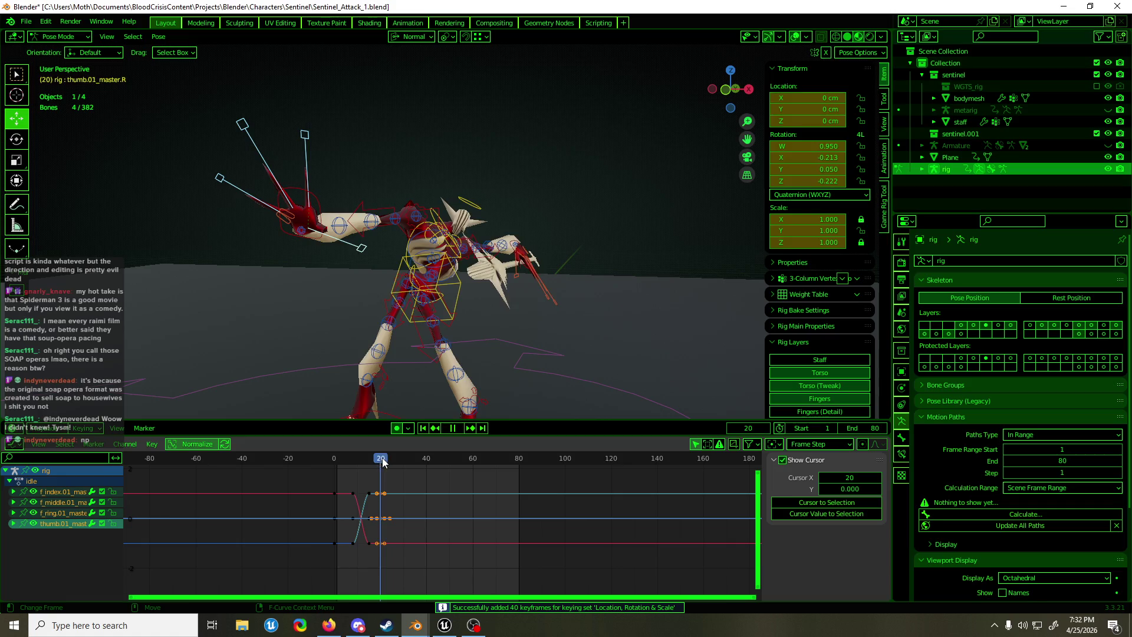
left_click_drag(382, 462, 388, 462)
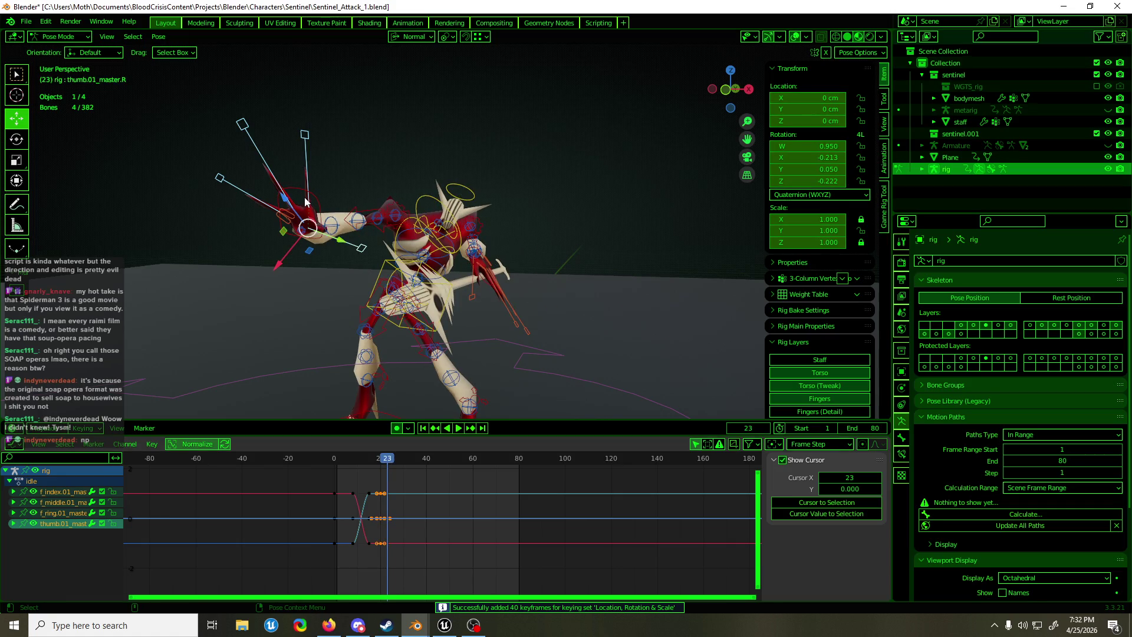
key("shift+space")
key("s")
key("s")
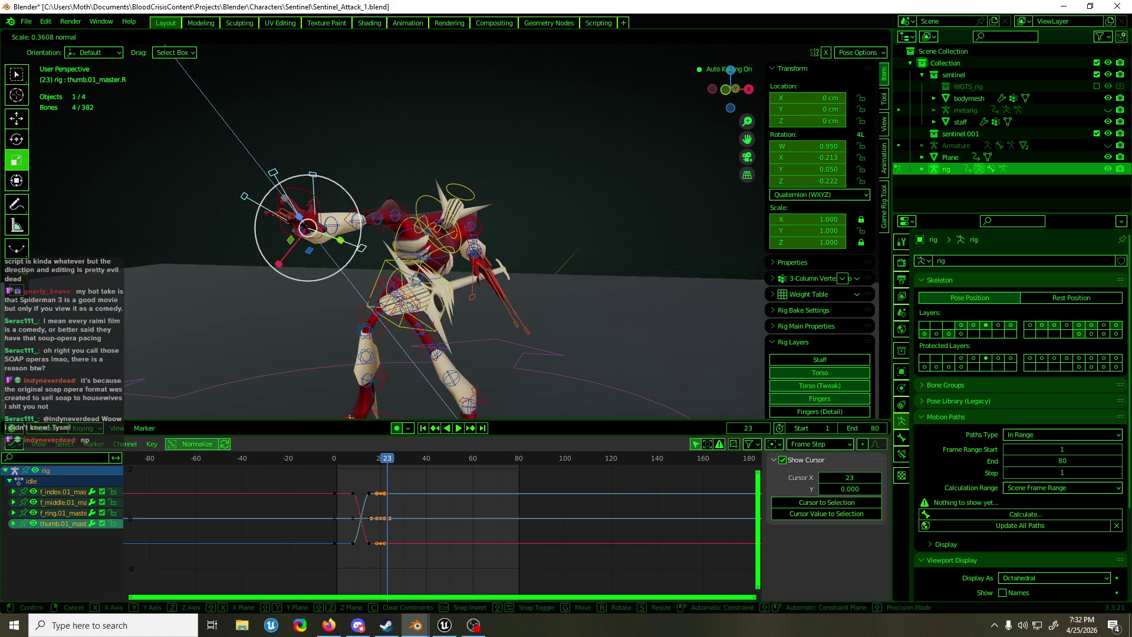
key("Return")
Drop the thumb master from the selection and pivot around the active ring finger master
scroll(328, 223, "up", 3)
middle_click_drag(266, 235, 409, 186)
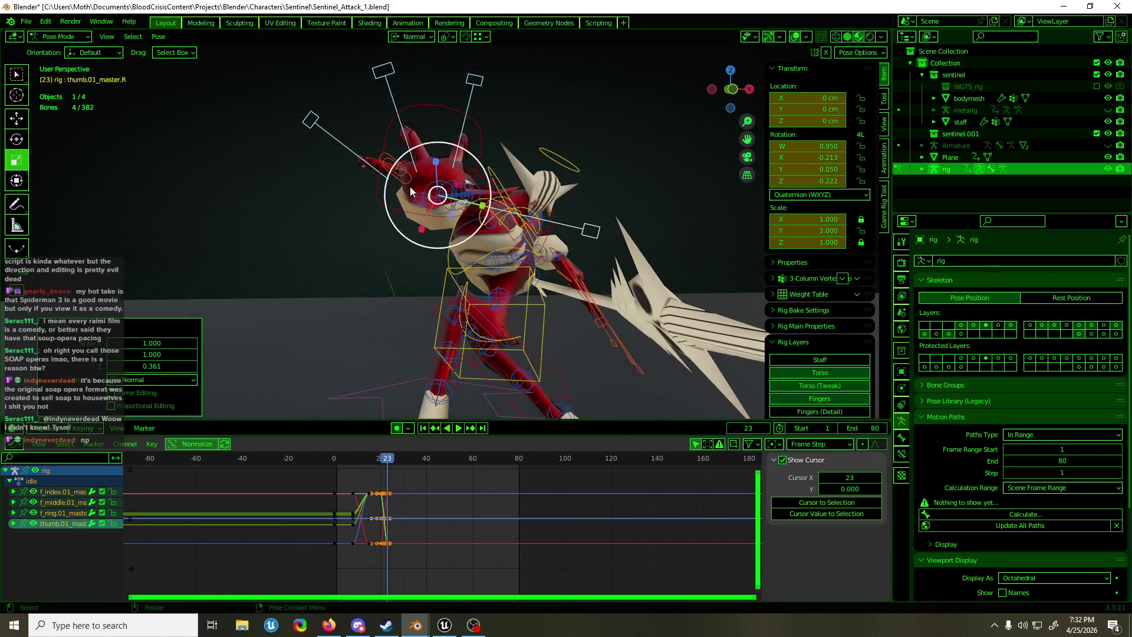
left_click(462, 124)
left_click(391, 87, "shift")
left_click(341, 135, "shift")
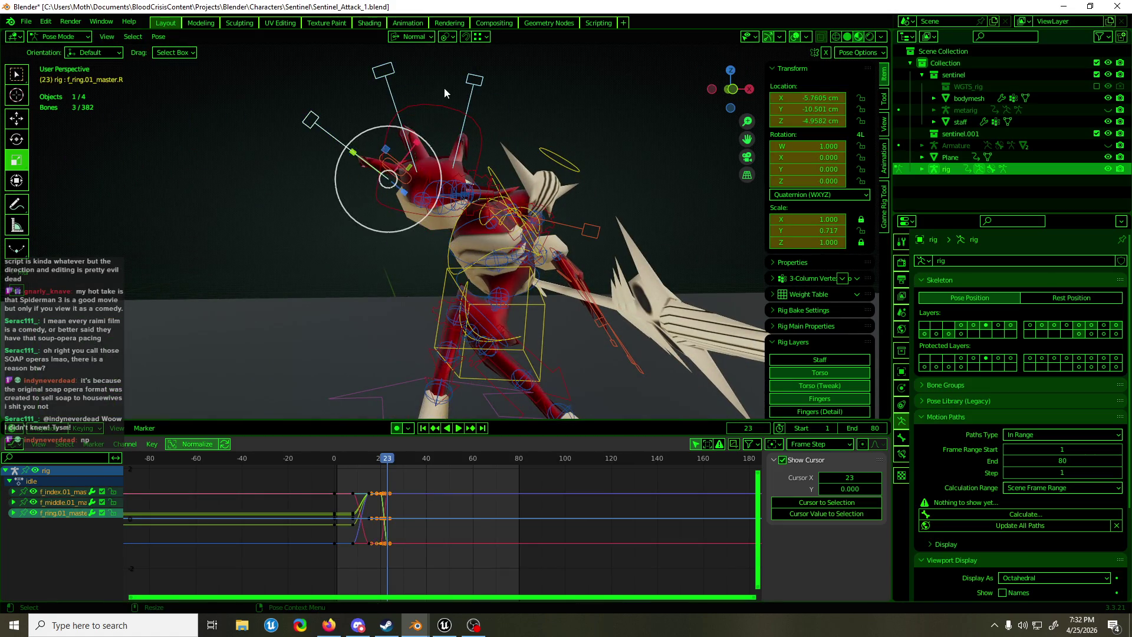
left_click(420, 36)
mouse_move(445, 40)
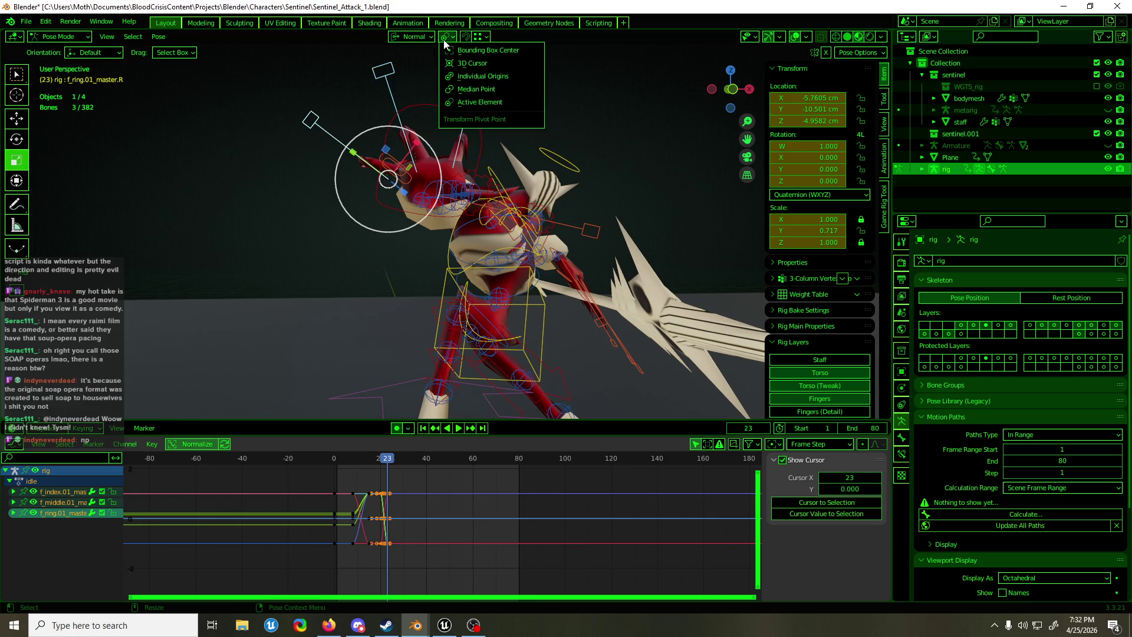
left_click(466, 89)
Curl the finger masters 77.8° about X using Gimbal orientation
key("r")
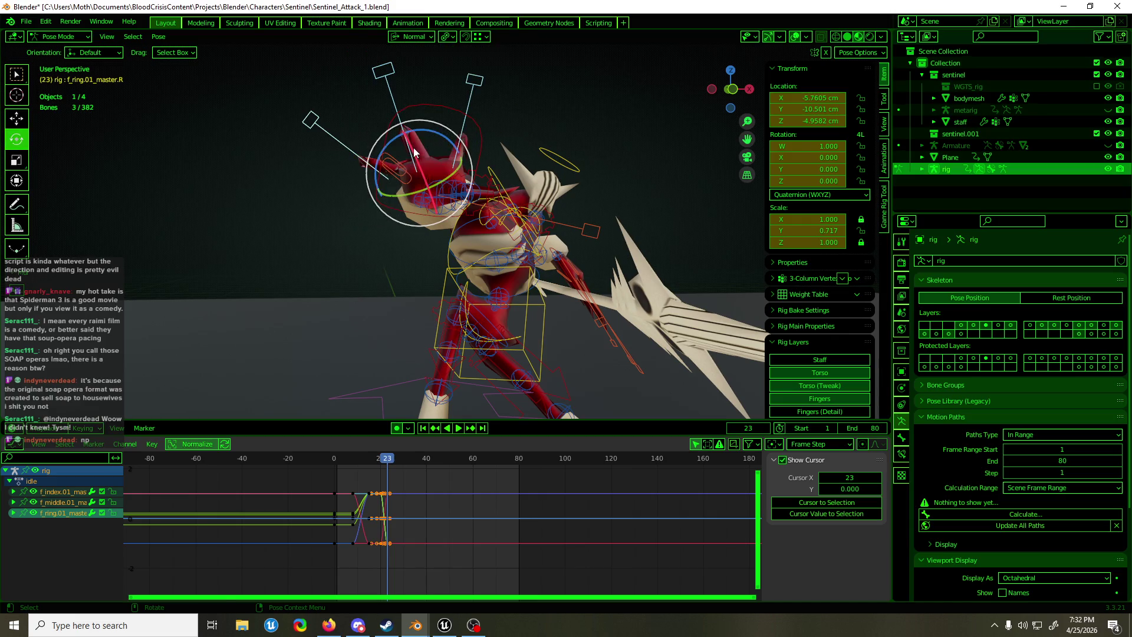
key("x")
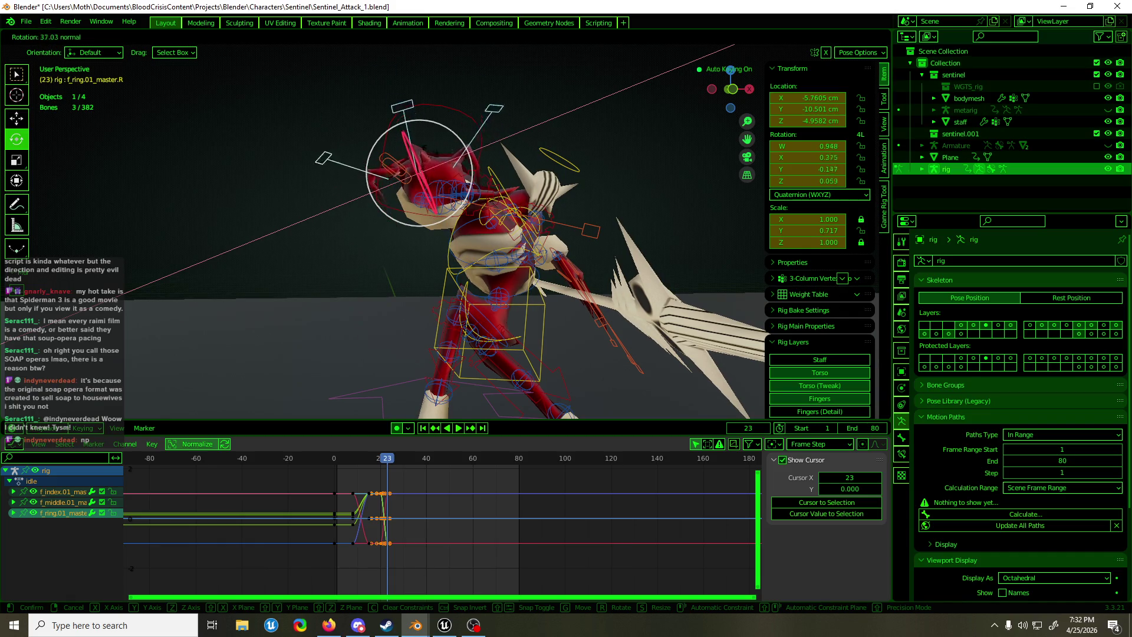
right_click(423, 135)
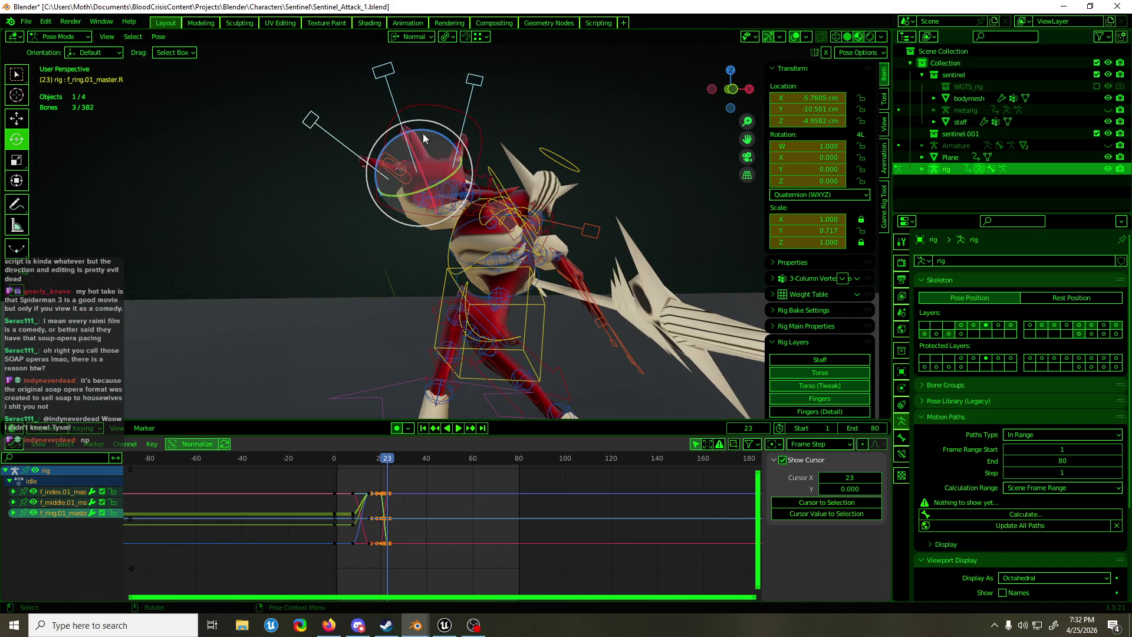
left_click(413, 37)
left_click(400, 113)
mouse_move(455, 242)
middle_mouse_down()
mouse_move(561, 221)
mouse_move(505, 284)
middle_mouse_up()
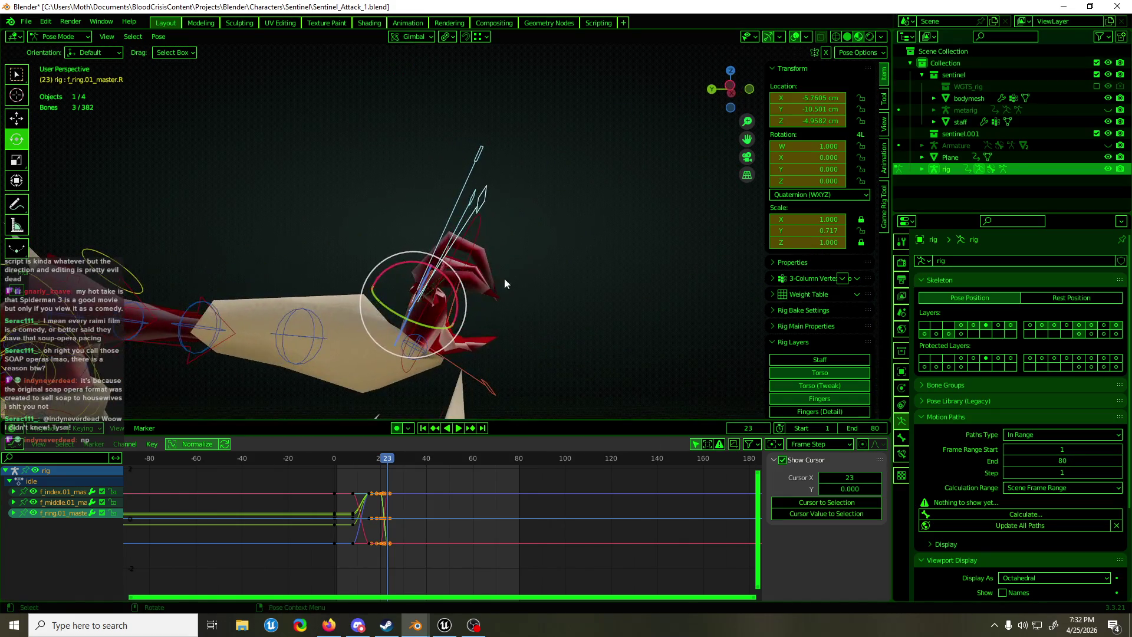
left_click_drag(414, 259, 424, 299)
mouse_move(424, 299)
middle_mouse_down()
mouse_move(275, 308)
mouse_move(455, 358)
mouse_move(466, 320)
mouse_move(360, 277)
mouse_move(461, 293)
mouse_move(554, 275)
mouse_move(565, 284)
mouse_move(397, 280)
mouse_move(452, 305)
middle_mouse_up()
Undo the finger curl and select the palm plus the ring, middle and index finger controls
key("ctrl+z")
left_click(457, 288)
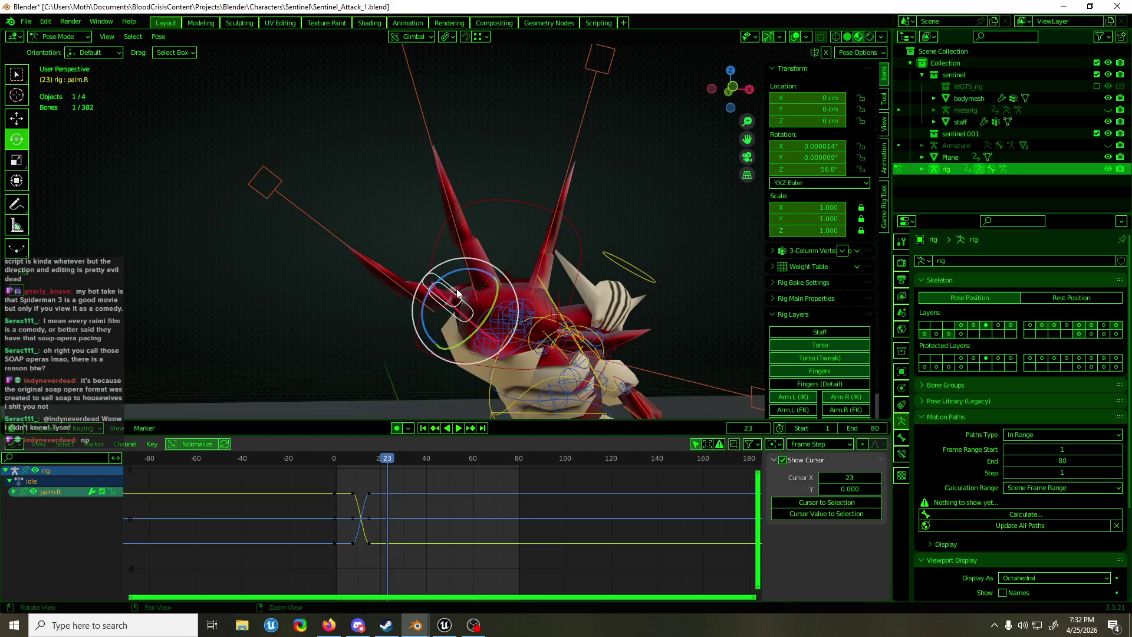
left_click(458, 233)
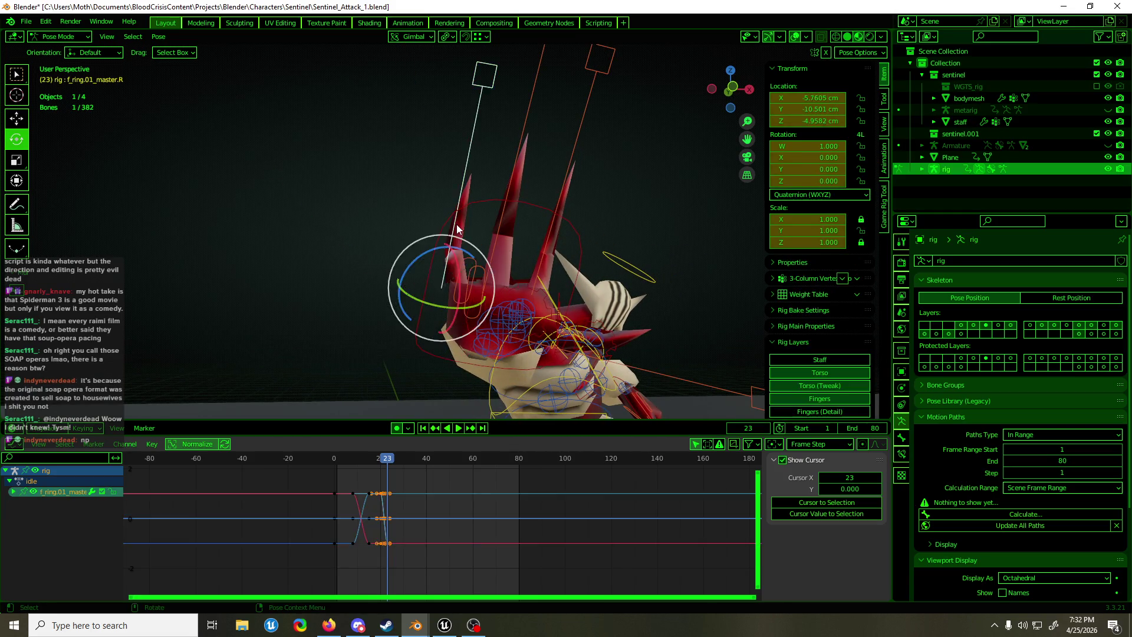
mouse_move(457, 224)
middle_mouse_down()
mouse_move(418, 225)
mouse_move(425, 236)
middle_mouse_up()
left_click(494, 249)
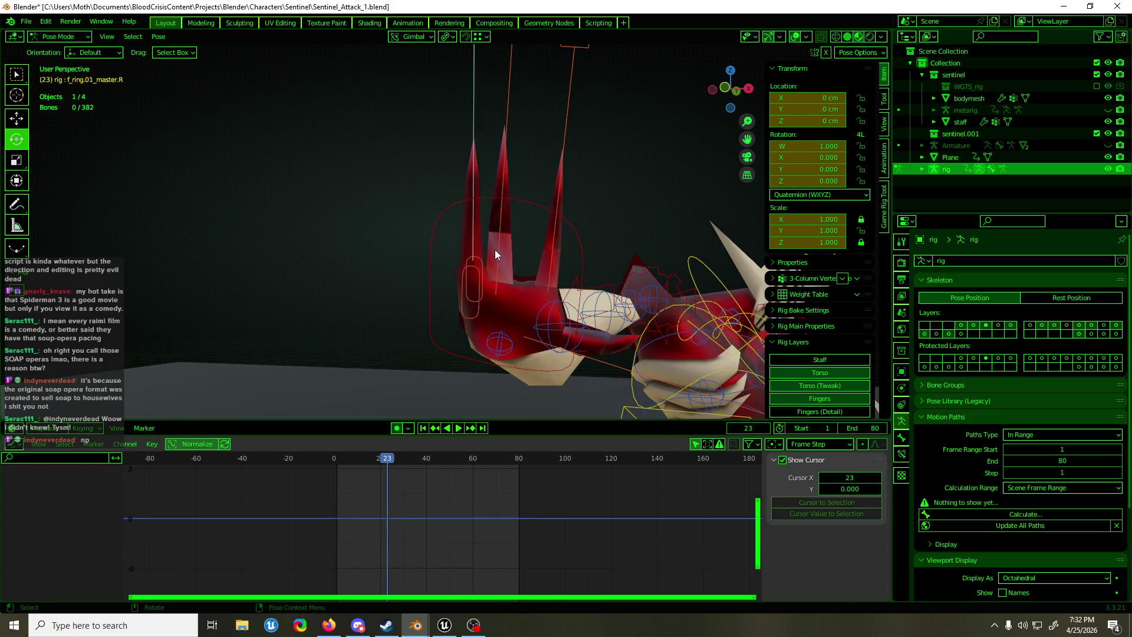
left_click(553, 239)
mouse_move(553, 238)
middle_mouse_down()
mouse_move(553, 227)
mouse_move(561, 236)
middle_mouse_up()
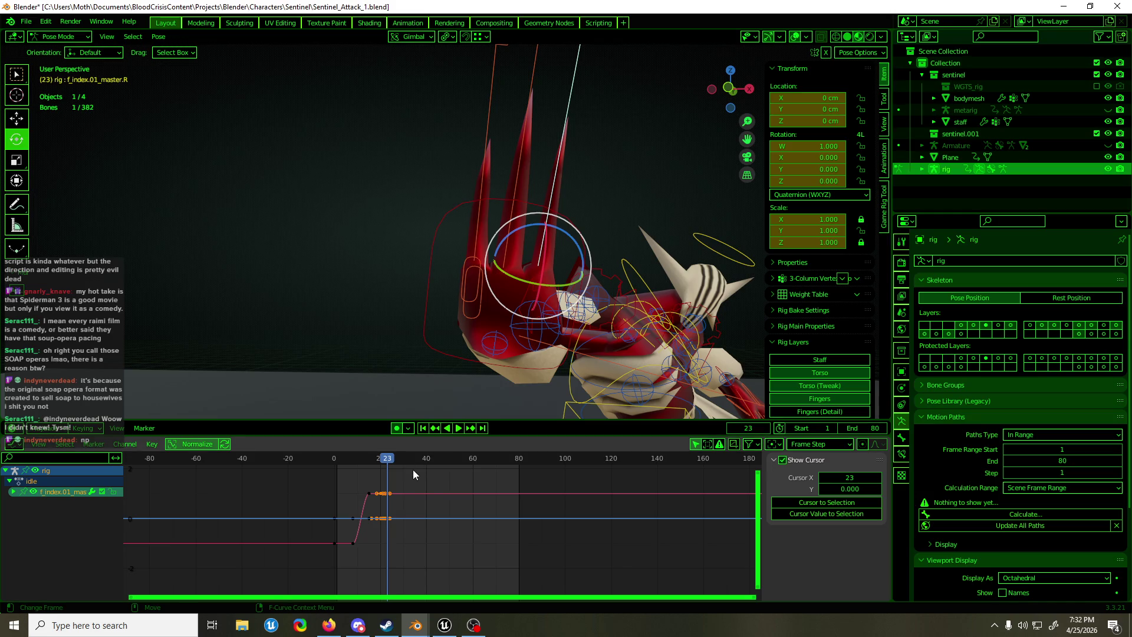
Reselect the ring, index and middle finger controls while checking the pose at frames 15 and 20
left_click_drag(400, 460, 369, 466)
left_click(399, 277)
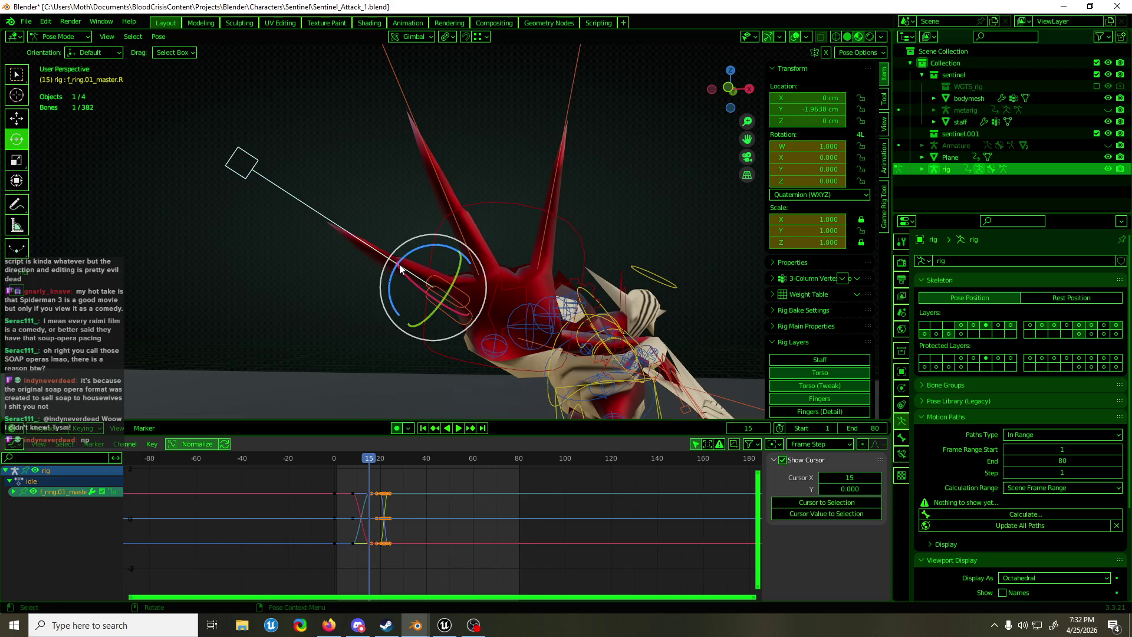
left_click(441, 176)
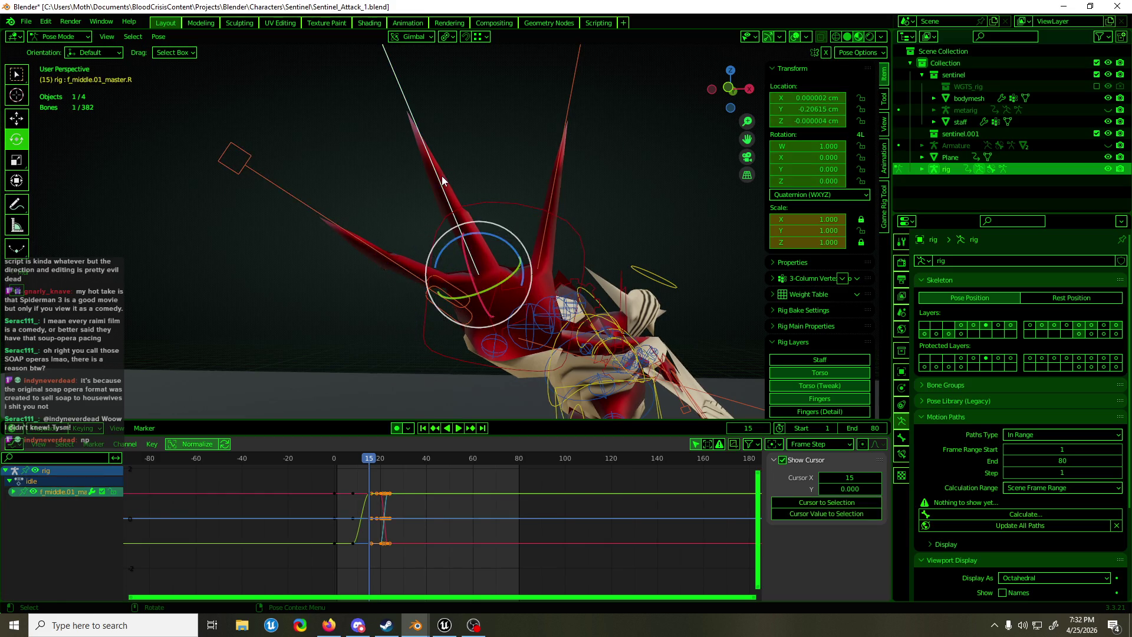
left_click(561, 158)
mouse_move(380, 467)
left_mouse_down()
mouse_move(350, 472)
mouse_move(381, 464)
left_mouse_up()
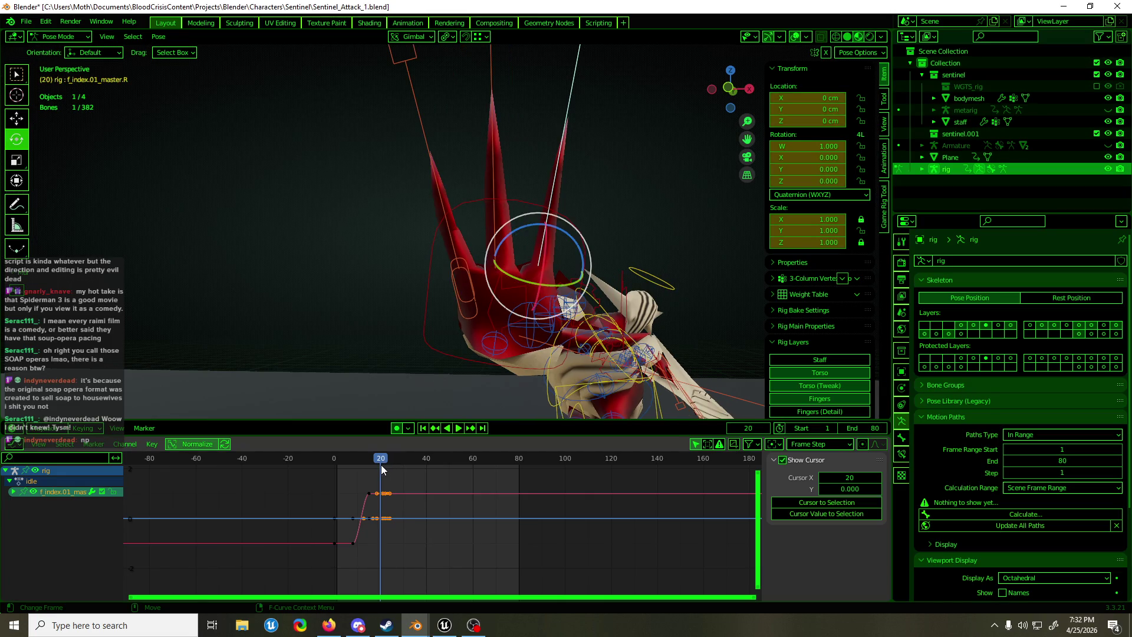
left_click(499, 156, "shift")
left_click(433, 171, "shift")
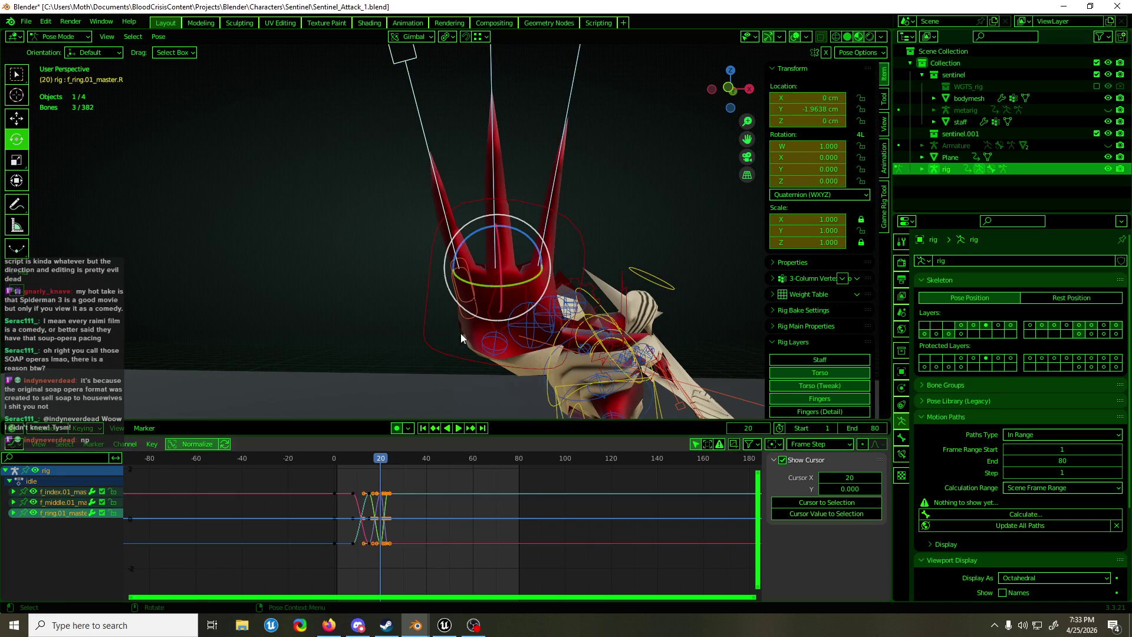
middle_click_drag(461, 333, 444, 359, "shift")
Delete the fingers' frame-23 keyframes in the Graph Editor and play back the curl
key("Home")
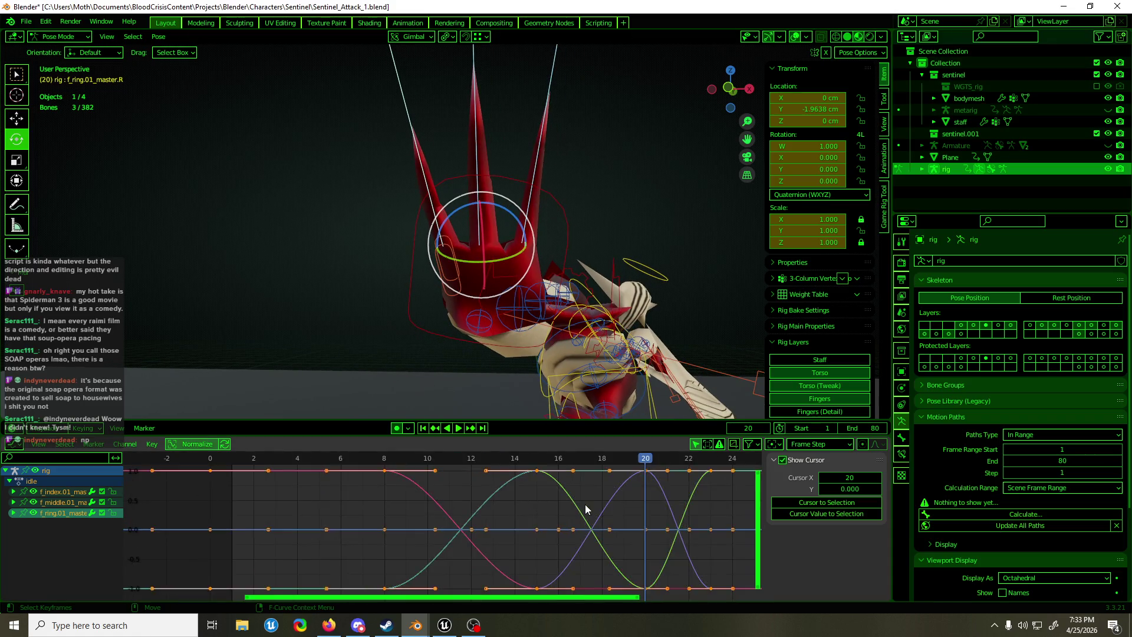
scroll(611, 514, "down", 1)
middle_click_drag(611, 515, 522, 515)
left_click_drag(508, 590, 506, 589)
key("Delete")
key("space")
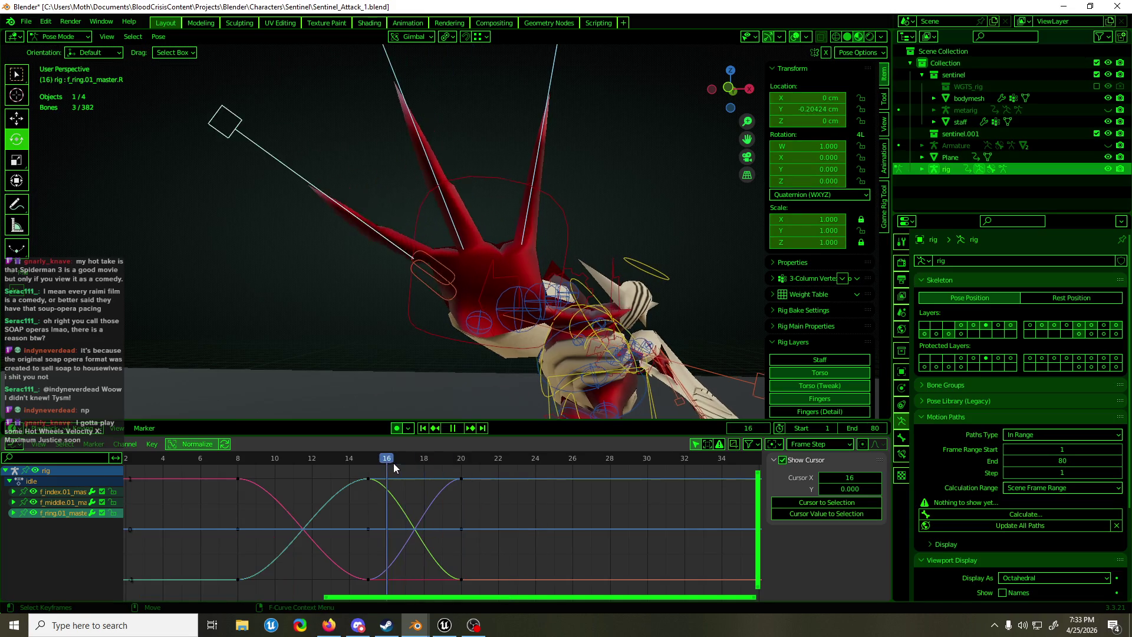
key("space")
Delete the fingers' frame-20 keyframes and the palm's frame-23 keyframes
left_click_drag(480, 470, 438, 583)
key("Delete")
left_click_drag(459, 464, 362, 486)
left_click(443, 280)
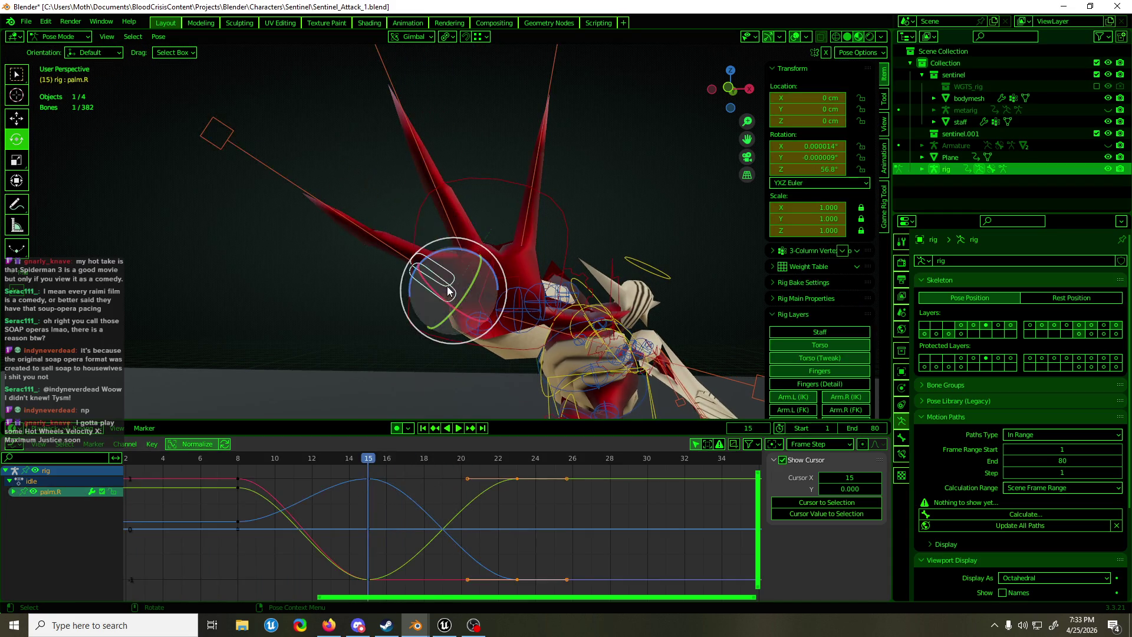
left_click_drag(543, 468, 482, 587)
key("Delete")
Select the middle, ring, index and thumb controls together
left_click(465, 253, "shift")
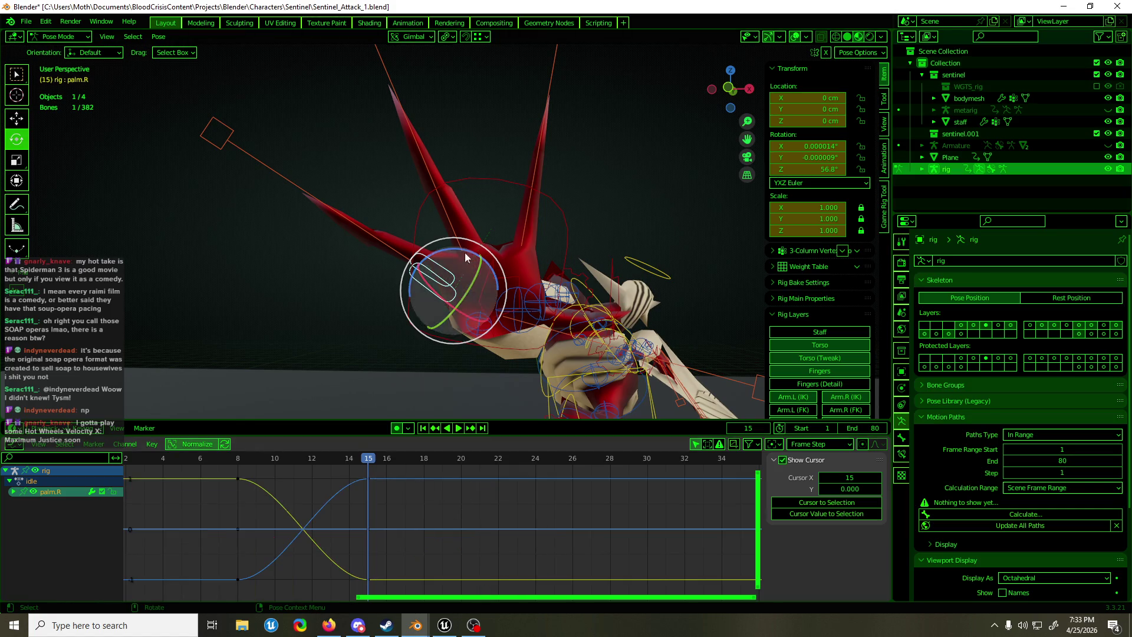
left_click(439, 196, "shift")
left_click(538, 157, "shift")
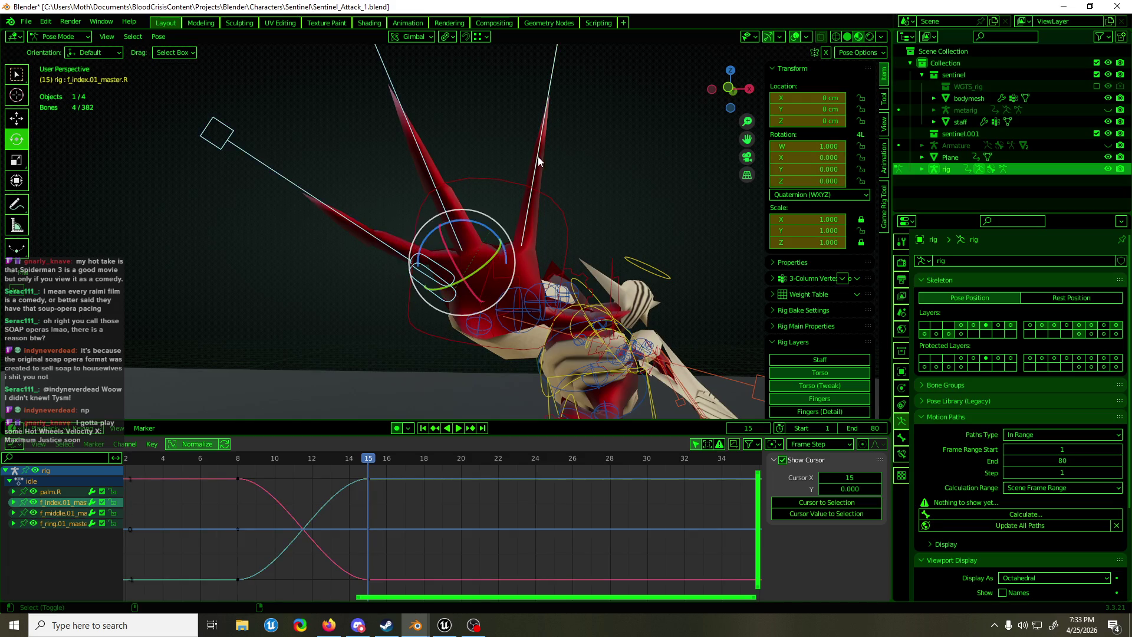
middle_click_drag(589, 249, 538, 246)
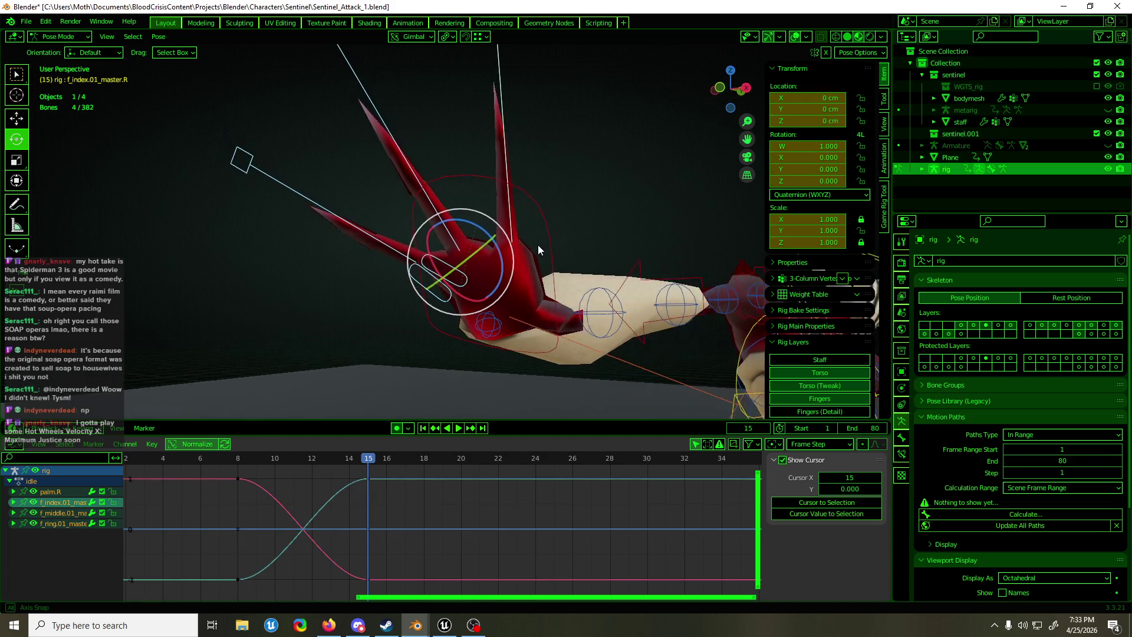
left_click(649, 367, "shift")
middle_click_drag(649, 368, 615, 337, "shift")
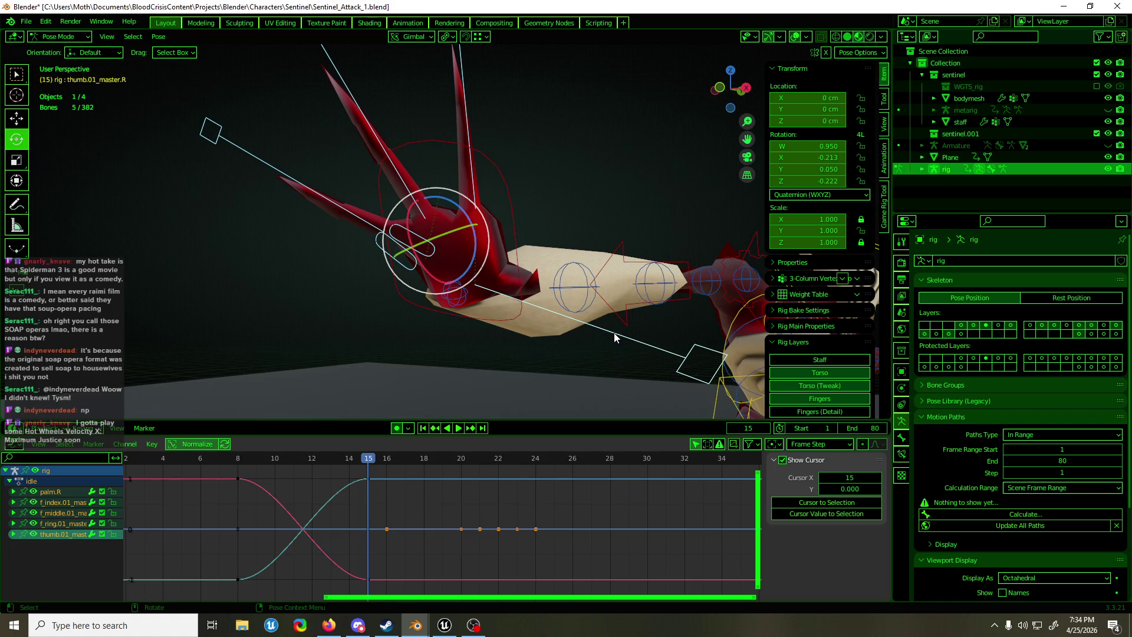
Select the ring, index, middle and thumb master bones and stop playback at frame 20
mouse_move(490, 210)
middle_mouse_down()
mouse_move(795, 228)
mouse_move(770, 263)
mouse_move(759, 253)
middle_mouse_up()
left_click(604, 189)
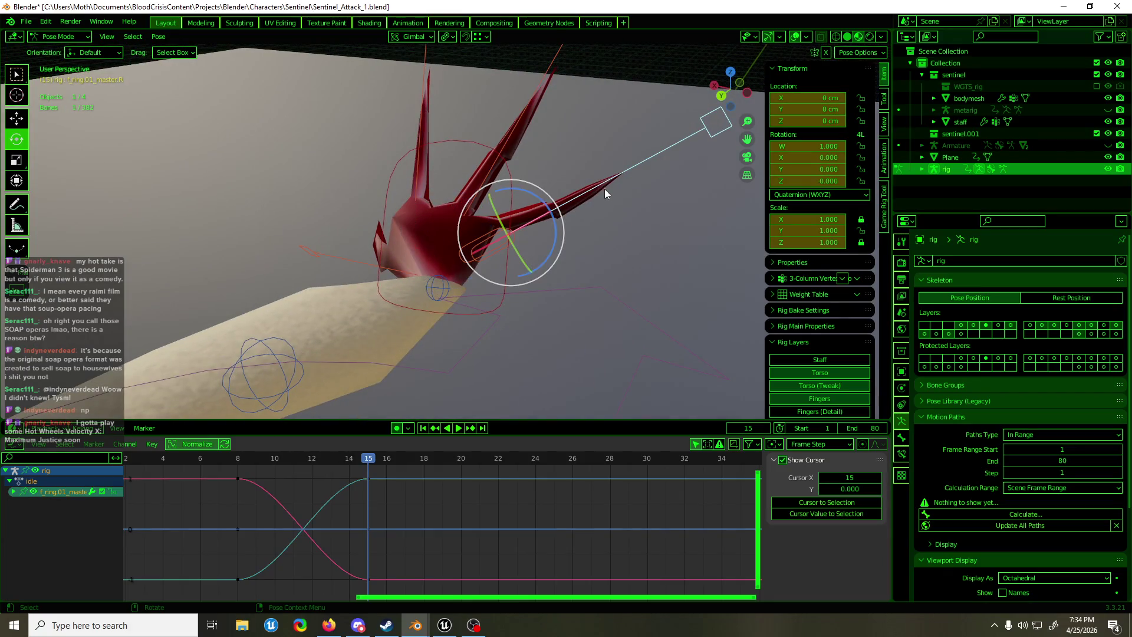
mouse_move(601, 203)
middle_mouse_down()
mouse_move(381, 224)
mouse_move(342, 197)
mouse_move(493, 215)
mouse_move(348, 211)
middle_mouse_up()
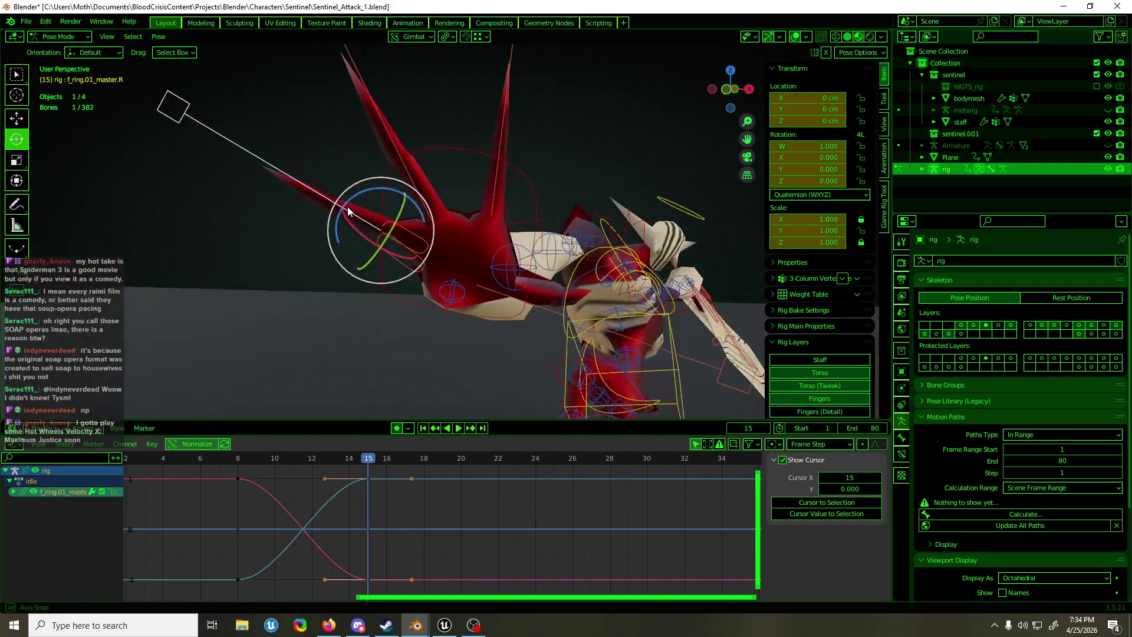
left_click(372, 119, "shift")
left_click(509, 105, "shift")
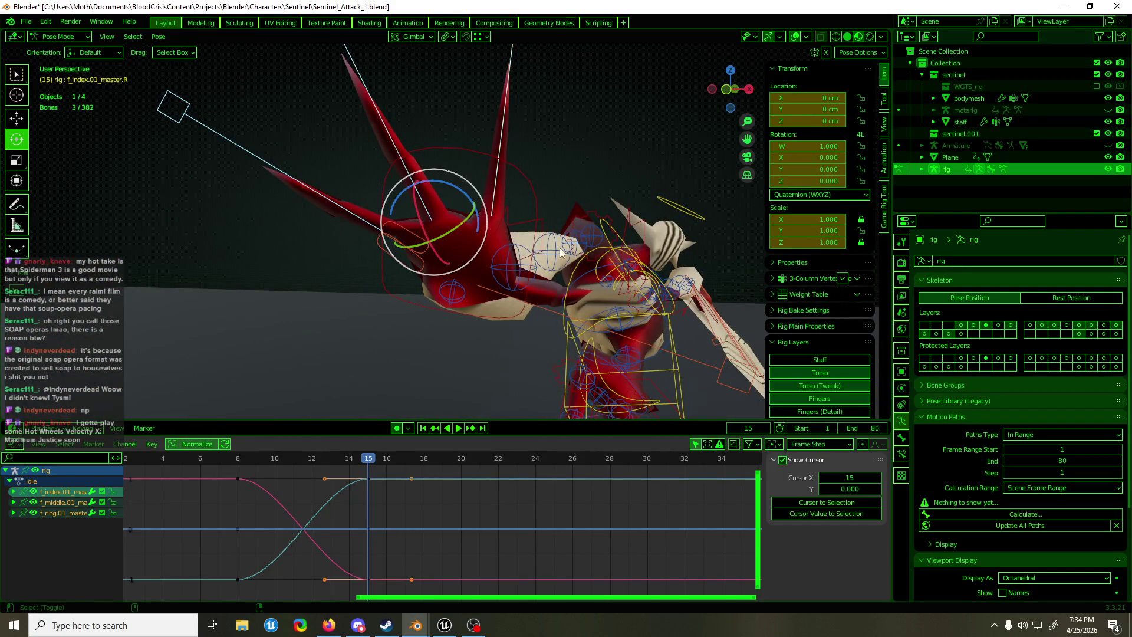
left_click(547, 311, "shift")
key("space")
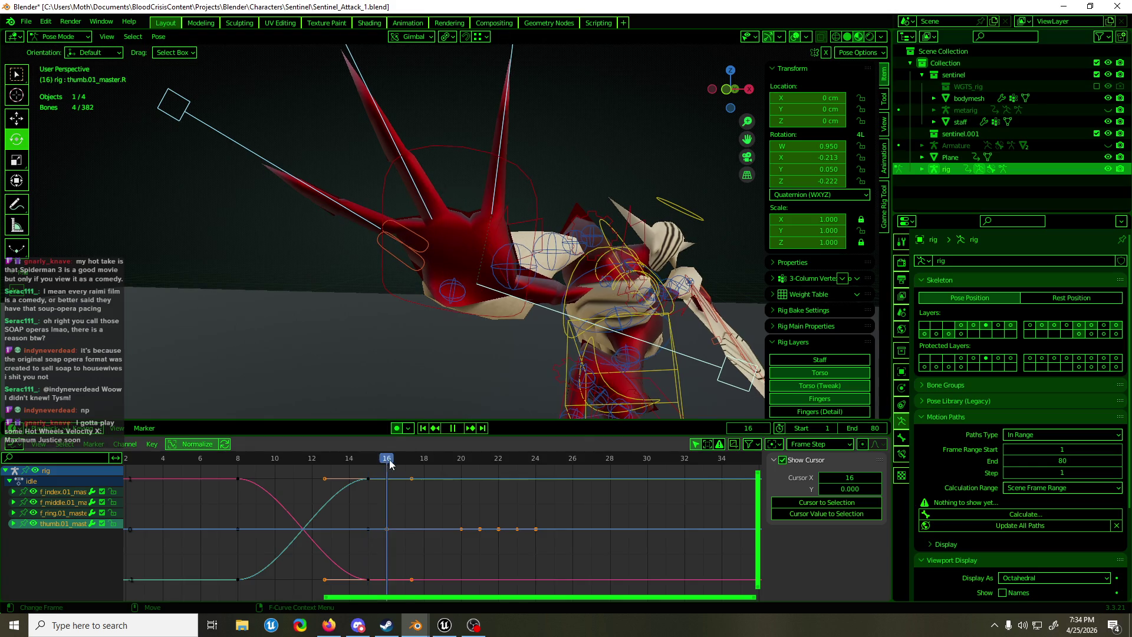
key("space")
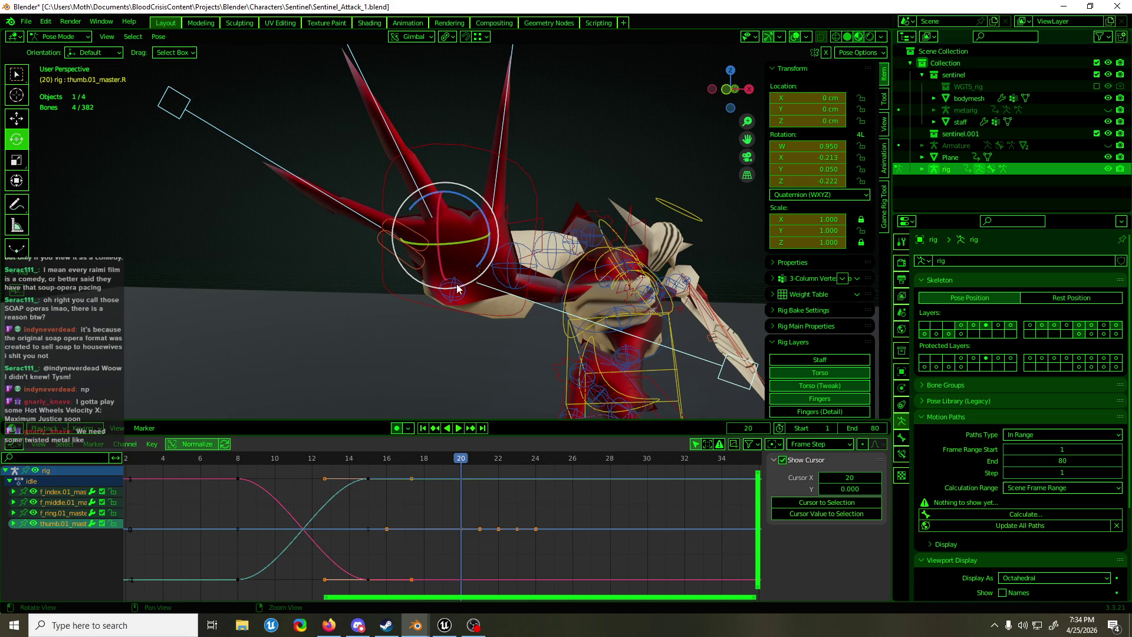
middle_click_drag(420, 281, 373, 263, "shift")
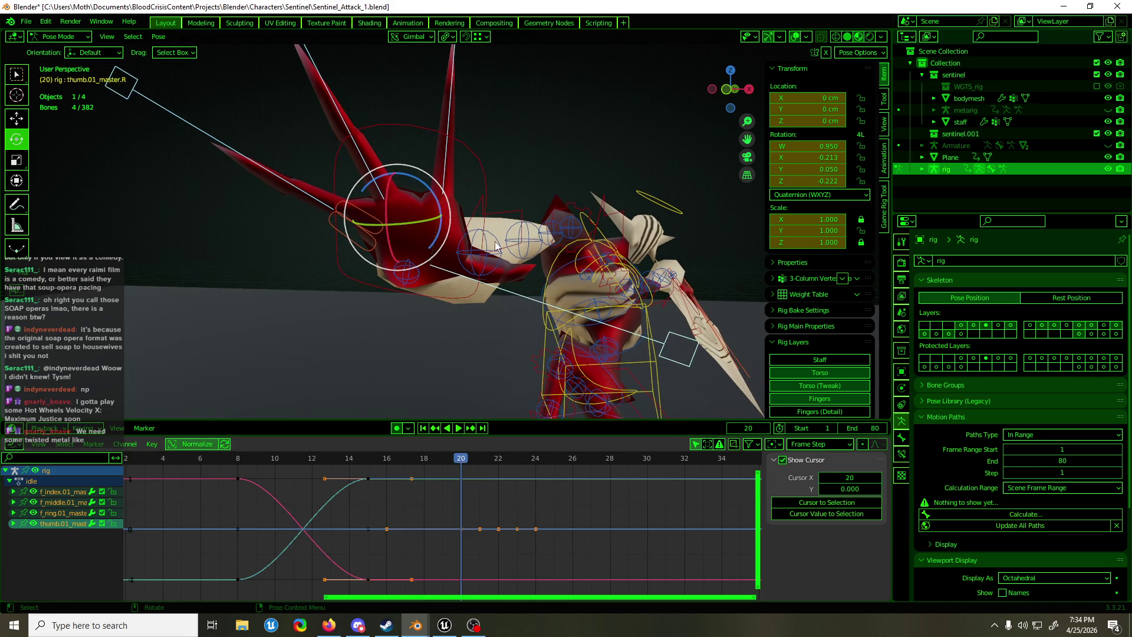
Insert location, rotation and scale keys at frame 20 and play back to check the hold
key("i")
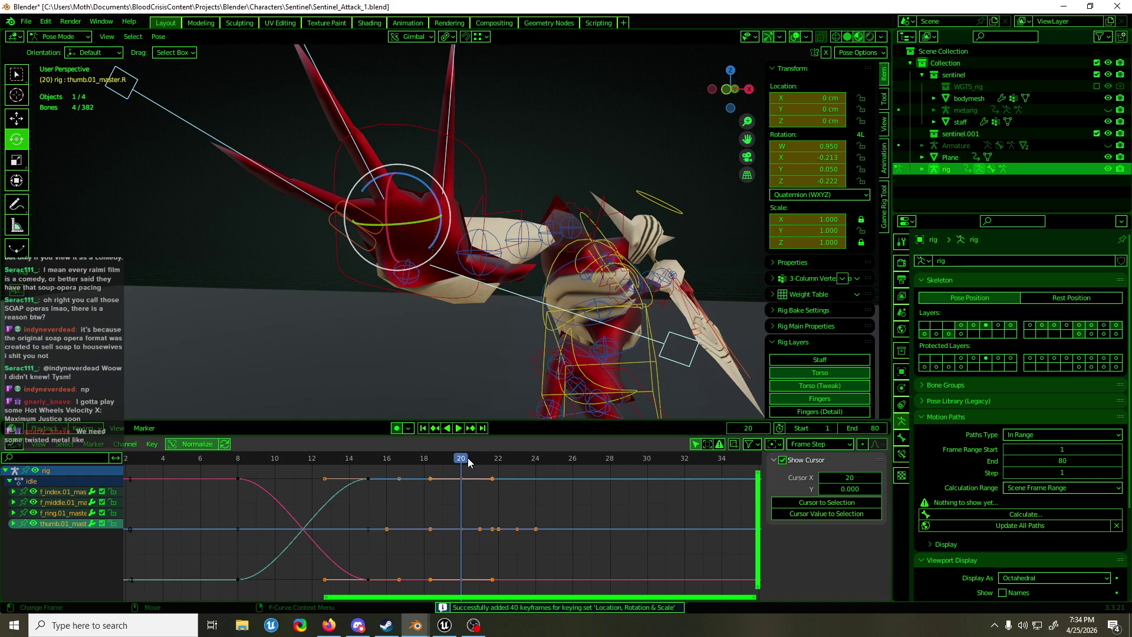
key("space")
mouse_move(487, 463)
left_mouse_down()
mouse_move(273, 463)
mouse_move(310, 466)
left_mouse_up()
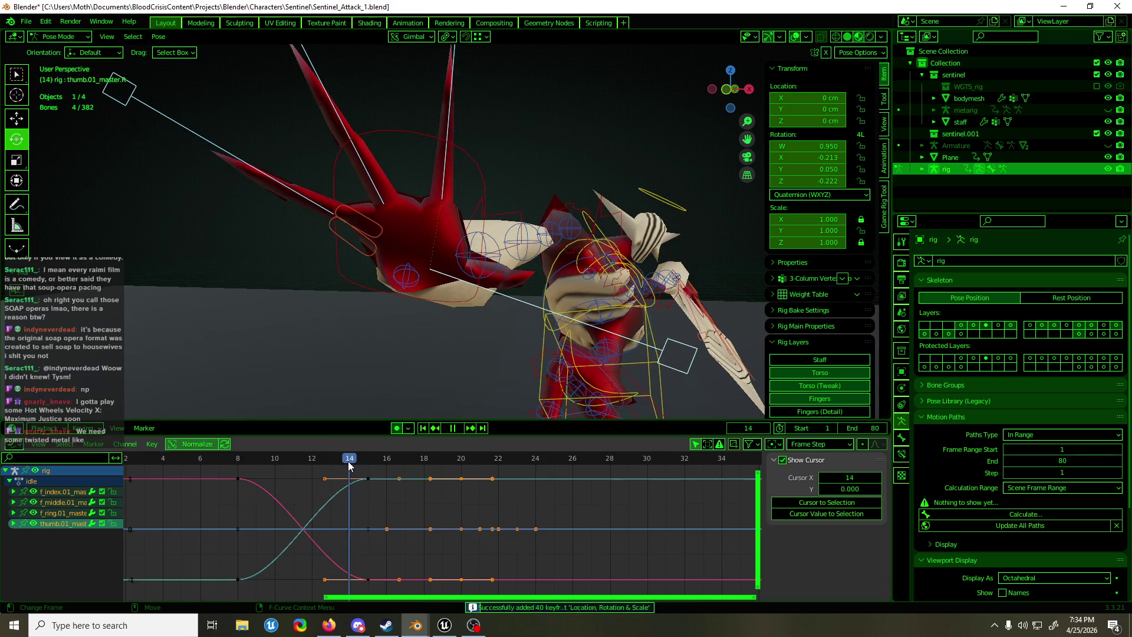
key("space")
left_click(484, 179, "shift")
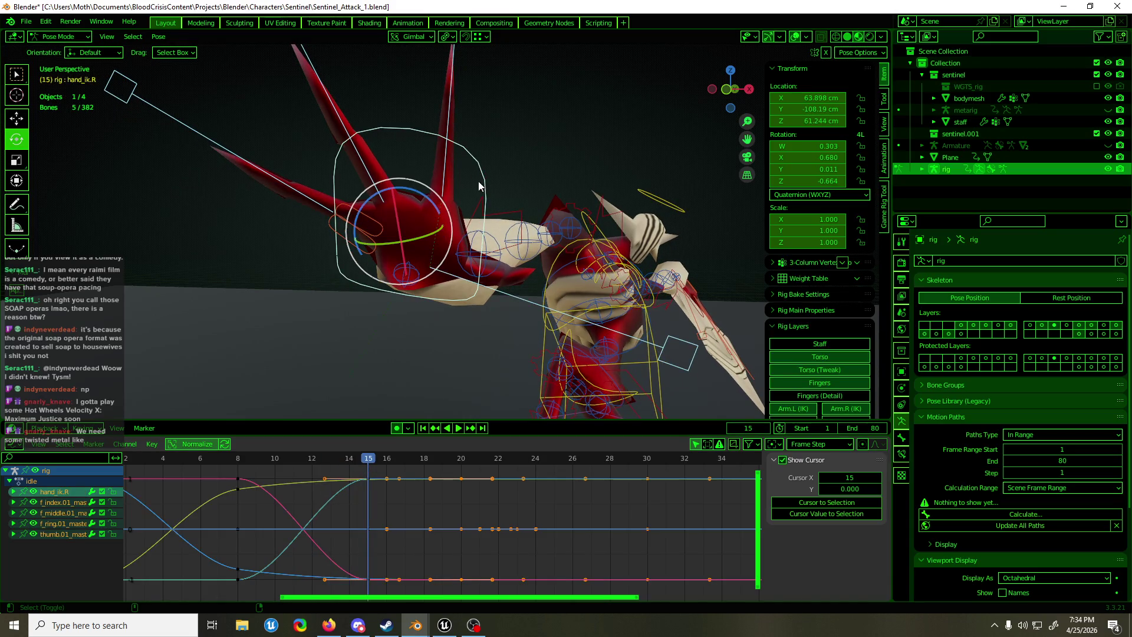
Box-select the hand IK, palm and finger keys from frame 15 onward and slide them earlier in time
left_click(362, 247, "shift")
scroll(363, 490, "down", 3)
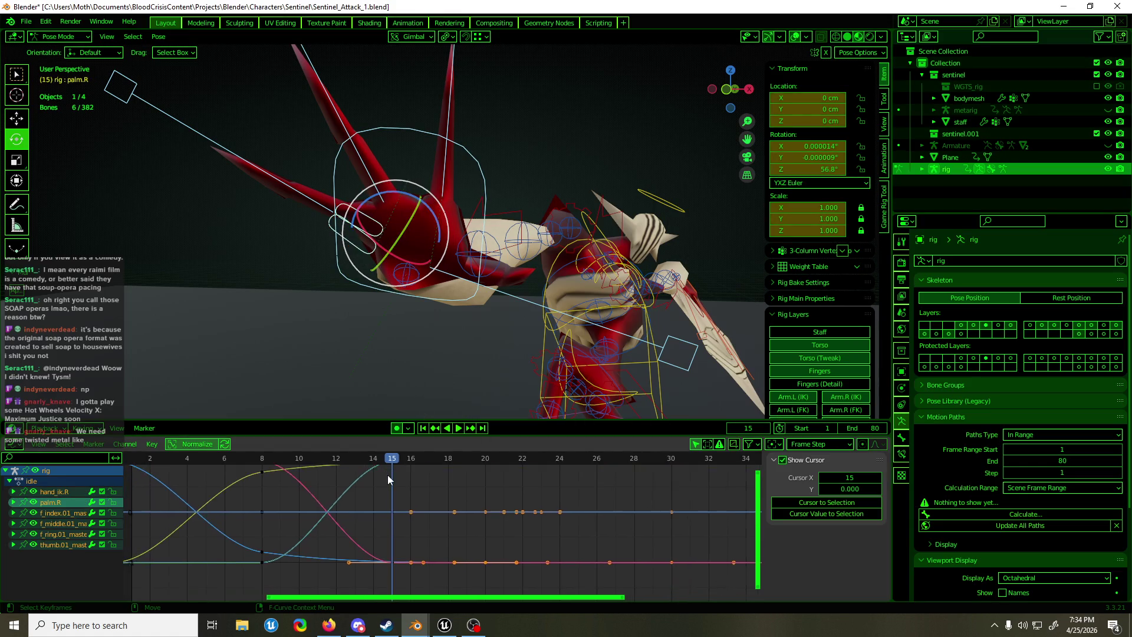
left_click_drag(367, 465, 406, 575)
middle_click_drag(309, 499, 351, 502)
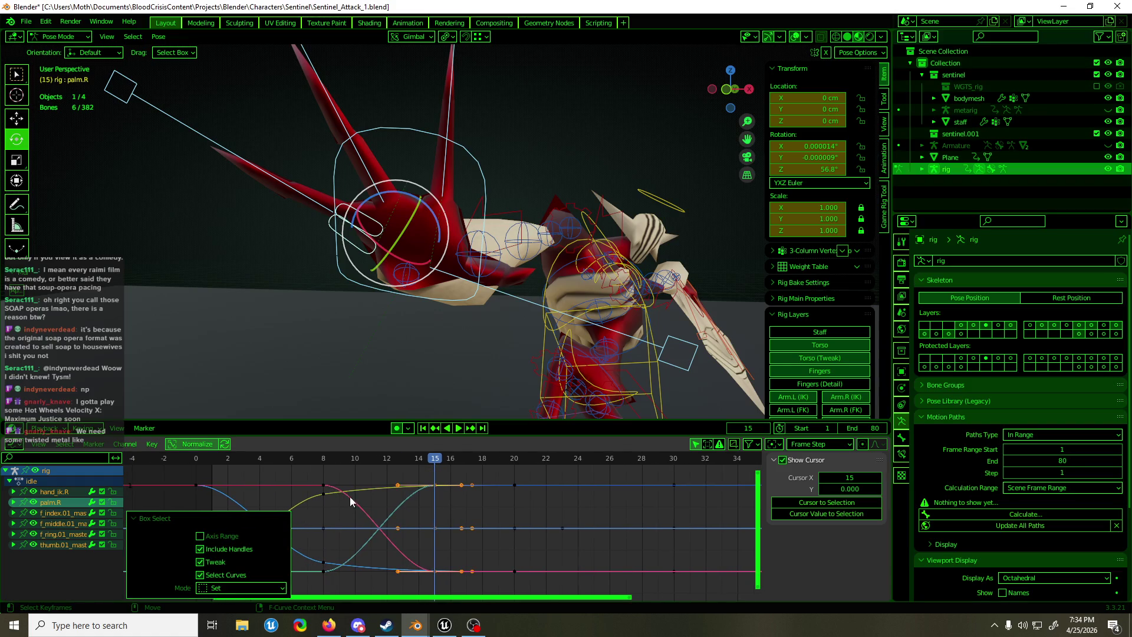
scroll(351, 502, "down", 1)
mouse_move(377, 475)
left_mouse_down("shift")
mouse_move(329, 597)
mouse_move(311, 597)
left_mouse_up("shift")
key("g")
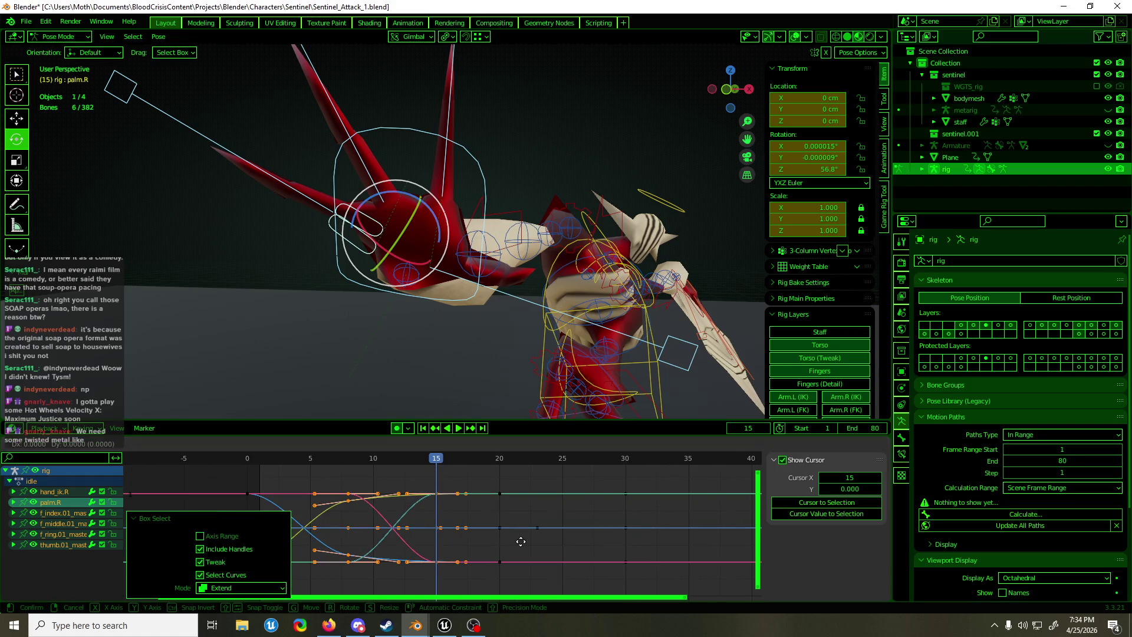
key("x")
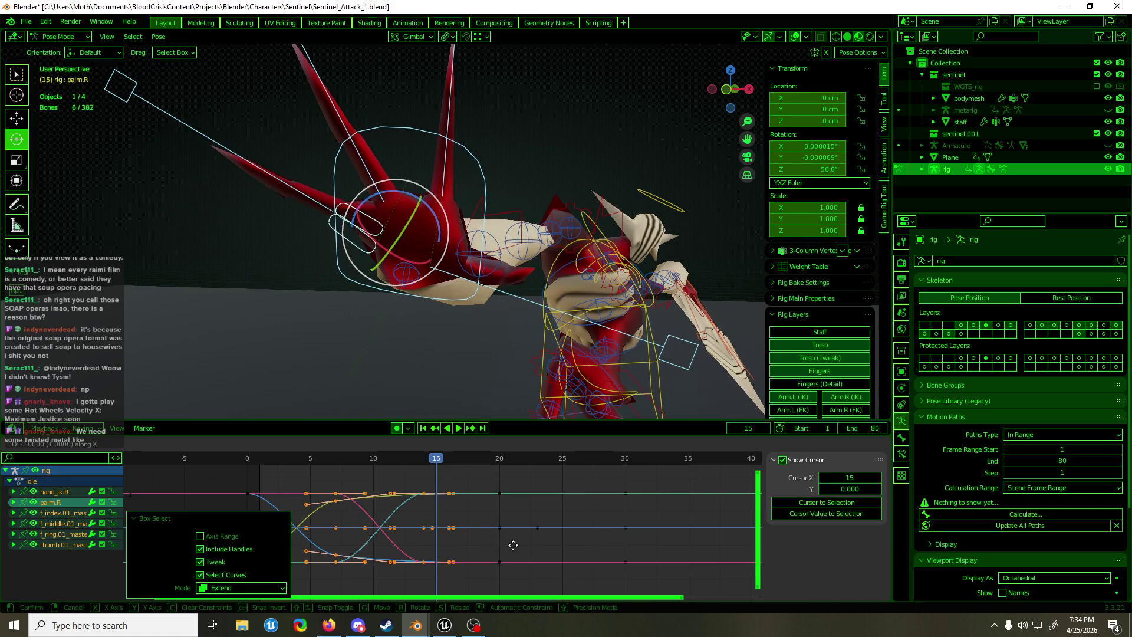
left_click(495, 543)
Undo that shift, slide the keys earlier along time again, and review playback
key("ctrl+z")
left_click_drag(530, 476, 472, 581)
key("g")
key("x")
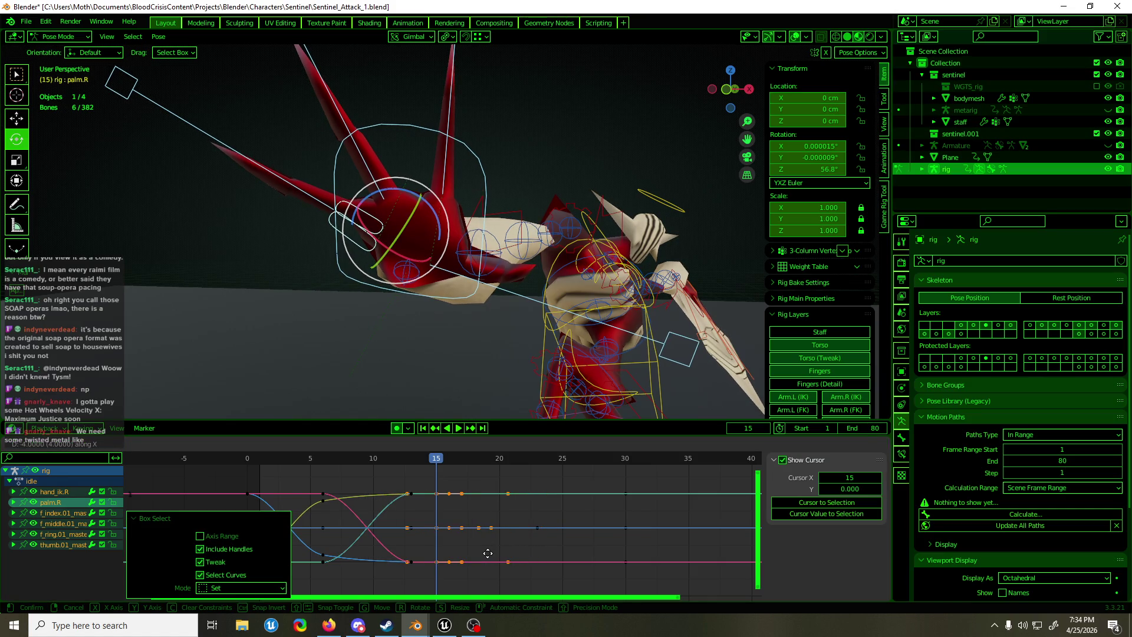
left_click(454, 469)
key("space")
key("space")
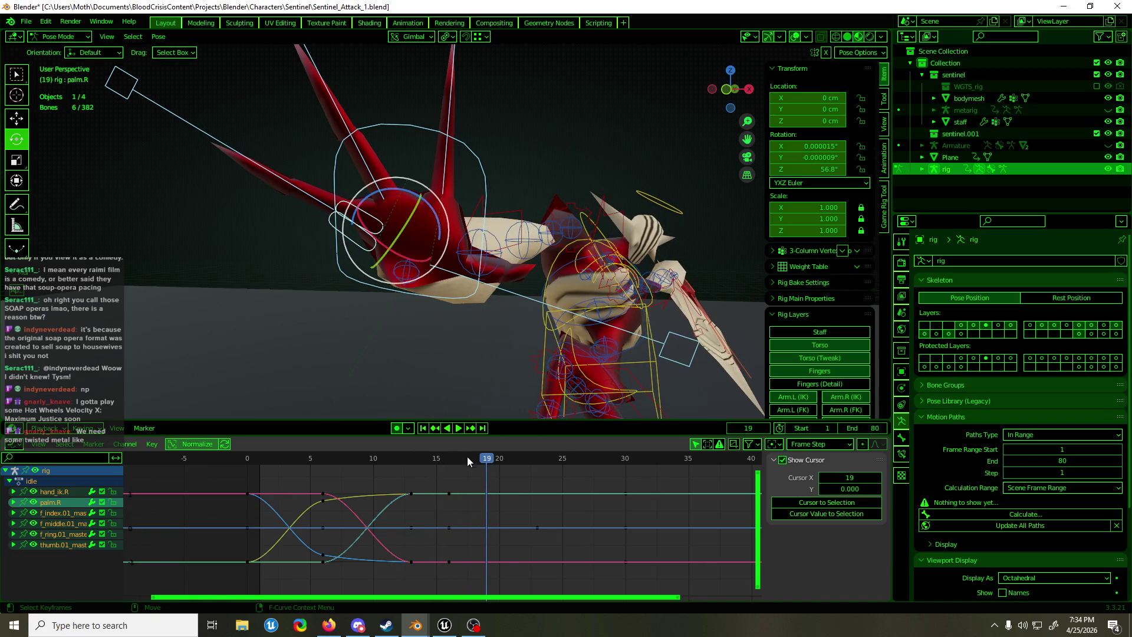
Insert location, rotation and scale keys for the hand and finger bones at frame 16
left_click_drag(283, 477, 260, 469)
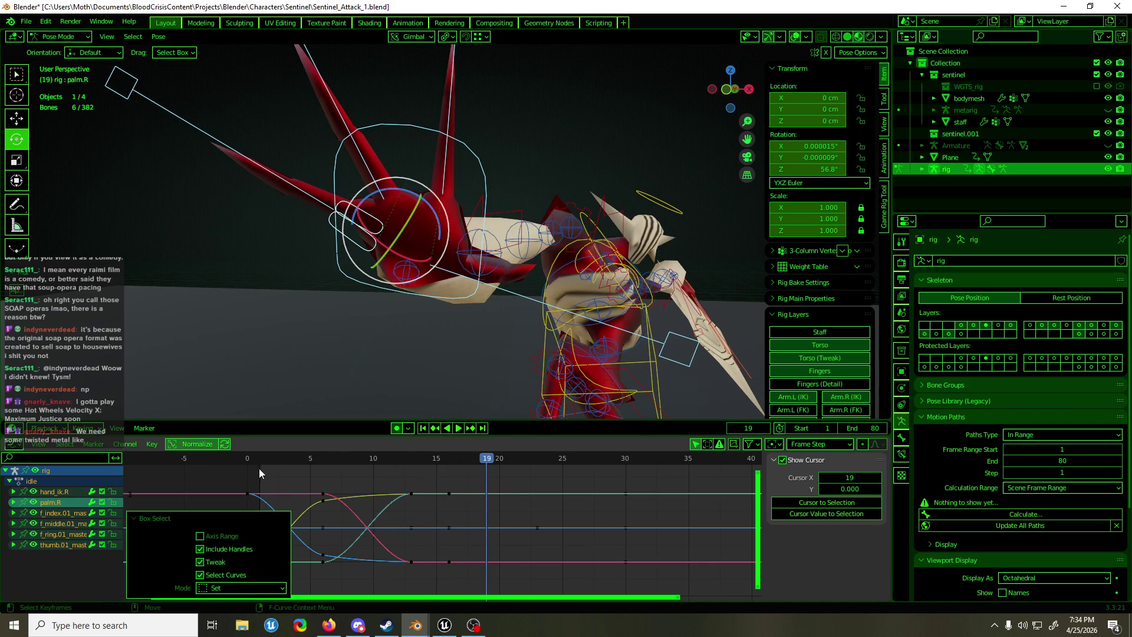
left_click(259, 459)
key("space")
mouse_move(345, 464)
left_mouse_down()
mouse_move(524, 461)
mouse_move(496, 465)
left_mouse_up()
key("i")
left_click(452, 108)
left_click(345, 121, "shift")
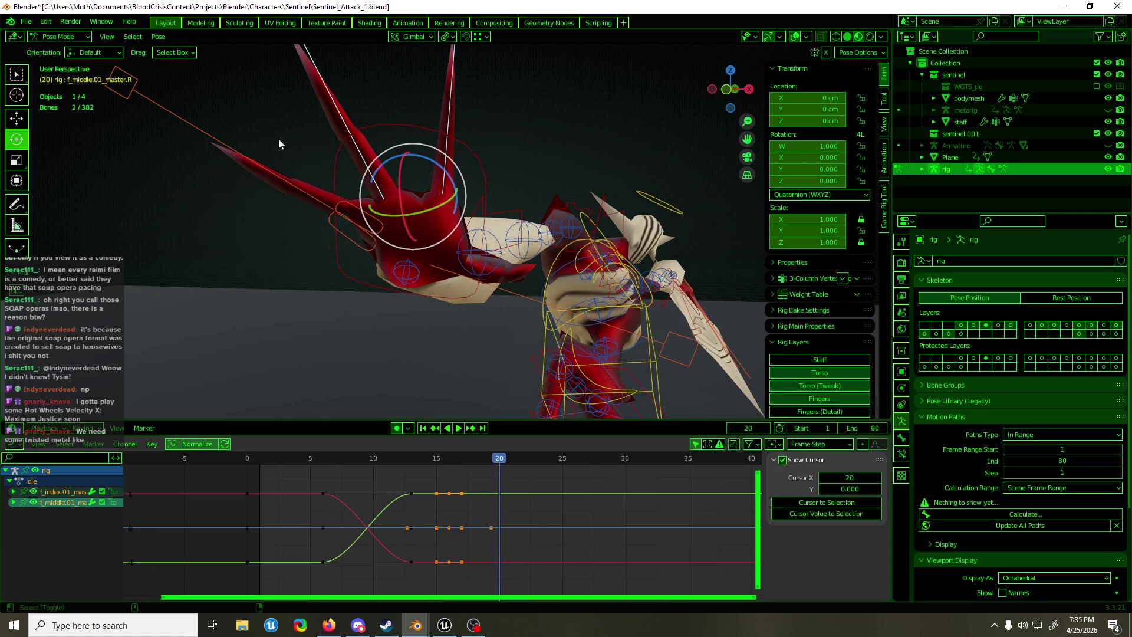
Shorten the right ring finger master bone to a scale of 0.514
left_click(258, 169, "shift")
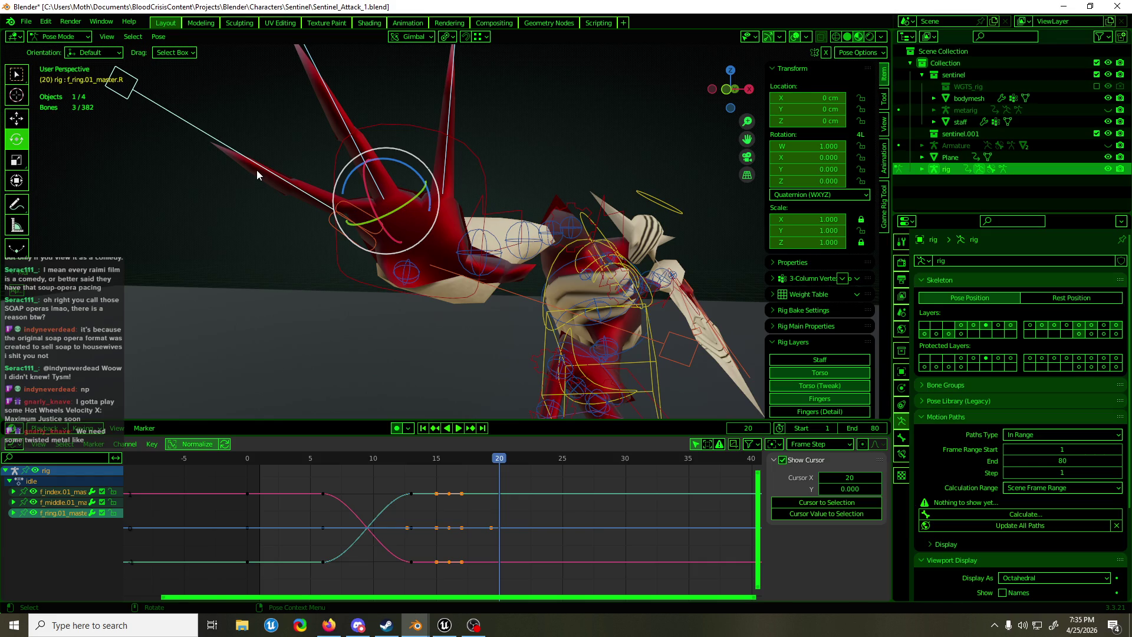
key("s")
key("r")
left_click_drag(392, 194, 376, 203)
key("Escape")
middle_click_drag(377, 203, 596, 264)
key("s")
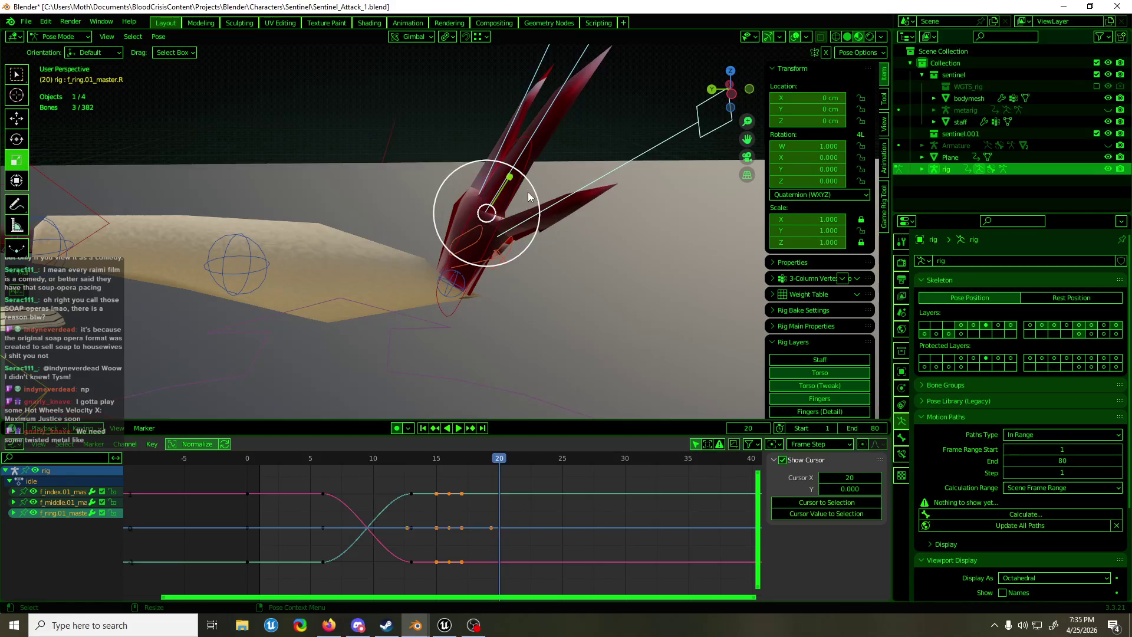
left_click(499, 195)
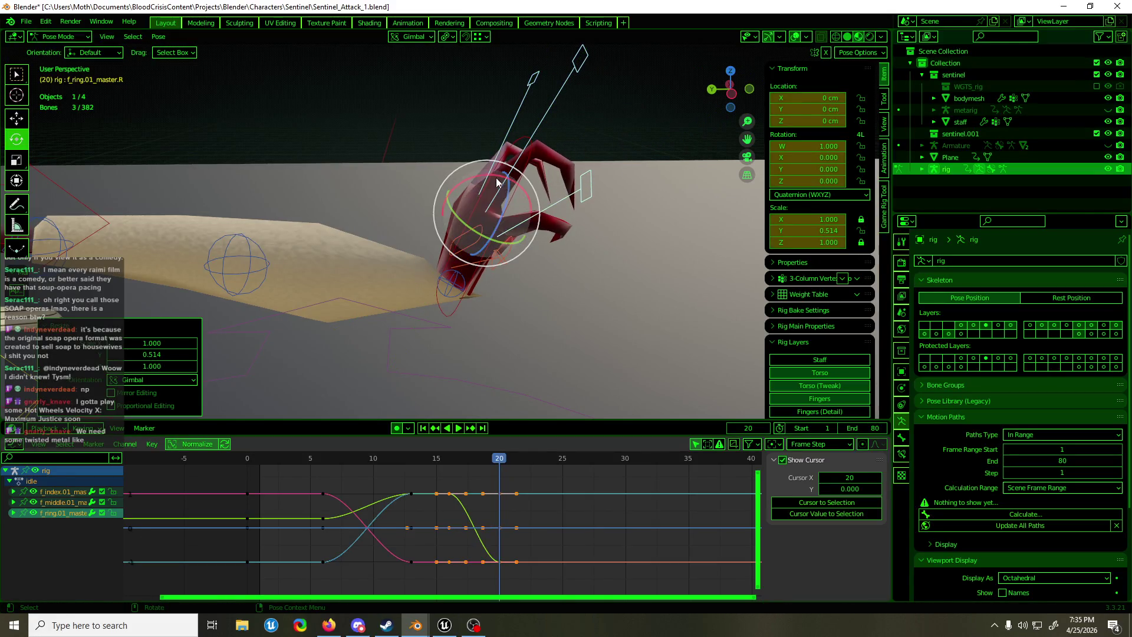
Curl the ring finger about 92° around the X axis
key("r")
key("x")
left_click(460, 254)
mouse_move(460, 253)
middle_mouse_down()
mouse_move(445, 253)
mouse_move(472, 200)
mouse_move(519, 222)
mouse_move(433, 235)
mouse_move(539, 229)
mouse_move(402, 222)
middle_mouse_up()
left_click(519, 222)
Rotate the ring finger a further 15.7° to finish the curl at frame 20
key("shift+space")
key("g")
key("shift+space")
key("r")
mouse_move(346, 166)
left_mouse_down()
mouse_move(331, 177)
mouse_move(435, 178)
left_mouse_up()
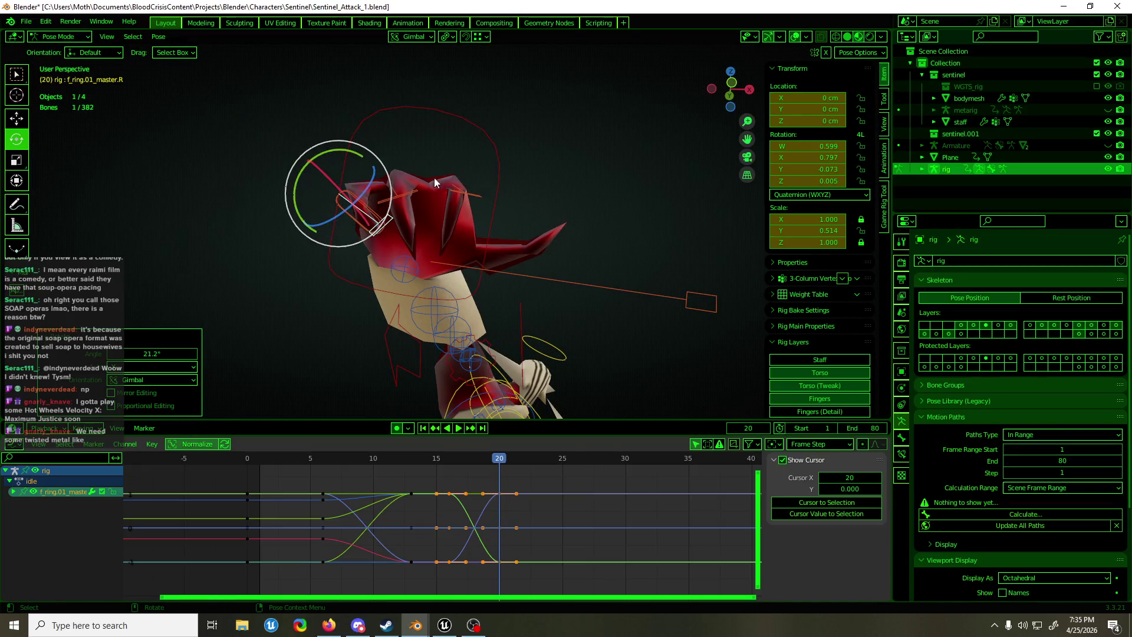
left_click(482, 192)
mouse_move(478, 200)
middle_mouse_down()
mouse_move(365, 274)
mouse_move(339, 263)
mouse_move(469, 169)
mouse_move(521, 157)
mouse_move(505, 224)
middle_mouse_up()
left_click(450, 146)
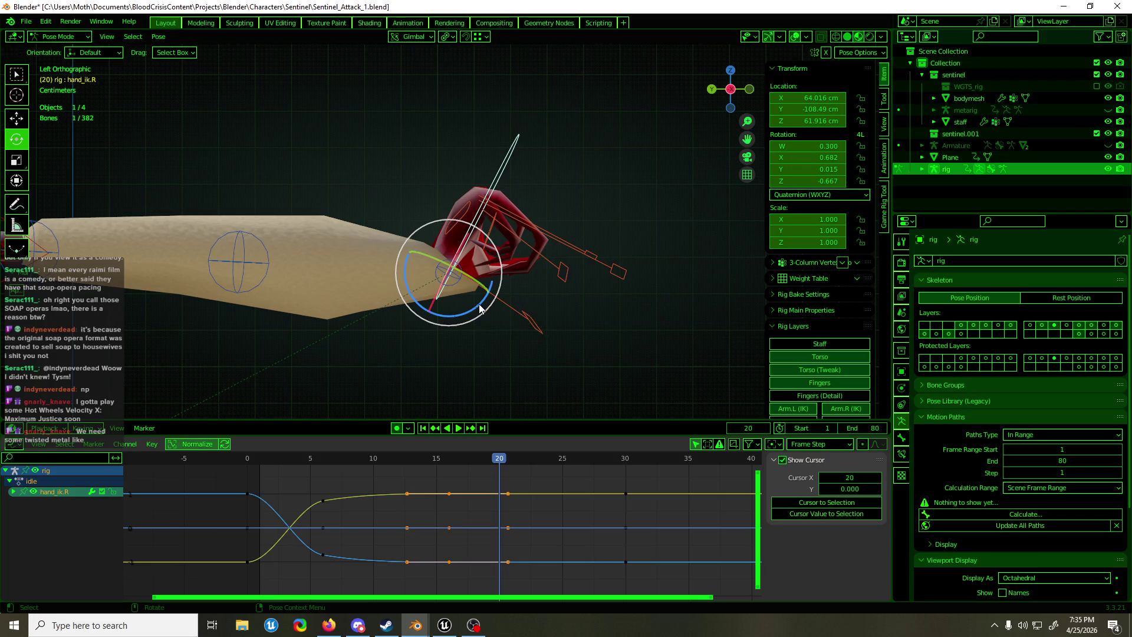
Rotate the right hand IK control 54° and move it 9.48 cm
left_click_drag(480, 308, 453, 305)
key("g")
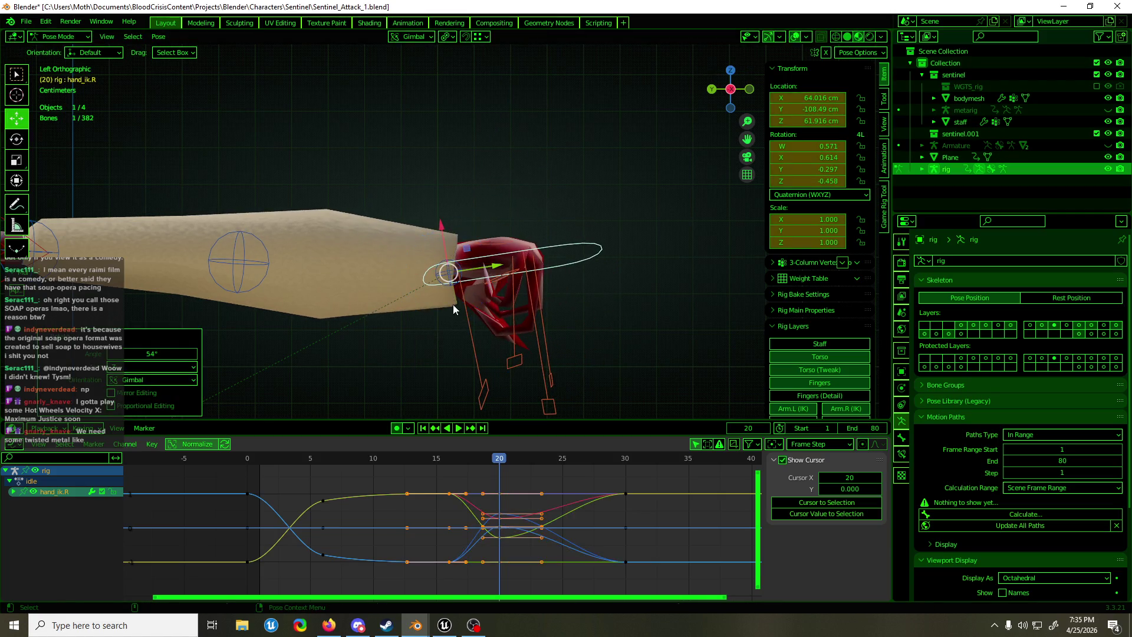
left_click_drag(447, 249, 448, 215)
middle_click_drag(555, 253, 590, 267)
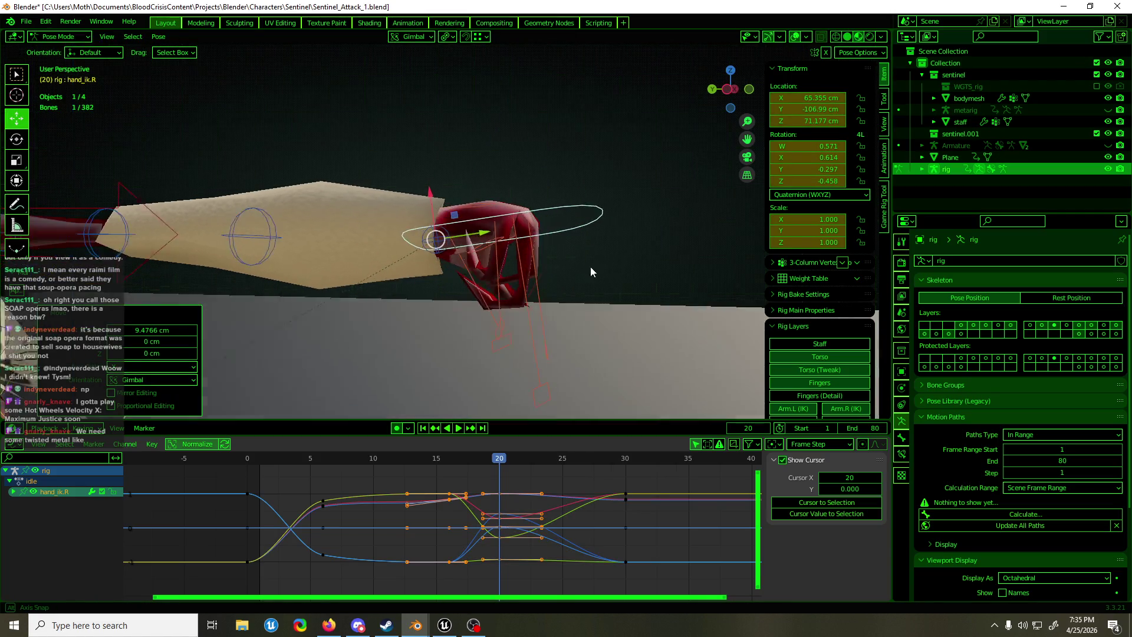
mouse_move(540, 459)
middle_mouse_down()
mouse_move(530, 334)
mouse_move(413, 327)
mouse_move(483, 307)
middle_mouse_up()
Rotate the middle finger bone 14.2° and shrink its length to 0.289
left_click(412, 327)
scroll(539, 292, "up", 6)
key("e")
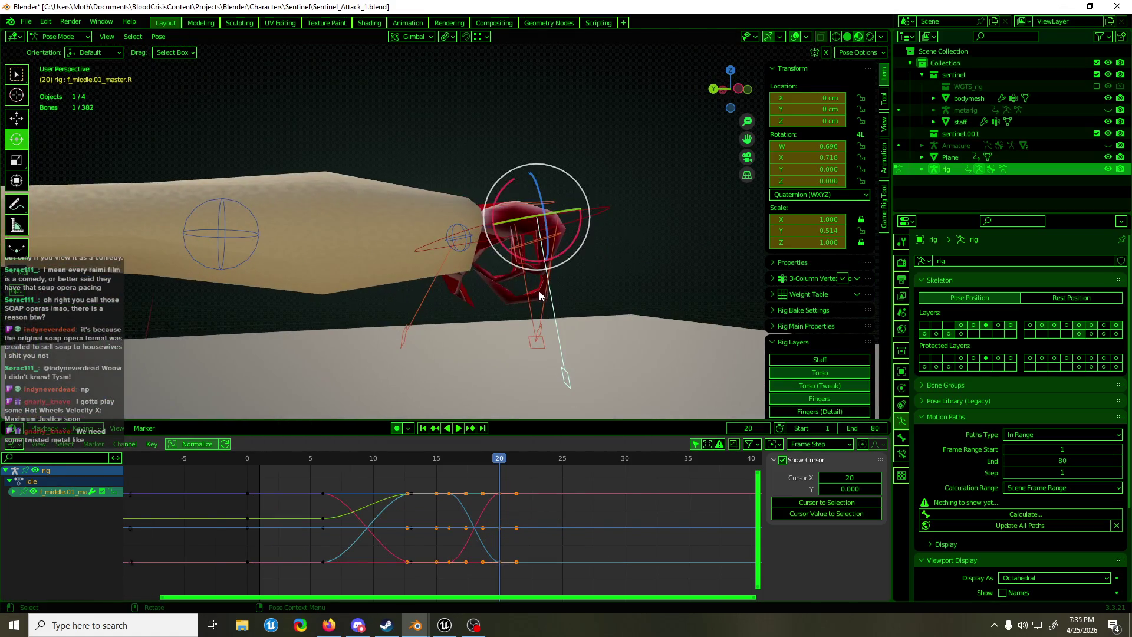
mouse_move(522, 264)
left_mouse_down()
mouse_move(532, 270)
mouse_move(534, 242)
left_mouse_up()
key("r")
key("e")
mouse_move(539, 271)
middle_mouse_down()
mouse_move(533, 306)
mouse_move(447, 233)
mouse_move(362, 242)
mouse_move(485, 247)
middle_mouse_up()
key("r")
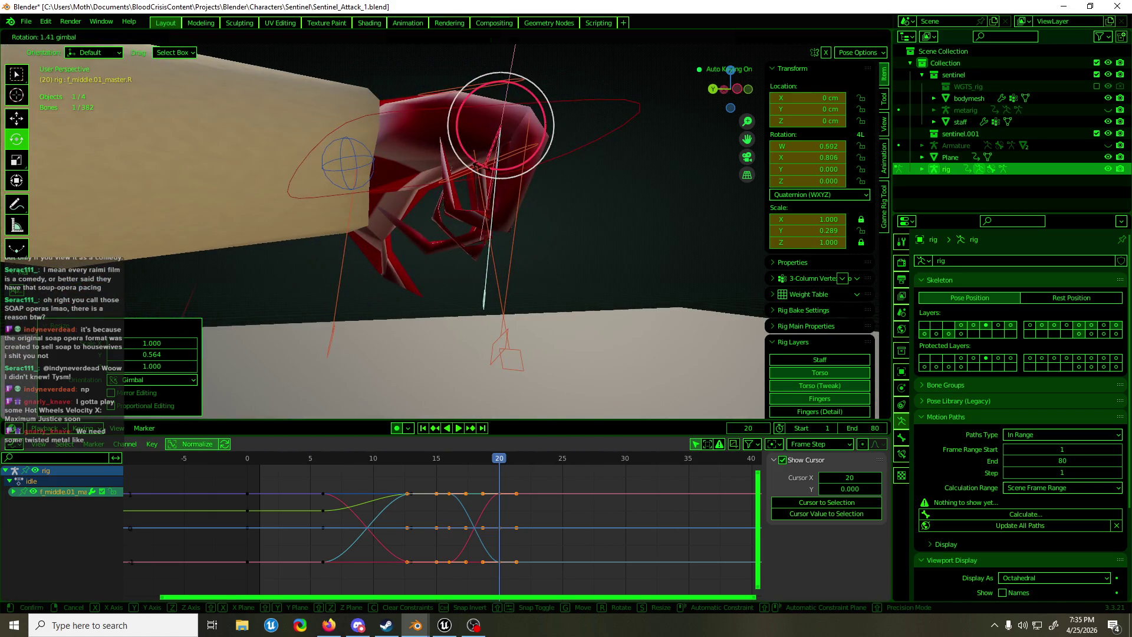
Rotate the ring finger bone 11.7° and move it 4.0253 cm along Y
left_click(505, 215)
left_click(507, 217)
scroll(527, 225, "up", 2)
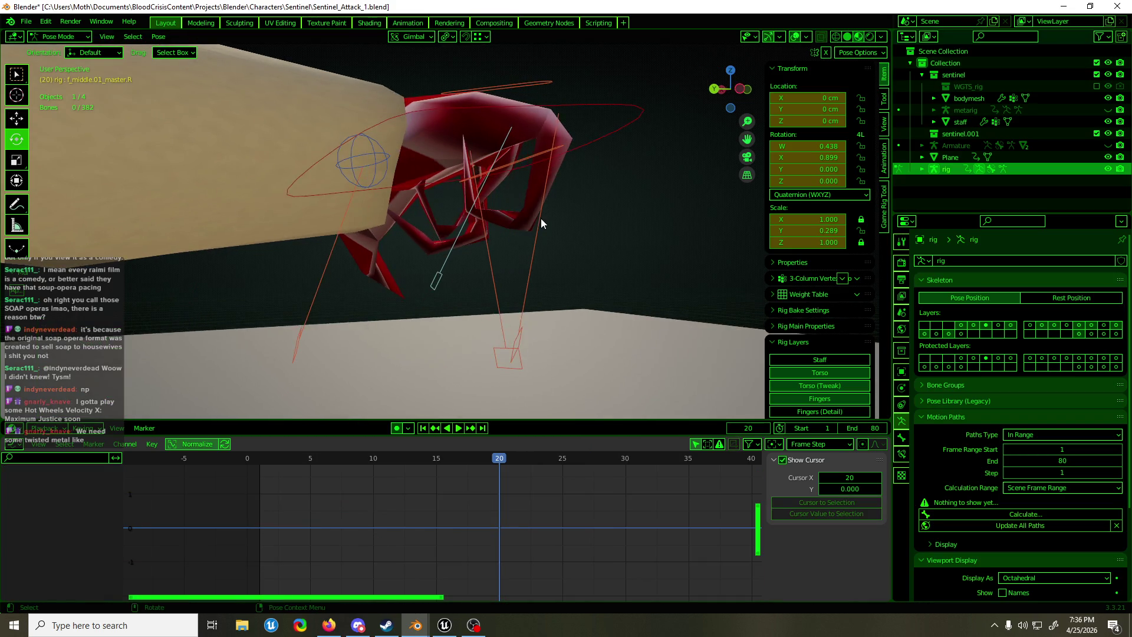
left_click(540, 218)
mouse_move(580, 119)
left_mouse_down()
mouse_move(593, 109)
mouse_move(495, 128)
left_mouse_up()
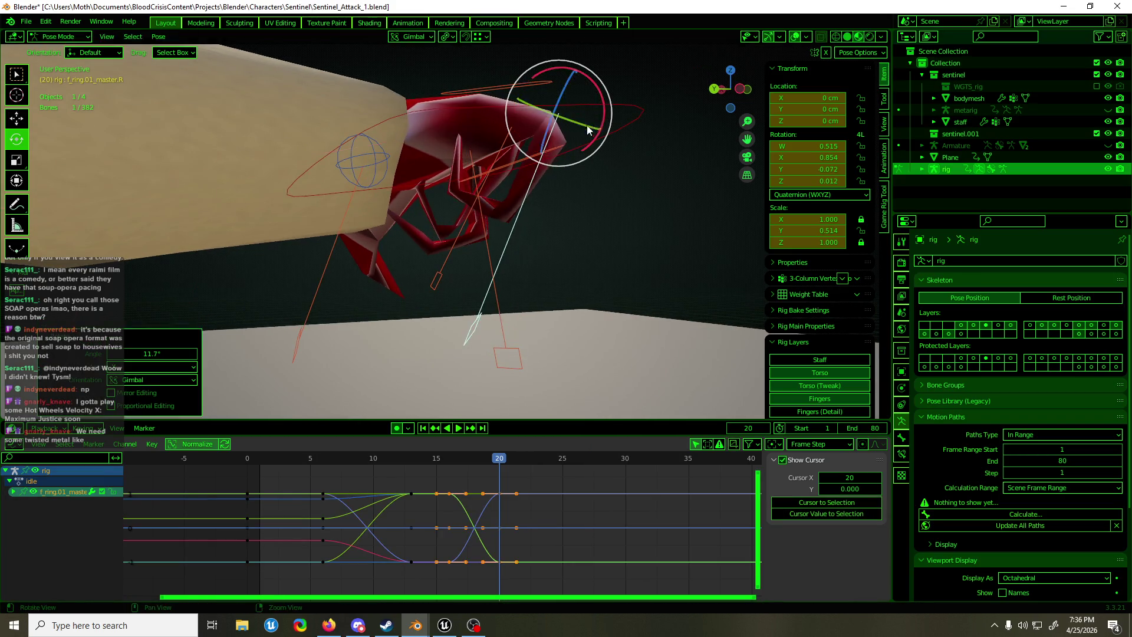
mouse_move(495, 128)
middle_mouse_down()
mouse_move(400, 129)
mouse_move(429, 130)
middle_mouse_up()
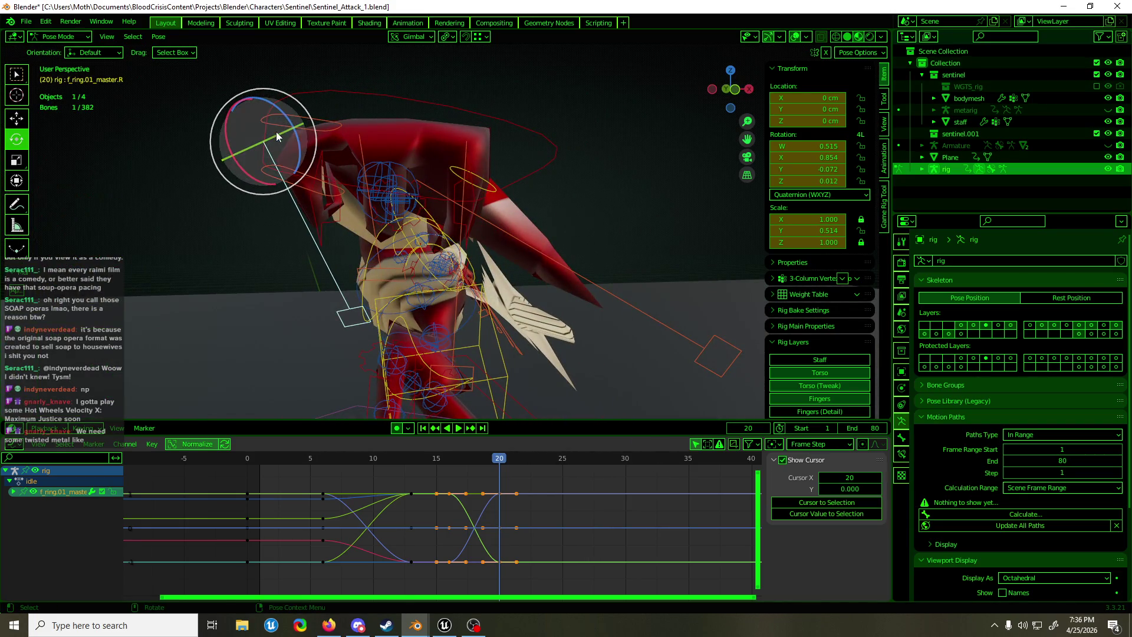
mouse_move(300, 147)
left_mouse_down()
mouse_move(309, 140)
mouse_move(328, 156)
mouse_move(319, 183)
mouse_move(378, 189)
left_mouse_up()
key("shift+space")
key("g")
mouse_move(377, 188)
middle_mouse_down()
mouse_move(409, 185)
mouse_move(370, 186)
mouse_move(408, 135)
mouse_move(409, 88)
middle_mouse_up()
Nudge the index finger master bone into its closed-grip position
left_click(392, 201)
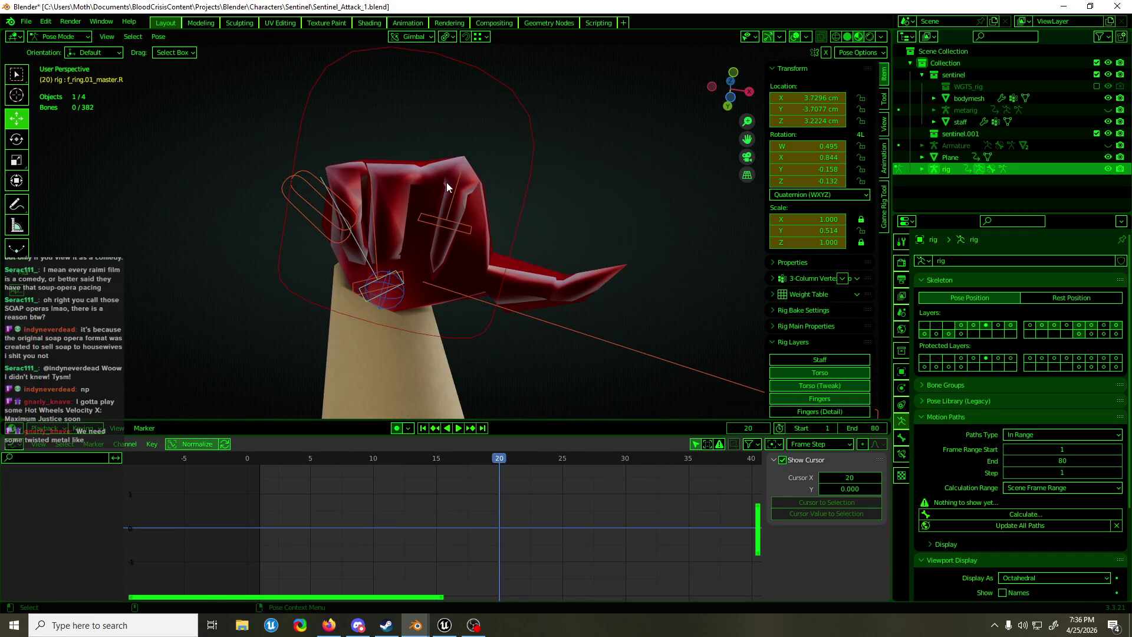
left_click(454, 200)
left_click_drag(455, 200, 461, 206)
mouse_move(461, 207)
middle_mouse_down()
mouse_move(327, 312)
mouse_move(474, 326)
mouse_move(440, 197)
middle_mouse_up()
key("shift+space")
key("s")
left_click(518, 244)
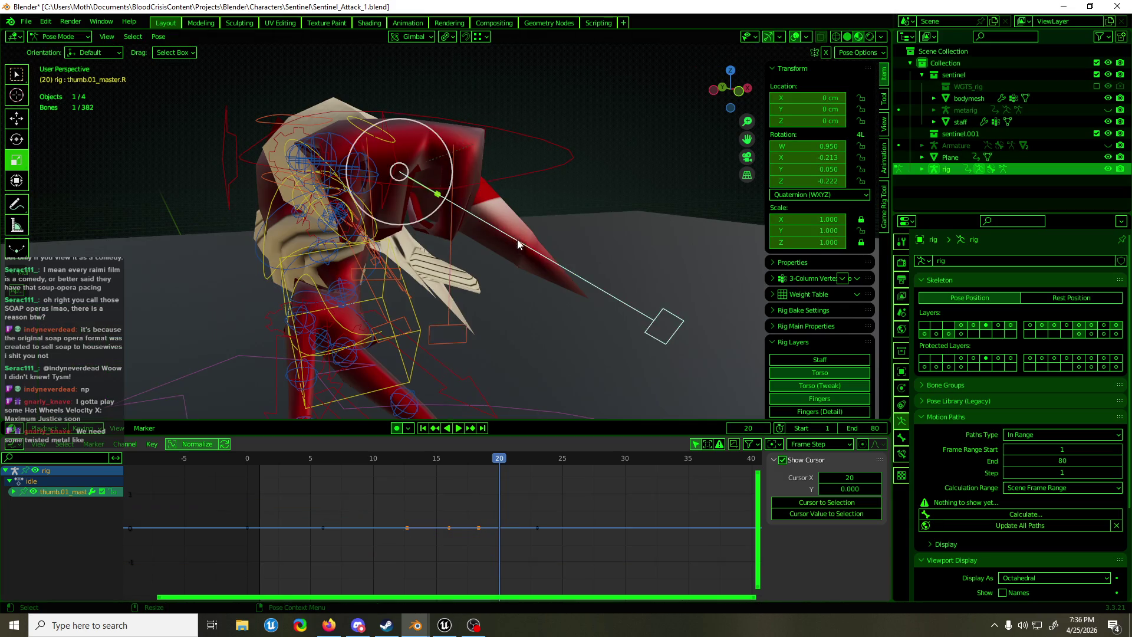
Shorten the right thumb to 0.686, rotate it 61.1° and 27.2°, then set its length to 0.834
middle_click_drag(517, 243, 496, 236)
key("s")
key("y")
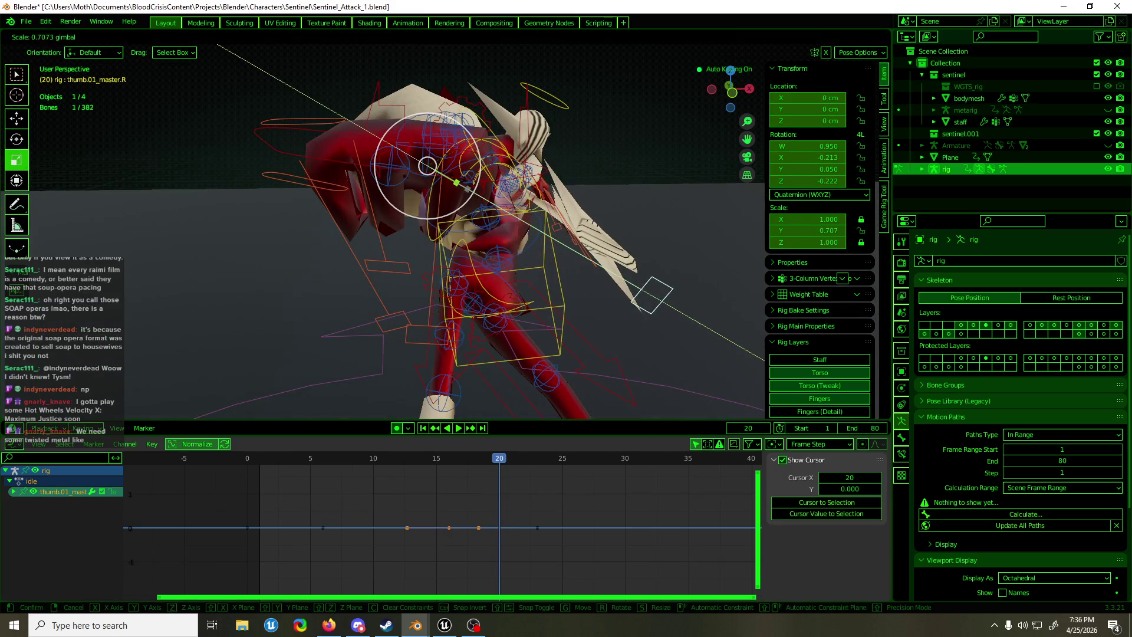
left_click(428, 166)
key("shift+space")
key("r")
key("r")
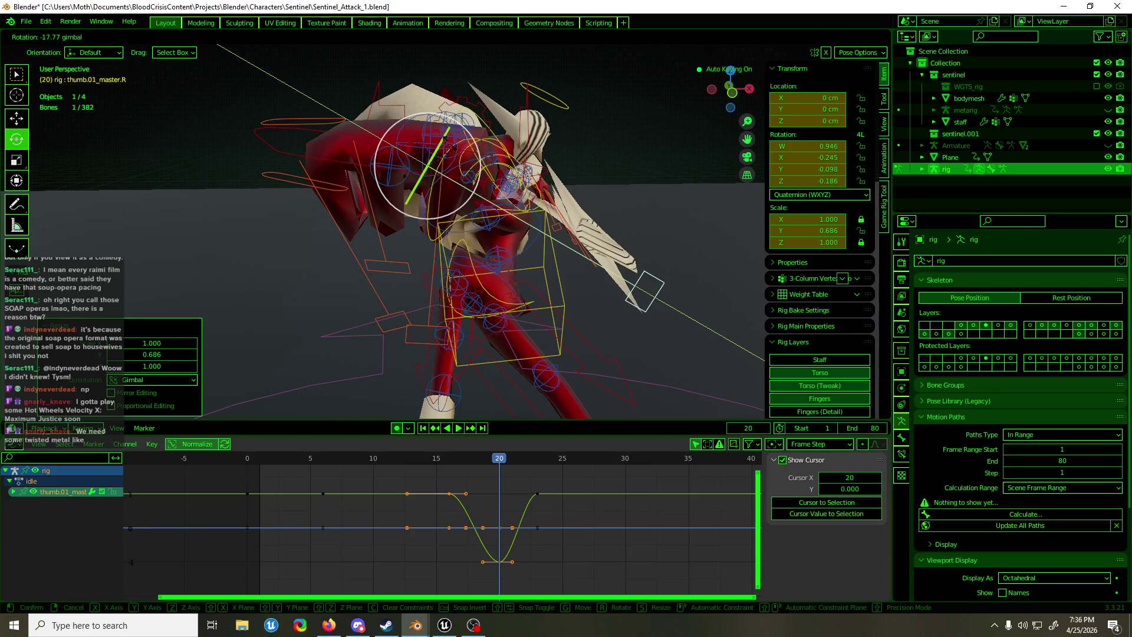
left_click(415, 131)
key("r")
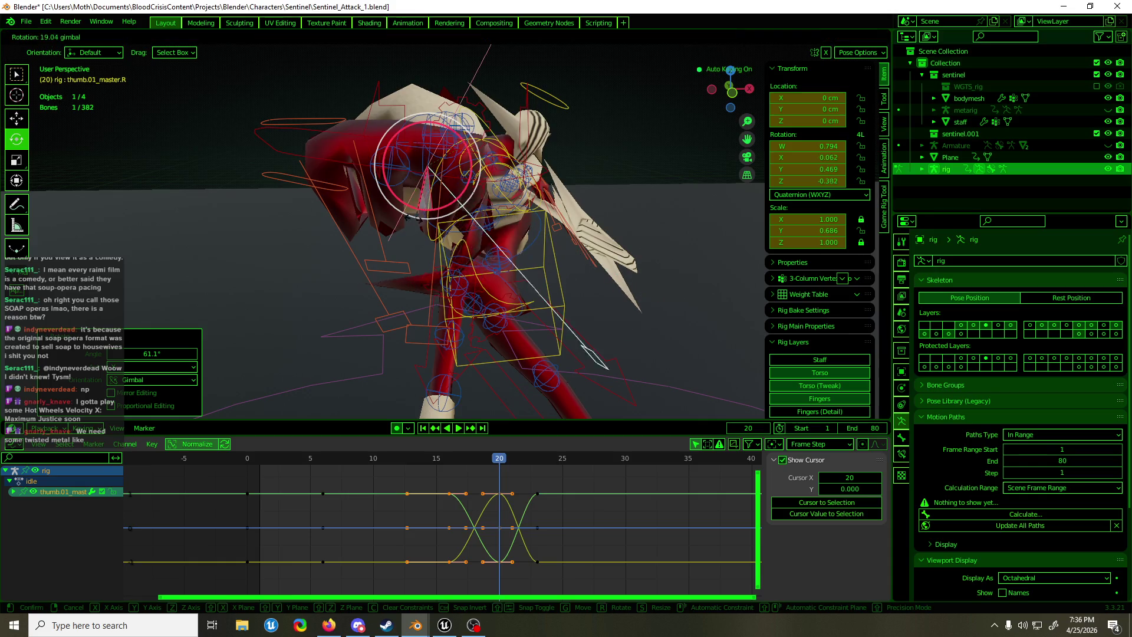
left_click(411, 223)
key("shift+space")
key("s")
key("s")
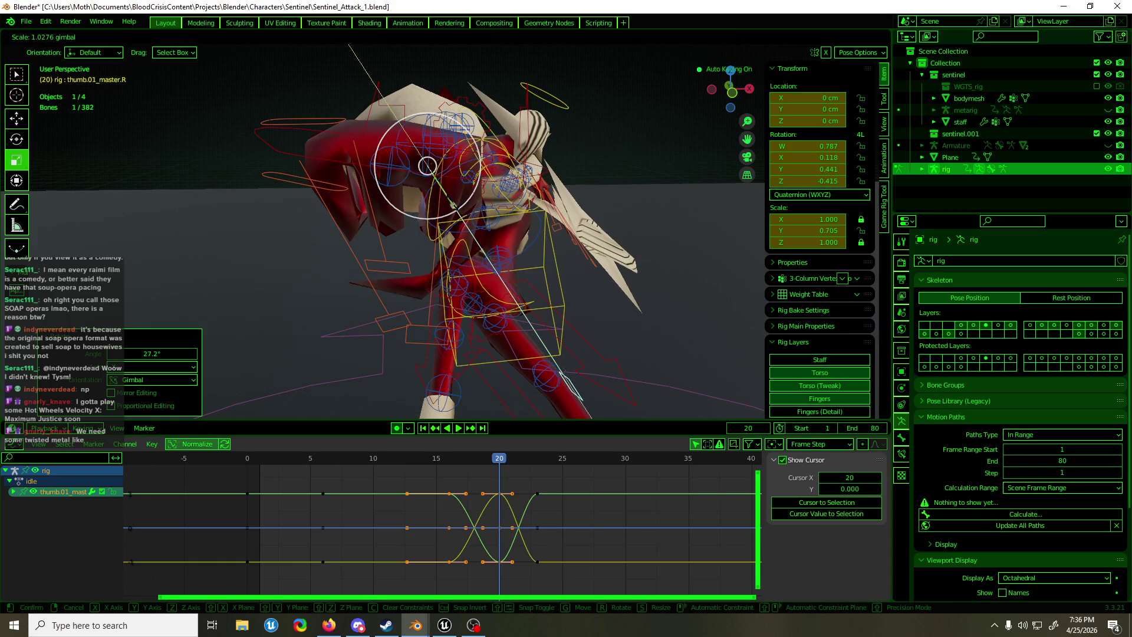
left_click(551, 360)
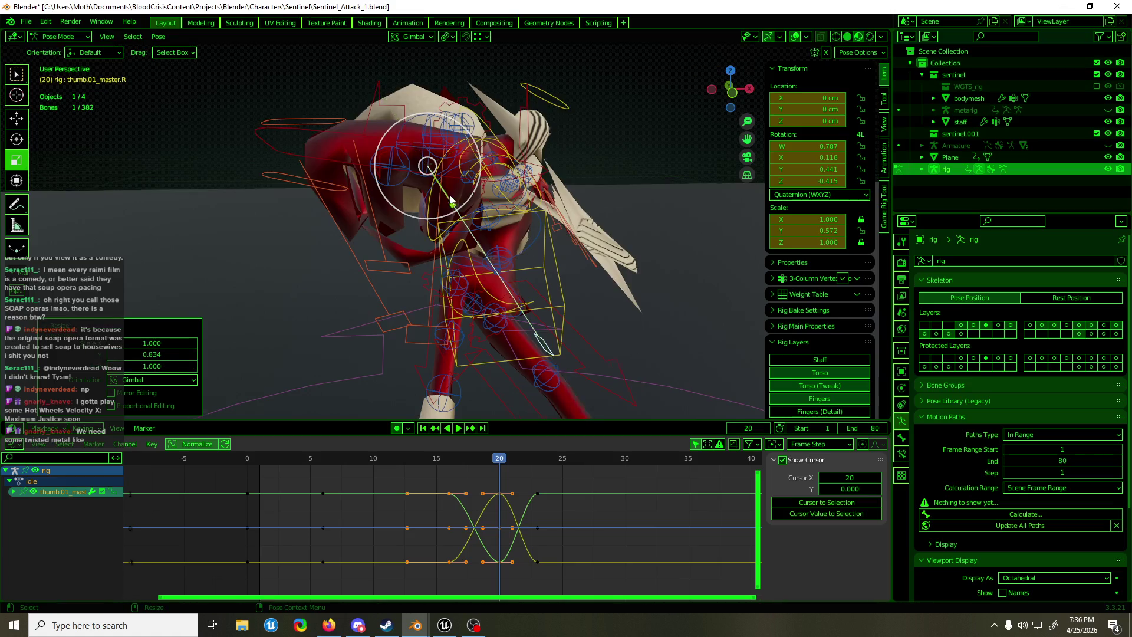
Rotate the ring finger -17.4° in the left side view
key("shift+space")
key("g")
mouse_move(551, 360)
middle_mouse_down()
mouse_move(559, 235)
mouse_move(443, 227)
middle_mouse_up()
mouse_move(437, 217)
middle_mouse_down()
mouse_move(657, 217)
mouse_move(579, 262)
mouse_move(517, 233)
mouse_move(447, 229)
middle_mouse_up()
left_click(447, 232)
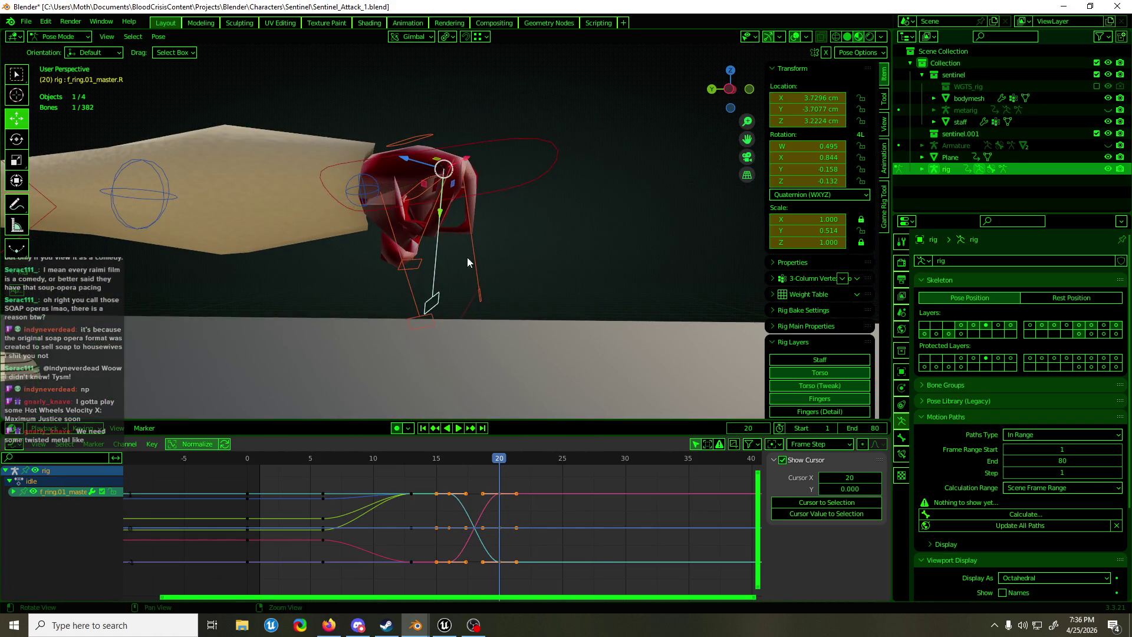
key("ctrl+KP_3")
key("shift+space")
key("r")
left_click_drag(492, 207, 524, 189)
middle_click_drag(524, 189, 400, 195)
Rotate the middle finger -29.9° and move it about 1.88 cm along X
left_click(400, 194)
key("ctrl+KP_3")
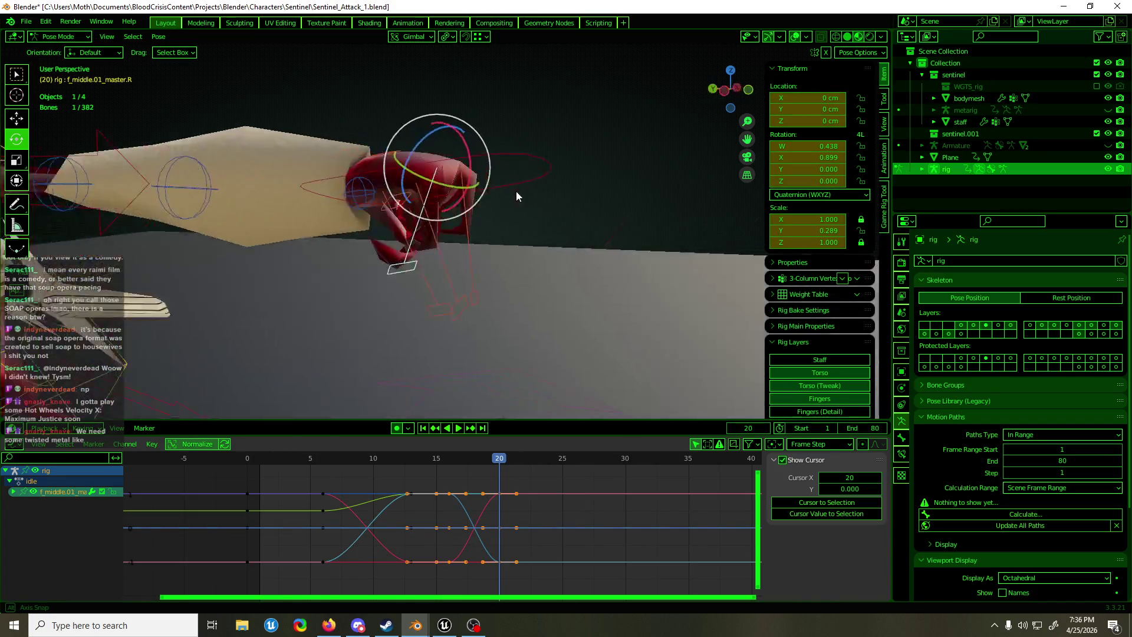
left_click_drag(473, 221, 512, 207)
middle_click_drag(512, 207, 372, 220)
key("KP_1")
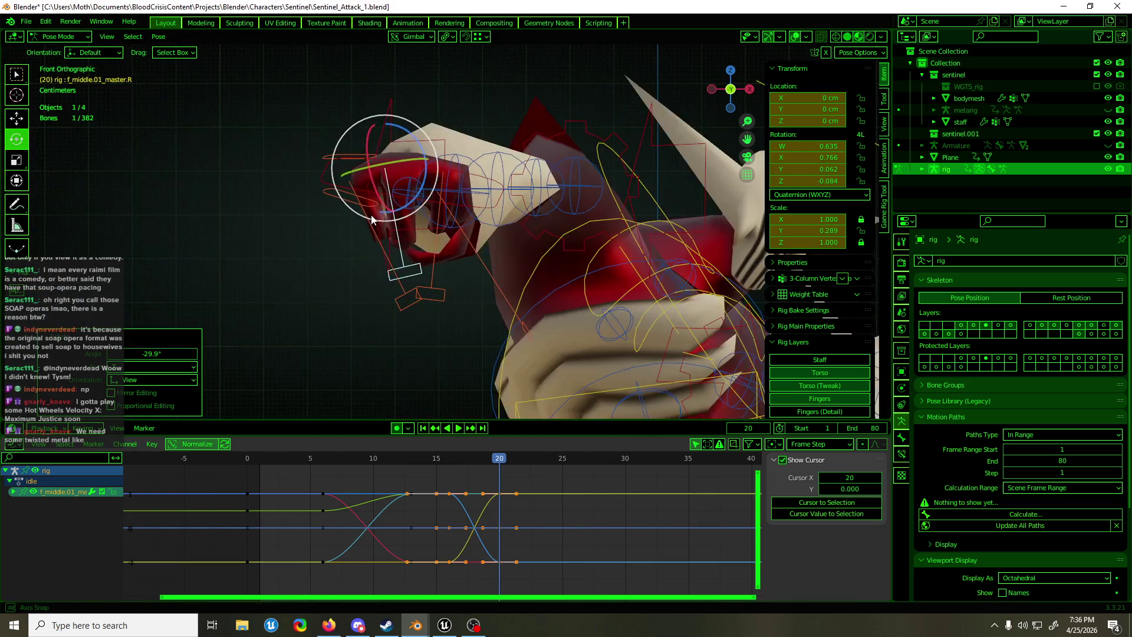
key("shift+space")
key("g")
left_click_drag(415, 166, 427, 162)
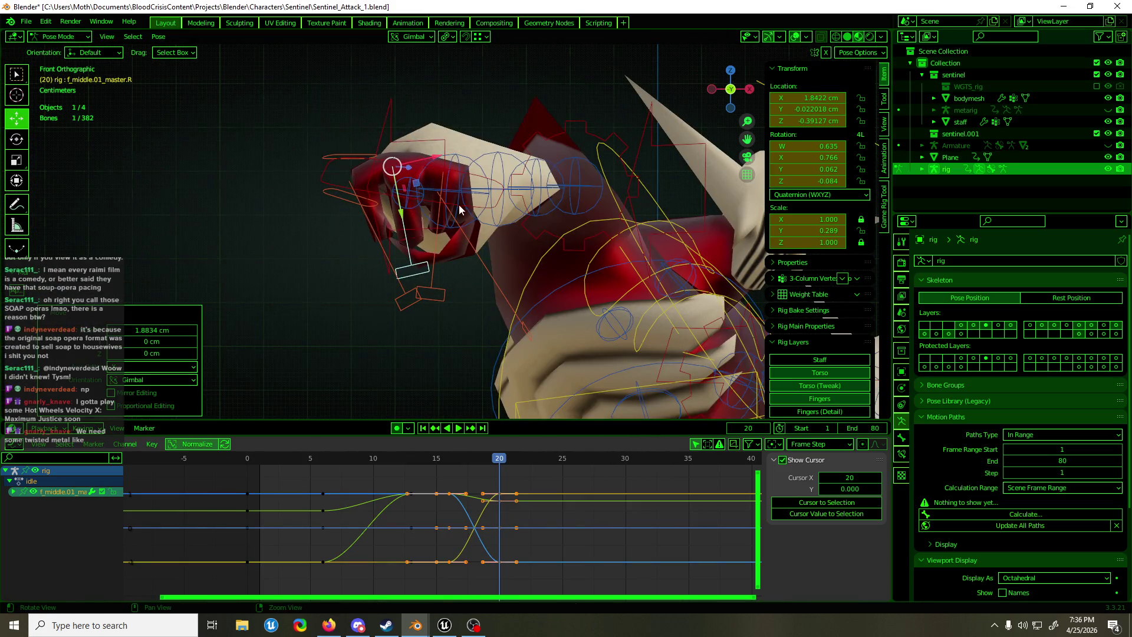
middle_click_drag(459, 204, 425, 218)
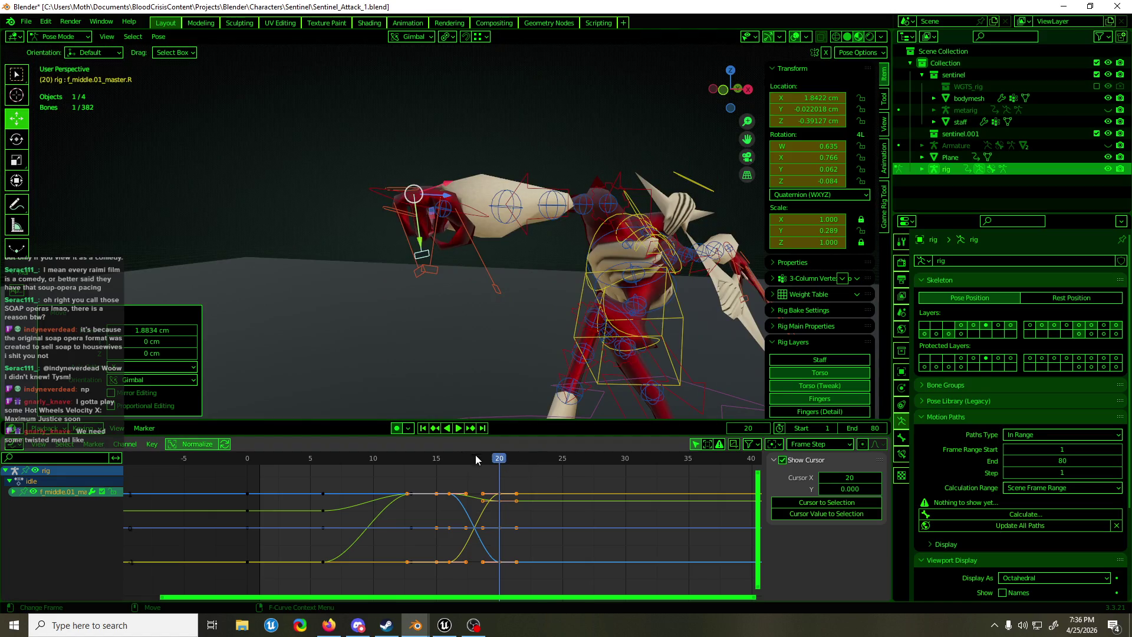
Review frames 15 to 20, then select the five finger bones plus the thumb
mouse_move(475, 459)
left_mouse_down()
mouse_move(435, 460)
mouse_move(510, 459)
mouse_move(459, 466)
mouse_move(498, 462)
left_mouse_up()
key("KP_Decimal")
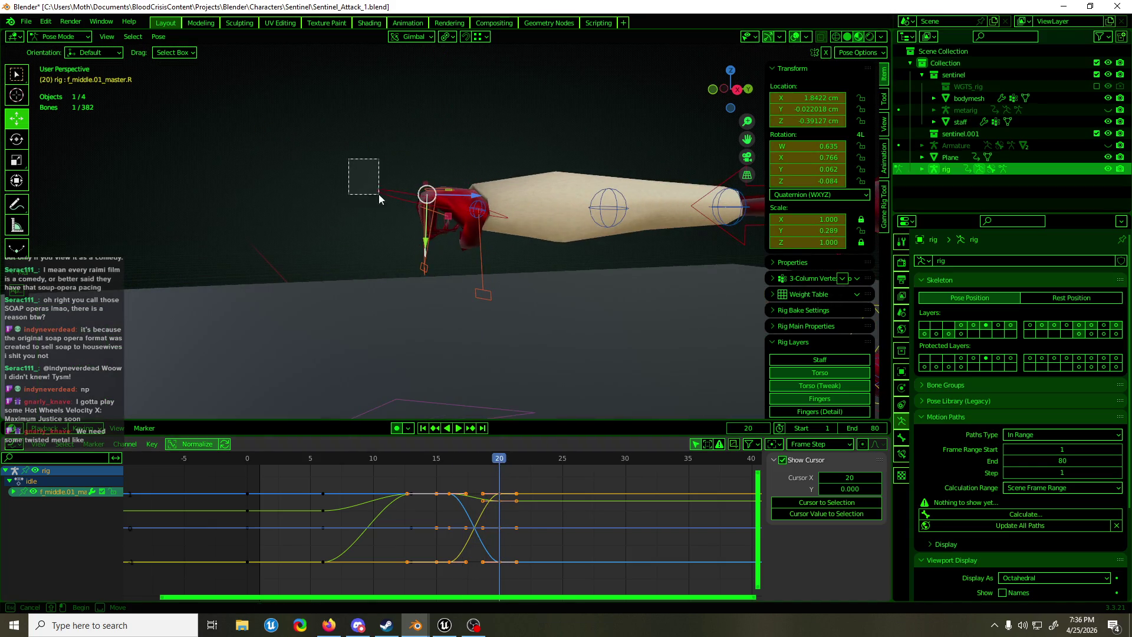
left_click_drag(378, 193, 480, 280)
left_click(483, 263, "shift")
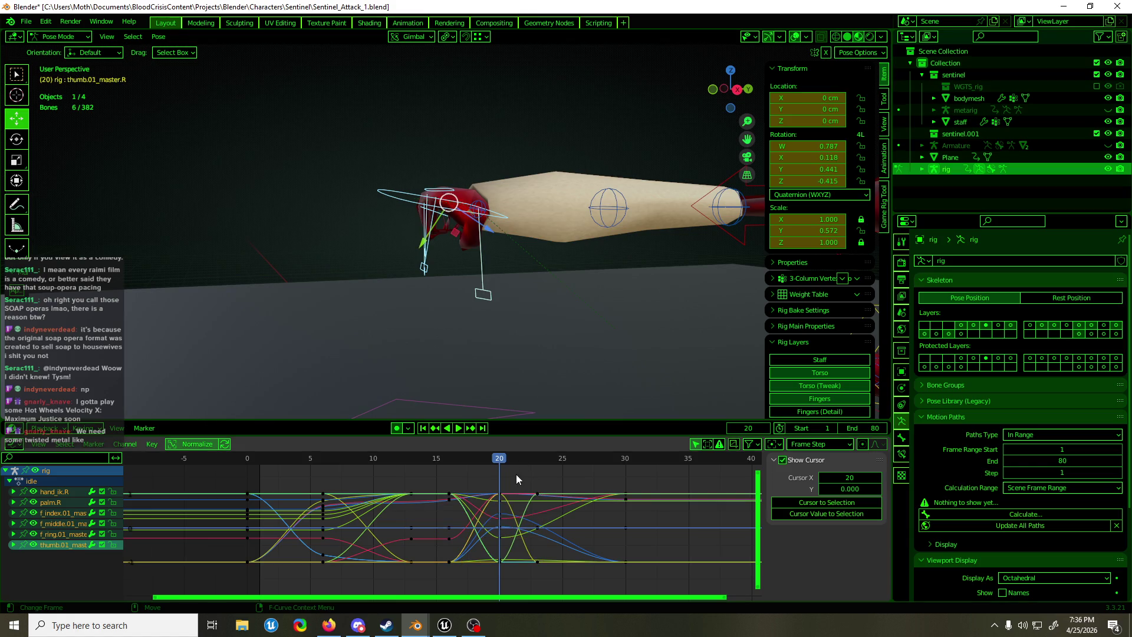
Delete the keyframes after frame 20 and play the animation back
mouse_move(658, 472)
left_mouse_down()
mouse_move(579, 553)
mouse_move(521, 571)
left_mouse_up()
key("Delete")
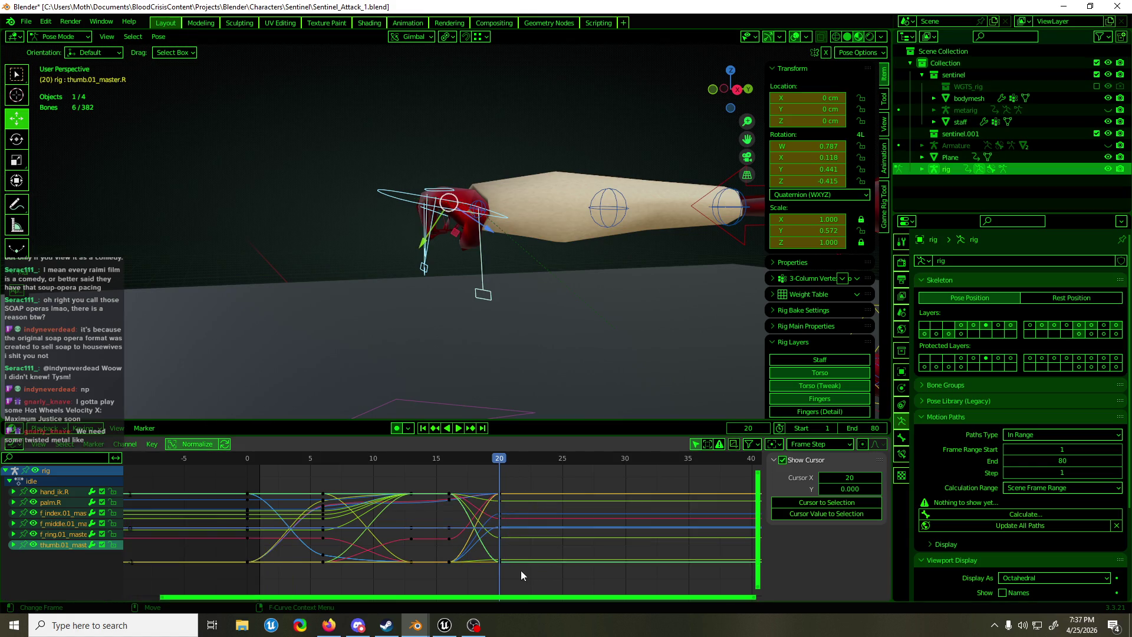
key("space")
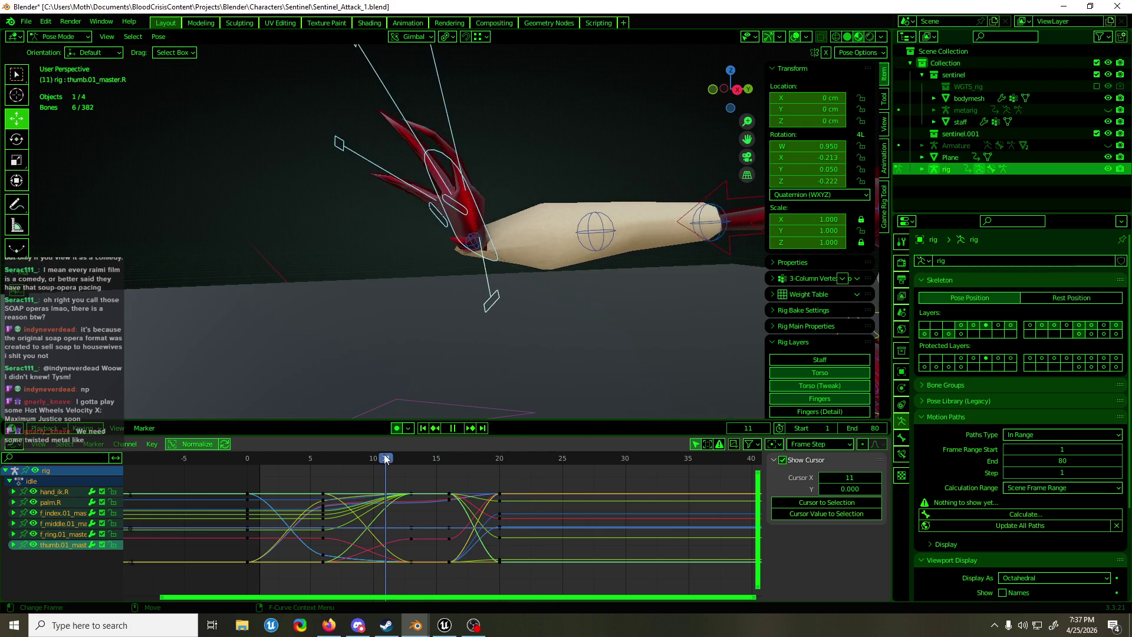
middle_click_drag(561, 162, 527, 288)
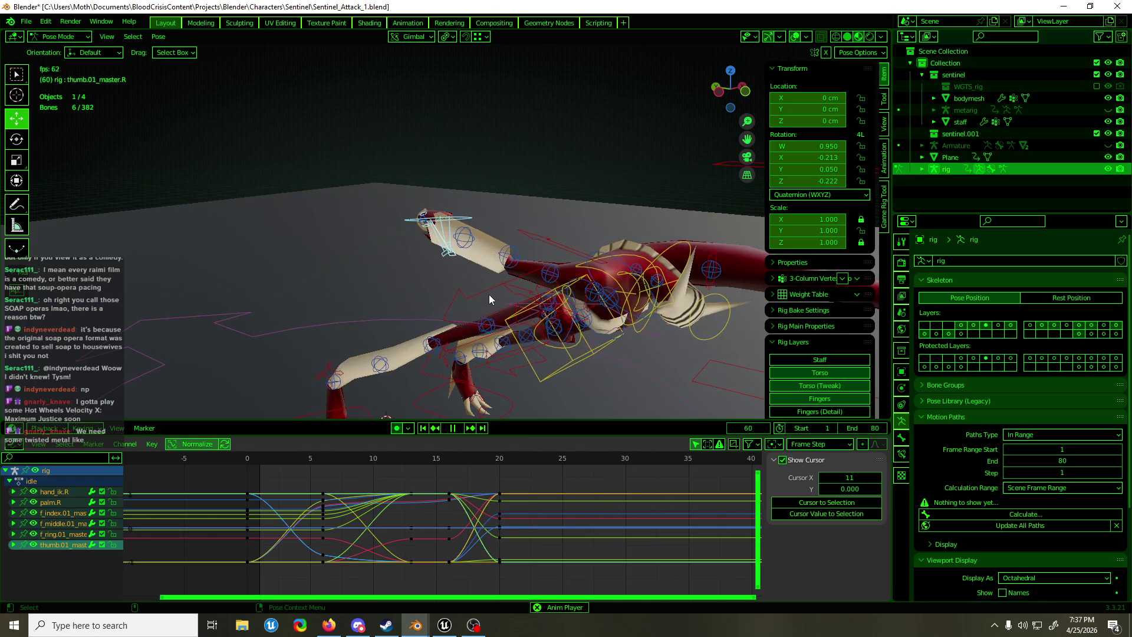
key("Escape")
Select the six hand bones and delete their frame-16 keyframes
left_click(483, 317)
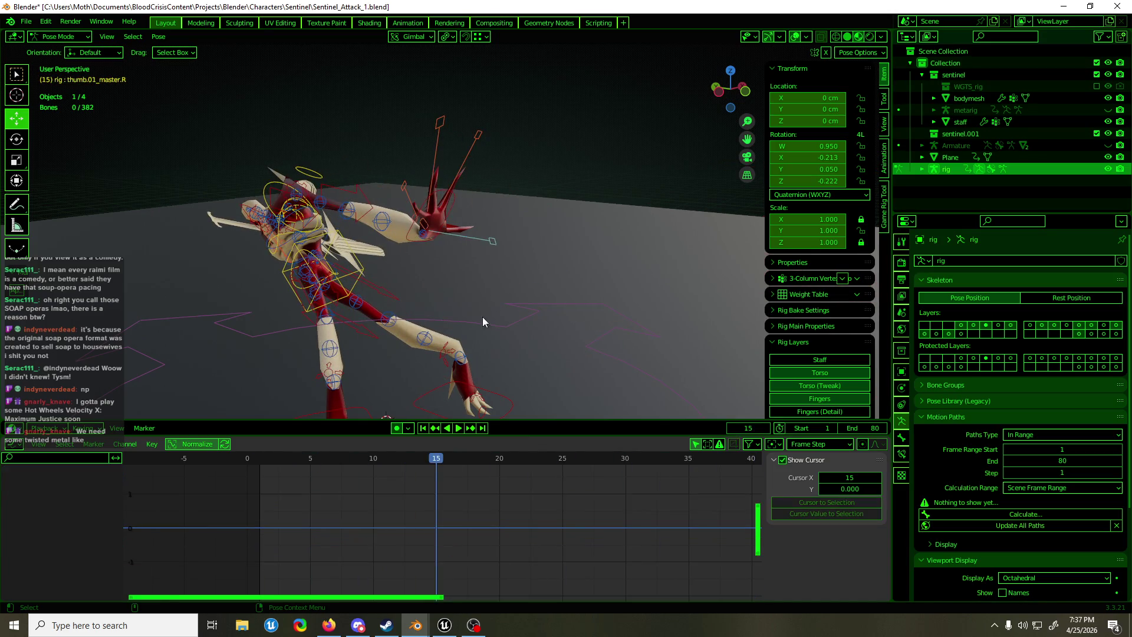
middle_click_drag(505, 128, 557, 127)
left_click_drag(548, 124, 430, 260)
middle_click_drag(430, 260, 428, 261)
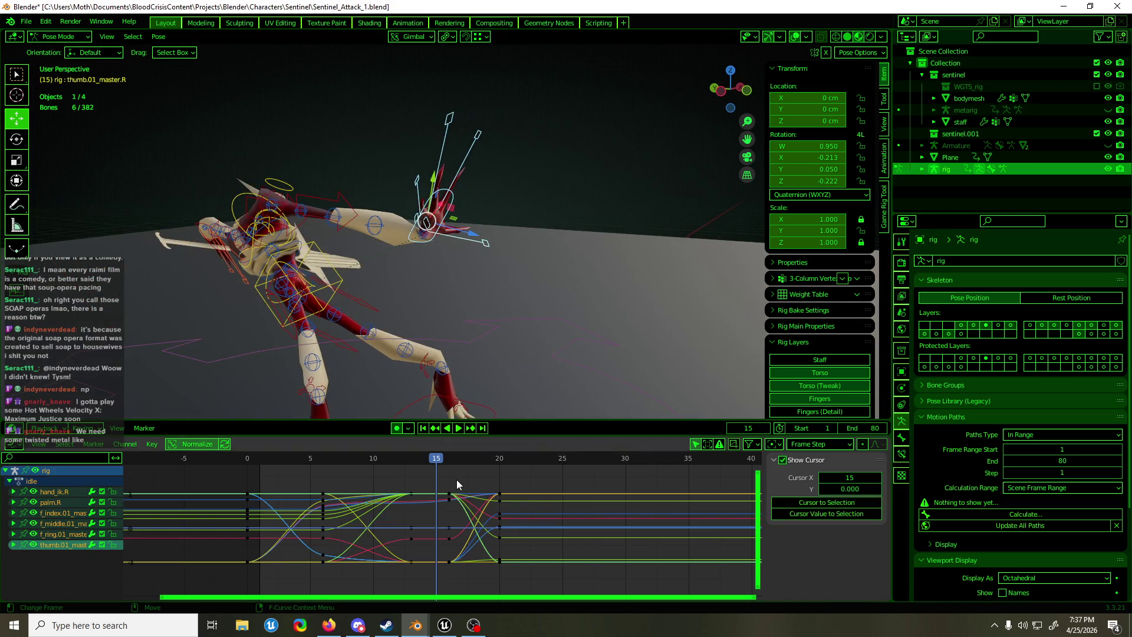
left_click_drag(441, 571, 440, 574)
key("Delete")
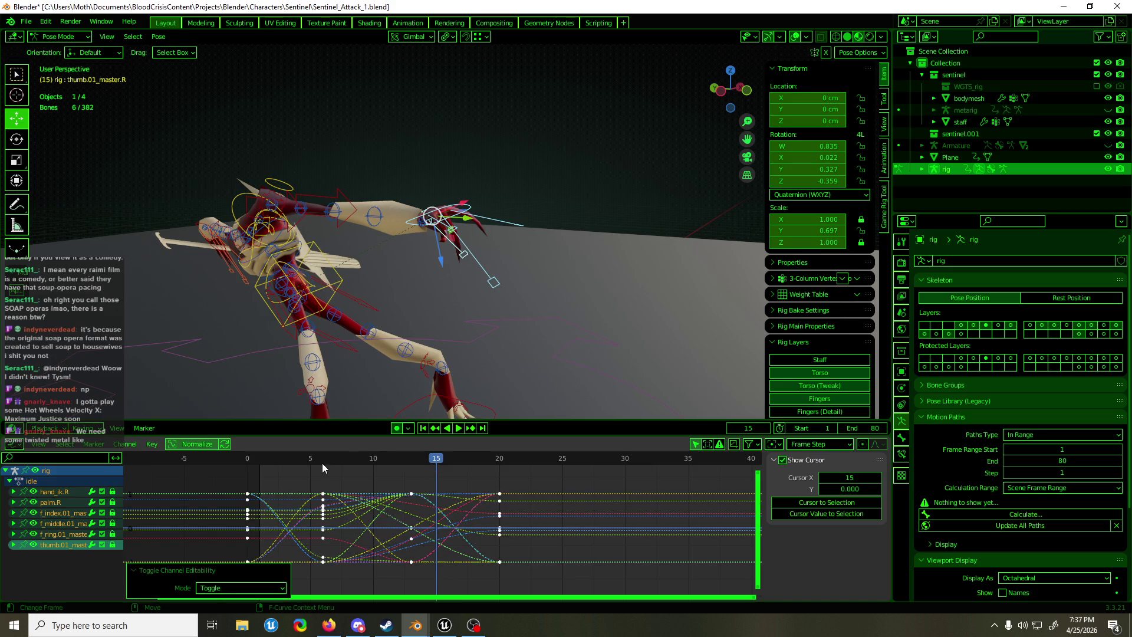
Play the attack with overlays hidden, then select hand_ik.R and scrub to about frame 22
mouse_move(430, 461)
left_mouse_down()
mouse_move(295, 462)
mouse_move(523, 470)
left_mouse_up()
key("Escape")
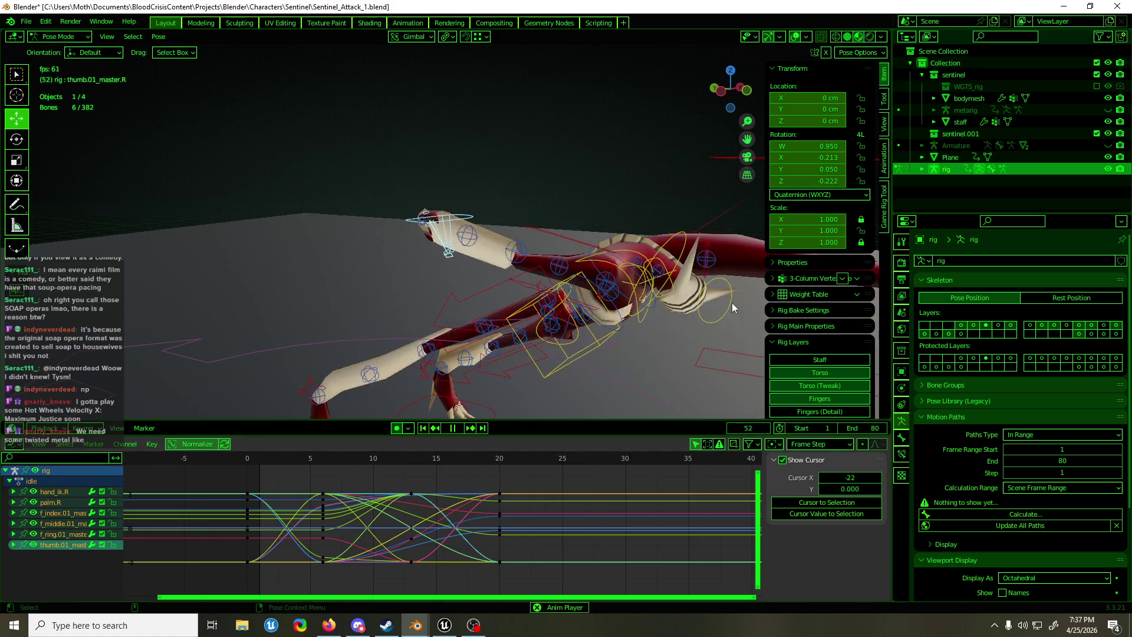
key("space")
middle_click_drag(731, 303, 477, 254)
left_click(794, 37)
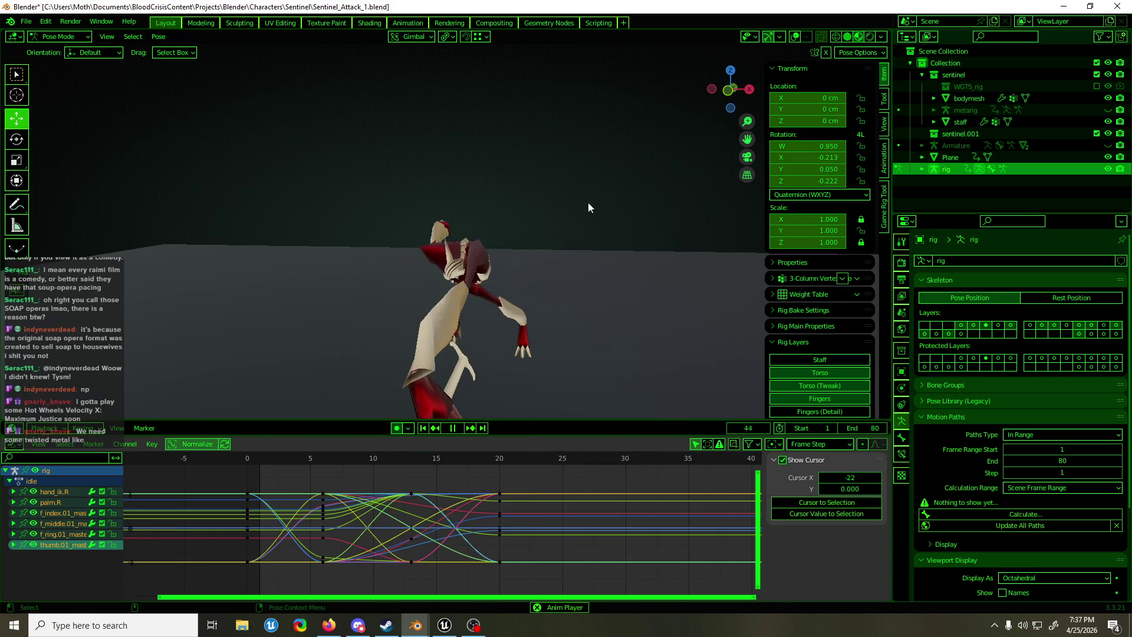
mouse_move(586, 210)
middle_mouse_down()
mouse_move(535, 249)
mouse_move(633, 261)
middle_mouse_up()
key("Escape")
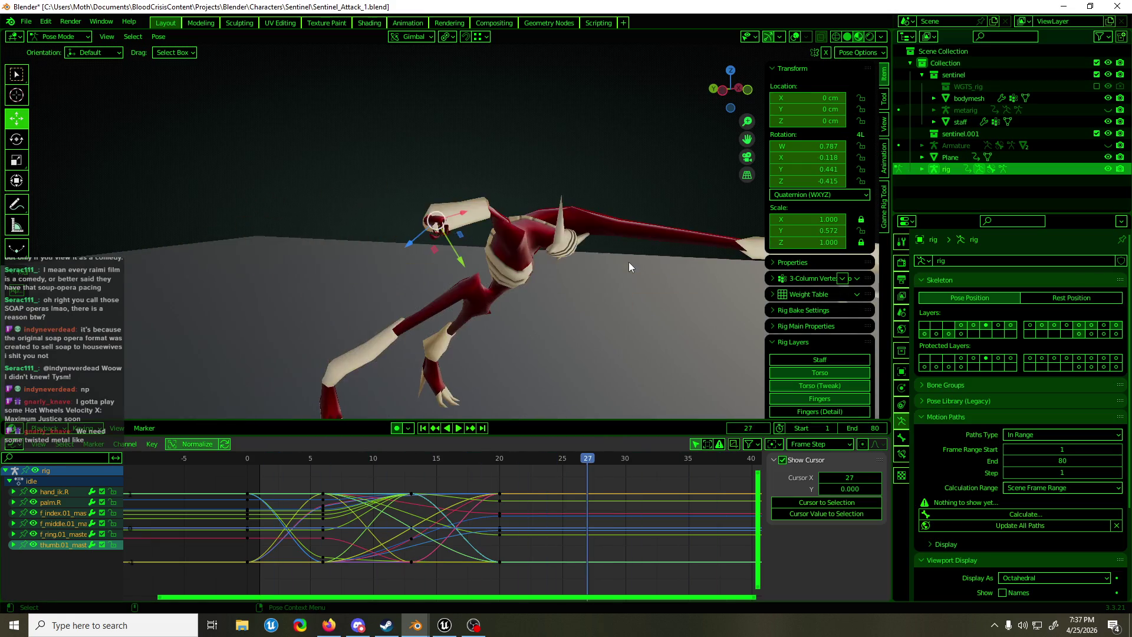
left_click(795, 37)
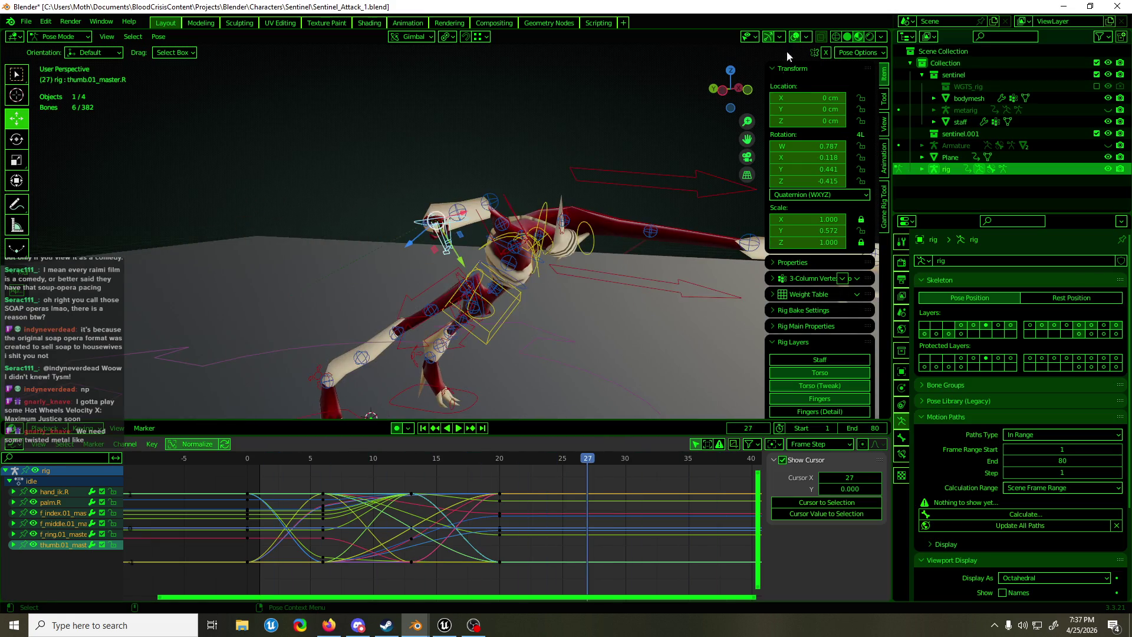
left_click(417, 219)
mouse_move(515, 461)
left_mouse_down()
mouse_move(494, 460)
mouse_move(545, 461)
left_mouse_up()
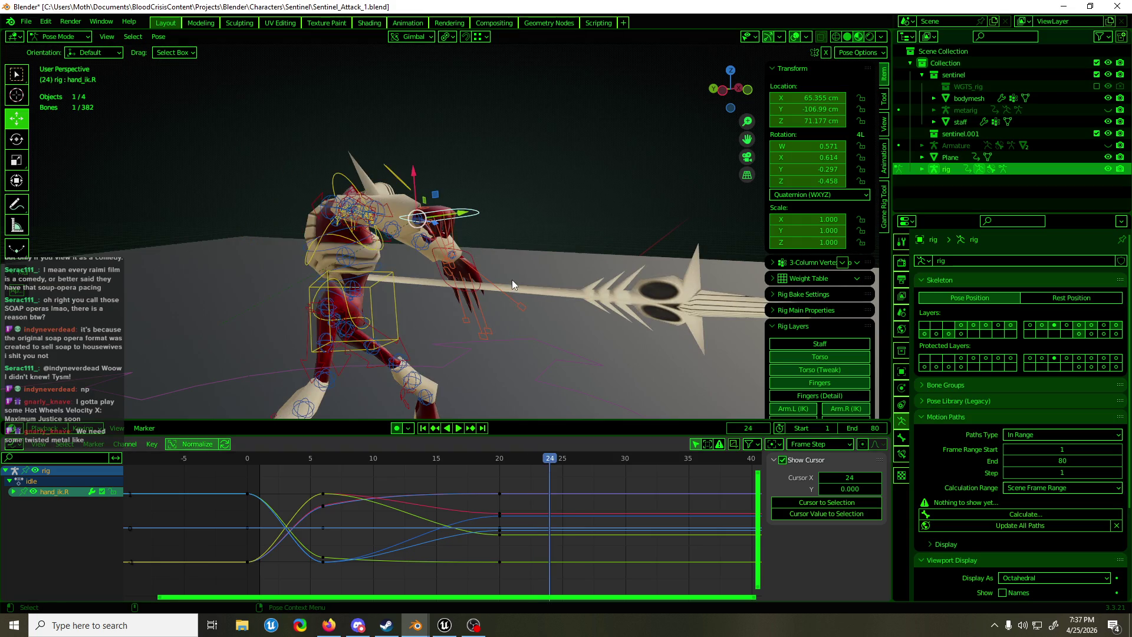
Key the right hand IK control at frame 24 and shift those keys about 0.70 frames later
key("i")
left_click_drag(547, 558, 547, 558)
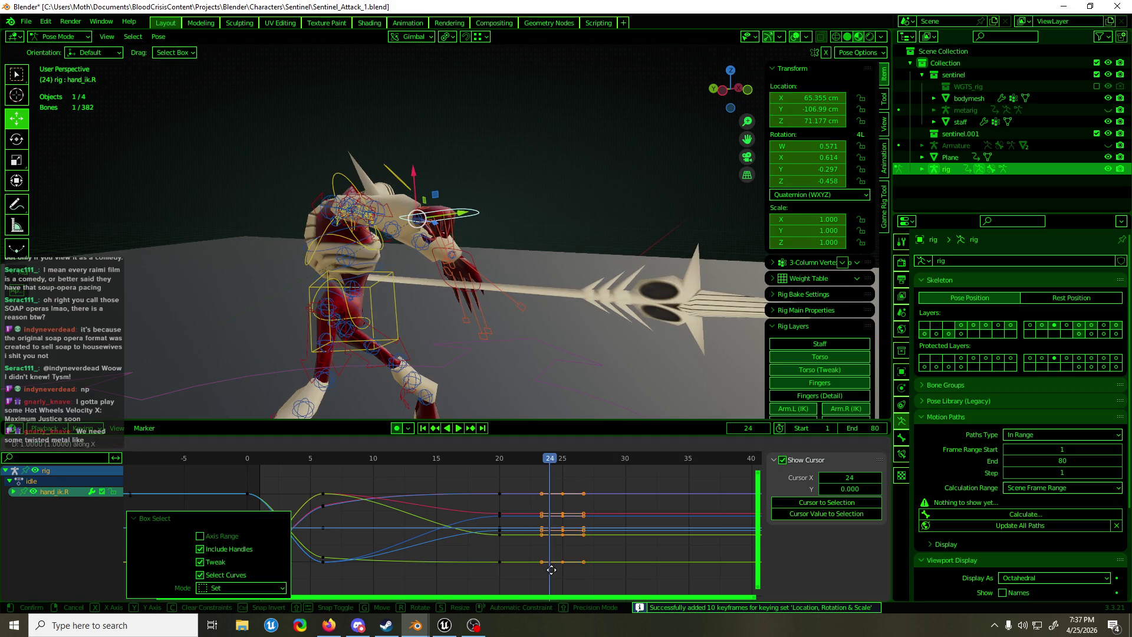
key("g")
left_click(566, 531)
scroll(580, 490, "down", 1)
scroll(580, 490, "down", 1)
middle_click_drag(597, 489, 502, 497)
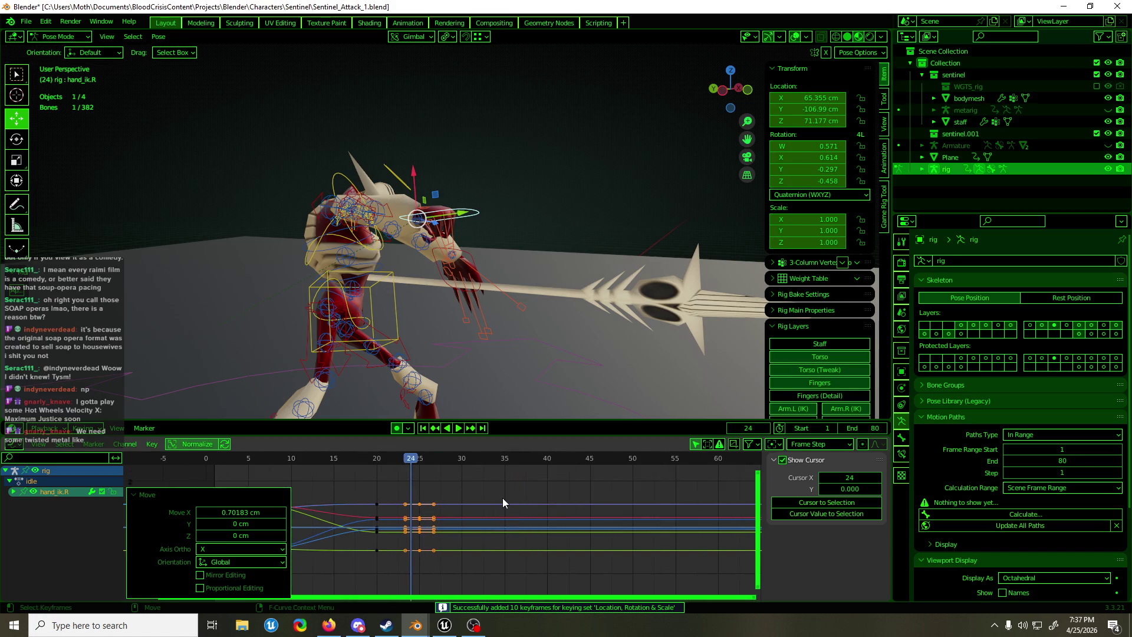
scroll(506, 497, "down", 1)
Check the hand bone's Child Of constraint and the 60 fps output frame rate and range
left_click(902, 438)
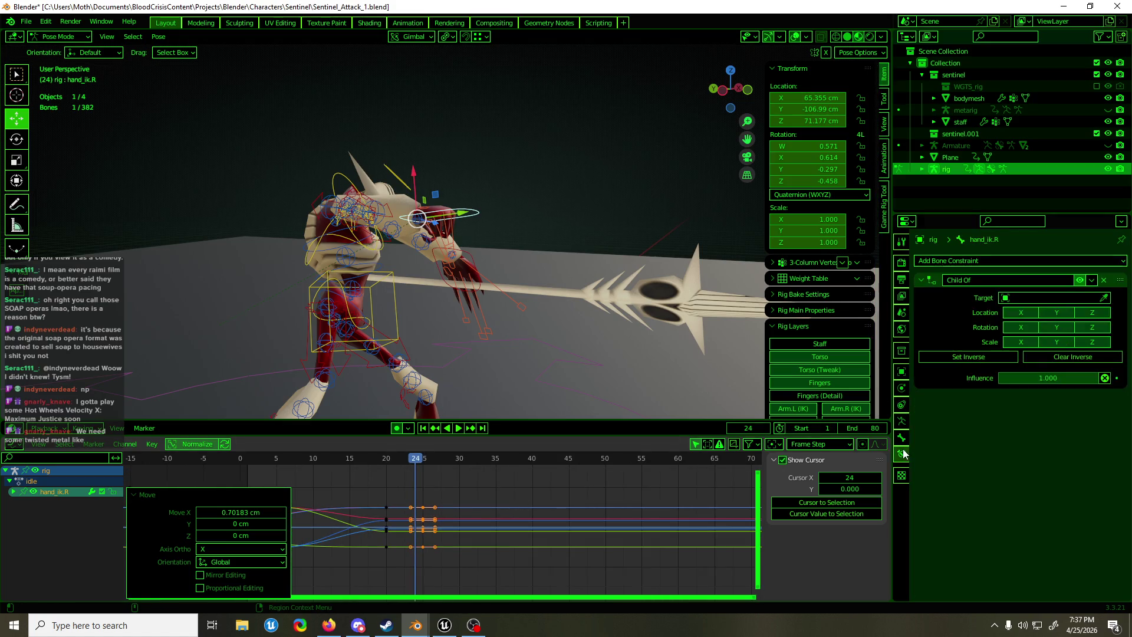
left_click(942, 280)
left_click(902, 313)
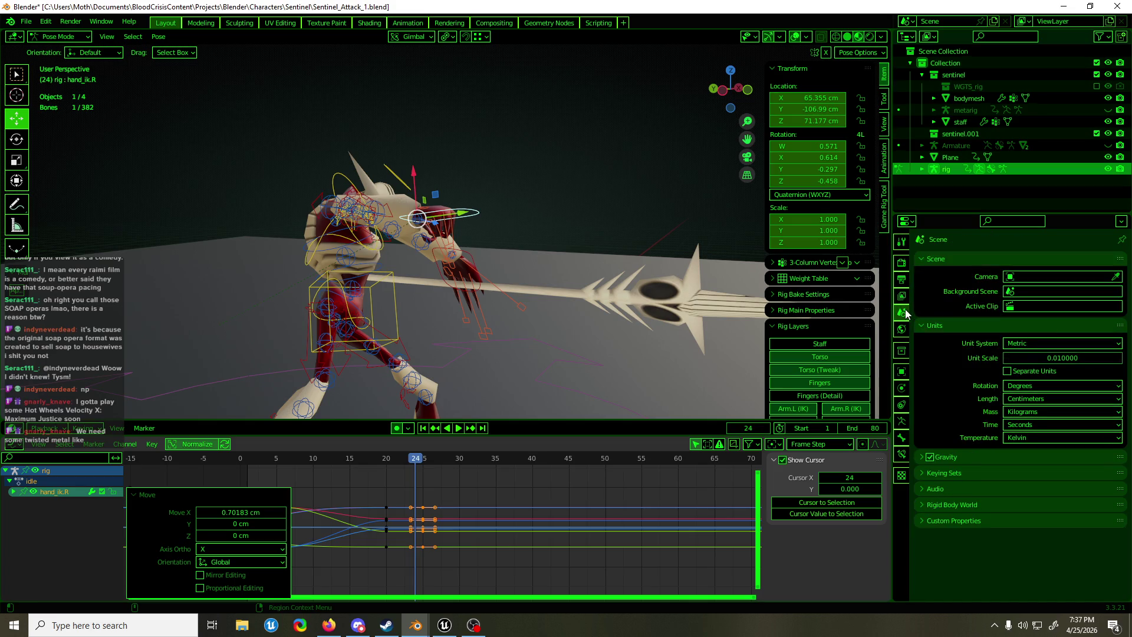
left_click(904, 279)
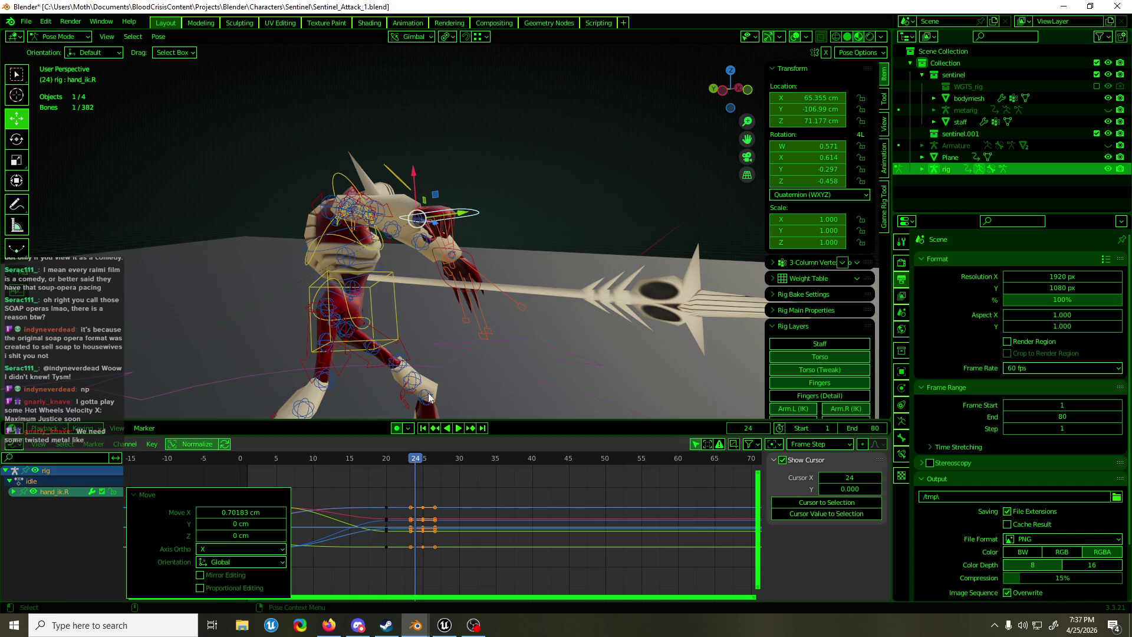
middle_click_drag(478, 215, 538, 246, "alt")
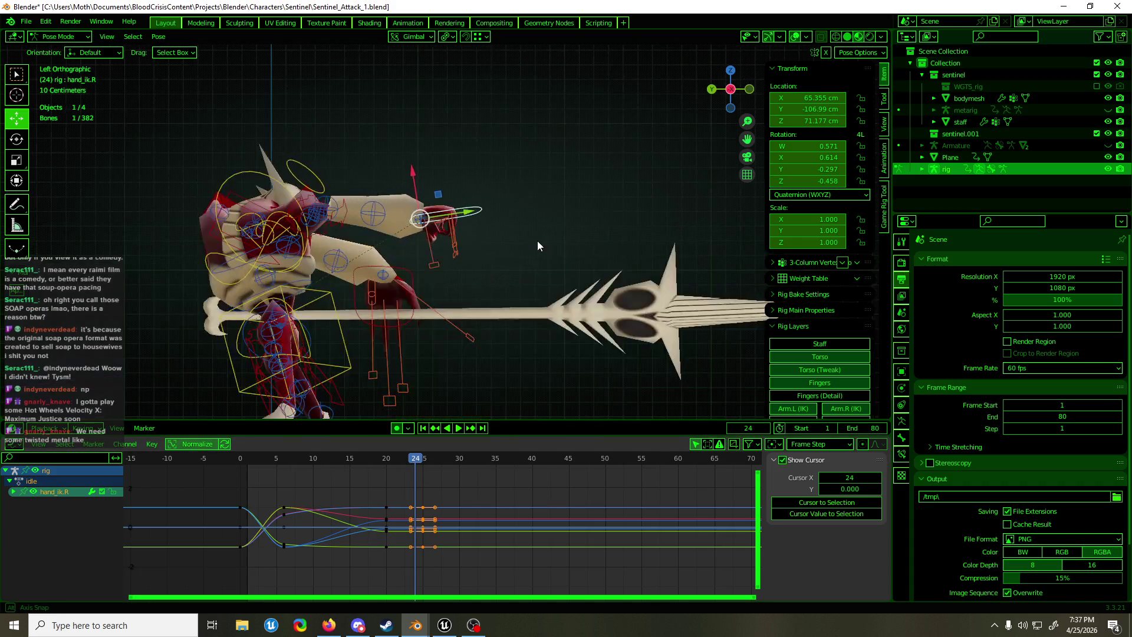
At frame 26, rotate the right hand IK control about 101° and move it into position
key("space")
mouse_move(412, 472)
left_mouse_down()
mouse_move(391, 466)
mouse_move(429, 472)
left_mouse_up()
key("space")
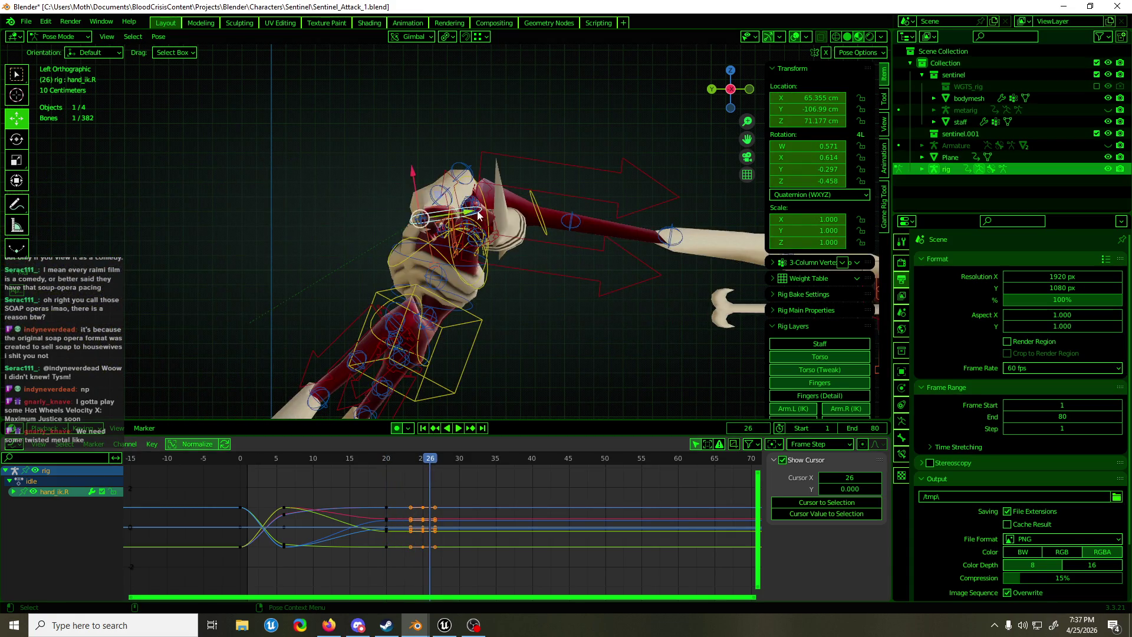
scroll(445, 230, "up", 2)
key("shift+space")
key("r")
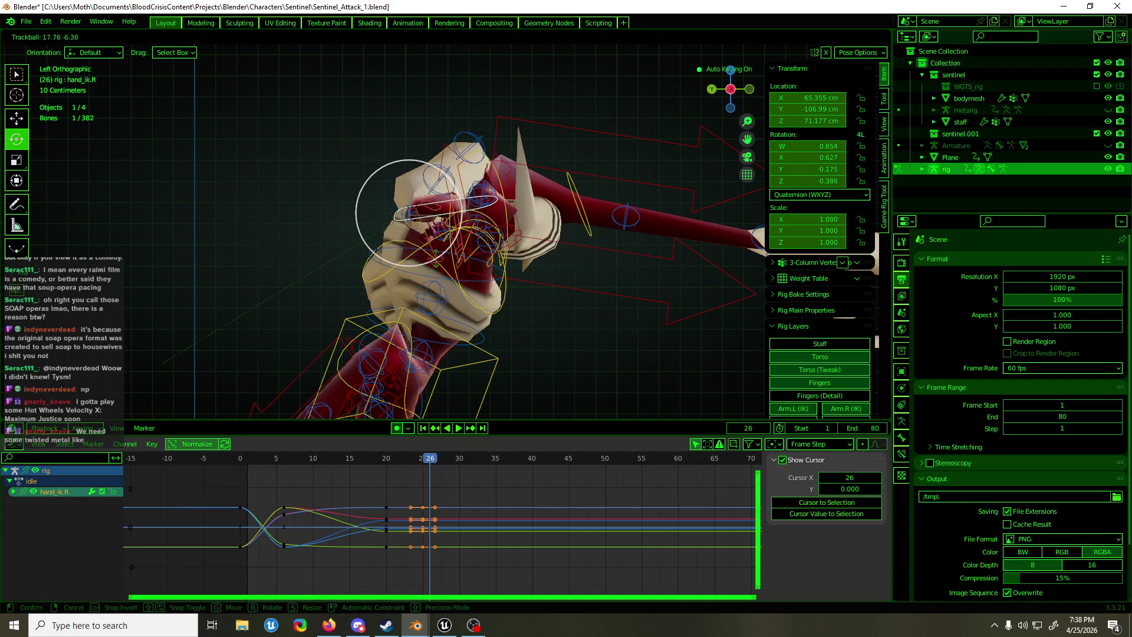
mouse_move(452, 232)
left_mouse_down()
mouse_move(409, 282)
mouse_move(380, 284)
mouse_move(406, 218)
left_mouse_up()
key("shift+space")
key("g")
key("g")
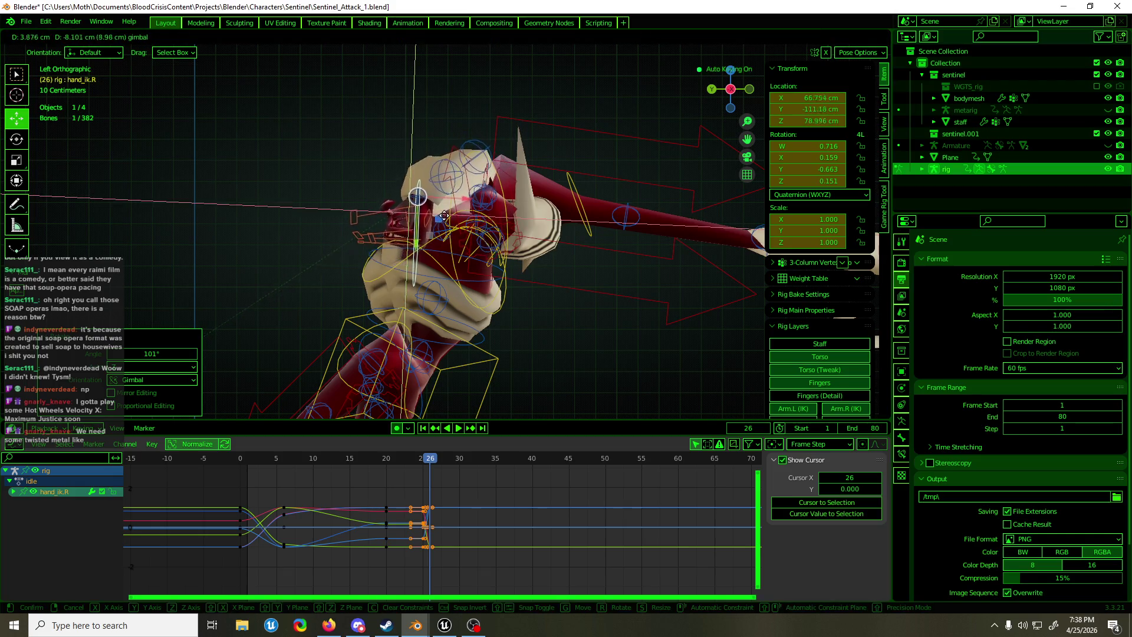
left_click(444, 215)
mouse_move(444, 214)
middle_mouse_down()
mouse_move(348, 242)
mouse_move(431, 210)
middle_mouse_up()
Rotate the right upper arm IK control to -207° around Y
left_click(555, 188)
key("shift+space")
key("r")
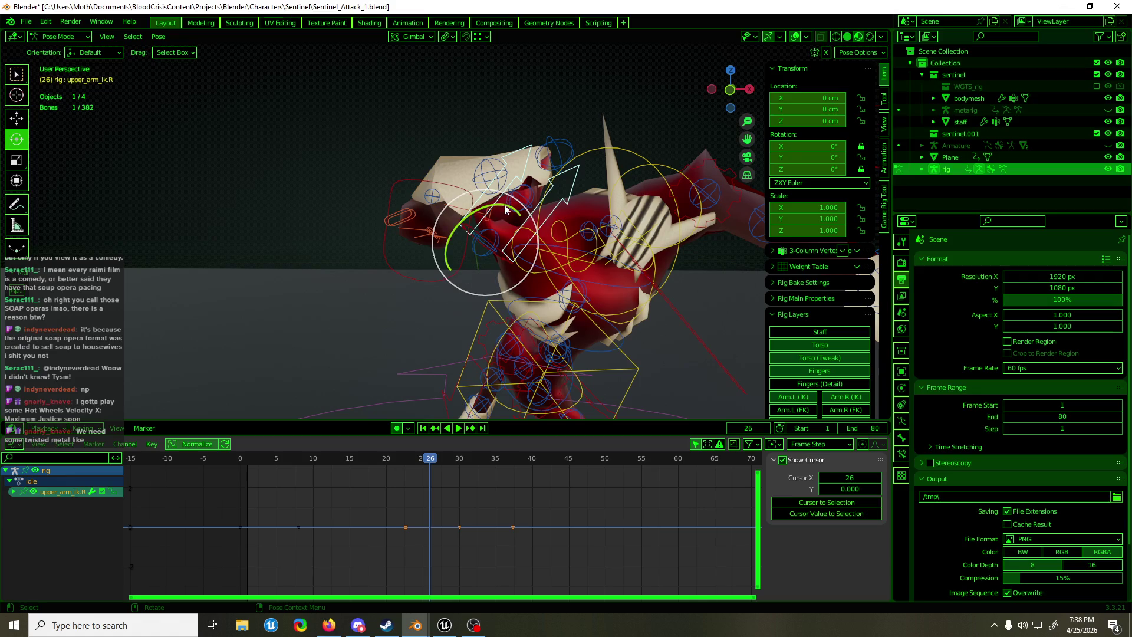
left_click_drag(505, 209, 454, 277)
mouse_move(454, 278)
middle_mouse_down()
mouse_move(599, 220)
mouse_move(435, 229)
mouse_move(530, 230)
mouse_move(486, 230)
middle_mouse_up()
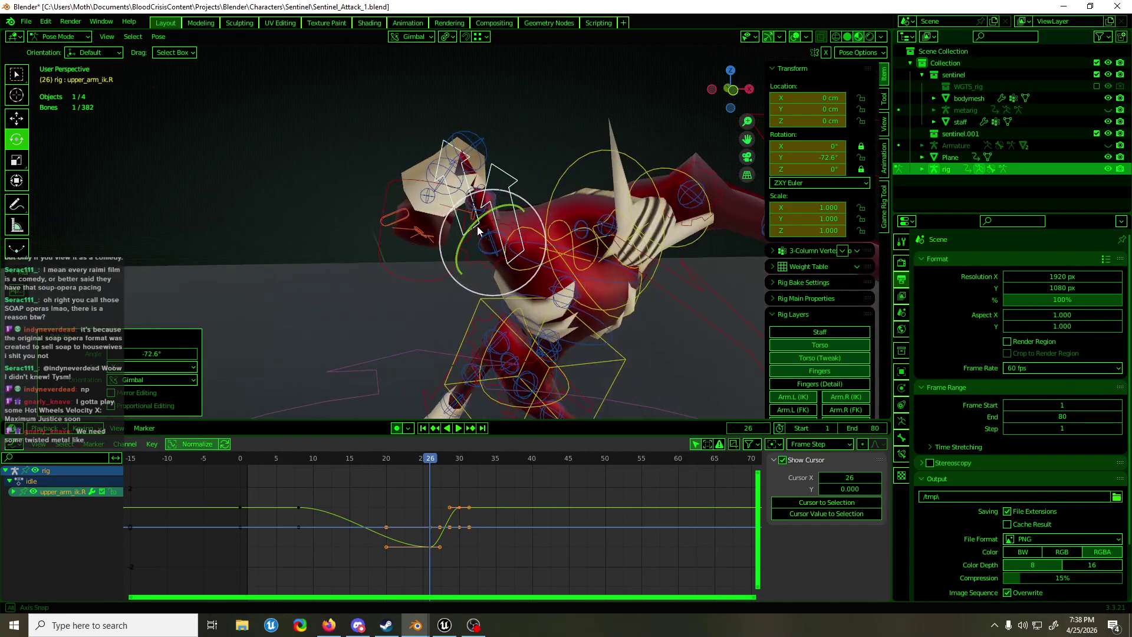
key("ctrl+z")
key("r")
key("y")
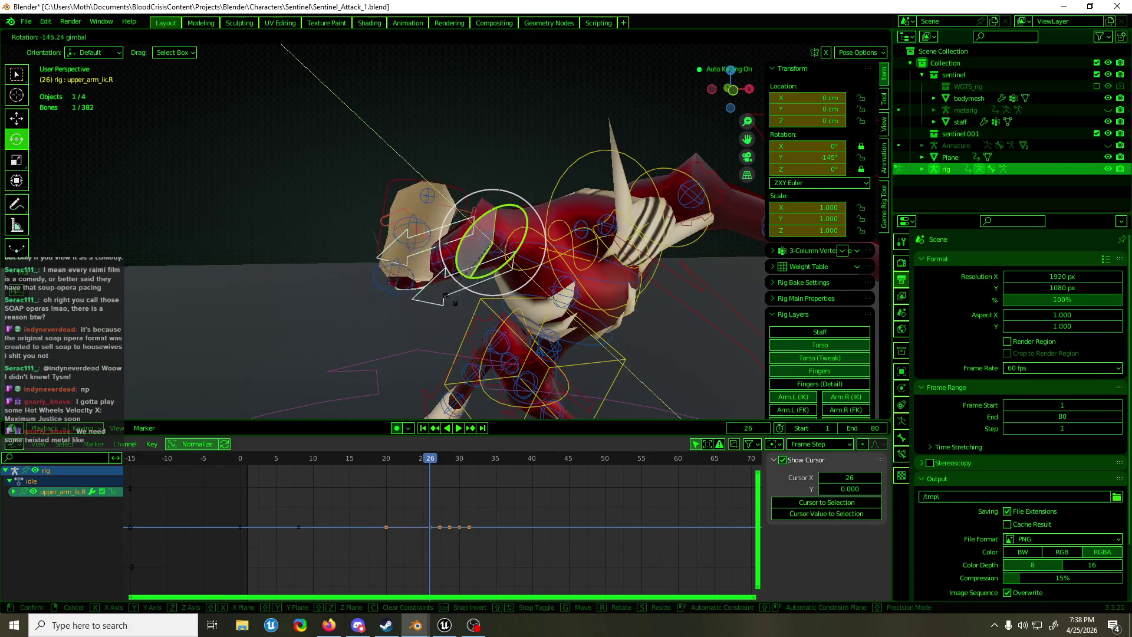
left_click(512, 296)
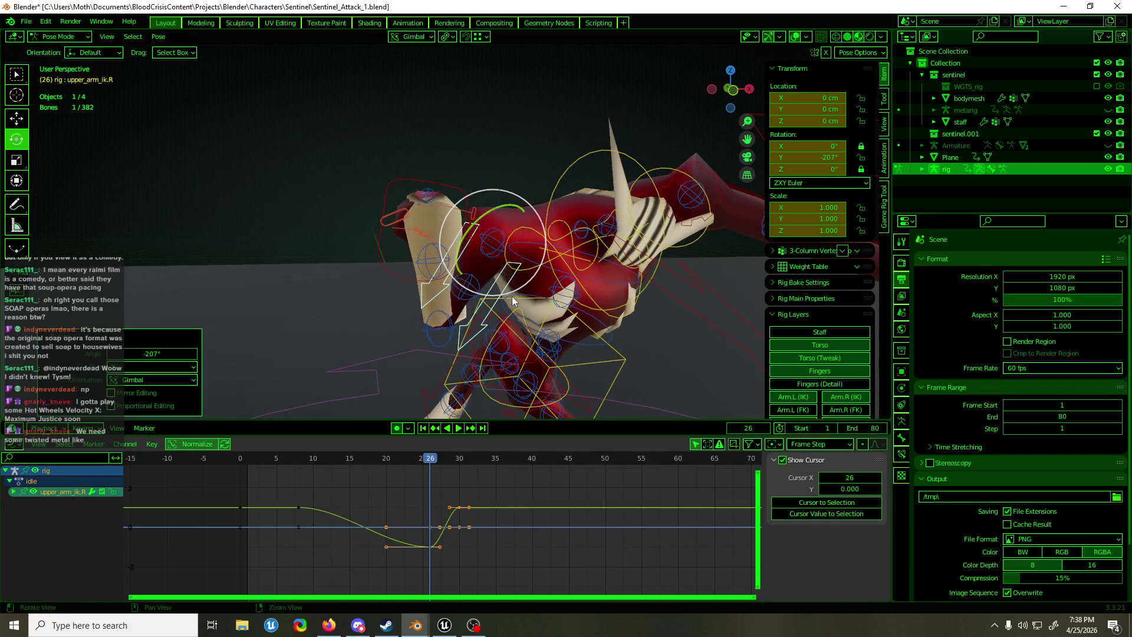
mouse_move(512, 296)
middle_mouse_down()
mouse_move(603, 293)
mouse_move(568, 295)
middle_mouse_up()
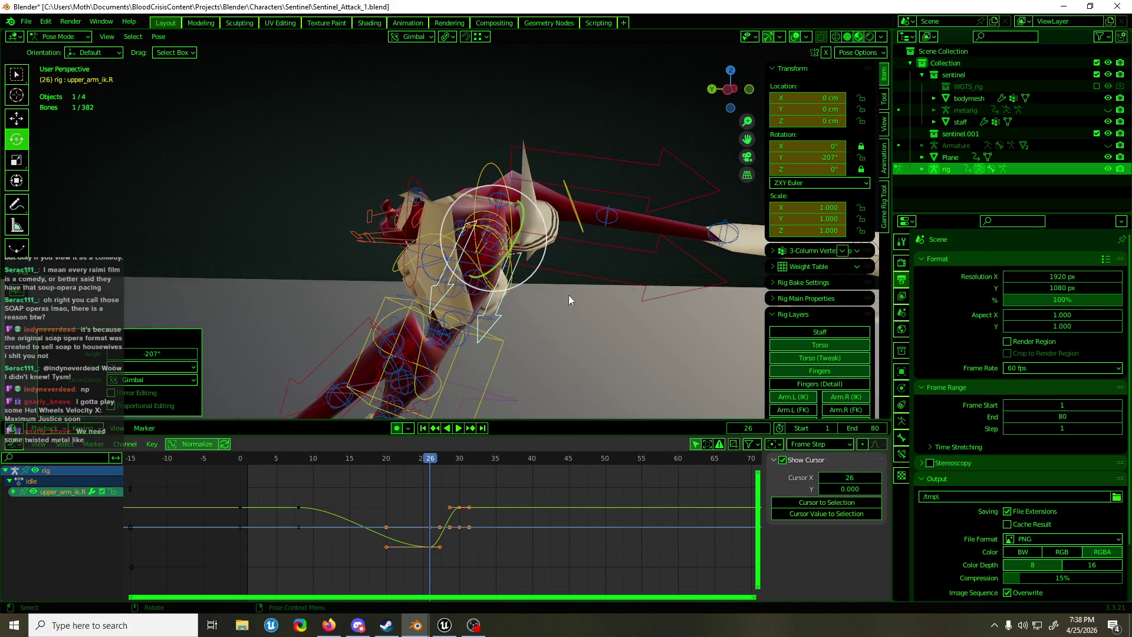
Rotate and move the right hand control again, then review frames 22 to 27
left_click(406, 282)
key("r")
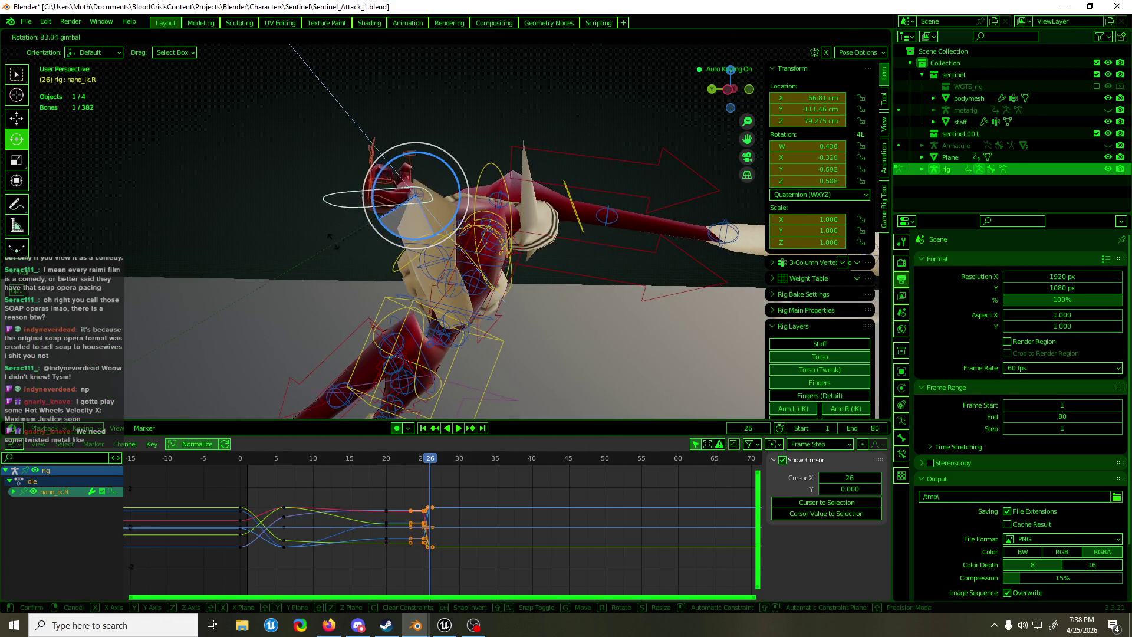
left_click(319, 233)
key("g")
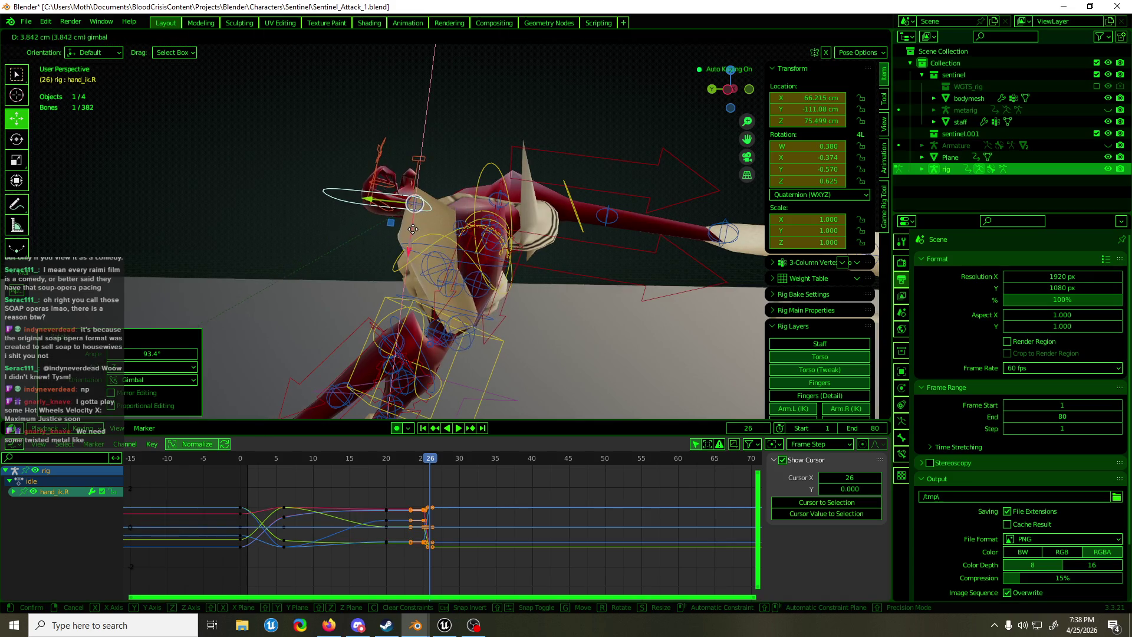
left_click(424, 288)
mouse_move(434, 456)
left_mouse_down()
mouse_move(402, 464)
mouse_move(473, 459)
left_mouse_up()
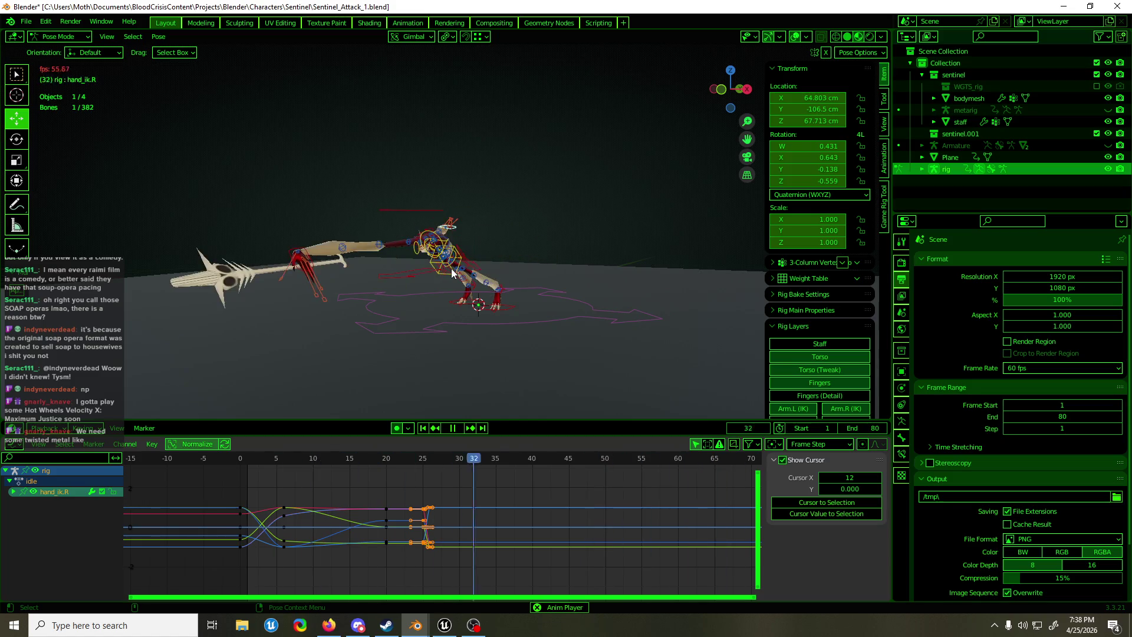
Save, stop playback, and shift the selected later keyframes one frame earlier
key("ctrl+s")
key("space")
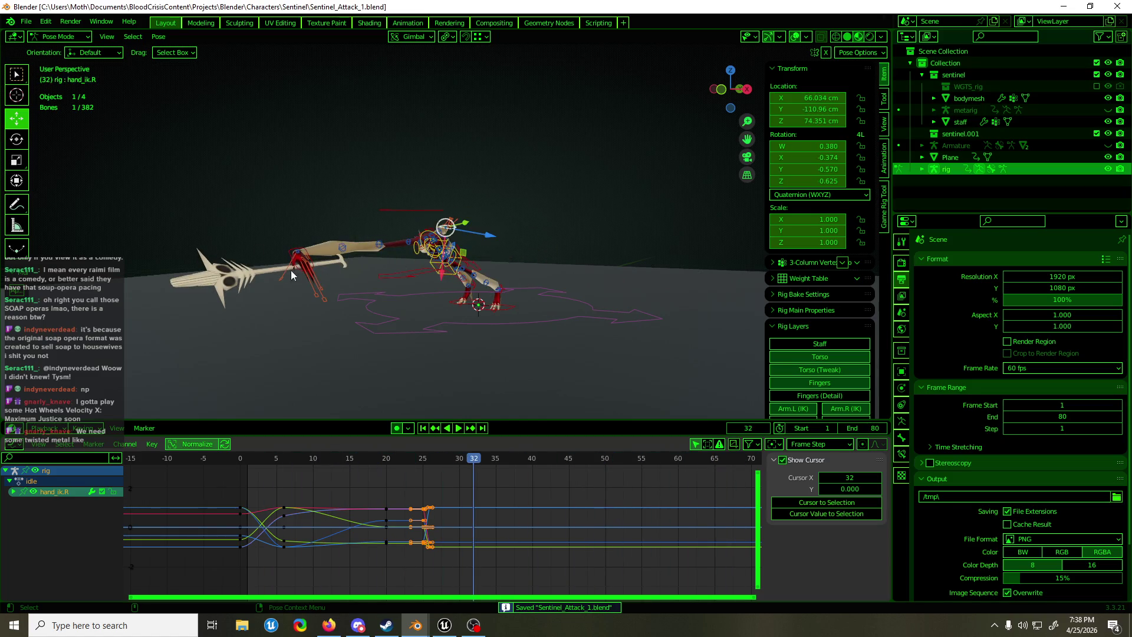
left_click(296, 255)
key("alt+a")
key("a")
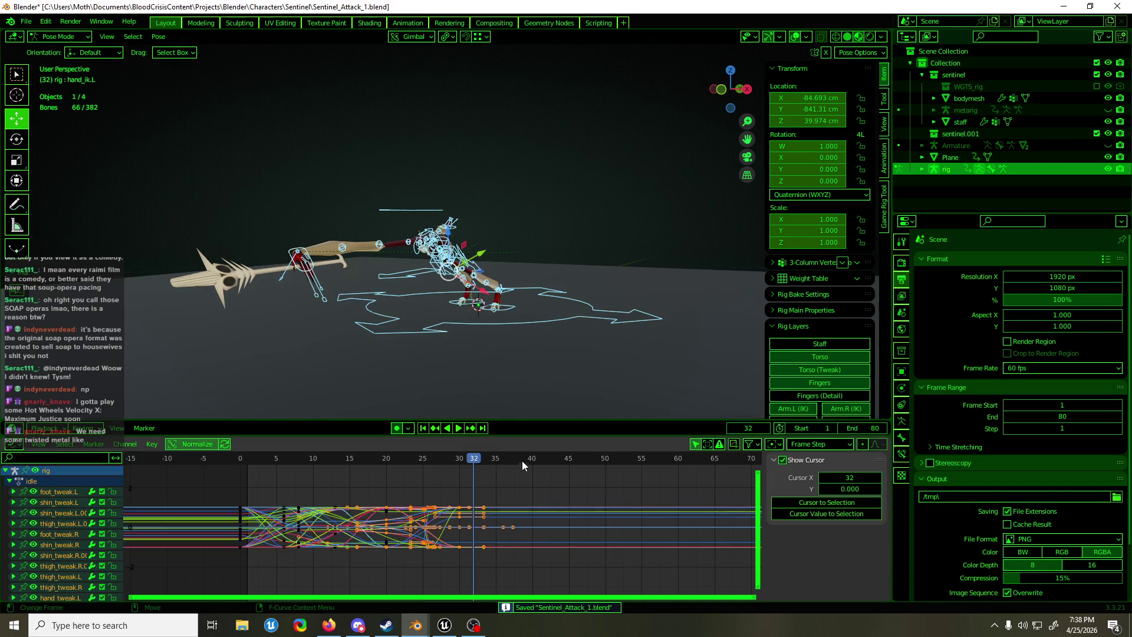
left_click(522, 459)
left_click_drag(454, 571, 454, 571)
key("g")
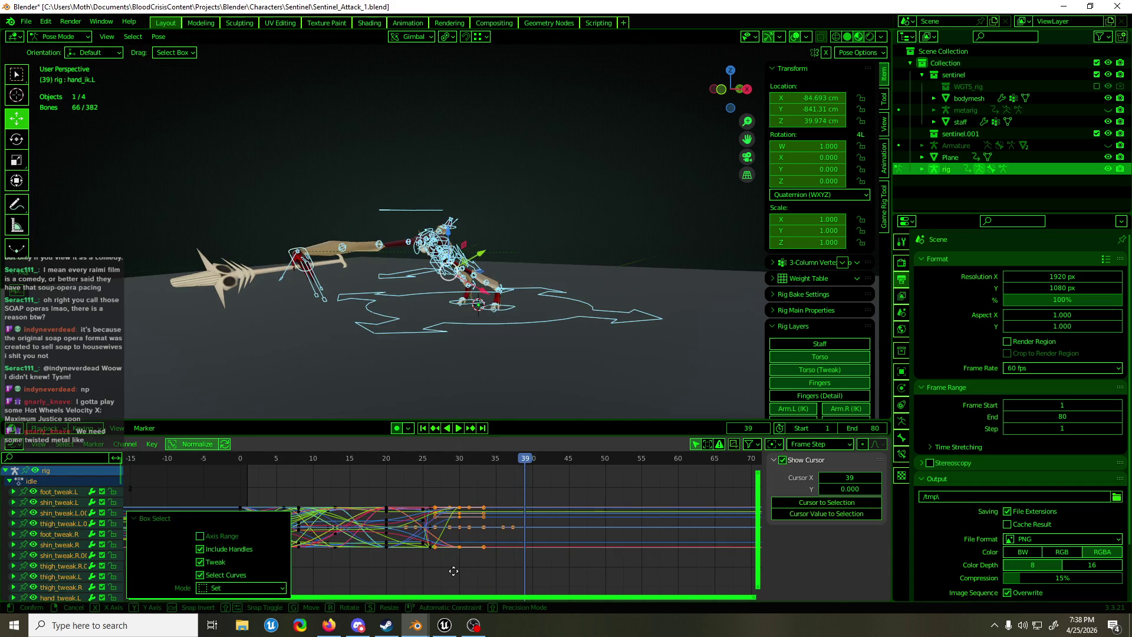
left_click(444, 573)
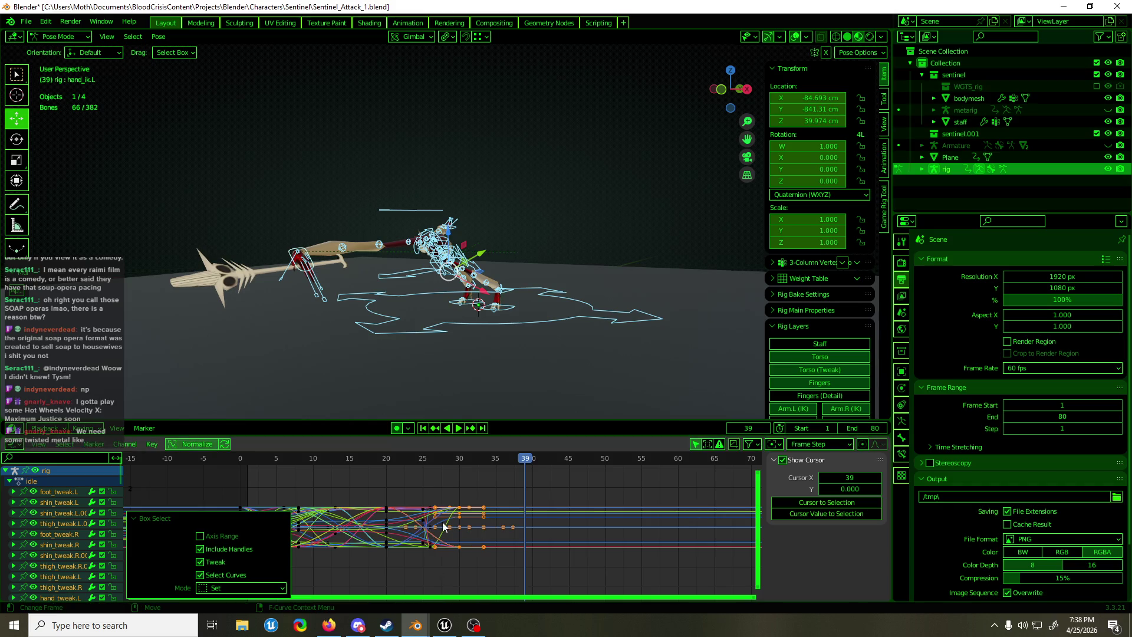
Play the attack with overlays hidden, stop at frame 19, and show the bones again
key("space")
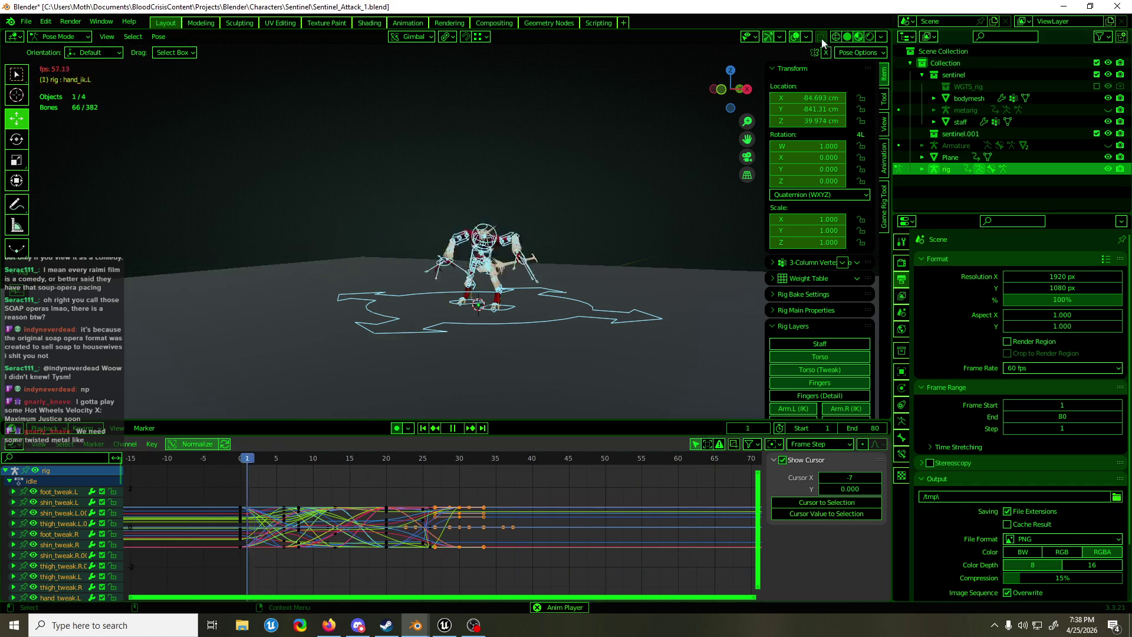
key("shift+alt+z")
mouse_move(656, 203)
middle_mouse_down()
mouse_move(728, 207)
mouse_move(497, 207)
middle_mouse_up()
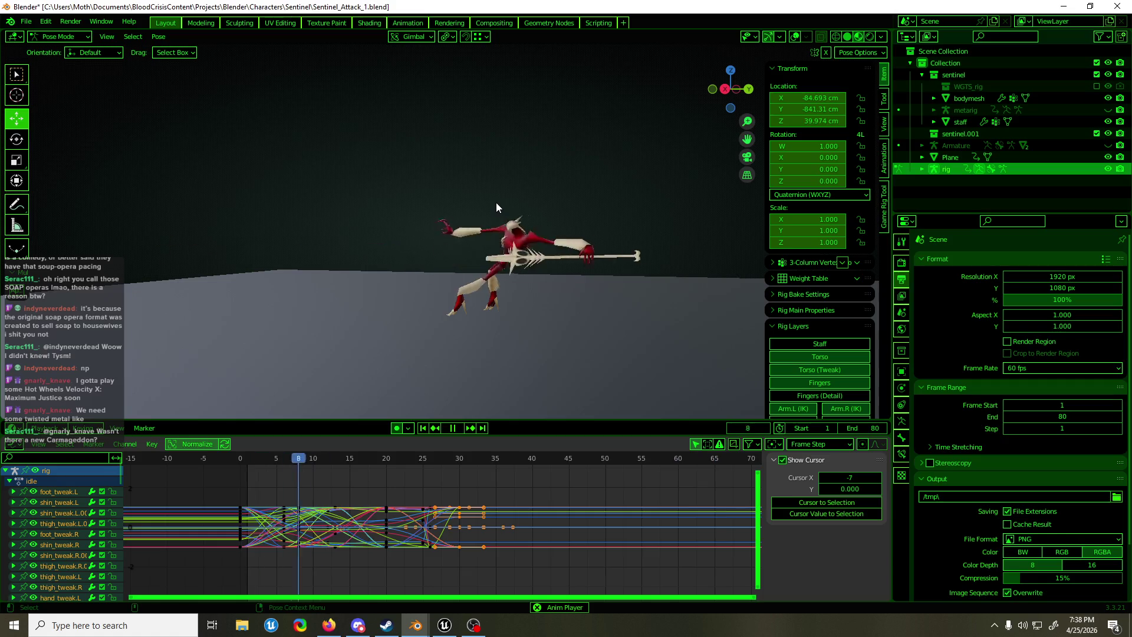
key("space")
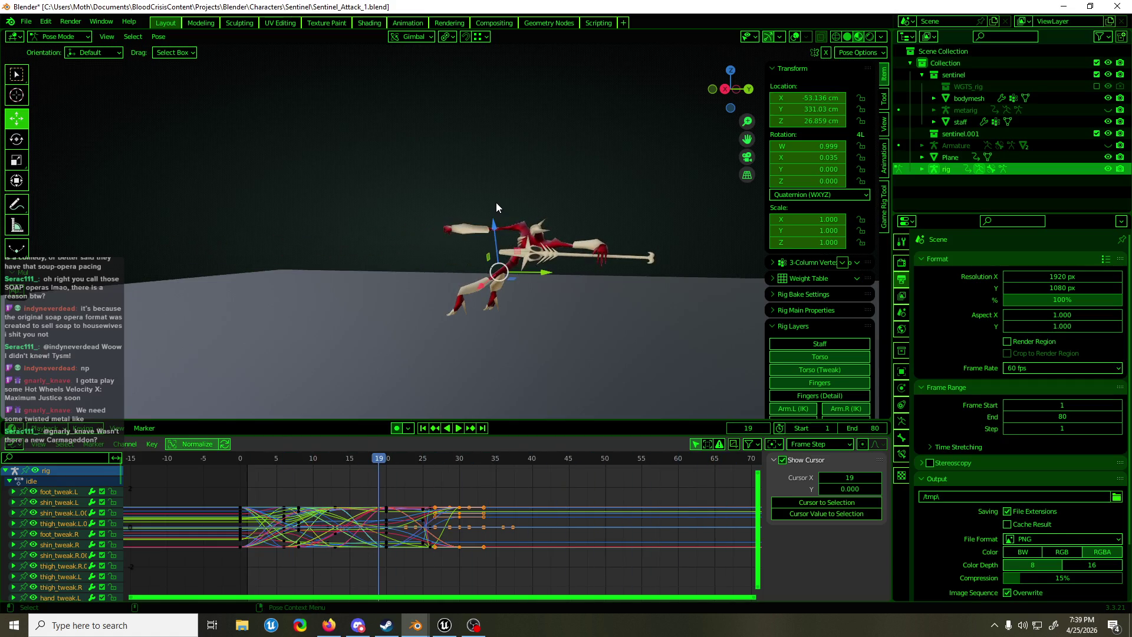
middle_click_drag(497, 204, 631, 215)
left_click(794, 37)
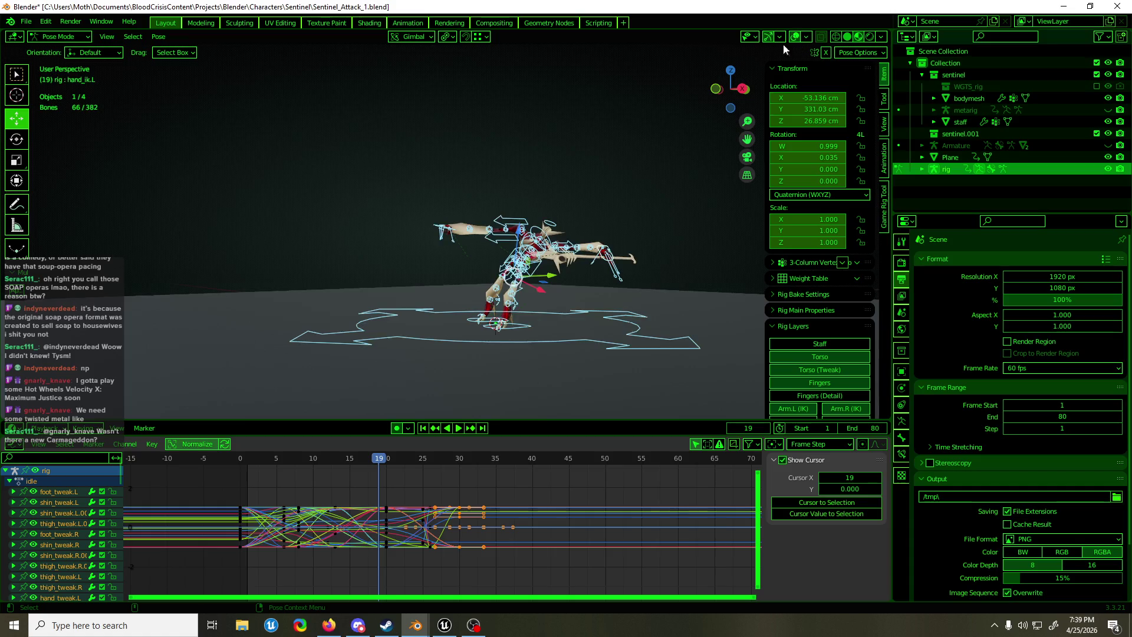
Move the hand keys near frame 20 about three frames earlier in the Graph Editor
scroll(474, 219, "up", 6)
left_click_drag(420, 178, 462, 270)
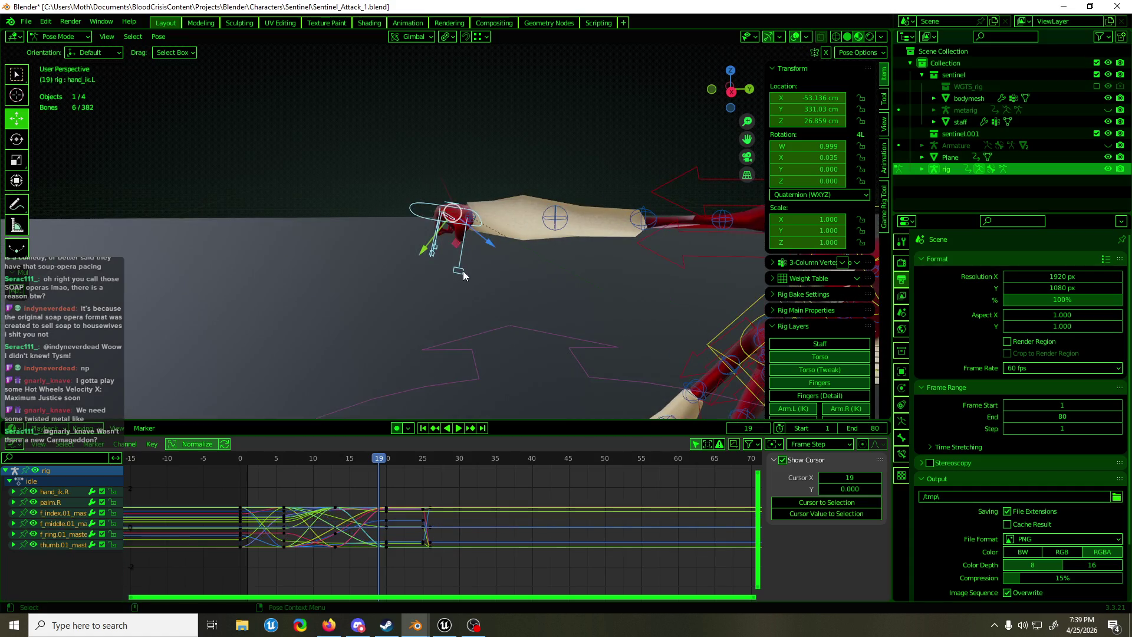
left_click_drag(419, 475, 374, 561)
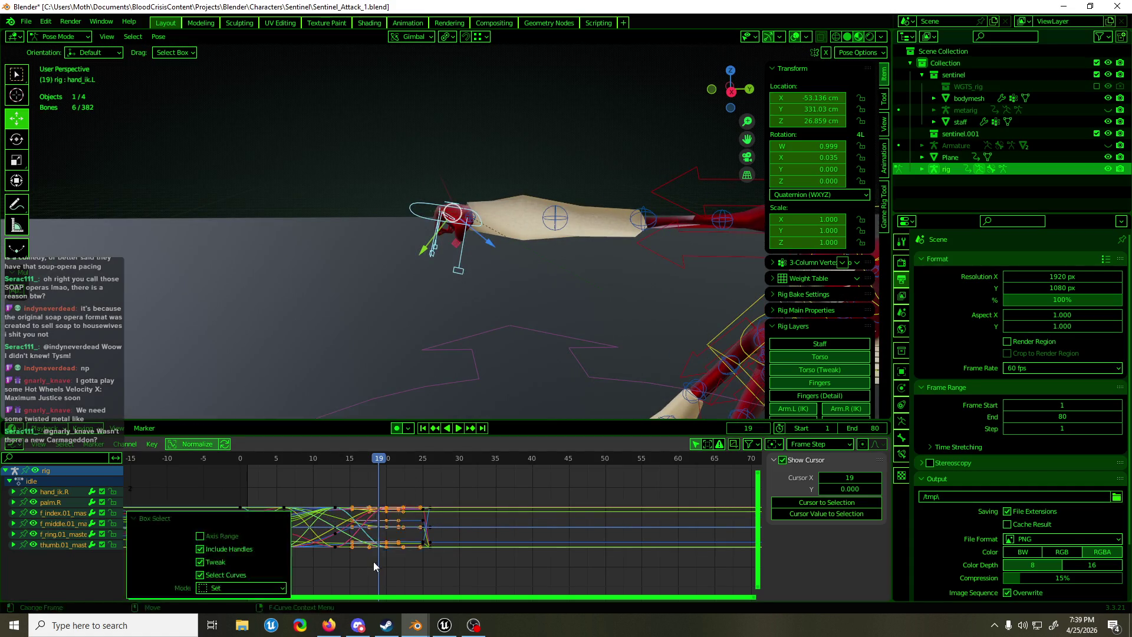
key("g")
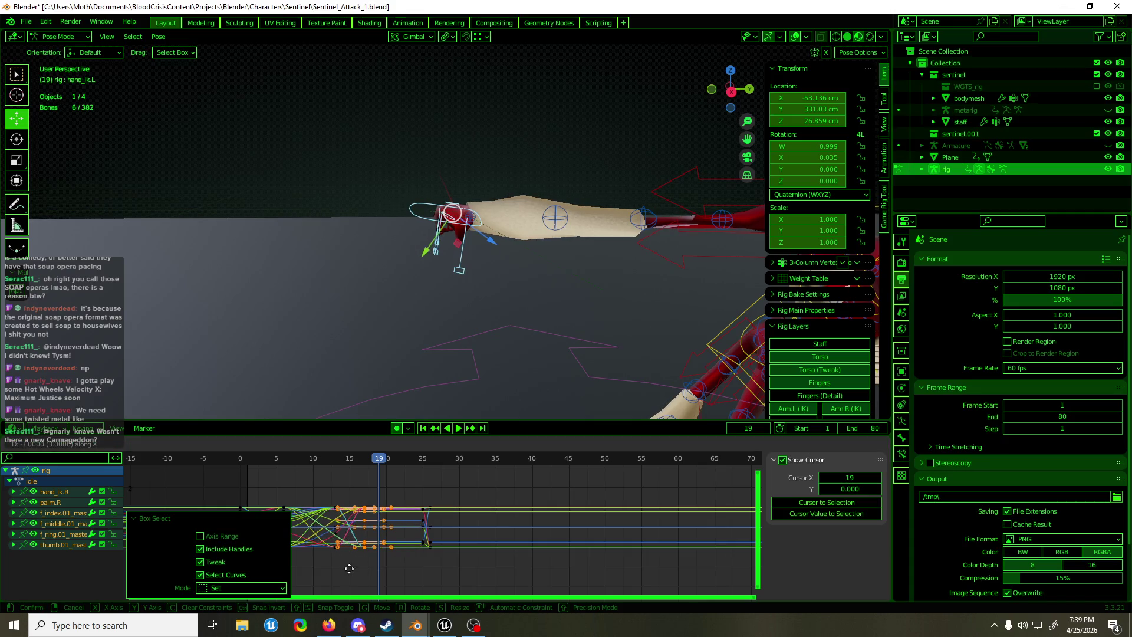
left_click(349, 569)
Play the attack from the start in a front orthographic view and save Sentinel_Attack_1.blend
mouse_move(360, 460)
left_mouse_down()
mouse_move(277, 465)
mouse_move(372, 468)
mouse_move(259, 472)
left_mouse_up()
key("space")
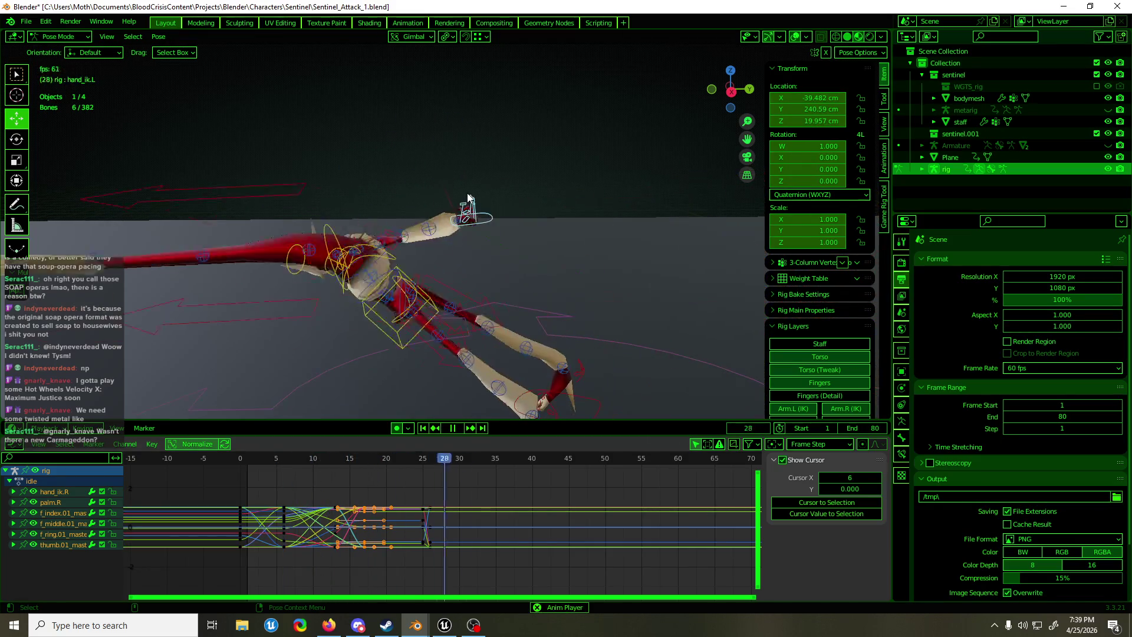
middle_click_drag(467, 198, 586, 227)
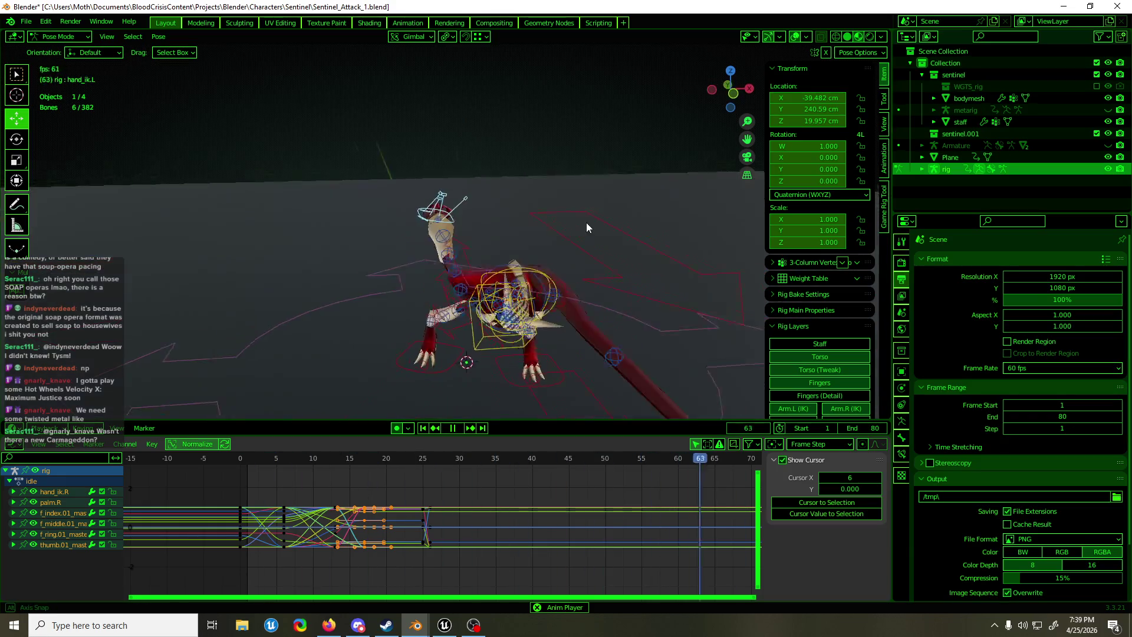
scroll(799, 84, "down", 4)
key("KP_0")
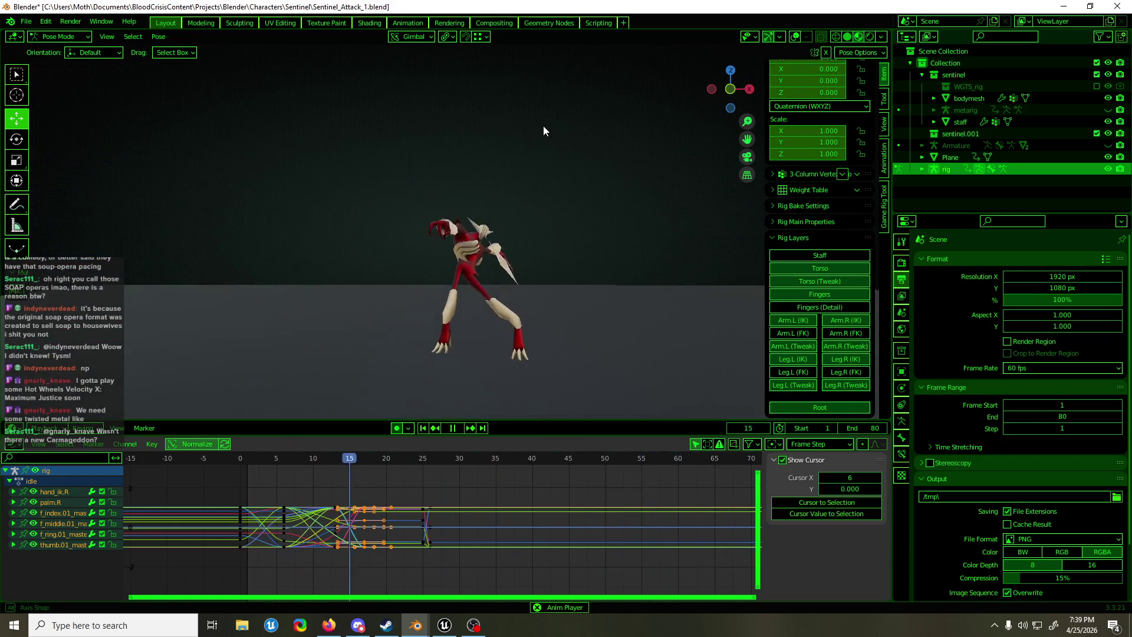
key("KP_1")
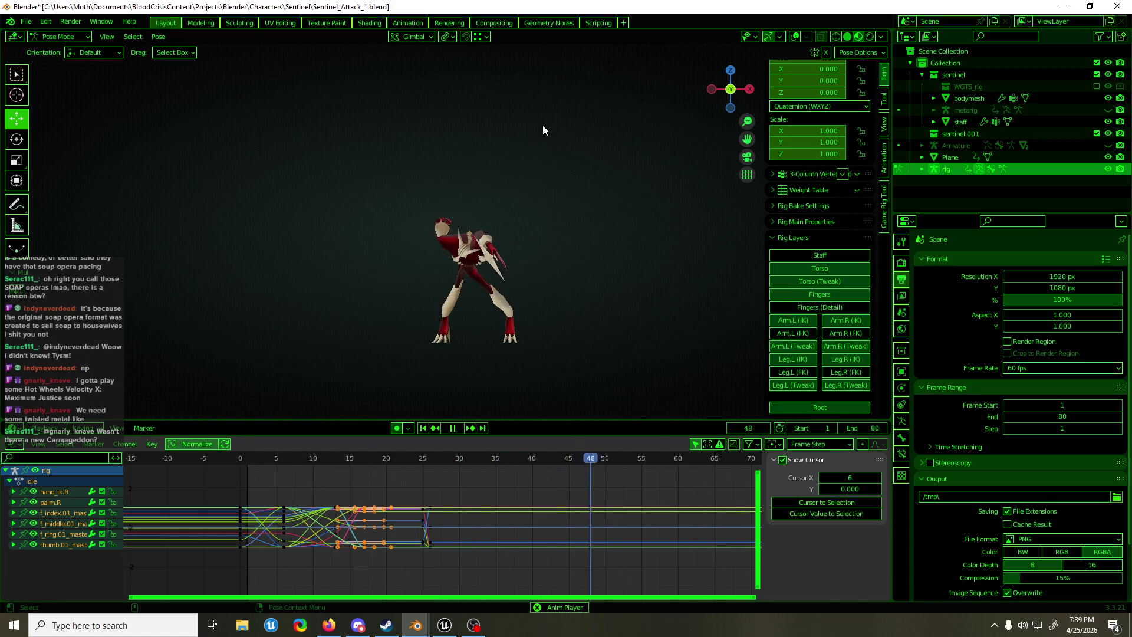
key("ctrl+s")
key("space")
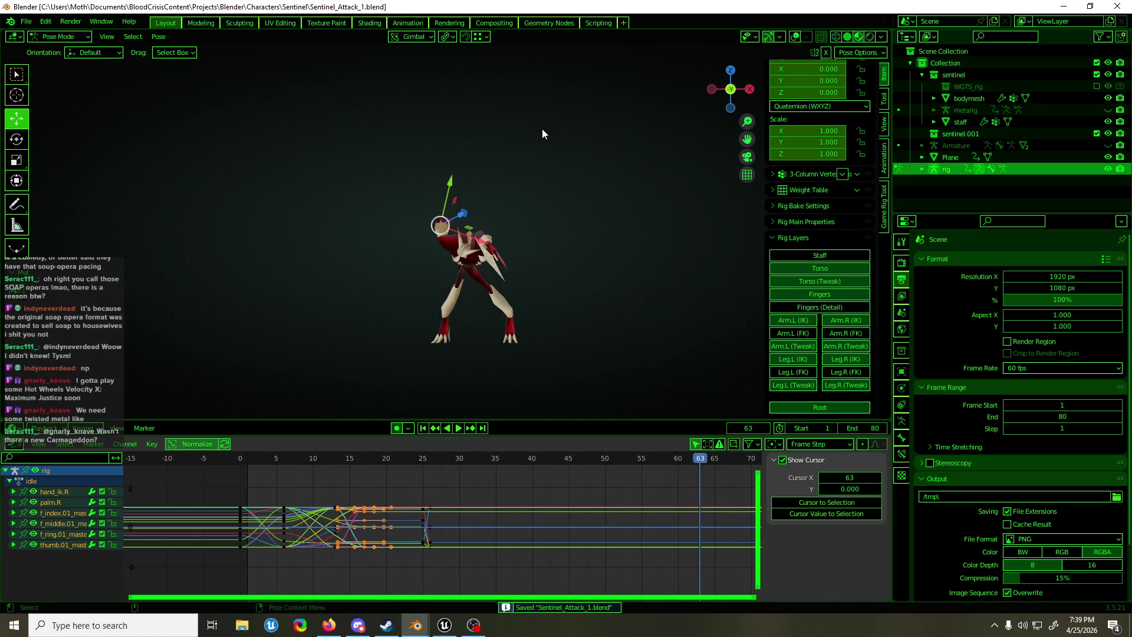
mouse_move(542, 128)
middle_mouse_down()
mouse_move(532, 218)
mouse_move(685, 282)
mouse_move(593, 341)
mouse_move(693, 99)
middle_mouse_up()
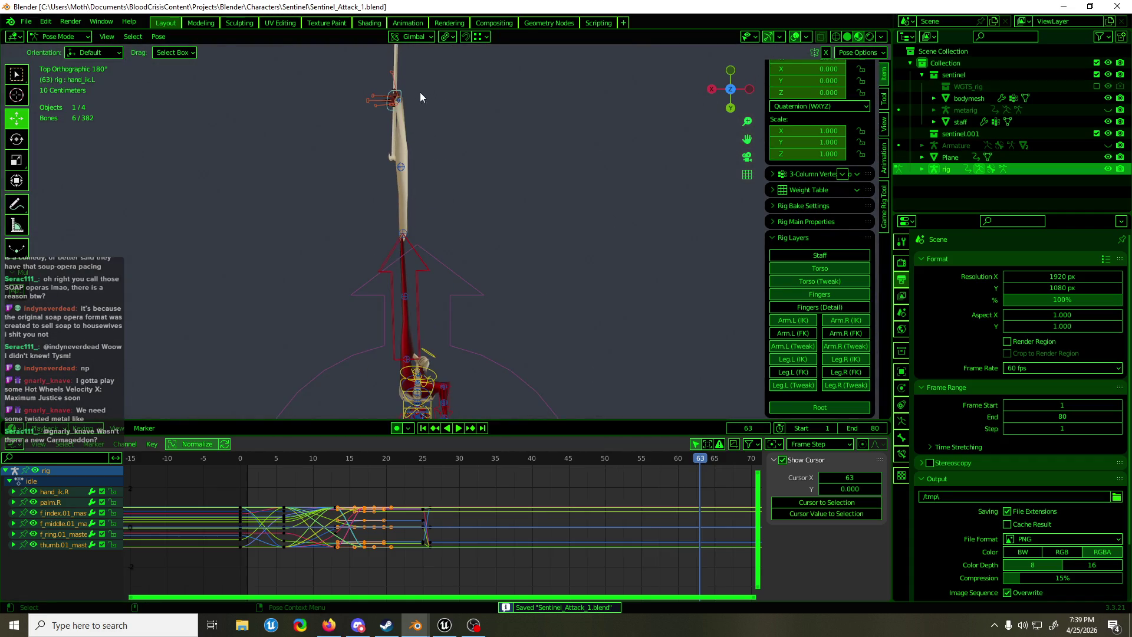
Move hand_ik.L -32.368 cm along global X and save the file
left_click(400, 102)
left_click(414, 37)
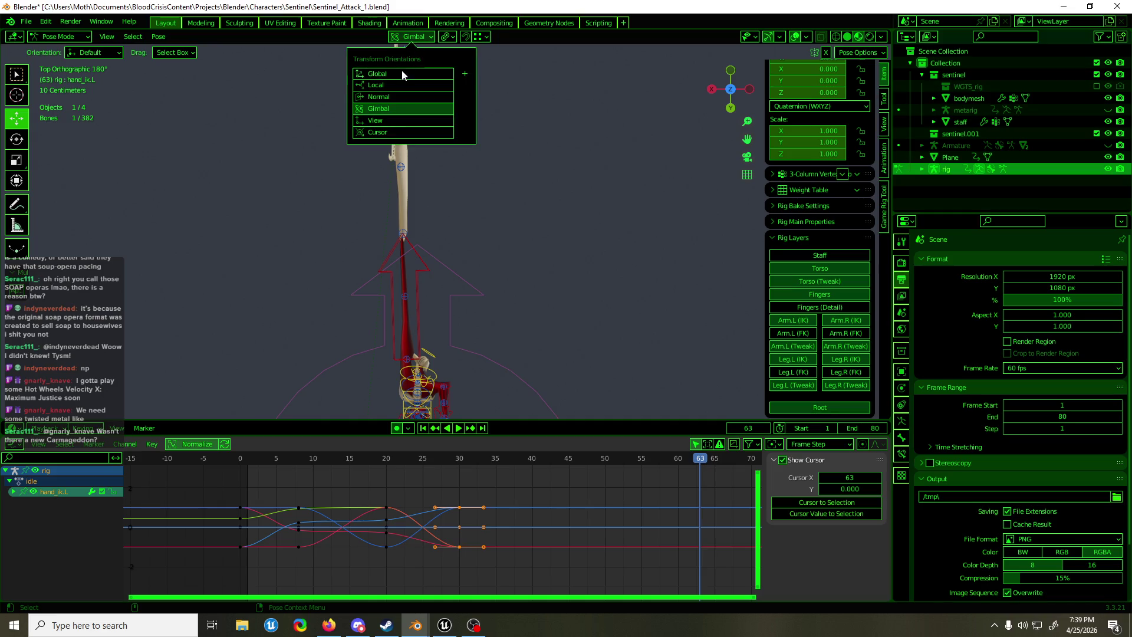
scroll(487, 308, "down", 4)
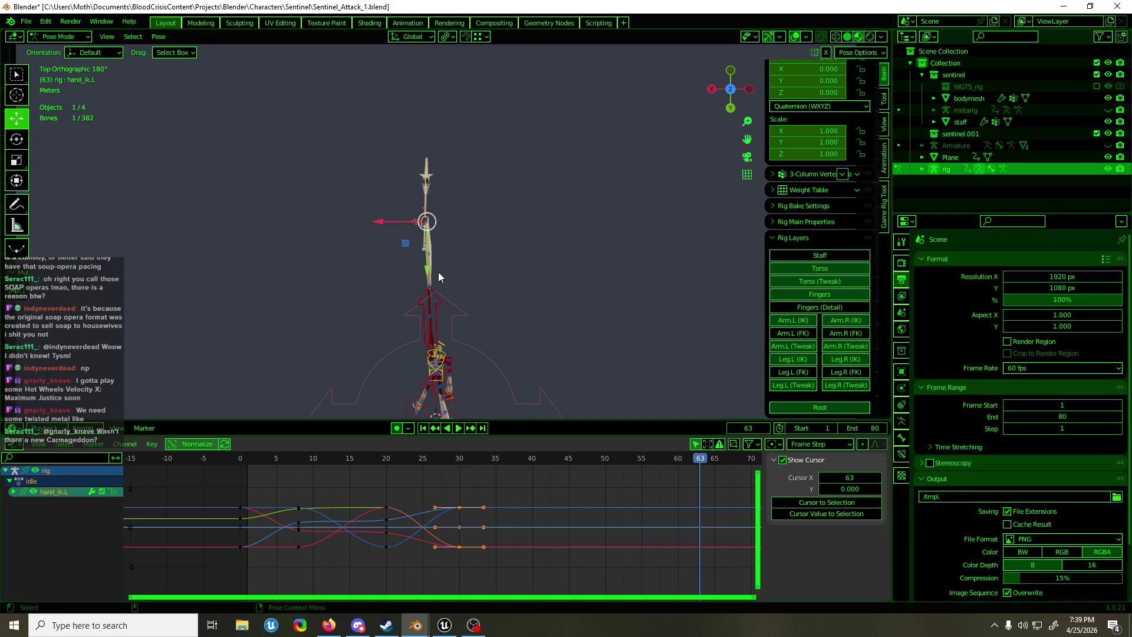
left_click_drag(390, 221, 419, 230)
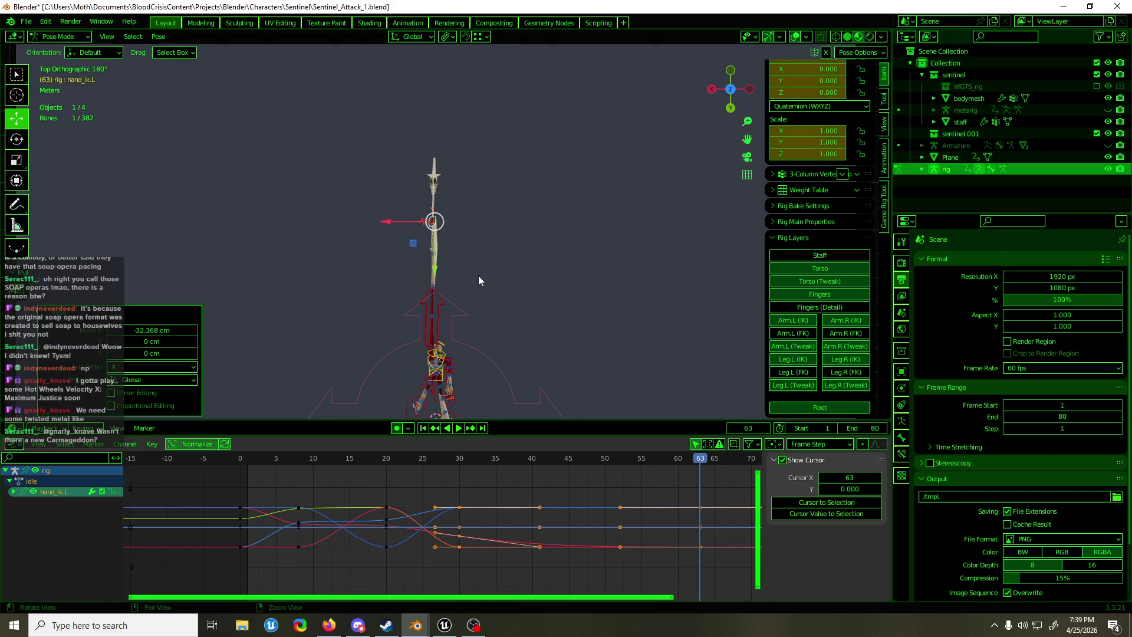
mouse_move(479, 275)
middle_mouse_down()
mouse_move(222, 152)
mouse_move(67, 149)
mouse_move(82, 150)
middle_mouse_up()
mouse_move(168, 158)
middle_mouse_down()
mouse_move(425, 198)
mouse_move(512, 242)
mouse_move(703, 232)
mouse_move(500, 223)
middle_mouse_up()
key("ctrl+s")
Select all of the rig's bones and save Sentinel_Attack_1.blend again
key("a")
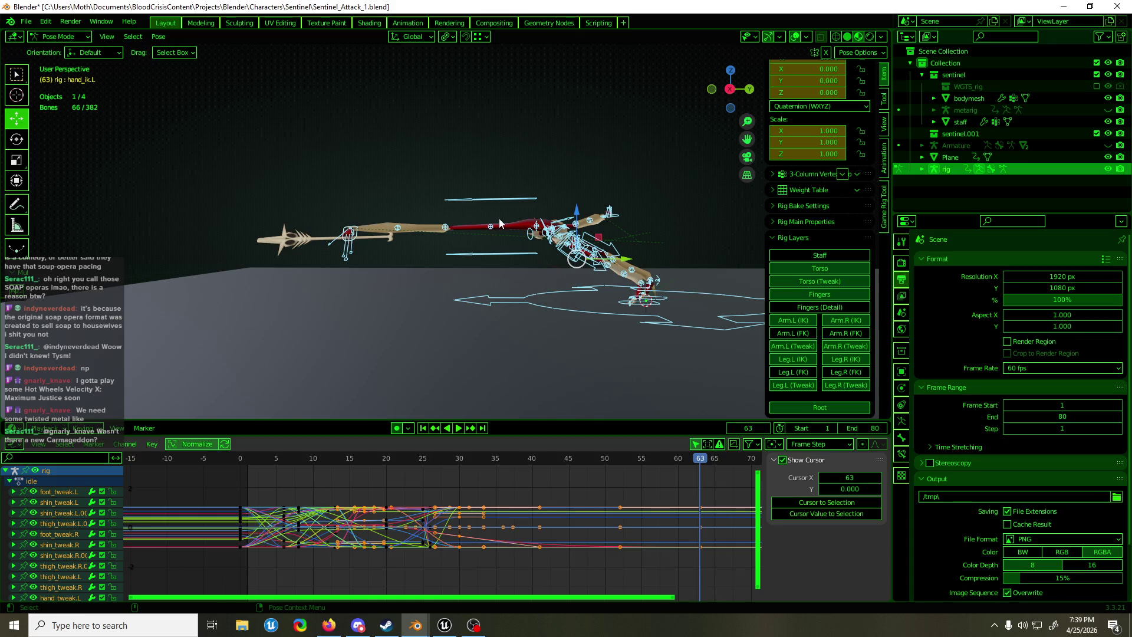
mouse_move(534, 227)
middle_mouse_down()
mouse_move(548, 242)
mouse_move(648, 240)
mouse_move(354, 232)
mouse_move(419, 234)
middle_mouse_up()
key("ctrl+s")
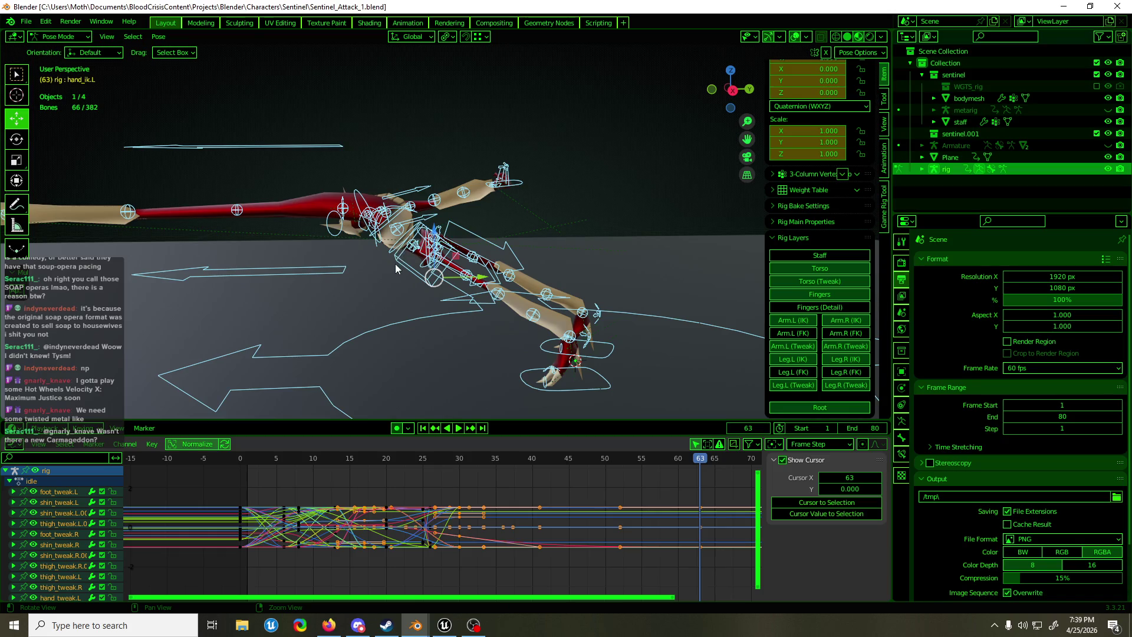
mouse_move(376, 273)
middle_mouse_down()
mouse_move(326, 278)
mouse_move(454, 277)
mouse_move(372, 286)
middle_mouse_up()
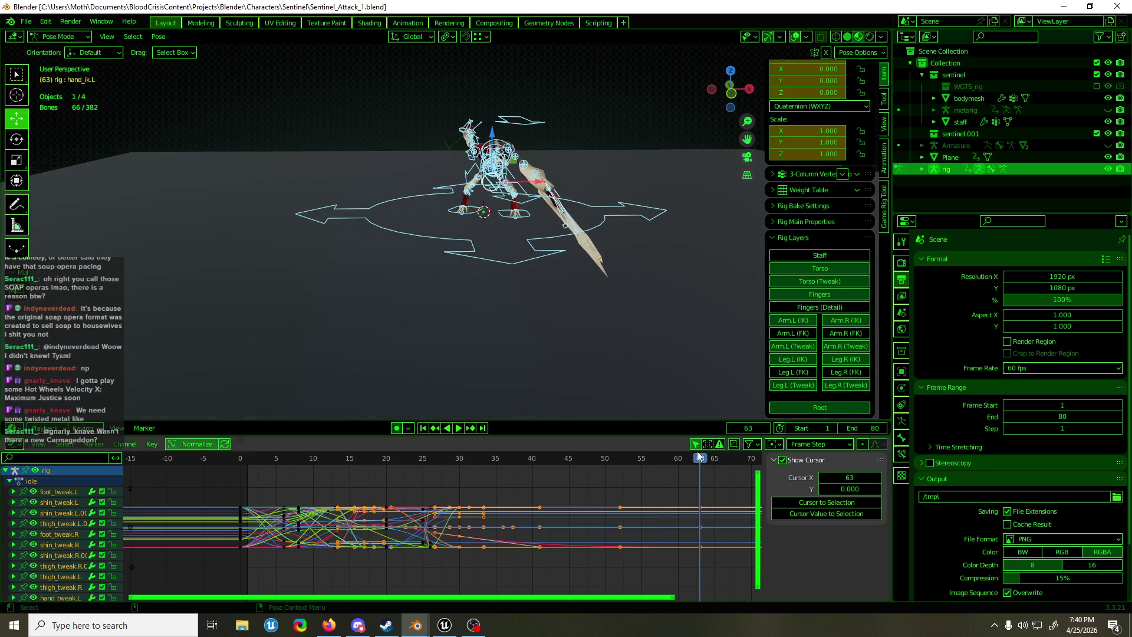
Select hand_ik.L and move its frame-63 keys back about 33 frames to around frame 30
mouse_move(699, 456)
left_mouse_down()
mouse_move(441, 461)
mouse_move(517, 460)
left_mouse_up()
key("KP_Decimal")
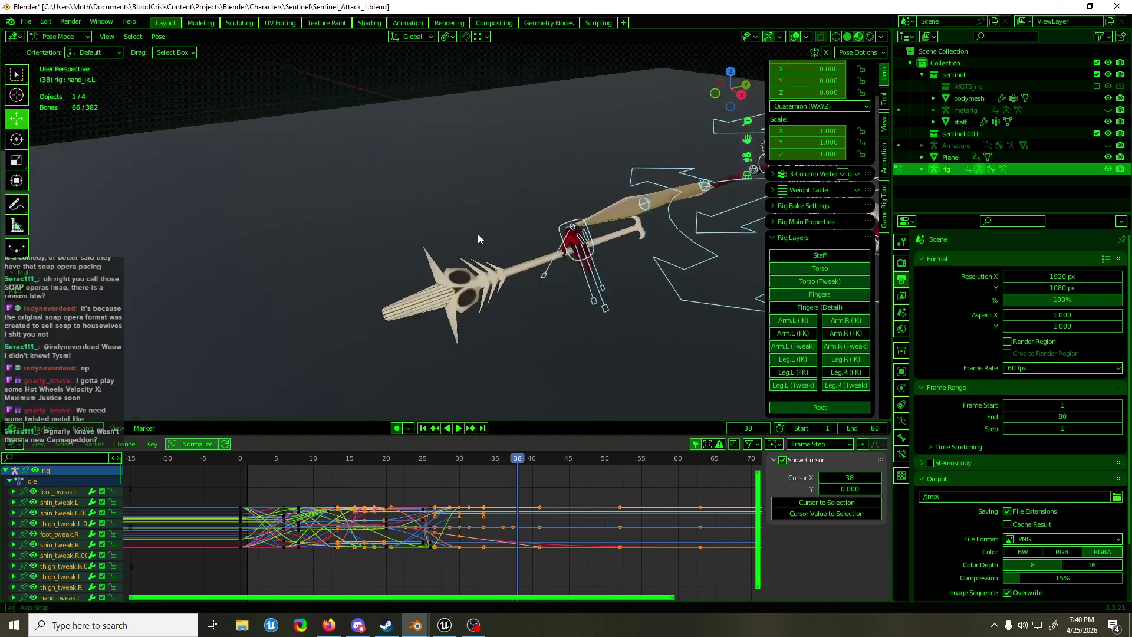
left_click(511, 236)
left_click(552, 231)
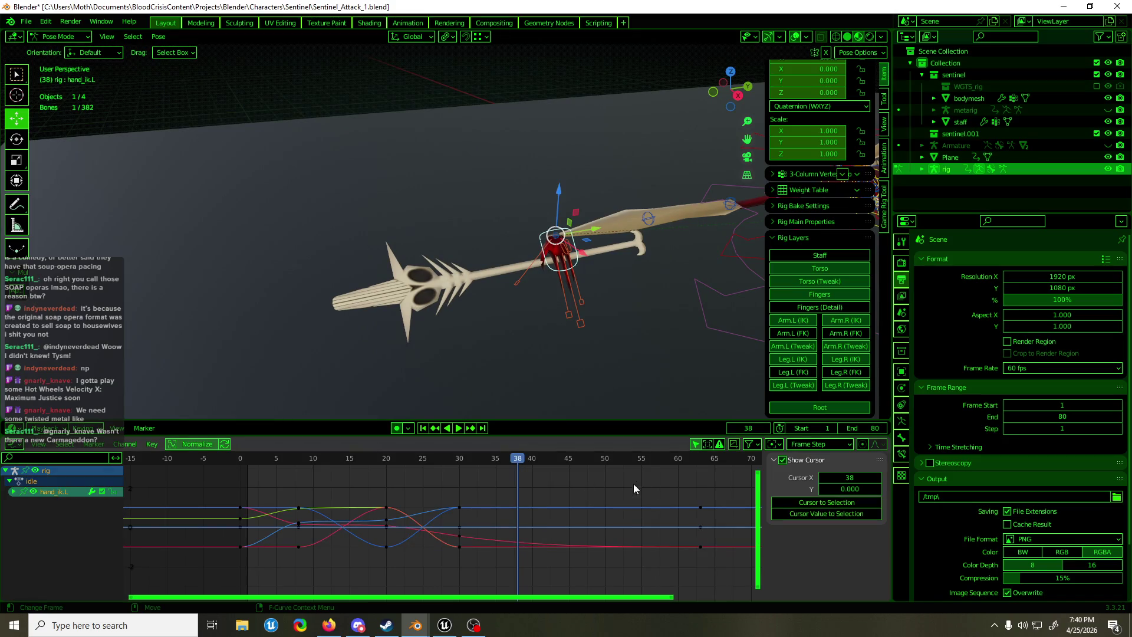
left_click_drag(683, 584, 683, 584)
key("g")
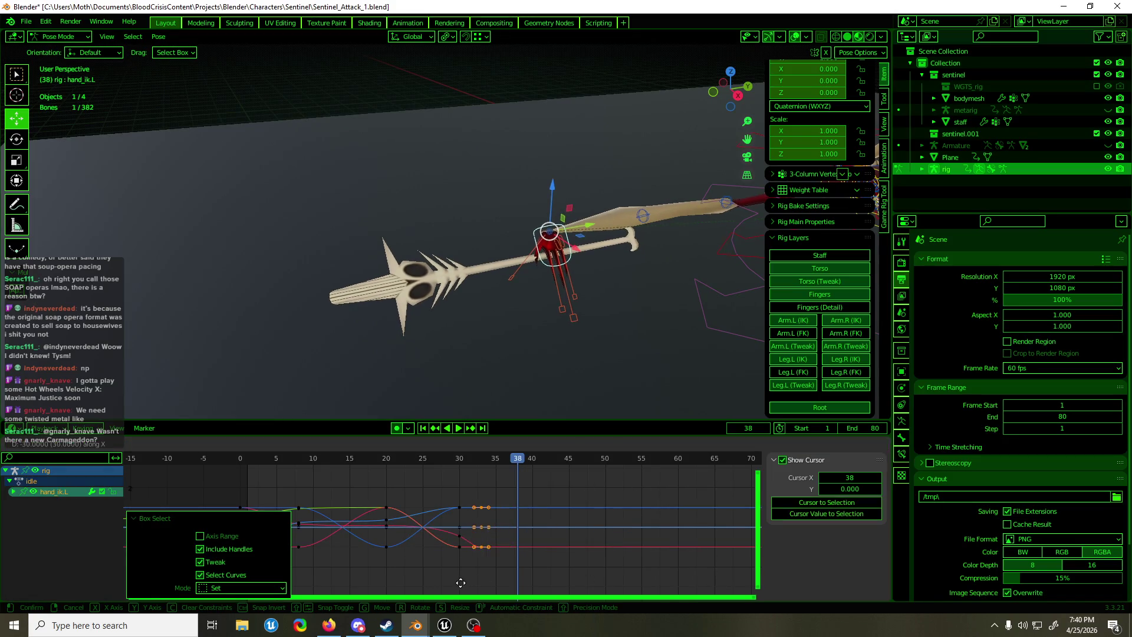
left_click(446, 582)
Review the start of the attack from a wider view and save the file
left_click_drag(493, 462, 276, 461)
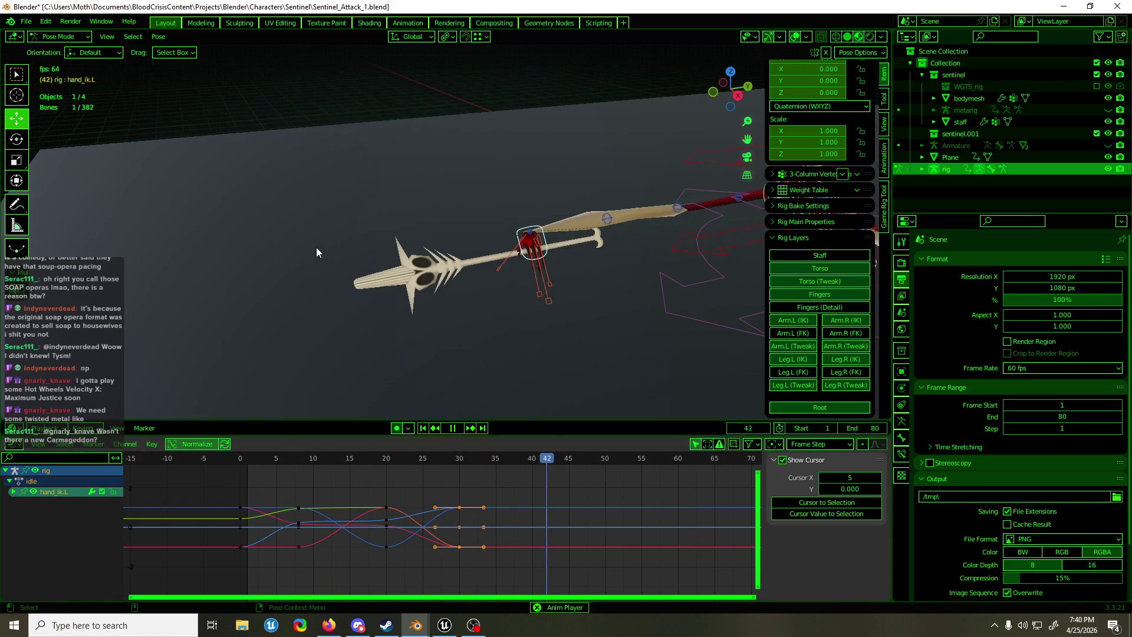
scroll(590, 271, "down", 5)
middle_click_drag(590, 271, 511, 253)
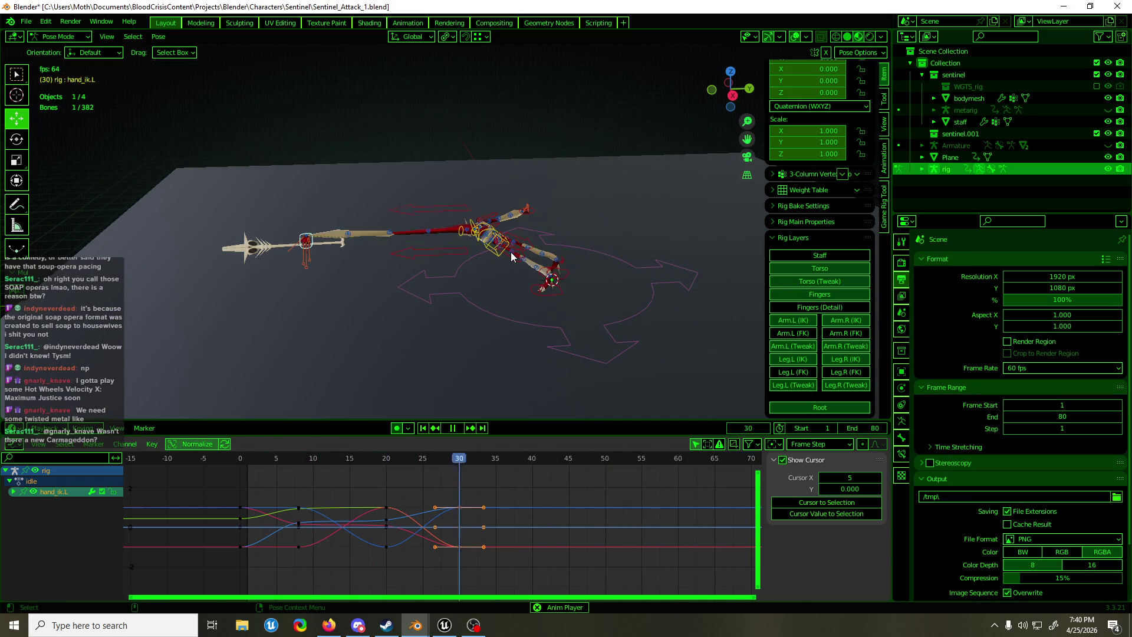
scroll(509, 310, "down", 3)
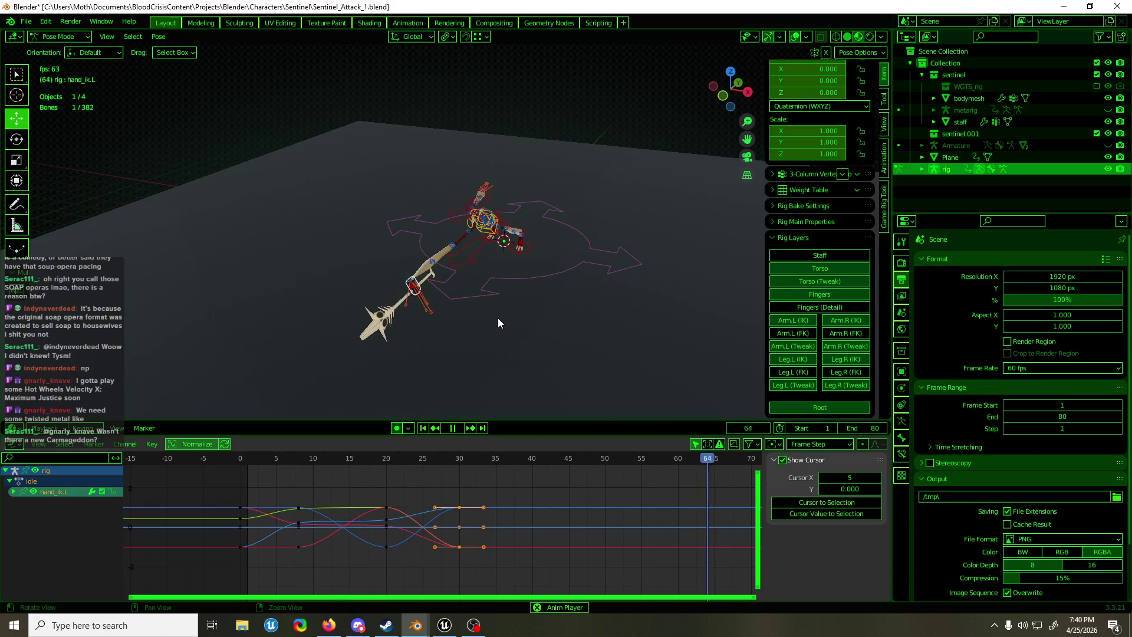
scroll(413, 318, "up", 3)
key("ctrl+s")
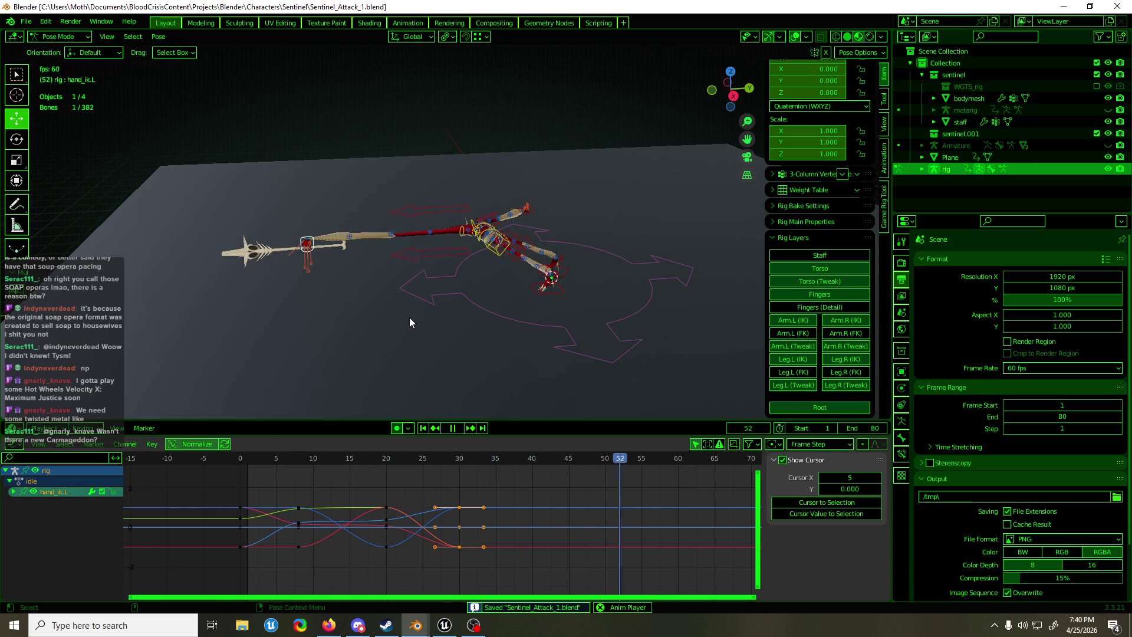
Watch the playback, scrub frames 27–35 and select the hand keys at frame 30
mouse_move(497, 288)
middle_mouse_down()
mouse_move(731, 275)
mouse_move(550, 277)
middle_mouse_up()
key("space")
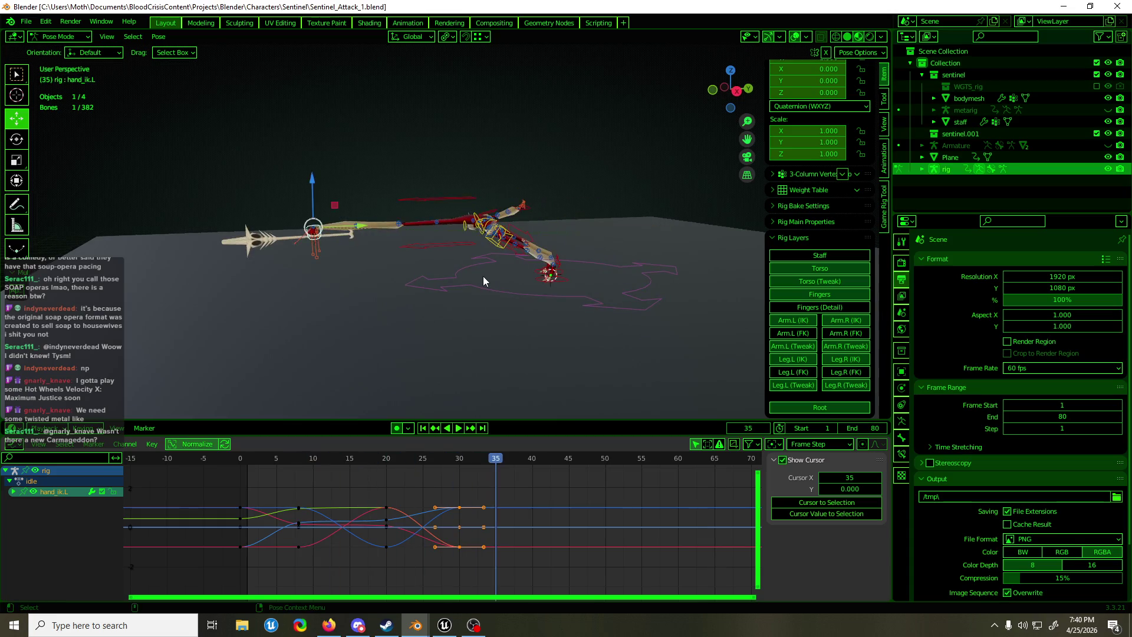
mouse_move(474, 458)
left_mouse_down()
mouse_move(417, 459)
mouse_move(458, 458)
mouse_move(449, 564)
left_mouse_up()
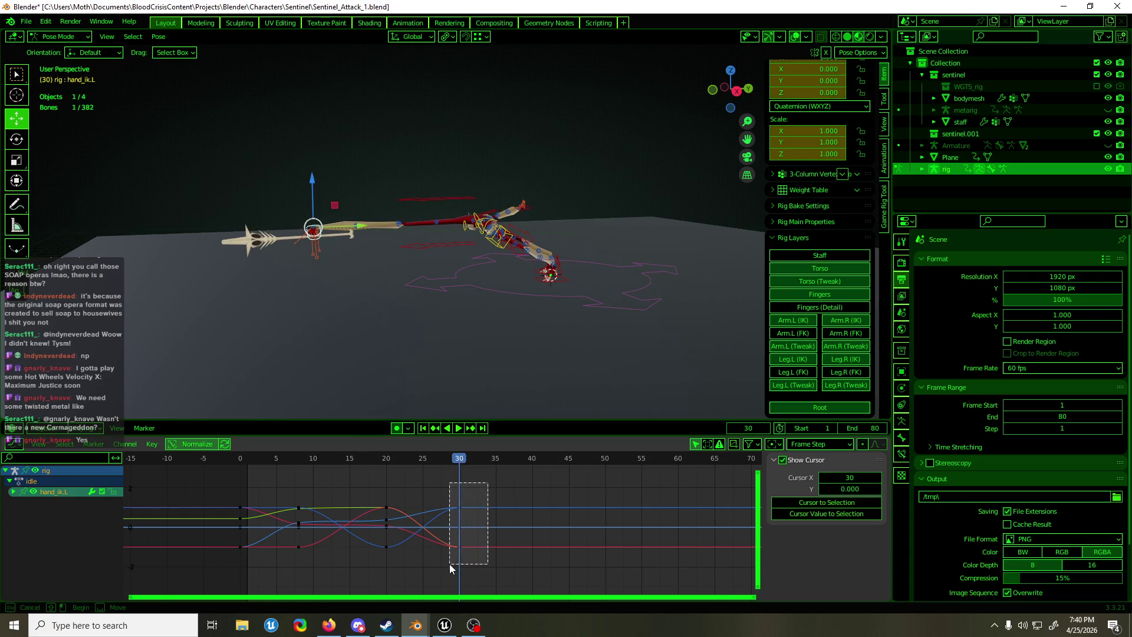
mouse_move(423, 459)
left_mouse_down()
mouse_move(386, 463)
mouse_move(444, 465)
mouse_move(388, 479)
left_mouse_up()
Shift all the rig's keys between frames 27 and 35 one frame earlier
scroll(571, 319, "up", 5)
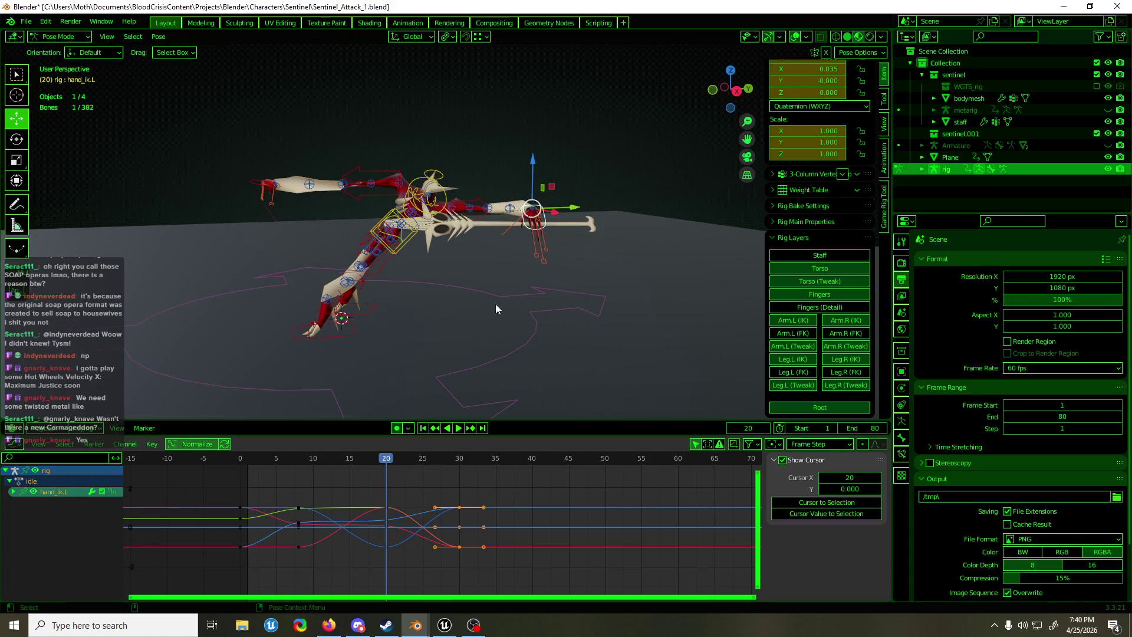
key("space")
mouse_move(382, 466)
left_mouse_down()
mouse_move(245, 473)
mouse_move(413, 472)
mouse_move(386, 476)
left_mouse_up()
key("space")
left_click_drag(472, 511, 452, 559)
key("a")
key("g")
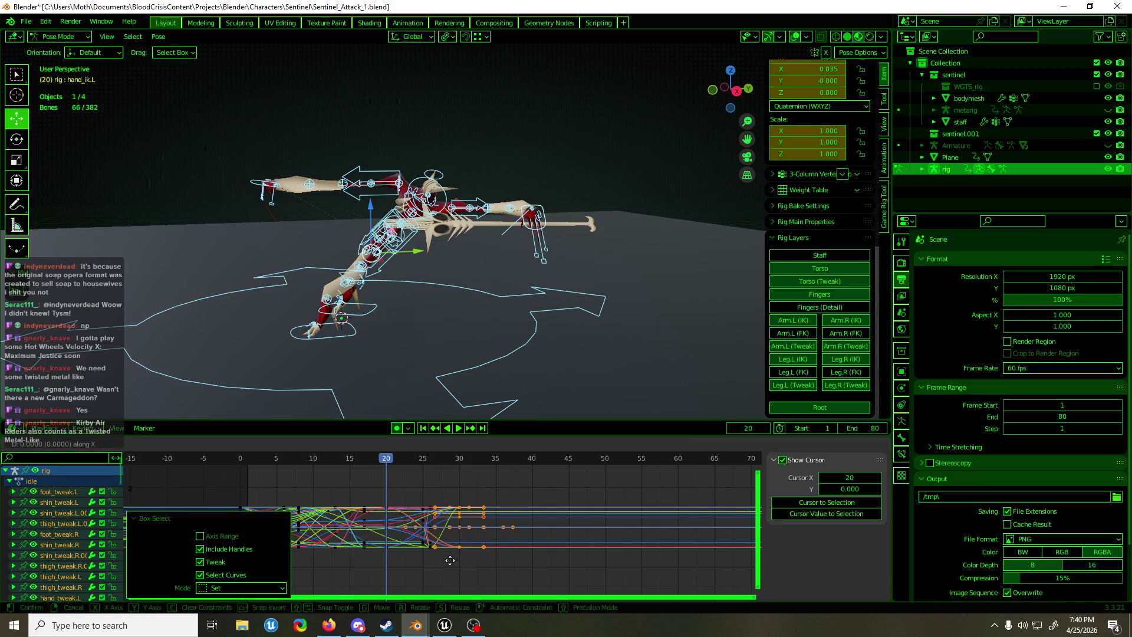
left_click(440, 564)
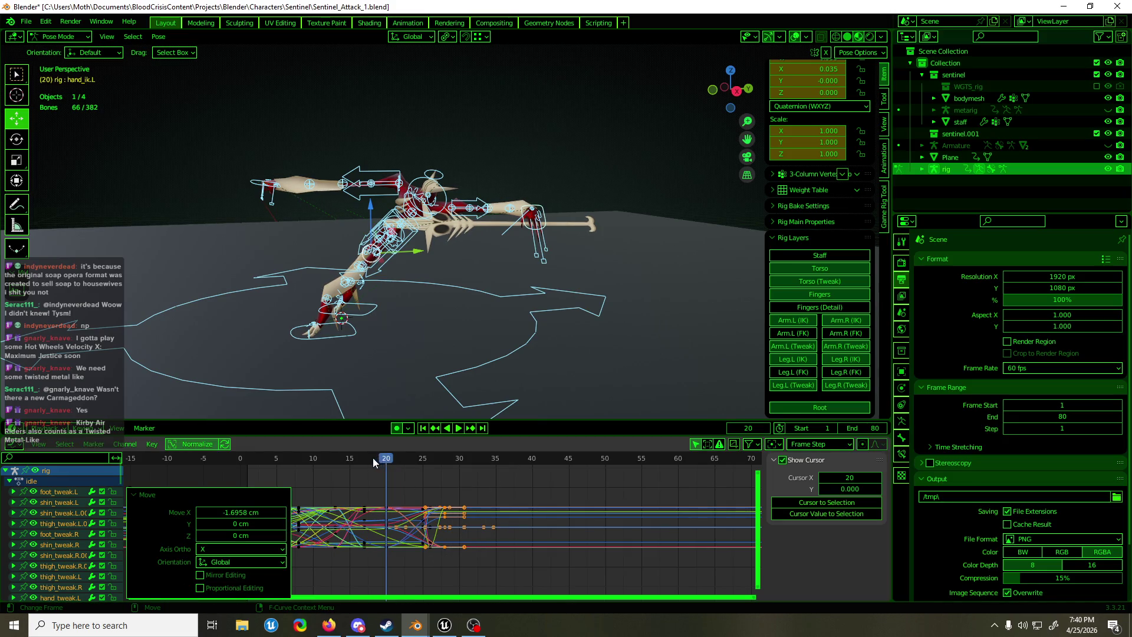
Replay the attack with hand_ik.L selected and save Sentinel_Attack_1.blend
key("space")
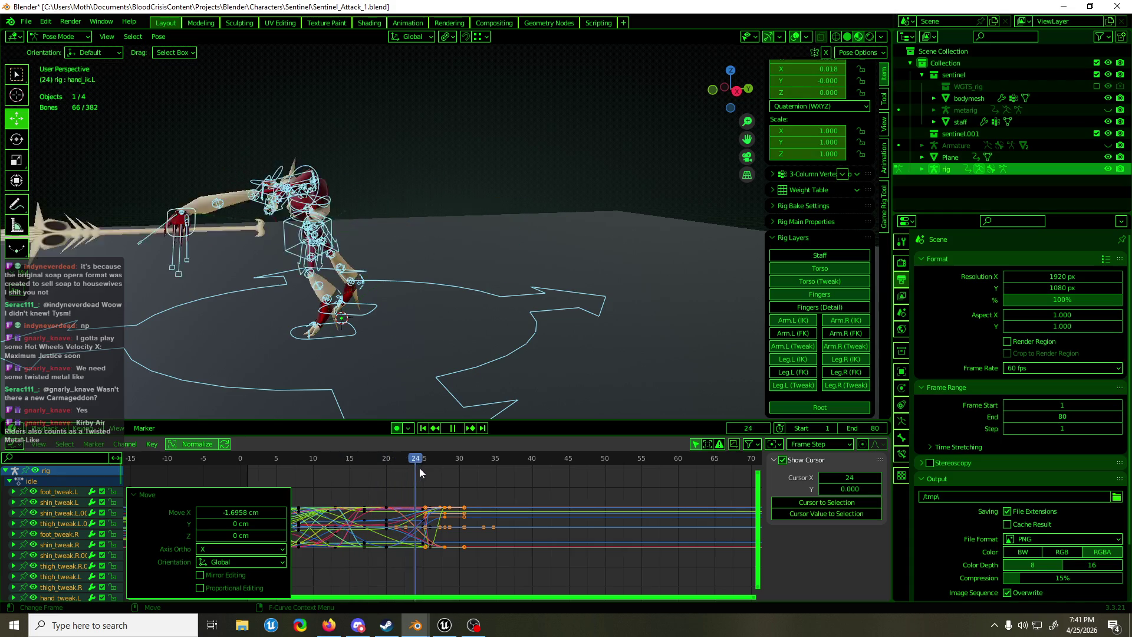
key("Escape")
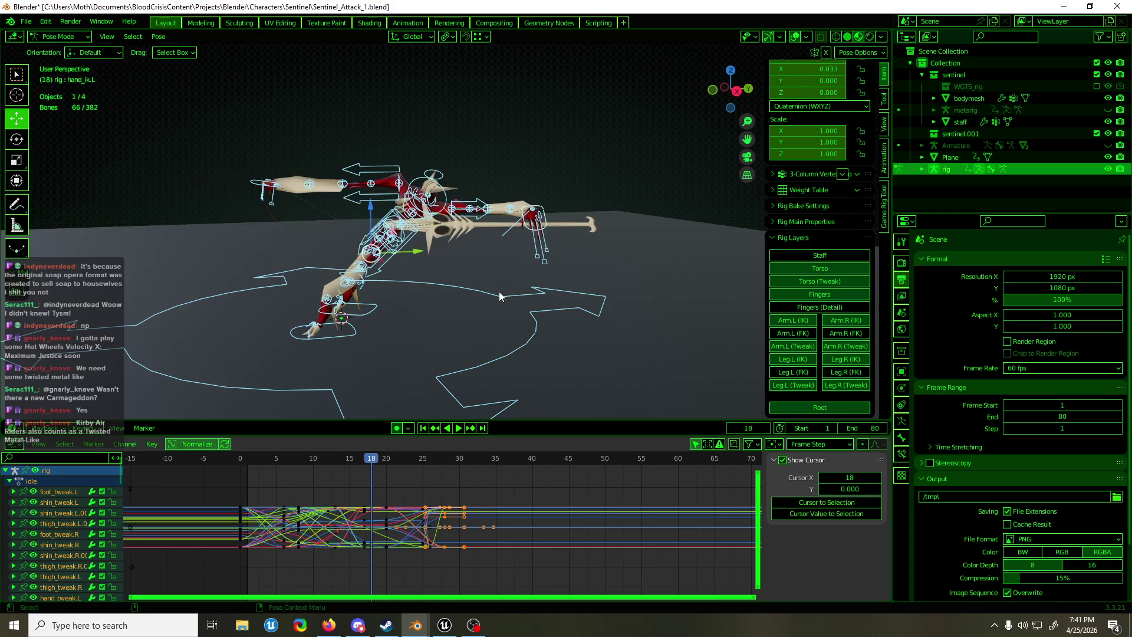
left_click(546, 214)
key("space")
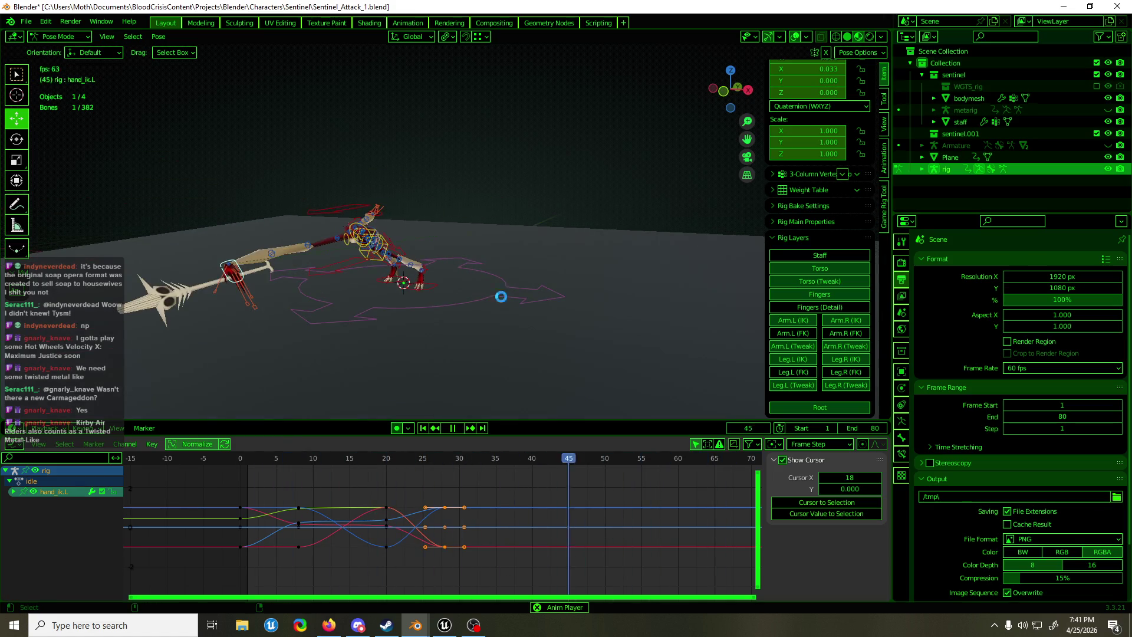
key("ctrl+s")
Review the playback from several angles, return to frame 0 and select all bones
scroll(524, 306, "up", 5)
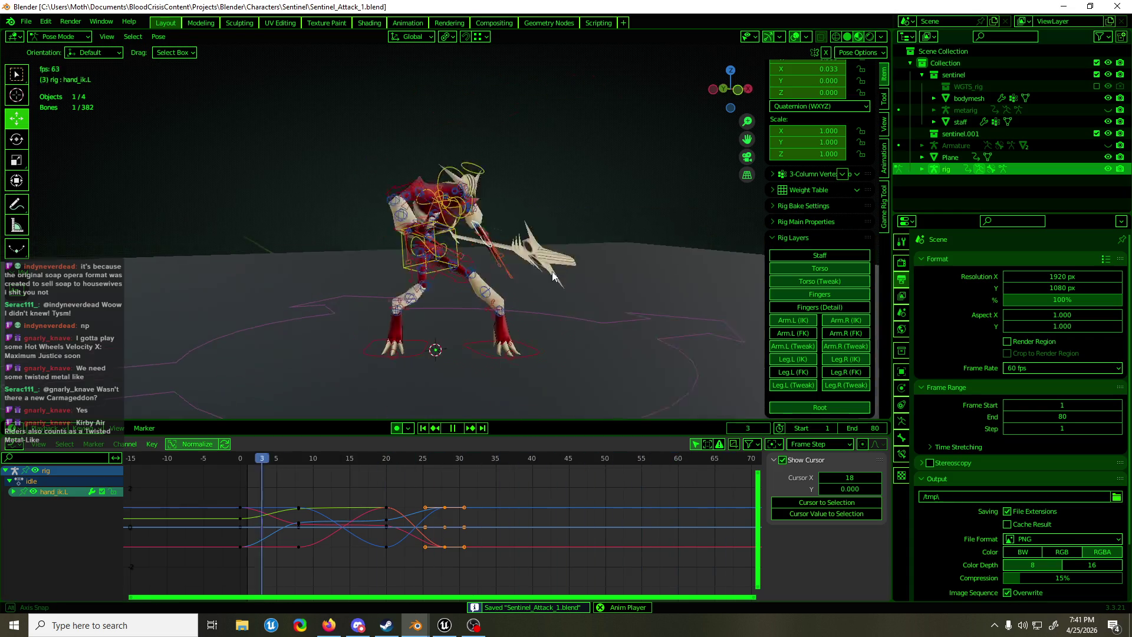
middle_click_drag(552, 272, 502, 275)
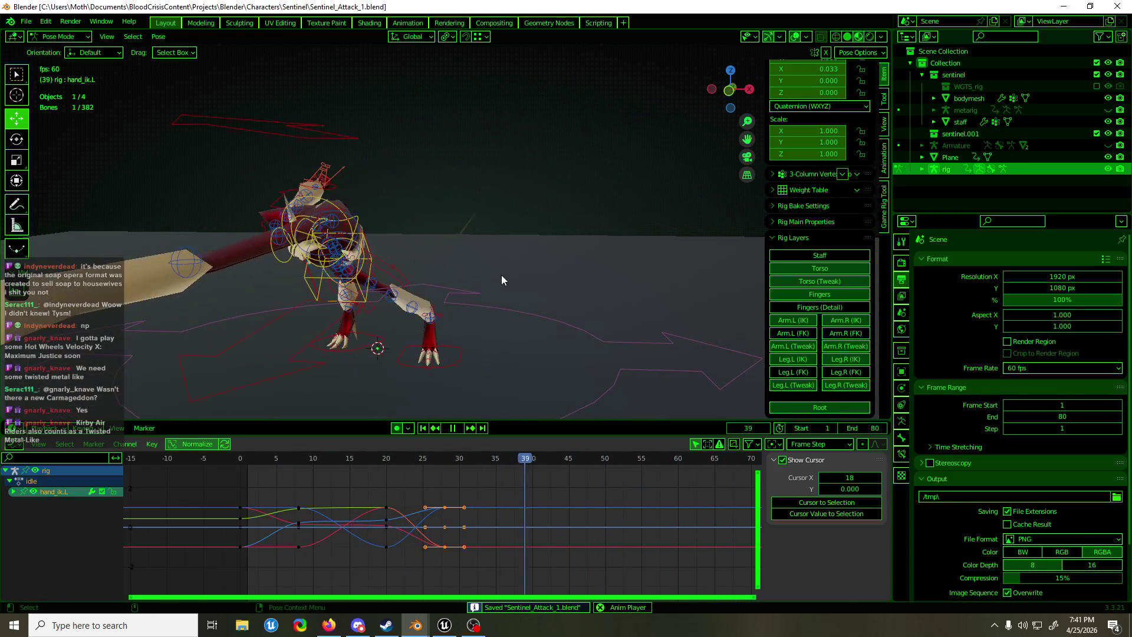
key("space")
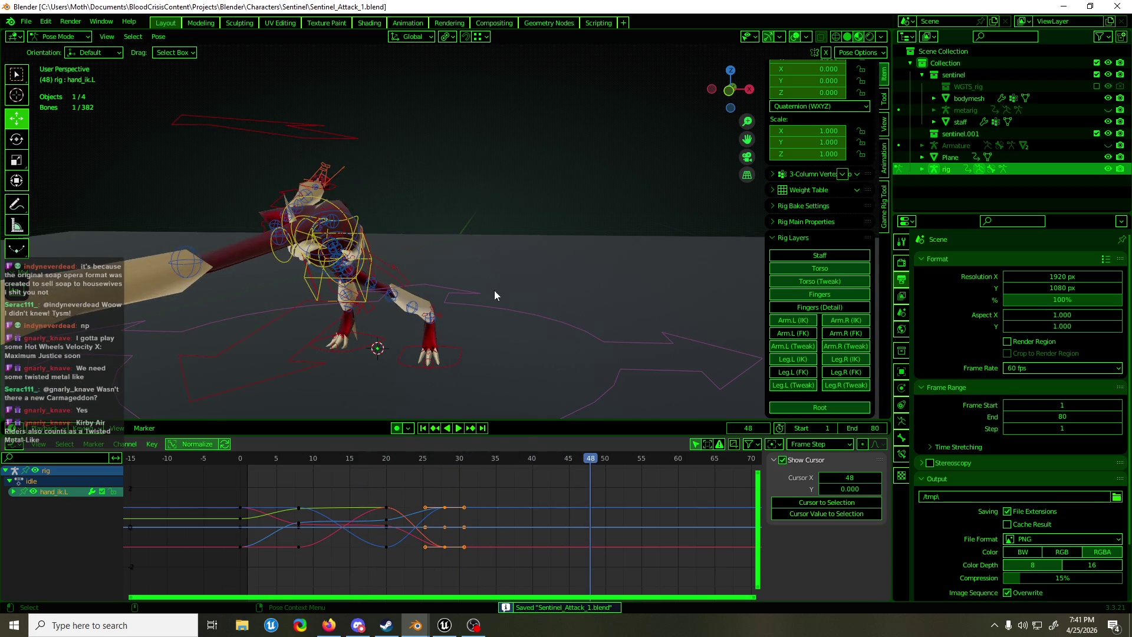
mouse_move(476, 379)
middle_mouse_down()
mouse_move(599, 345)
mouse_move(413, 328)
mouse_move(494, 289)
mouse_move(409, 286)
mouse_move(429, 295)
middle_mouse_up()
left_click(240, 458)
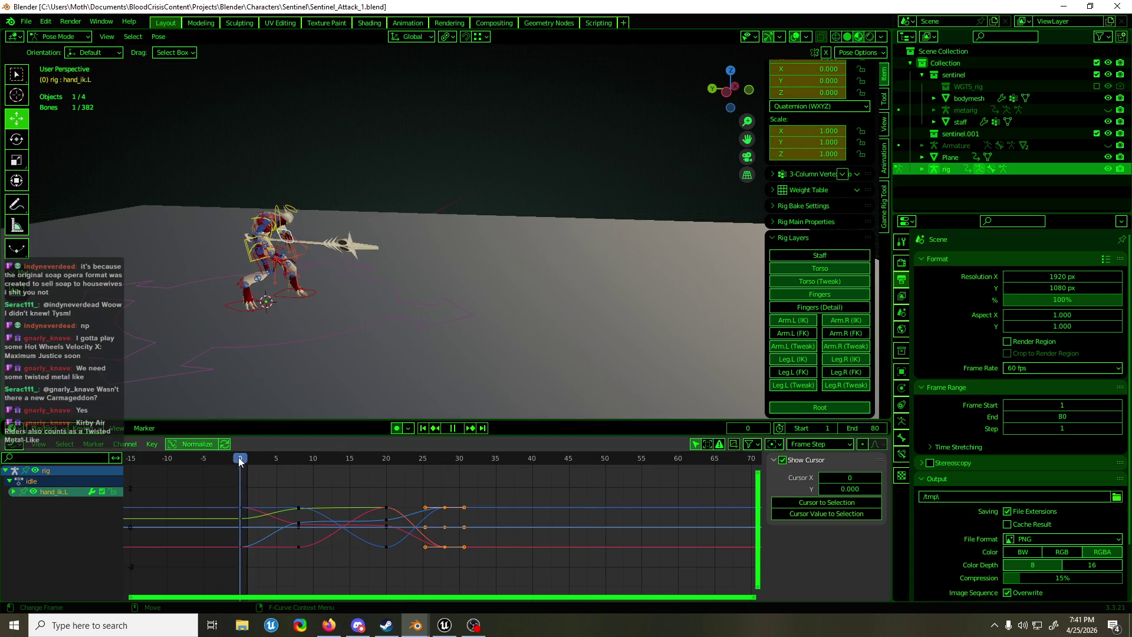
mouse_move(353, 330)
middle_mouse_down()
mouse_move(327, 344)
mouse_move(200, 338)
middle_mouse_up()
key("a")
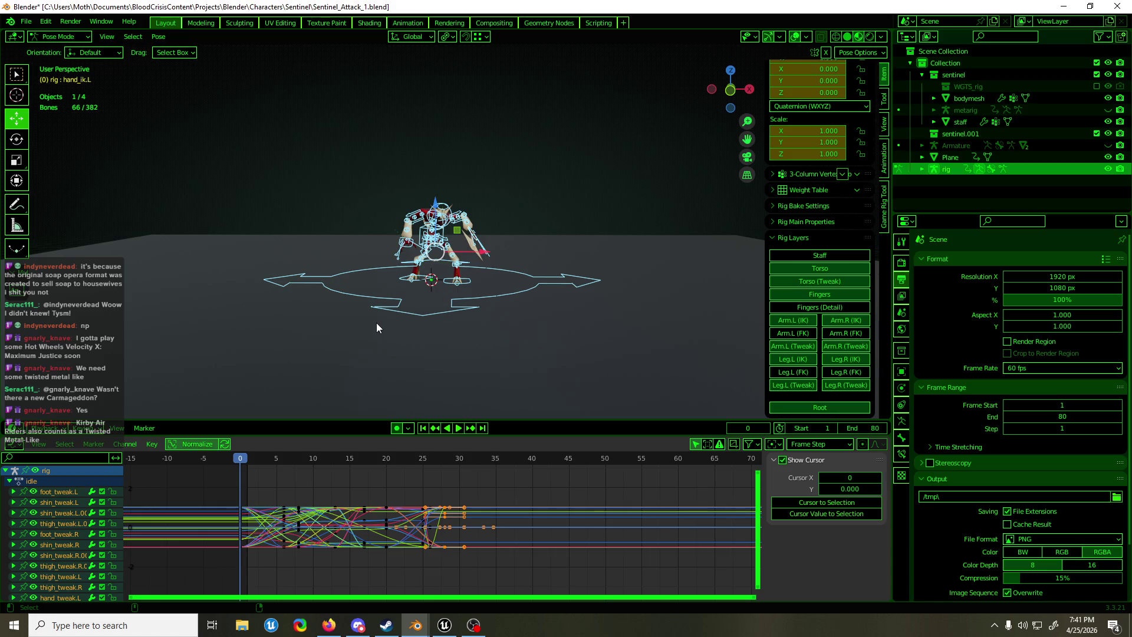
Copy the current pose to the buffer and play the attack, stopping at frame 30
key("ctrl+c")
middle_click_drag(500, 304, 510, 376)
key("space")
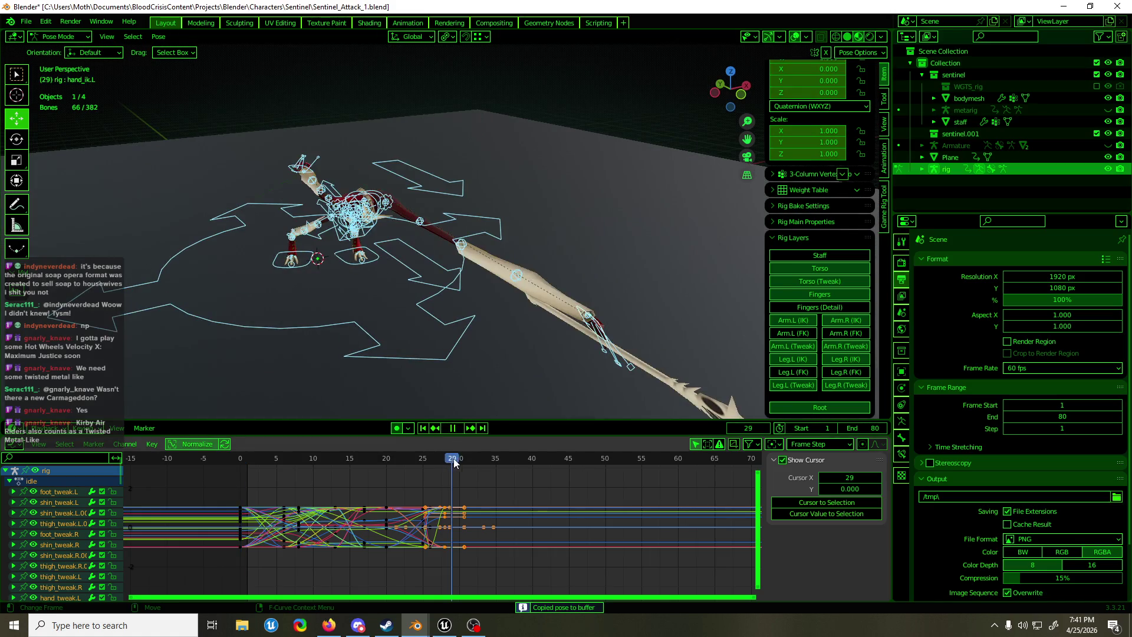
mouse_move(473, 461)
left_mouse_down()
mouse_move(398, 463)
mouse_move(469, 466)
mouse_move(460, 465)
left_mouse_up()
key("space")
Check the staff swing in Right Ortho view with hand_ik.L selected, then save
left_click(595, 318)
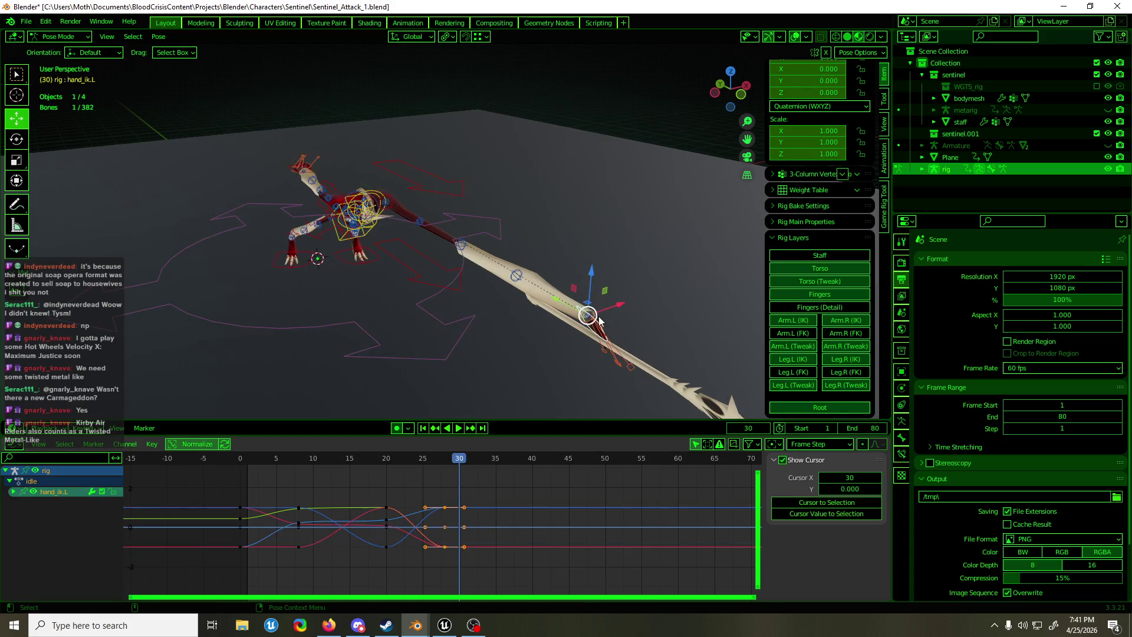
mouse_move(596, 318)
middle_mouse_down()
mouse_move(507, 326)
mouse_move(408, 307)
middle_mouse_up()
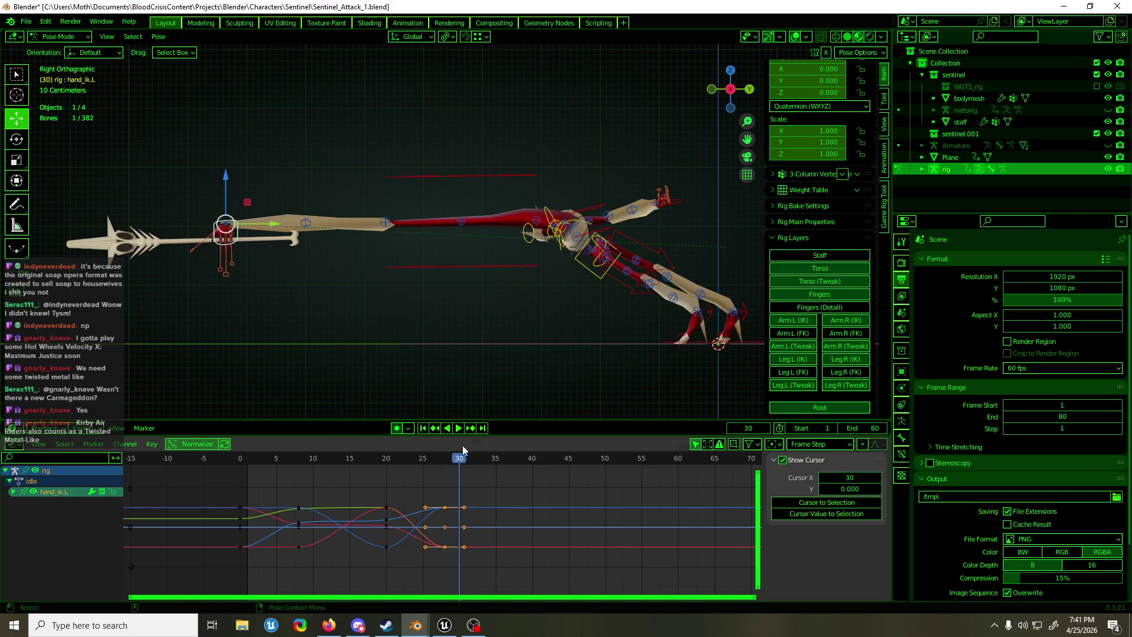
left_click_drag(459, 464, 226, 466)
key("space")
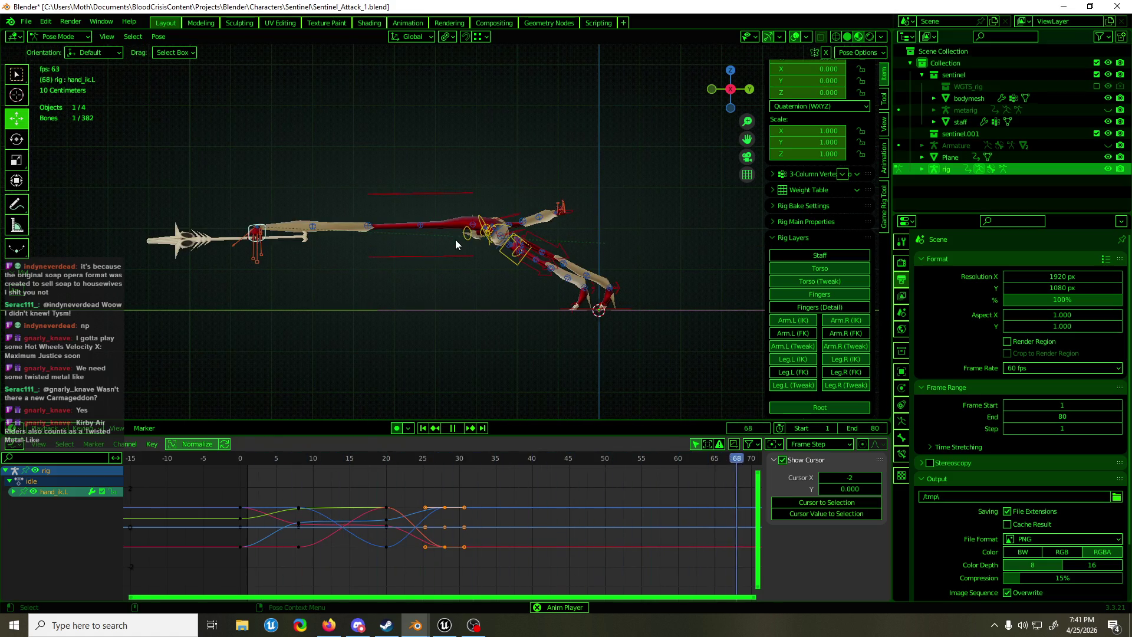
key("ctrl+s")
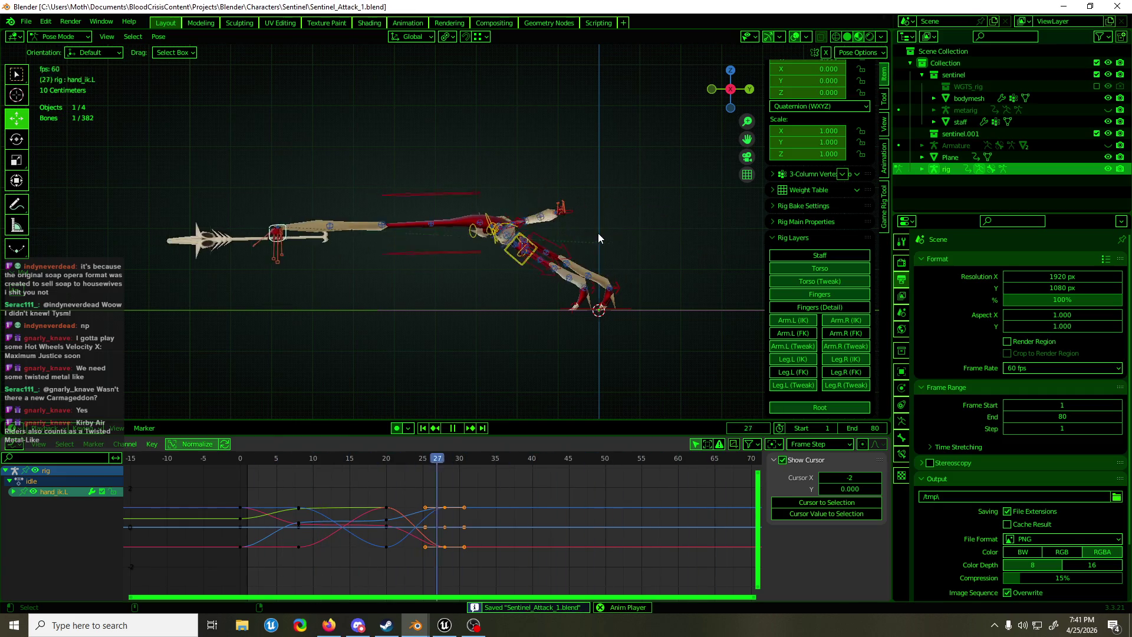
key("a")
middle_click_drag(597, 238, 613, 279)
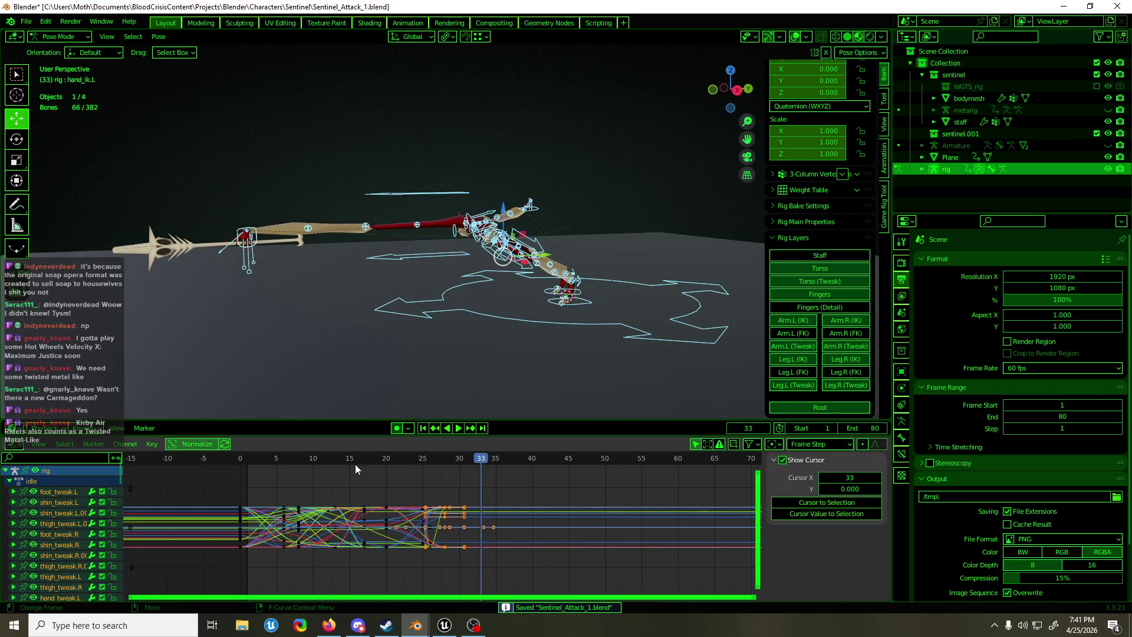
Push the rig's keyframes from frame 17 onward about three frames later
mouse_move(356, 464)
left_mouse_down()
mouse_move(300, 469)
mouse_move(364, 472)
left_mouse_up()
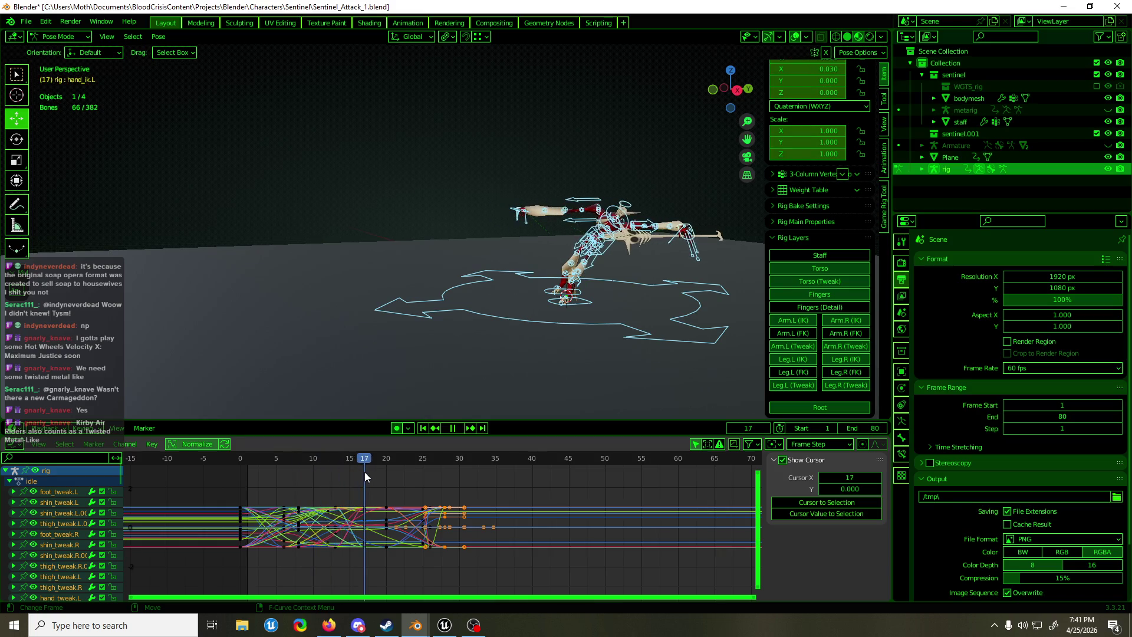
mouse_move(518, 558)
left_mouse_down()
mouse_move(379, 531)
mouse_move(357, 492)
left_mouse_up()
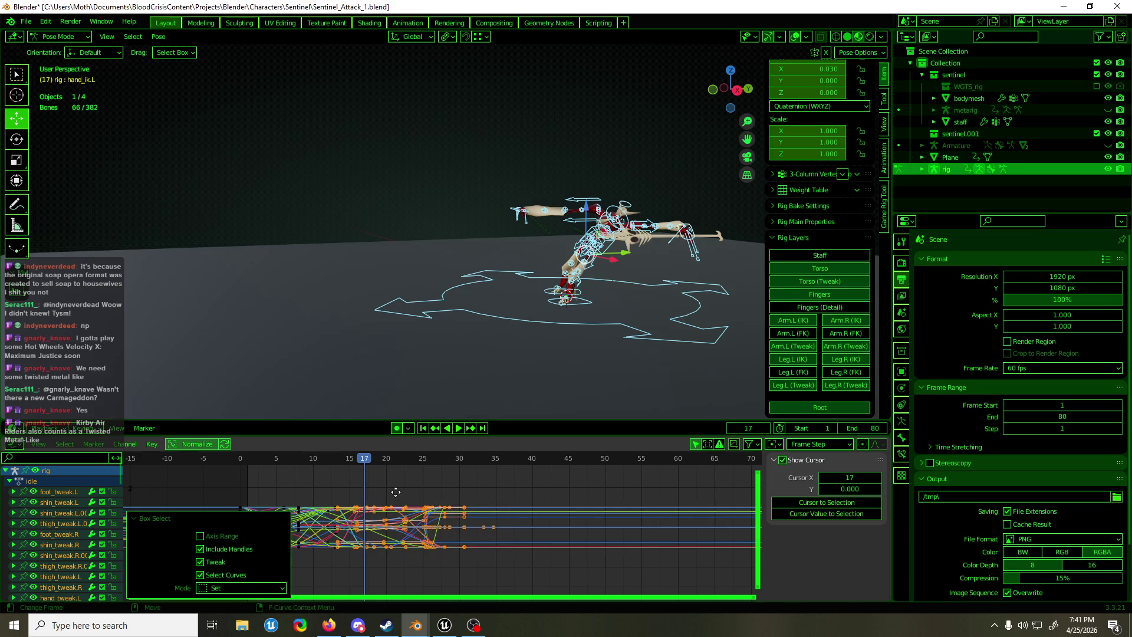
key("g")
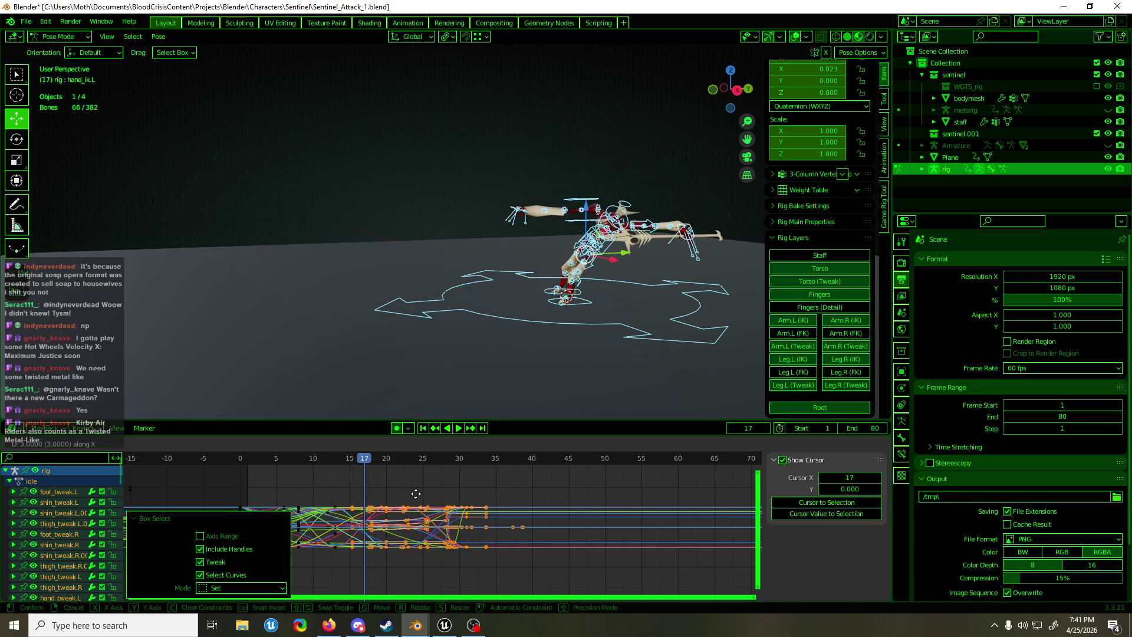
left_click(420, 494)
key("g")
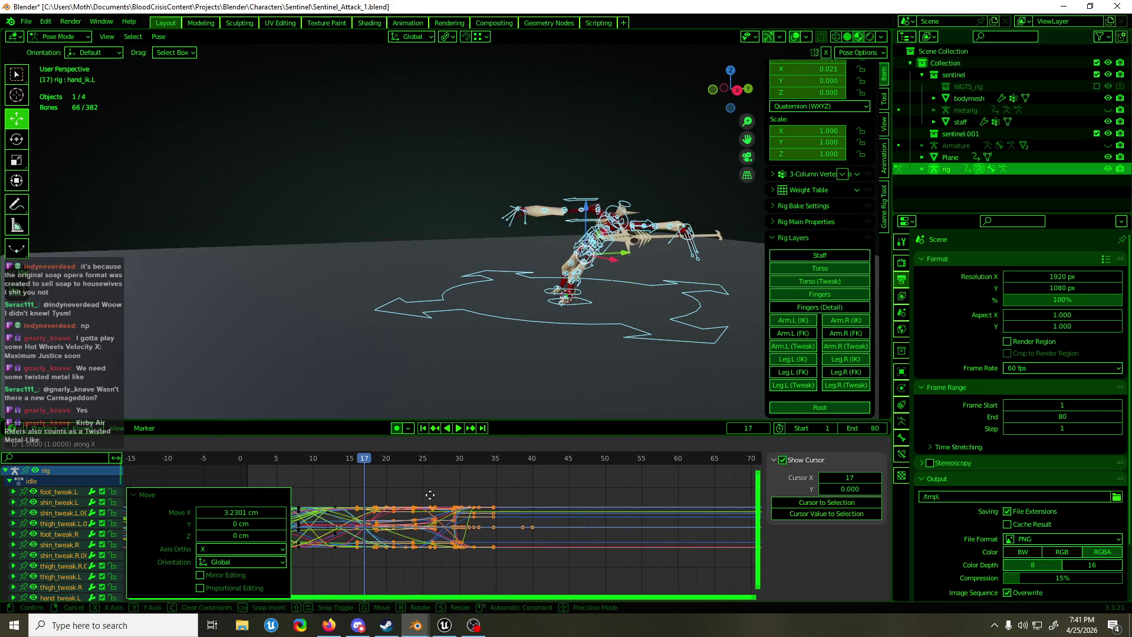
left_click(426, 494)
Play back the retimed attack from a front view, stopping at frame 15
key("space")
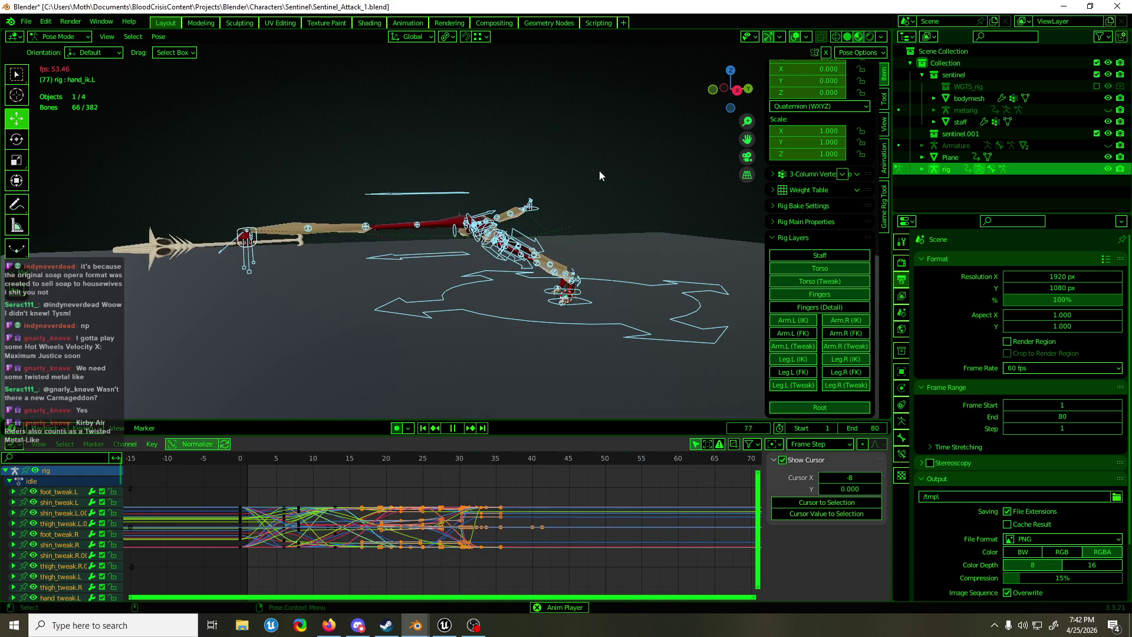
middle_click_drag(574, 203, 670, 207)
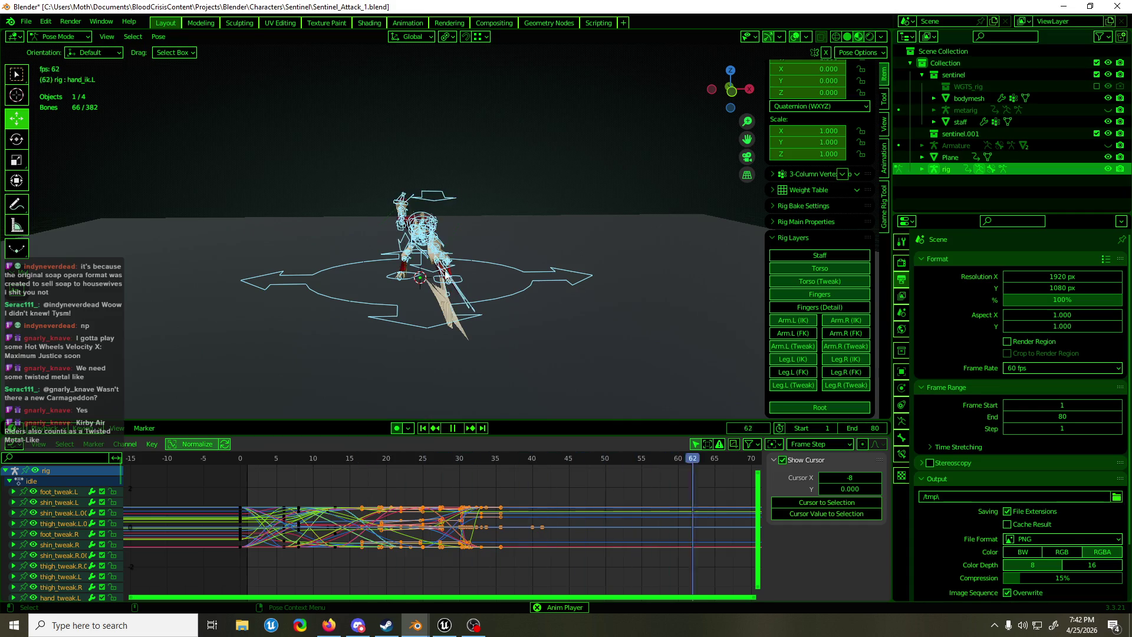
scroll(447, 274, "up", 3)
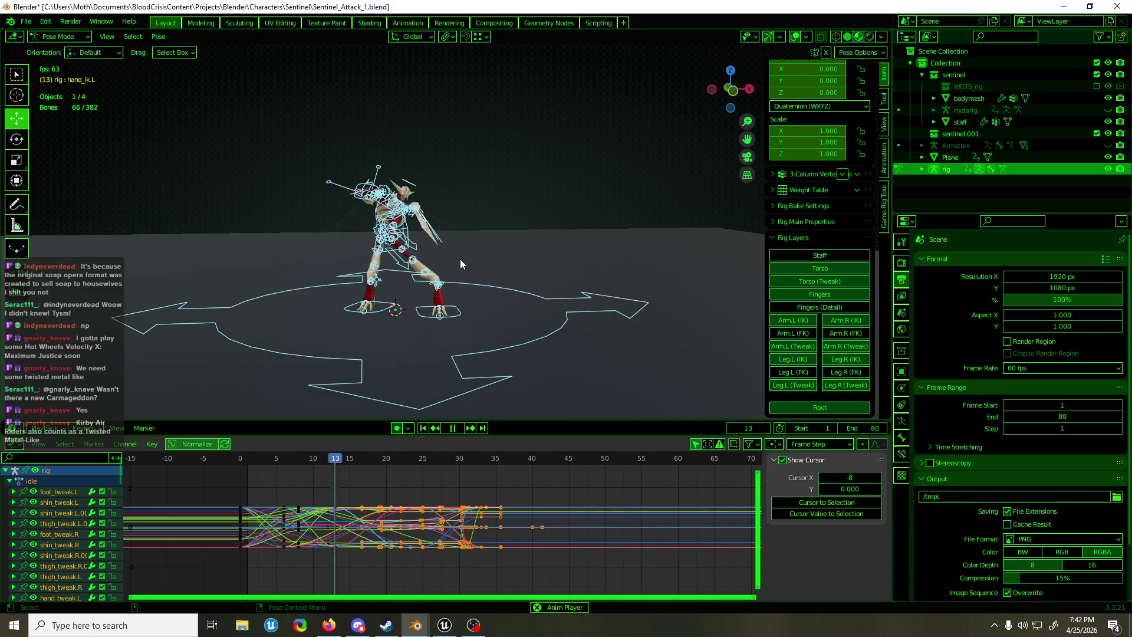
scroll(439, 285, "up", 3)
key("space")
Tilt the left heel about 29° on Y and turn foot_spin_ik.L about 27° around Z
left_click(443, 328)
key("r")
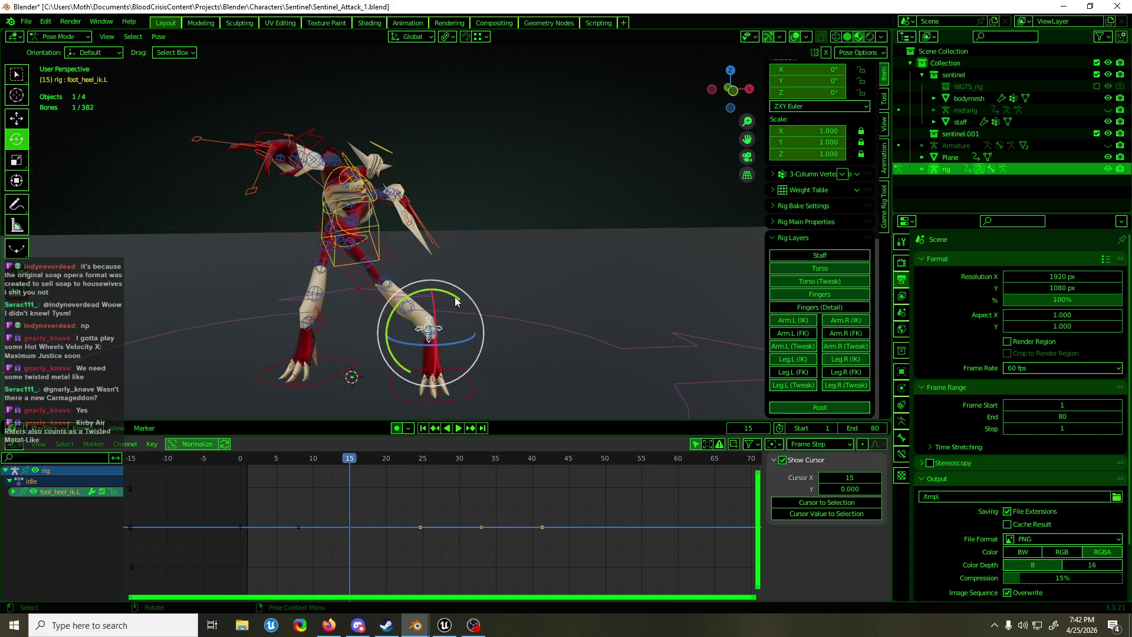
left_click_drag(454, 295, 433, 291)
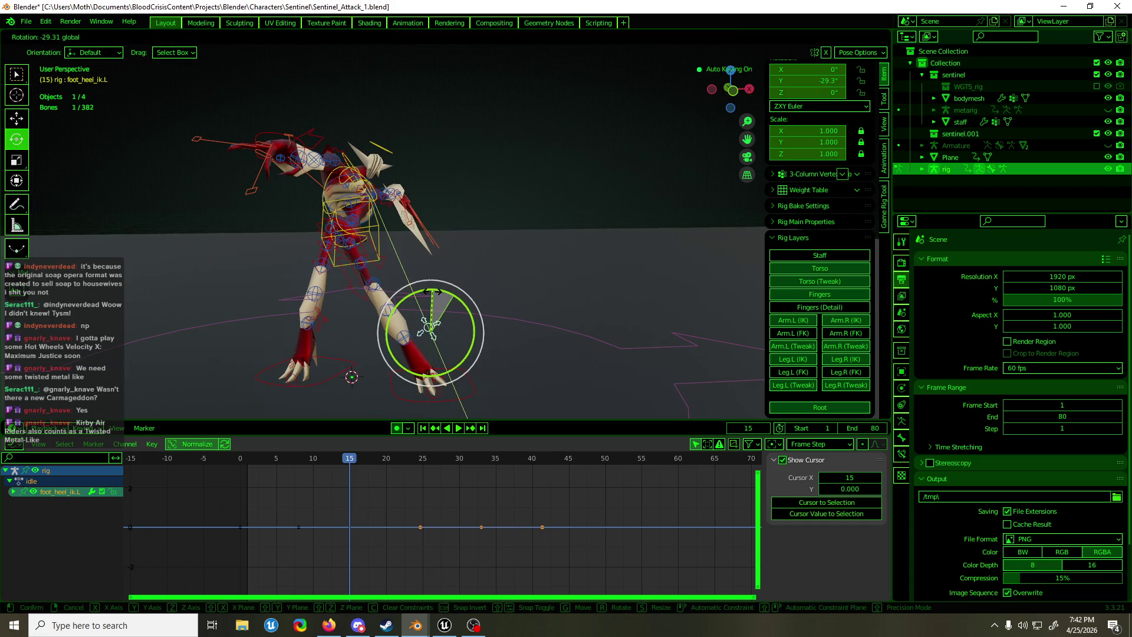
left_click(434, 292)
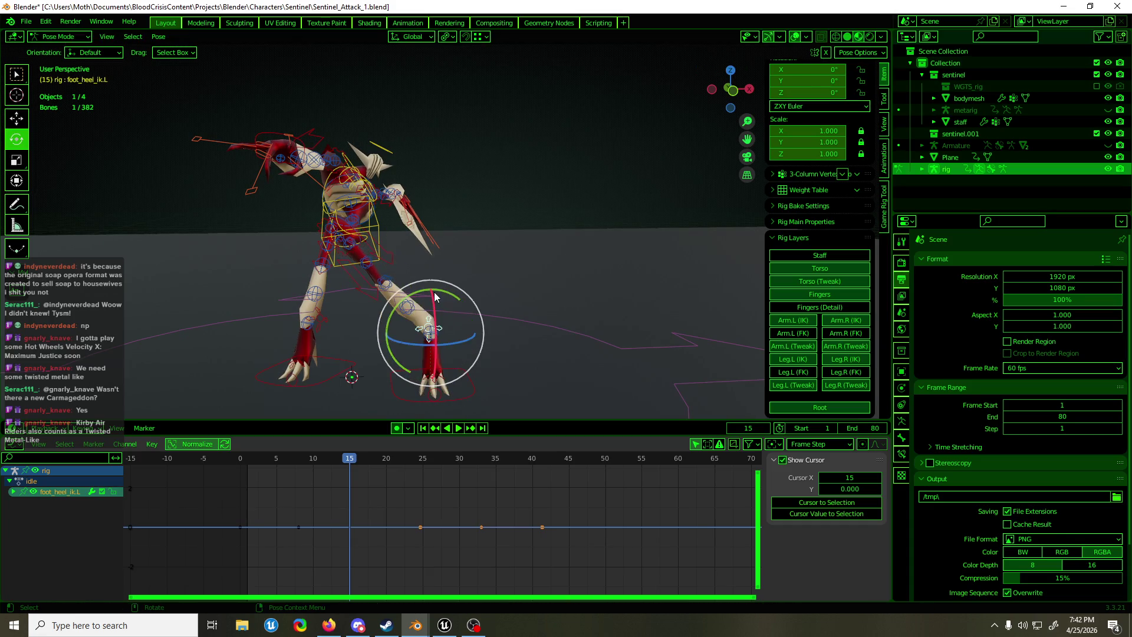
left_click(434, 376)
left_click_drag(444, 409, 489, 393)
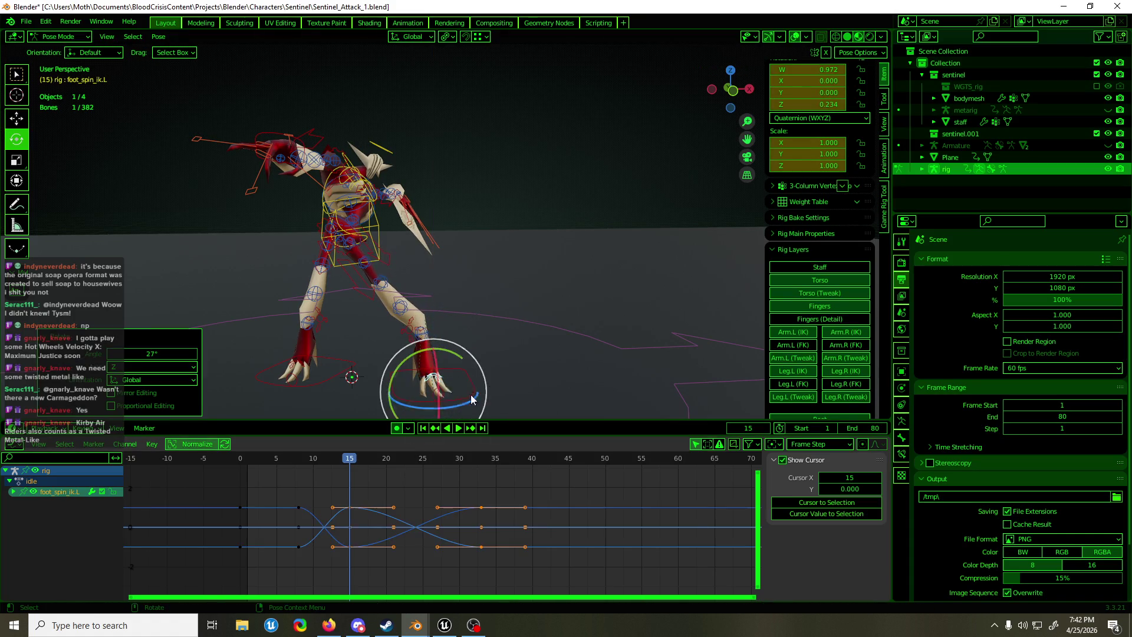
Select foot_heel_ik.R, cancel its rotation, and frame the view on the right heel
left_click(308, 335)
left_click_drag(308, 272, 314, 269)
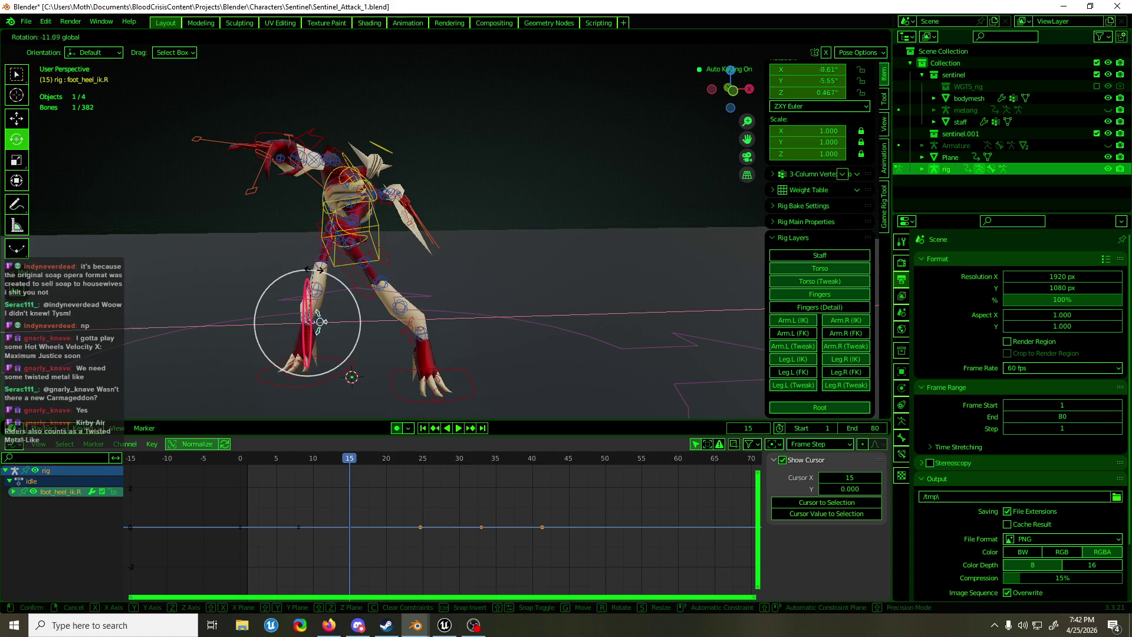
key("Escape")
scroll(307, 304, "up", 6)
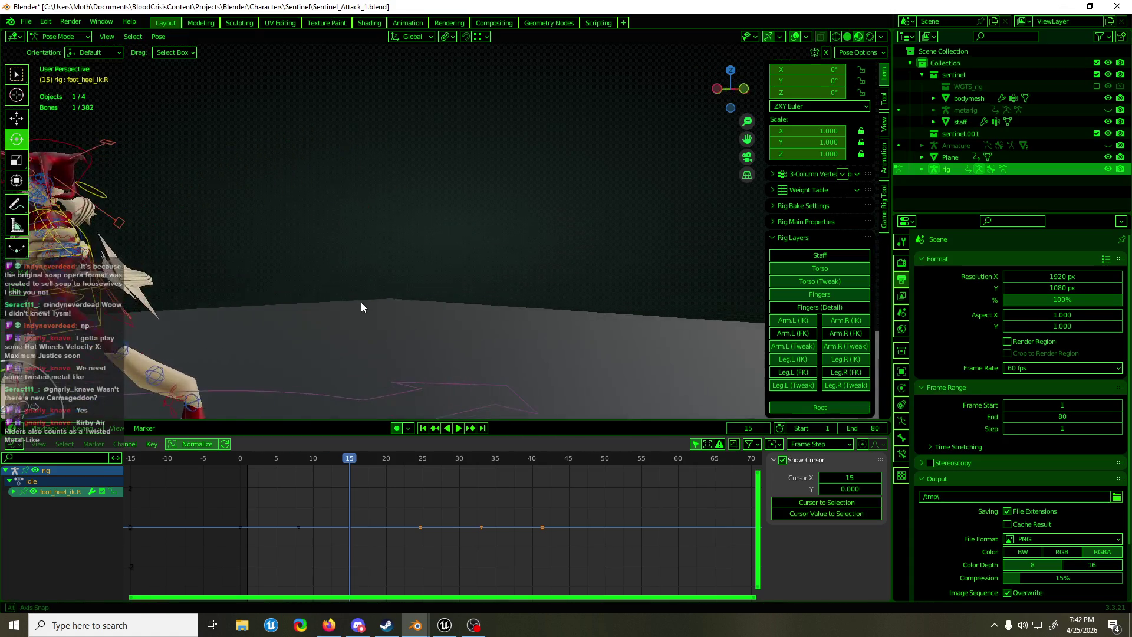
scroll(354, 316, "down", 3)
scroll(473, 266, "up", 5)
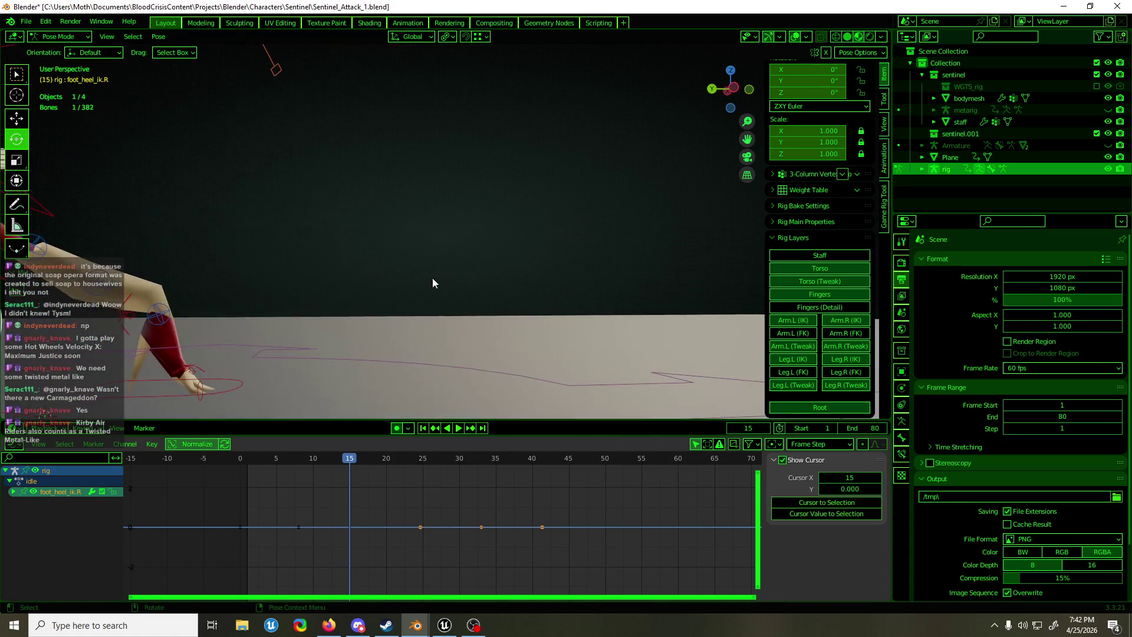
key("shift+space")
key("g")
key("KP_Decimal")
scroll(413, 283, "down", 3)
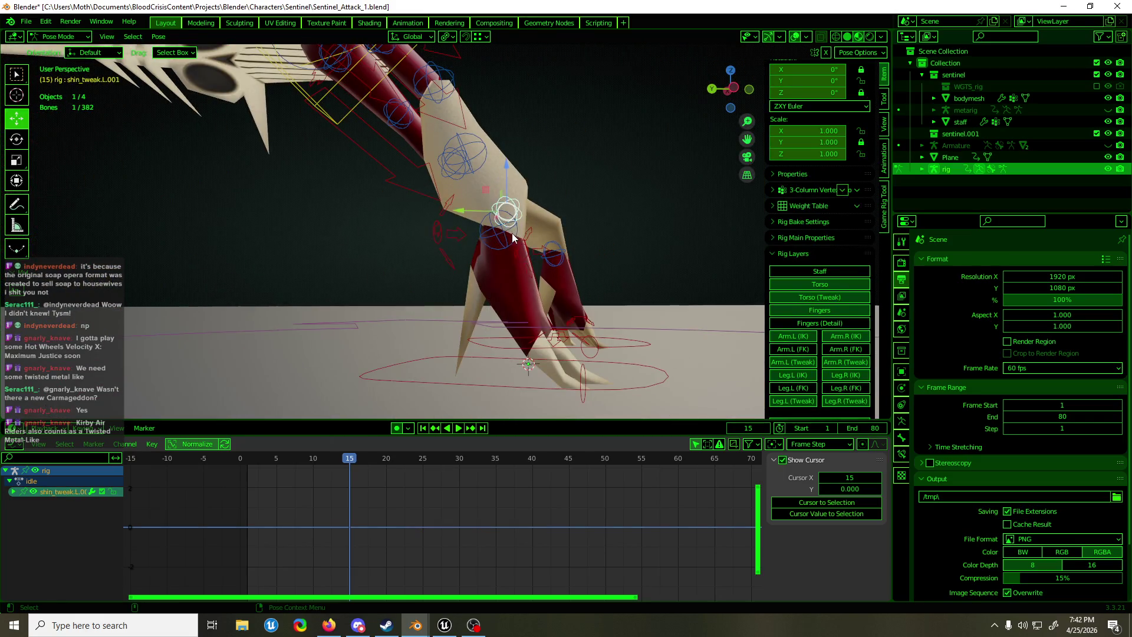
Move the foot_tweak.R bone about 8 cm along X
left_click(496, 227)
key("g")
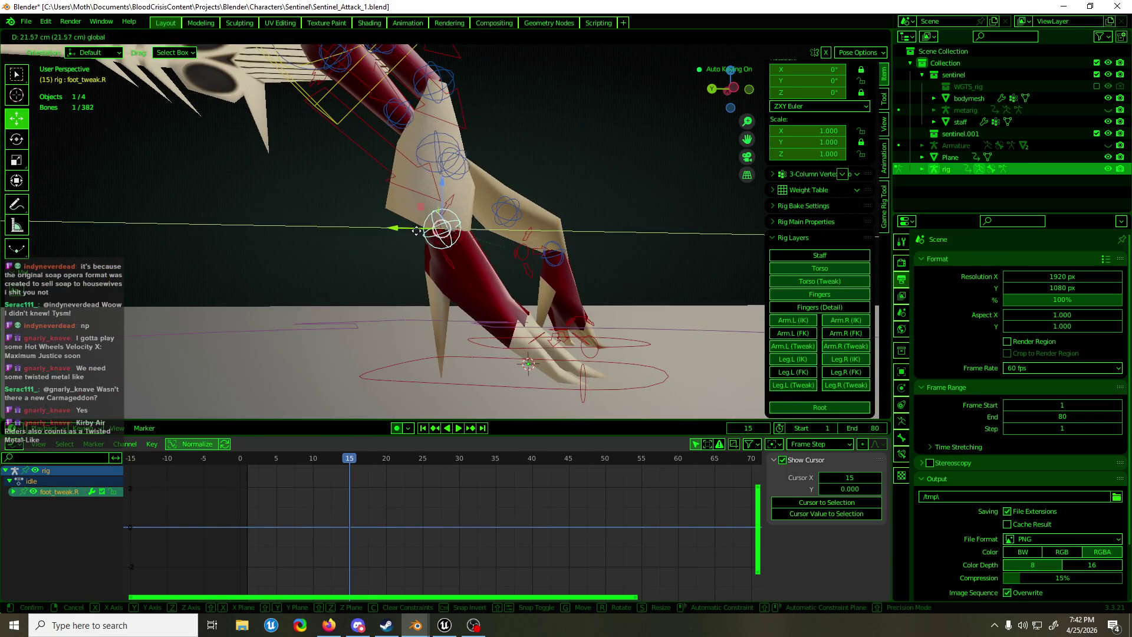
left_click(445, 230)
middle_click_drag(446, 230, 428, 248)
left_click_drag(445, 235, 469, 236)
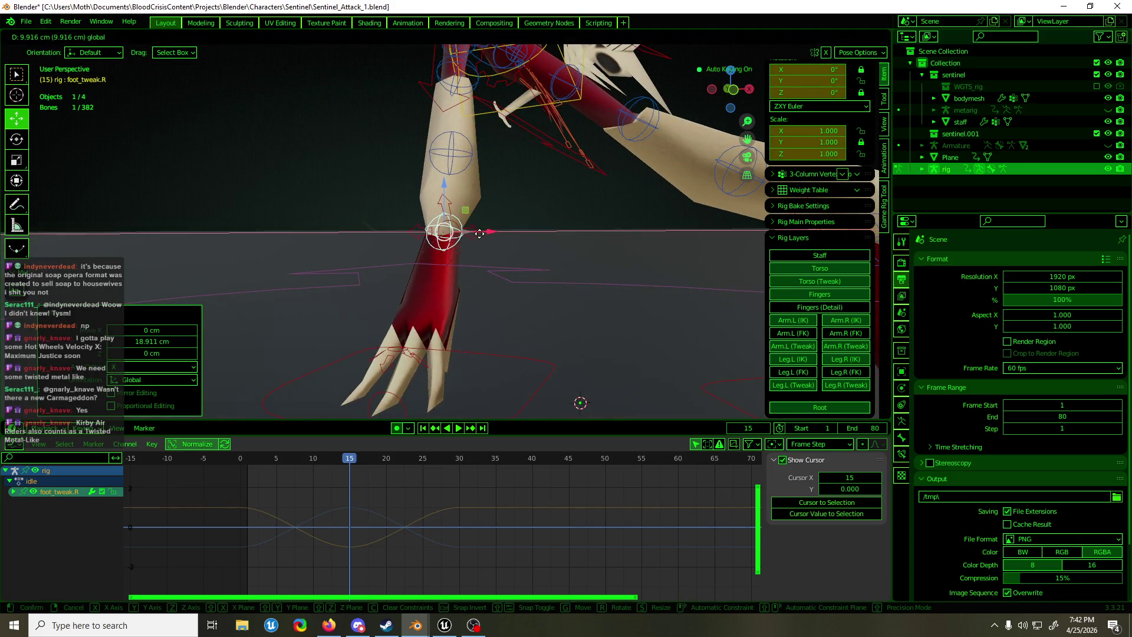
scroll(502, 230, "down", 5)
middle_click_drag(528, 230, 423, 245)
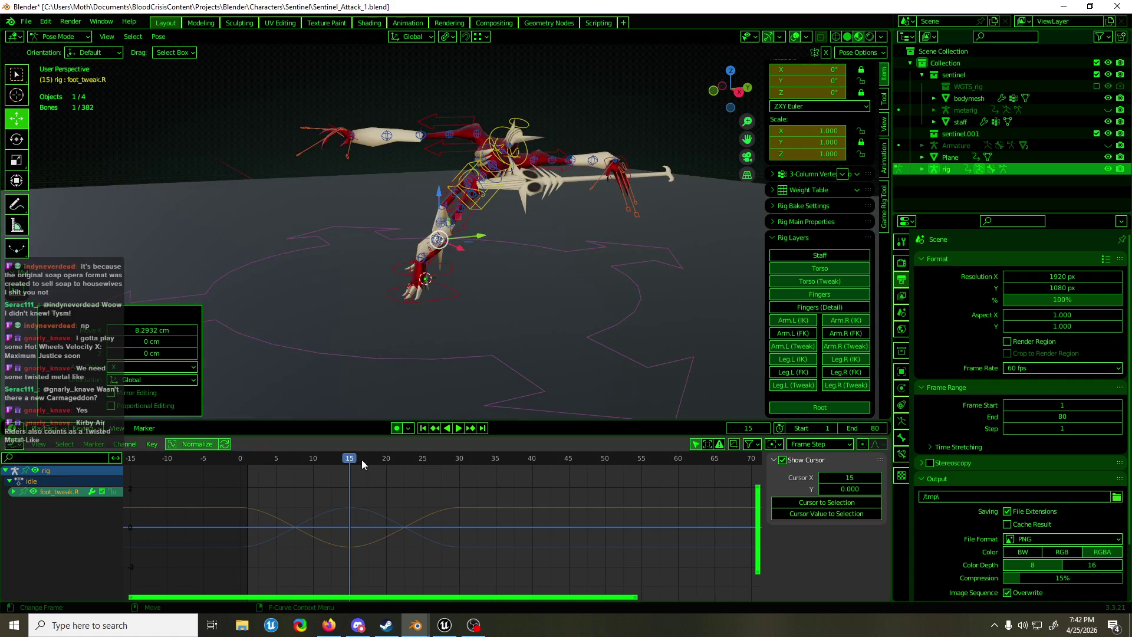
Preview the foot step, return to frame 18 and select the left foot IK bone
key("space")
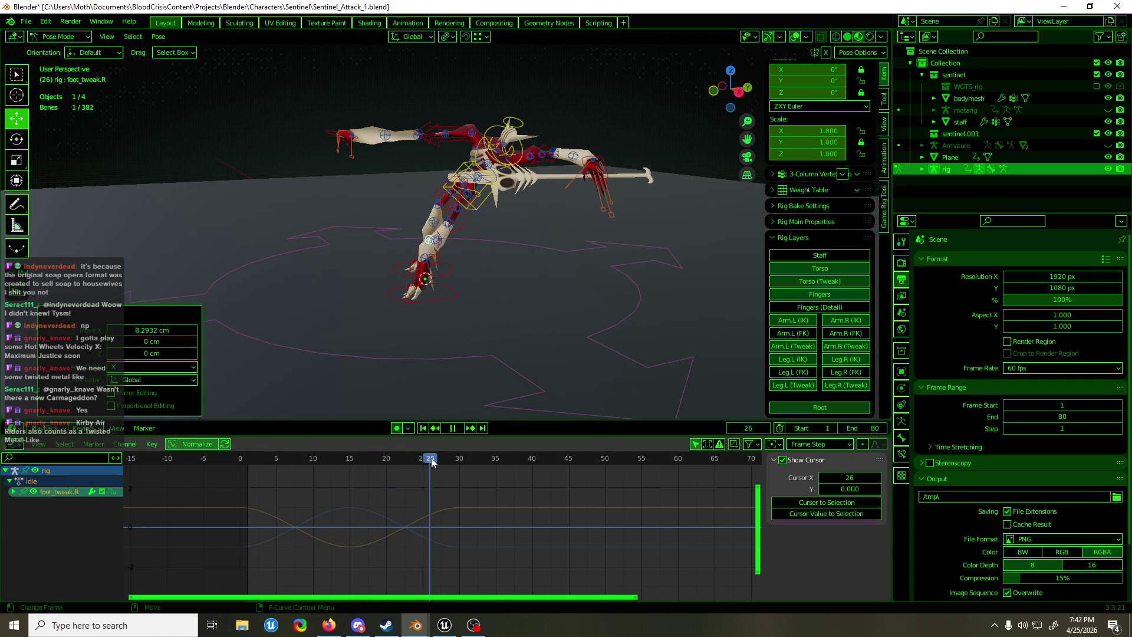
key("space")
left_click_drag(426, 461, 371, 466)
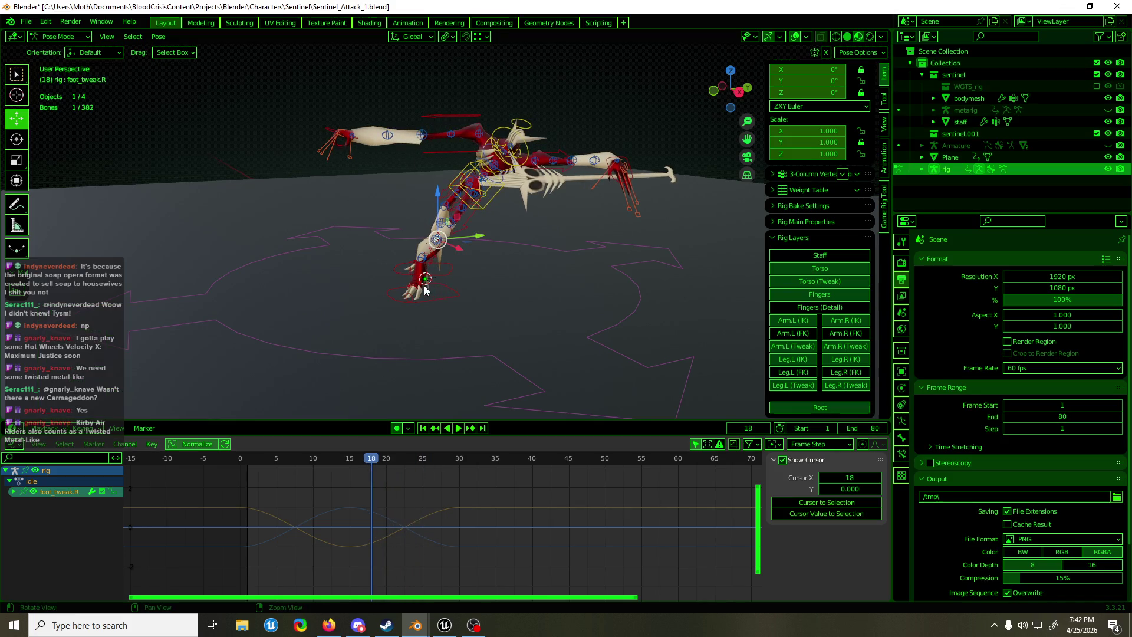
middle_click_drag(424, 289, 505, 307)
left_click(505, 307)
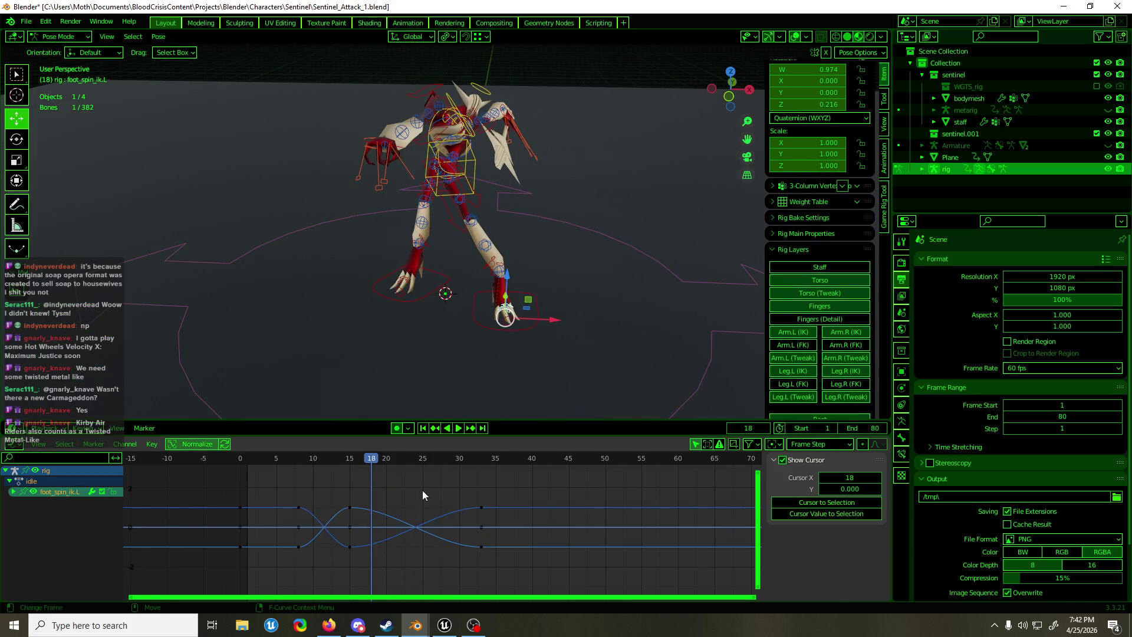
Slide the left foot IK's frame-15 keys in time to about frame 34 and check playback
left_click(351, 463)
left_click_drag(339, 475, 362, 553)
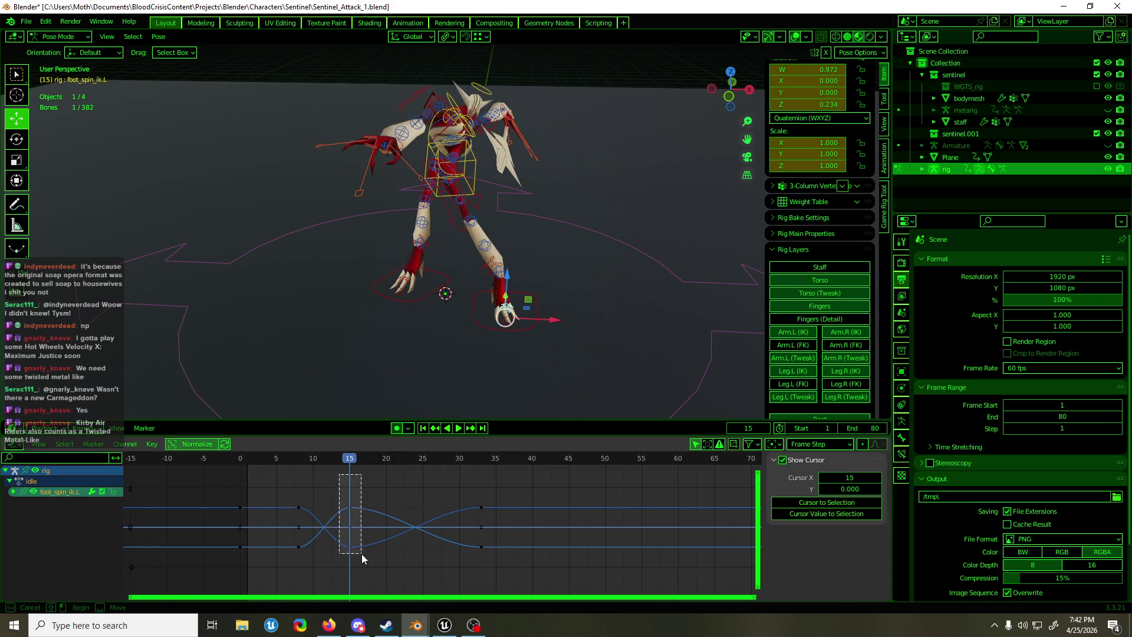
key("g")
key("x")
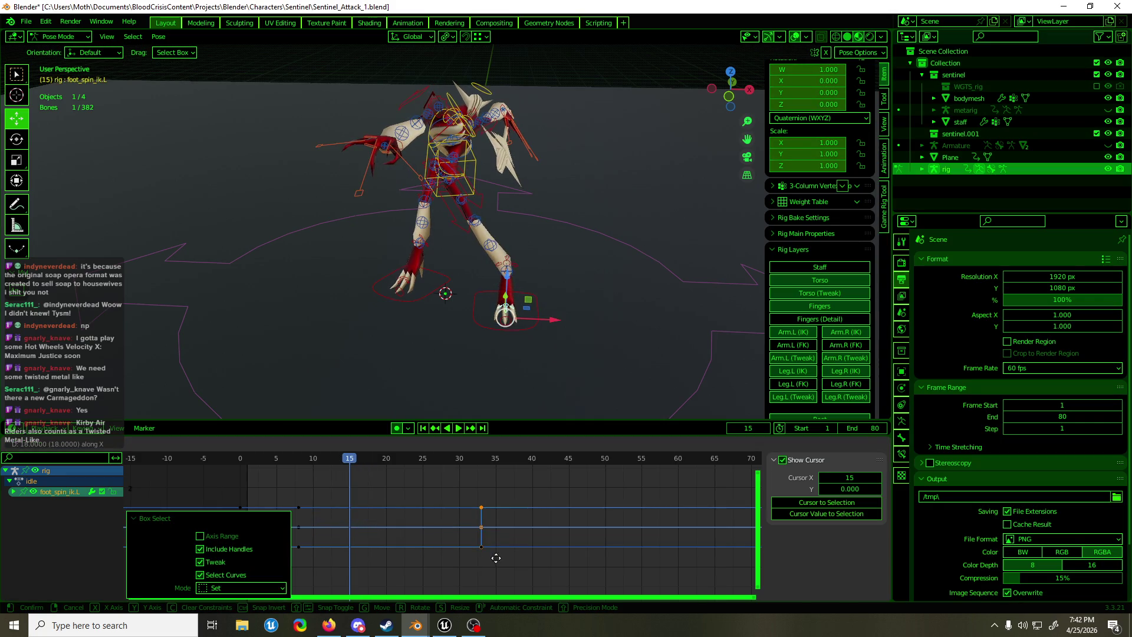
left_click(496, 558)
key("space")
mouse_move(349, 460)
left_mouse_down()
mouse_move(252, 469)
mouse_move(380, 475)
left_mouse_up()
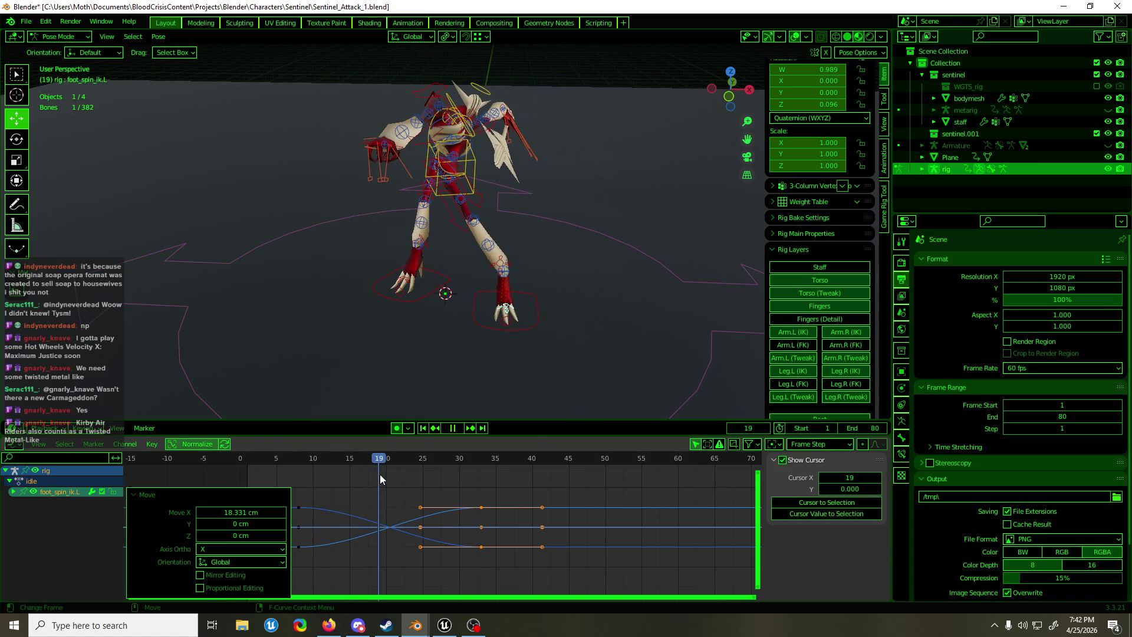
key("space")
Shift the earlier keys 9 frames earlier, check playback, then show foot_tweak.R's curves
middle_click_drag(380, 474, 421, 458)
left_click_drag(320, 482, 557, 571)
key("g")
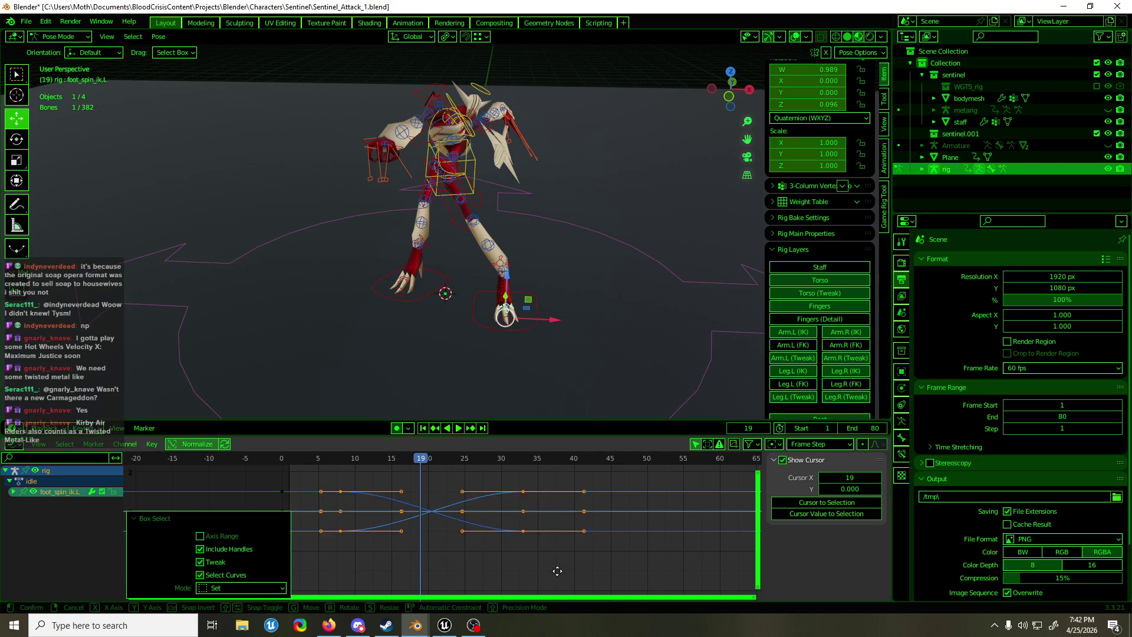
key("x")
left_click(499, 575)
key("space")
mouse_move(431, 464)
left_mouse_down()
mouse_move(274, 473)
mouse_move(479, 480)
mouse_move(299, 487)
mouse_move(347, 489)
left_mouse_up()
key("space")
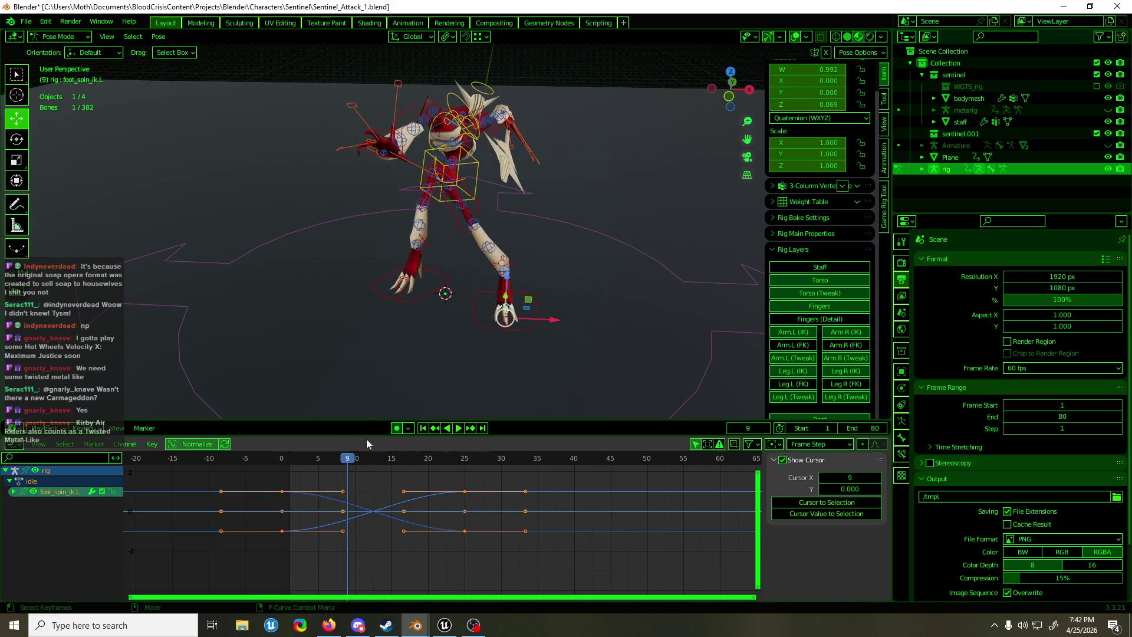
left_click(414, 253)
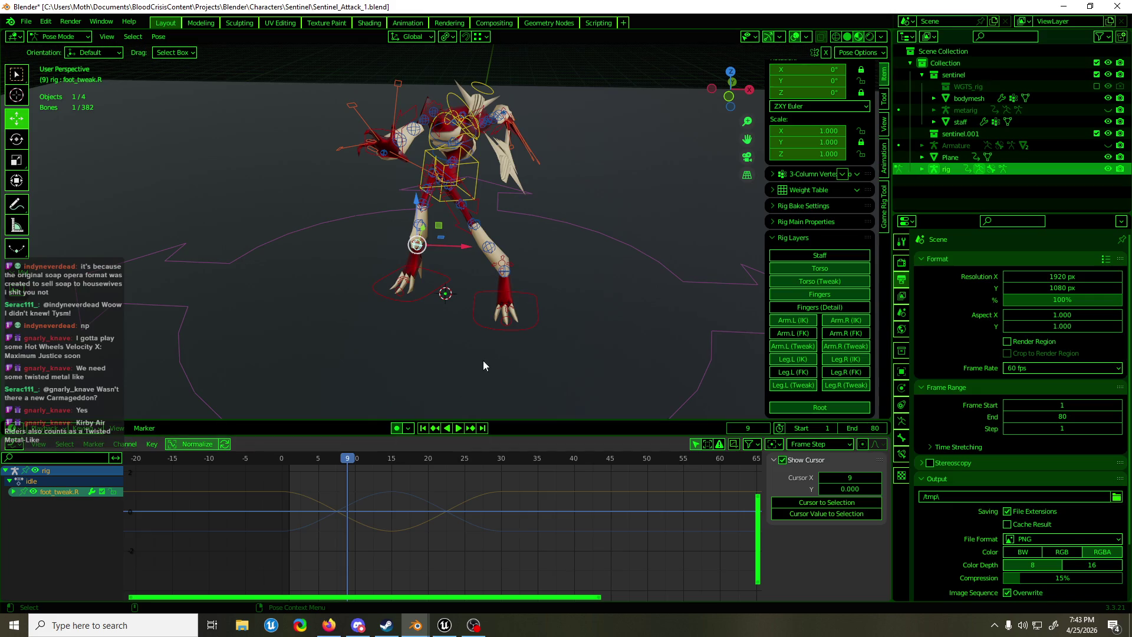
left_click(65, 536)
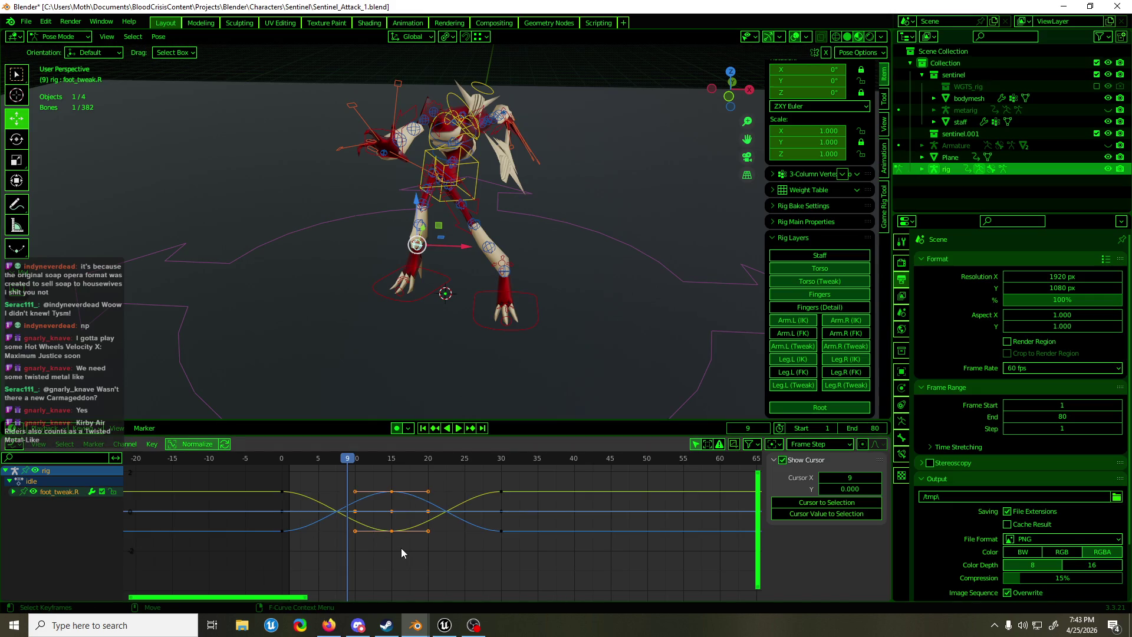
Duplicate foot_tweak.R's frame-15 keys onto frames 25 and 30
left_click_drag(411, 547, 377, 480)
key("shift+d")
key("x")
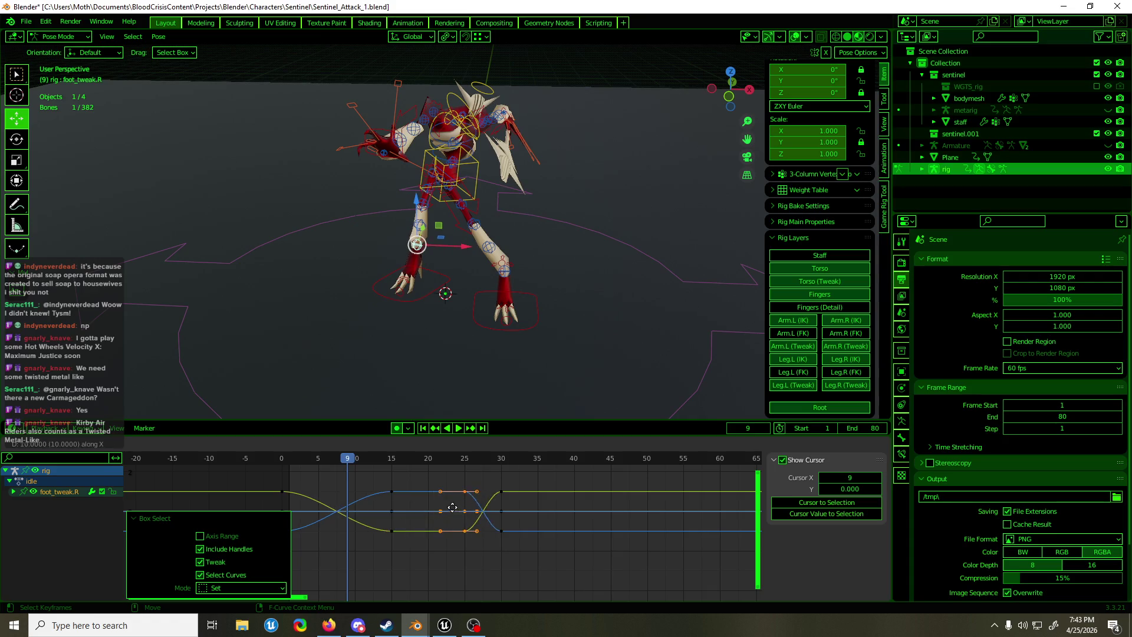
key("Escape")
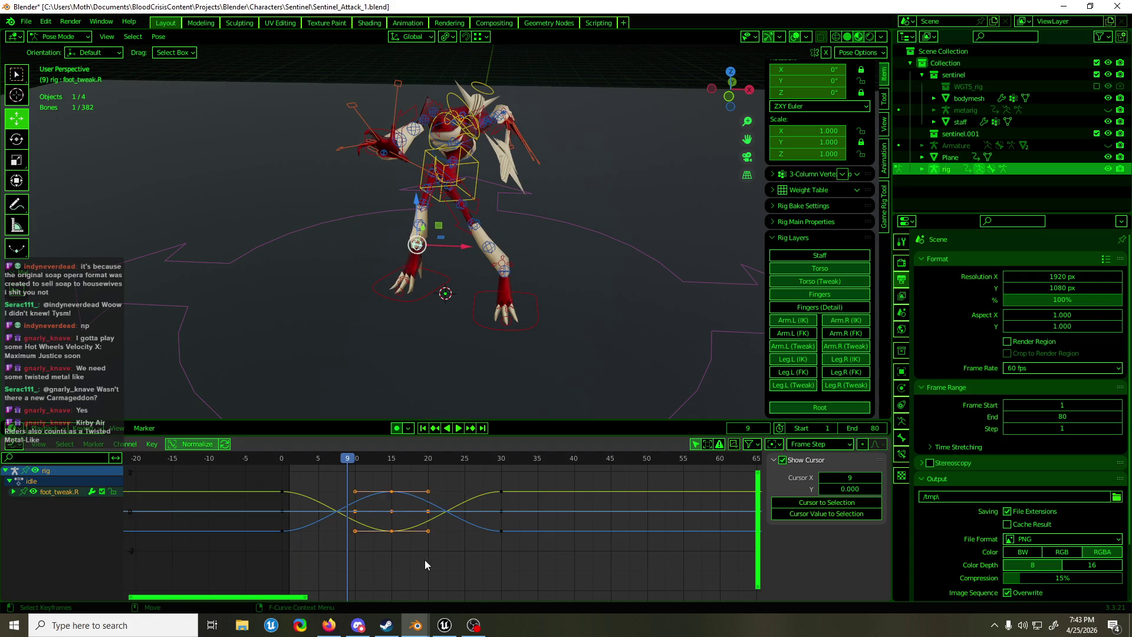
key("shift+d")
key("x")
left_click(528, 561)
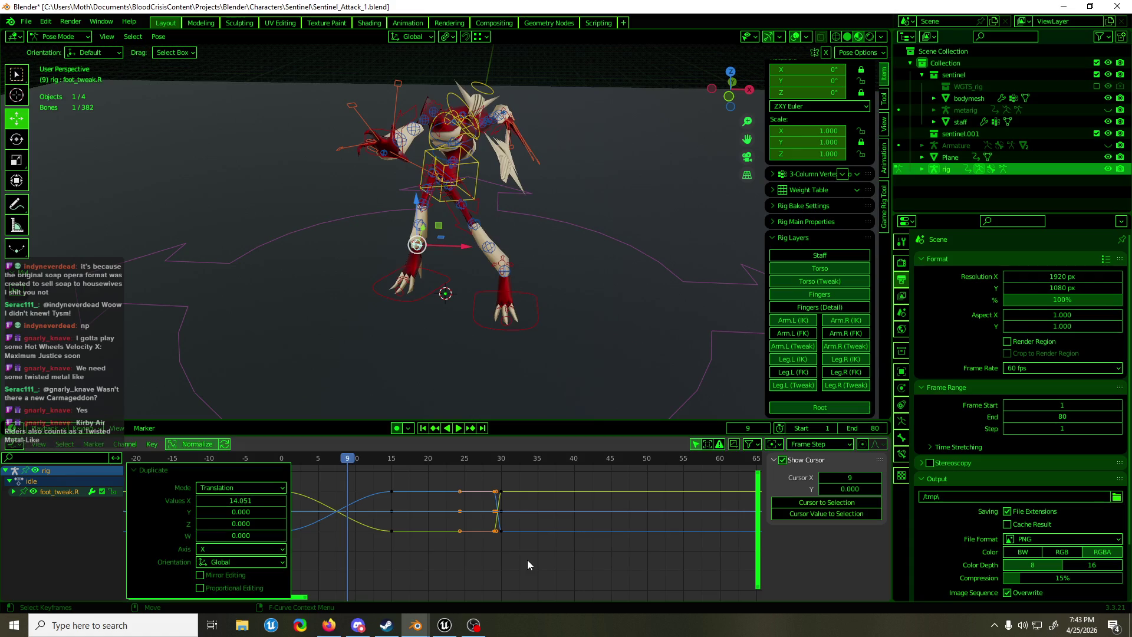
key("g")
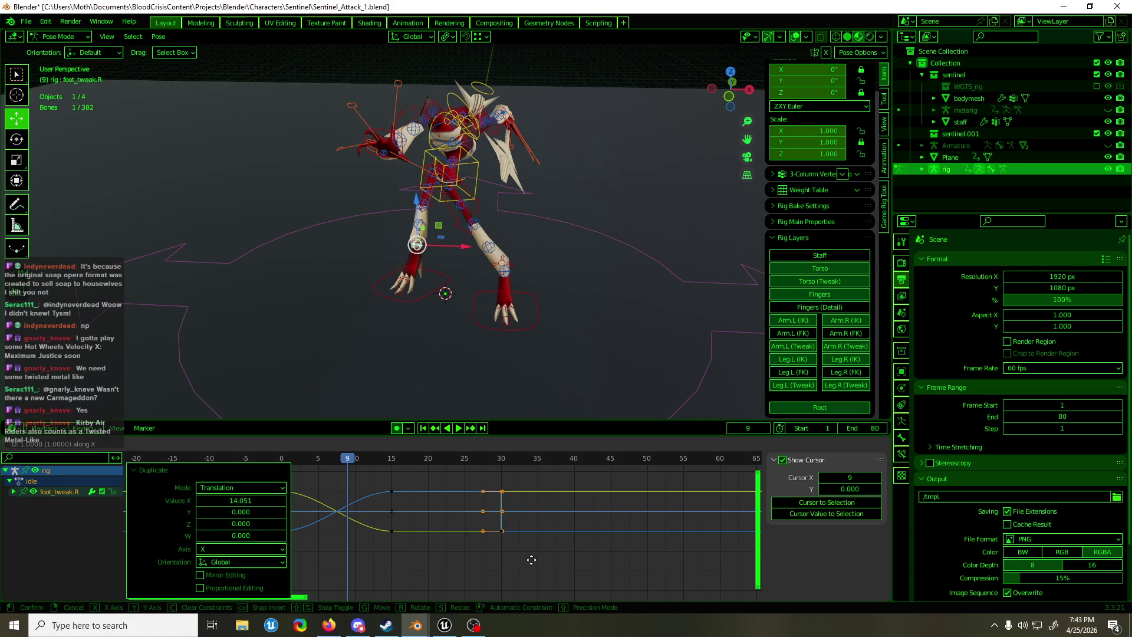
left_click(531, 556)
Delete the frame-15 and frame-25 keys and play back to check the pose
left_click_drag(399, 562, 372, 481)
key("Delete")
key("shift+ctrl+space")
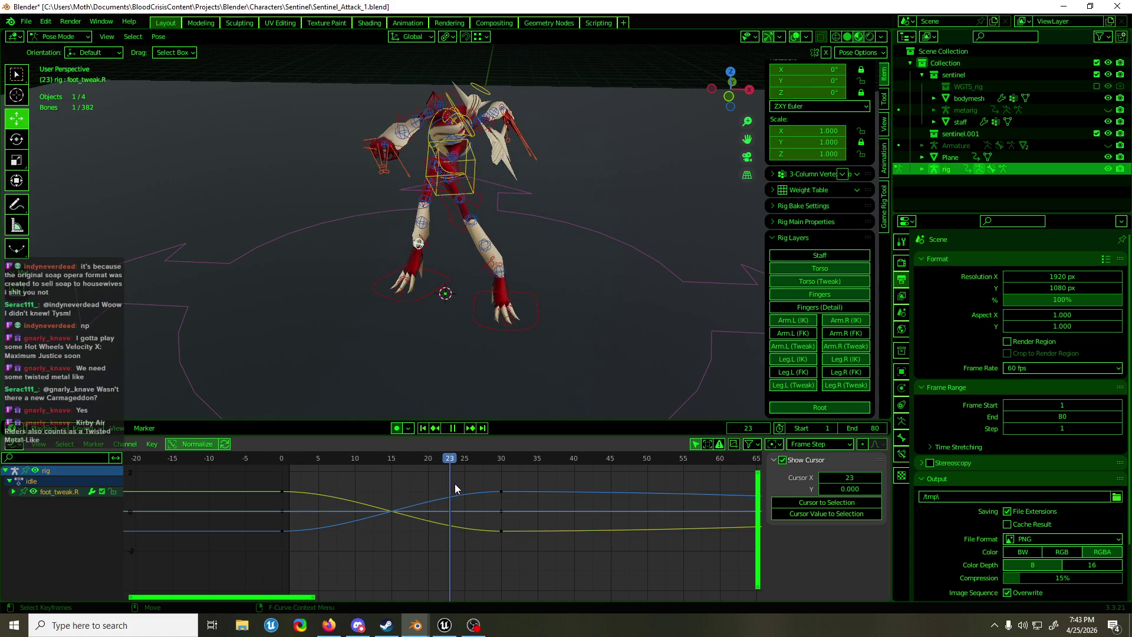
mouse_move(469, 485)
left_mouse_down()
mouse_move(481, 486)
mouse_move(271, 504)
mouse_move(408, 498)
mouse_move(282, 466)
mouse_move(468, 462)
left_mouse_up()
Key the left foot tweak's LocRotScale and move it 22.98 cm along Y
left_click(504, 278)
key("i")
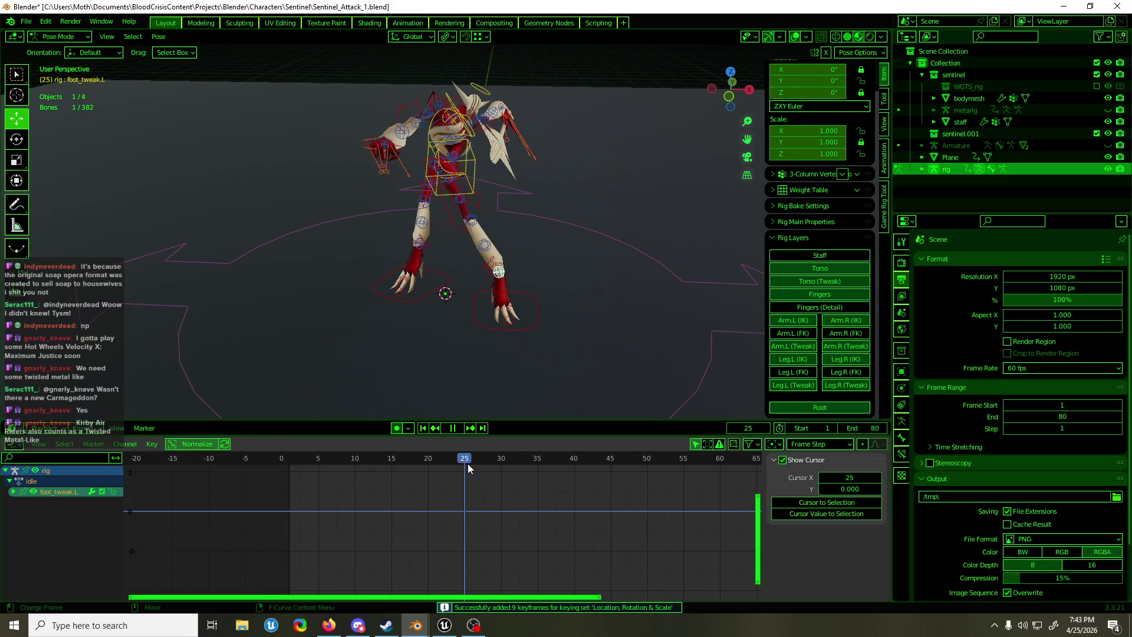
key("KP_3")
key("g")
key("y")
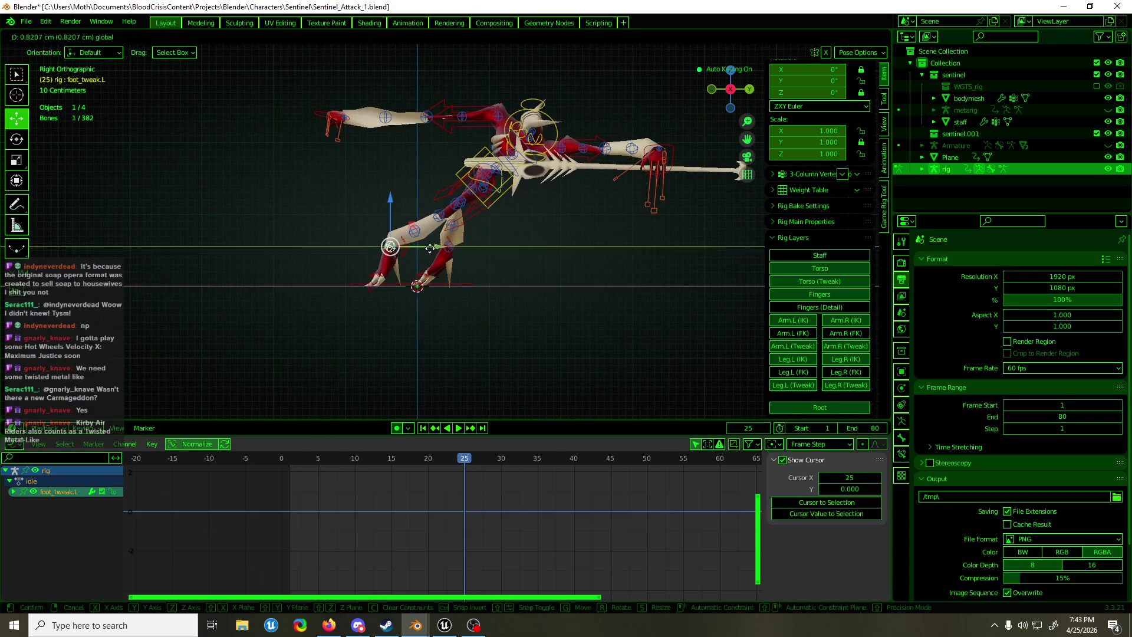
left_click(465, 263)
middle_click_drag(466, 262, 543, 267)
Move the left foot tweak -15.593 cm along X from the front view
key("KP_1")
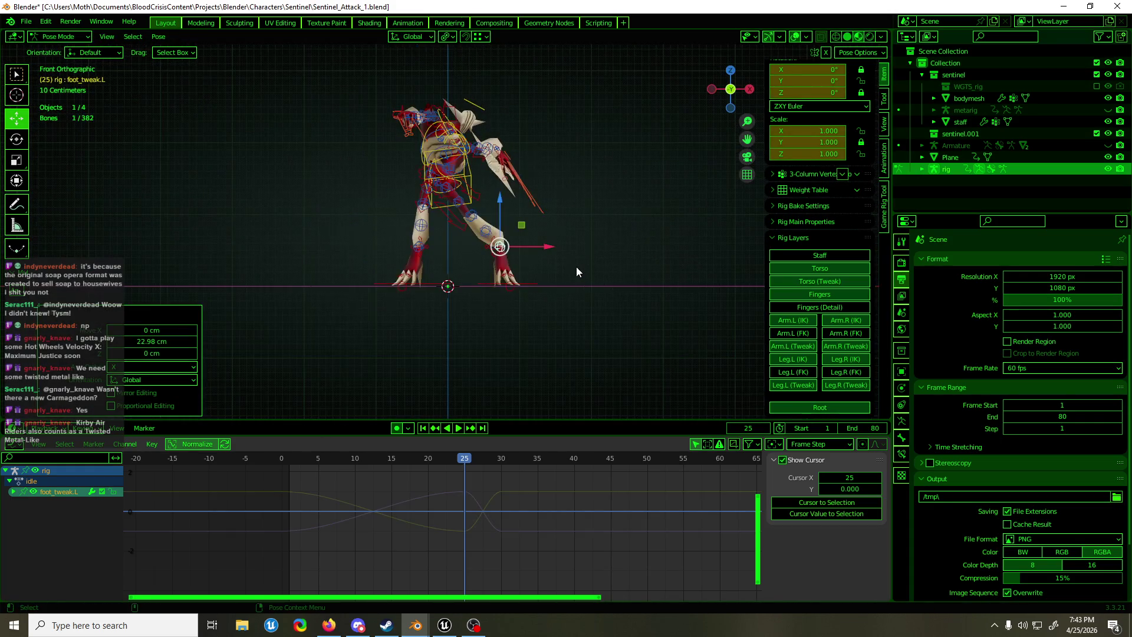
key("g")
key("x")
left_click(528, 253)
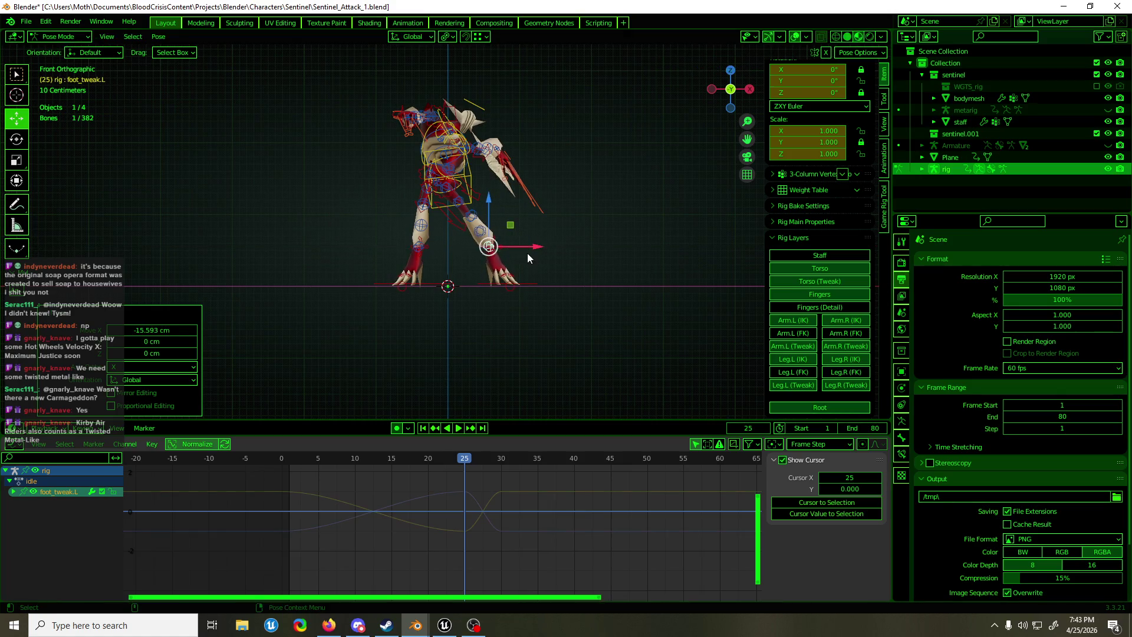
middle_click_drag(535, 252, 525, 296)
Play the animation, stop at frame 30 and select the right foot tweak bone
key("space")
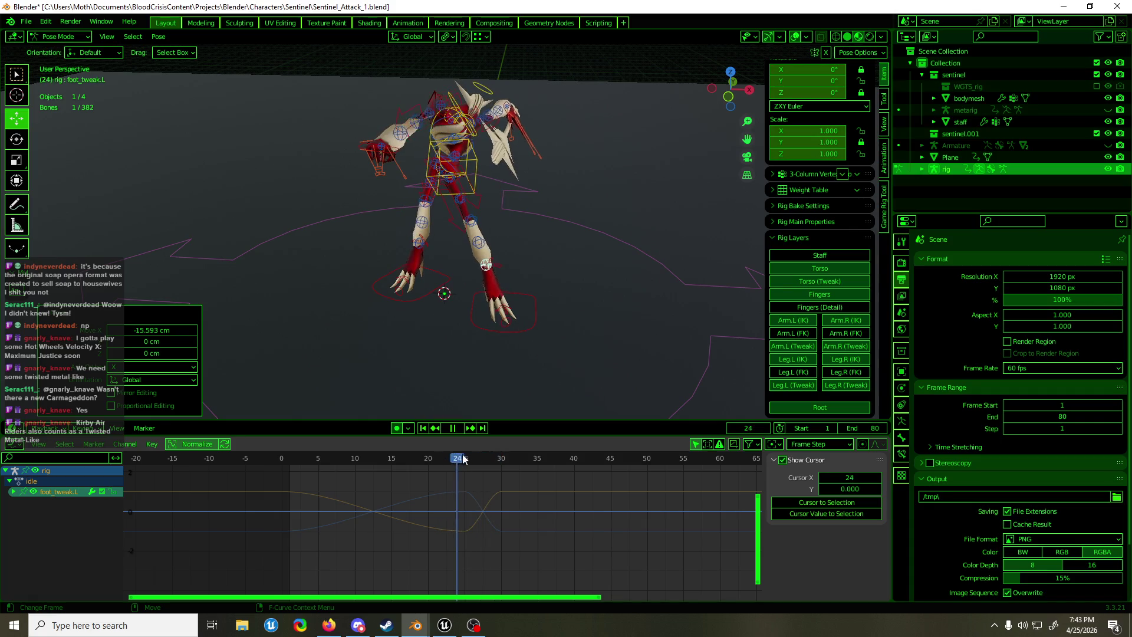
key("space")
middle_click_drag(448, 342, 471, 315)
left_click(426, 257)
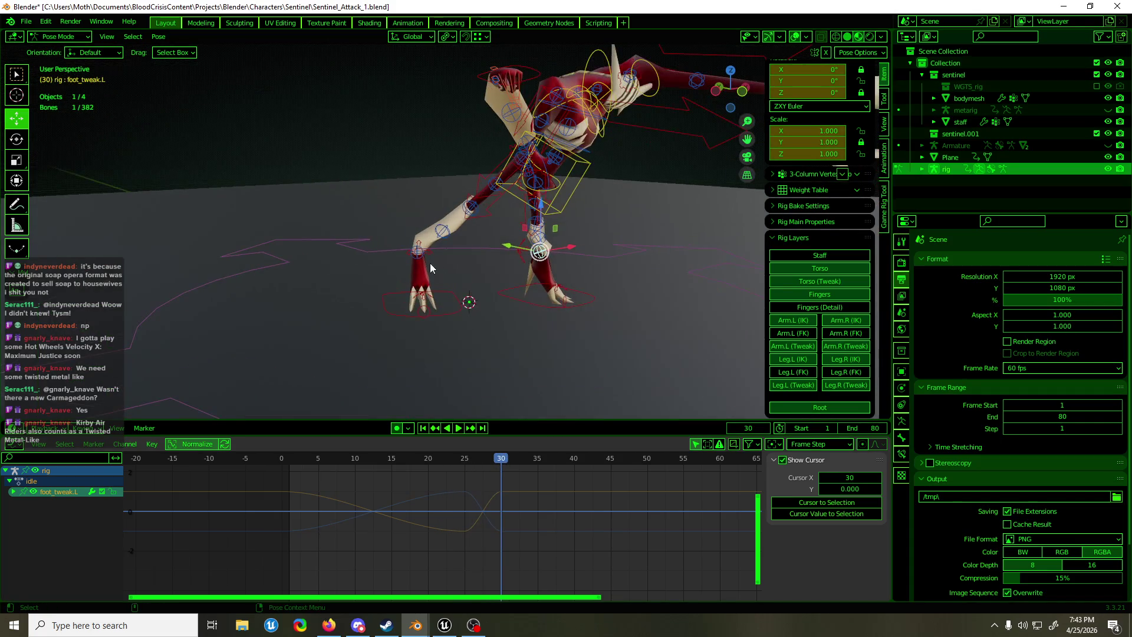
mouse_move(430, 264)
middle_mouse_down()
mouse_move(499, 264)
mouse_move(518, 371)
middle_mouse_up()
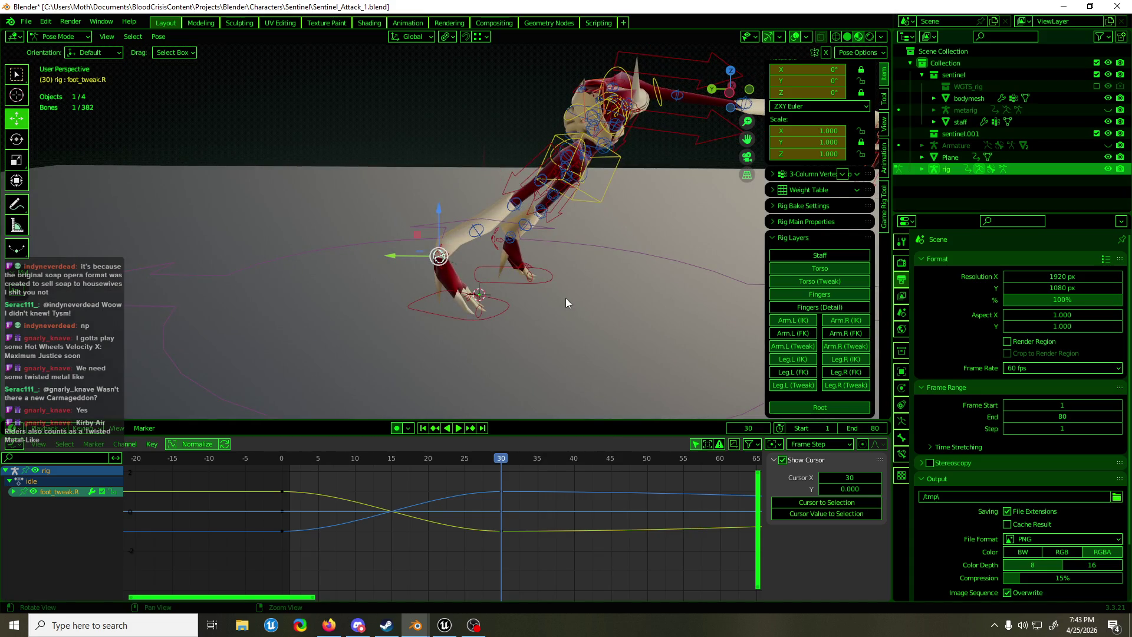
key("ctrl+z")
key("ctrl+shift+z")
Shift the right foot's keys around frames 25–30 about 4.93 frames earlier
left_click_drag(554, 468, 447, 558)
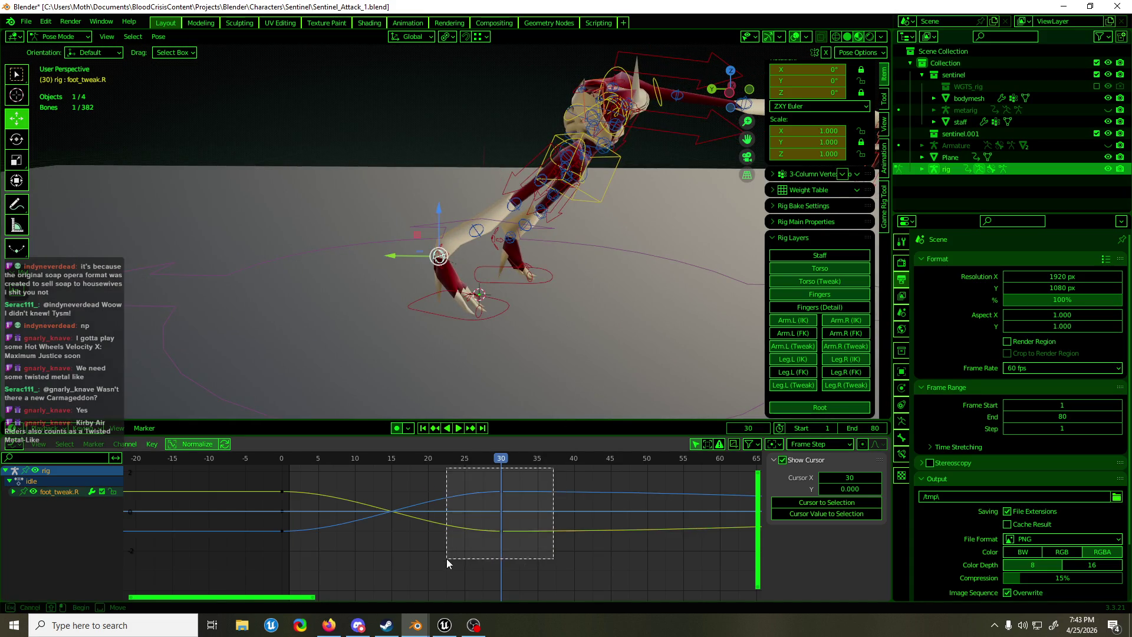
key("g")
key("x")
left_click(410, 566)
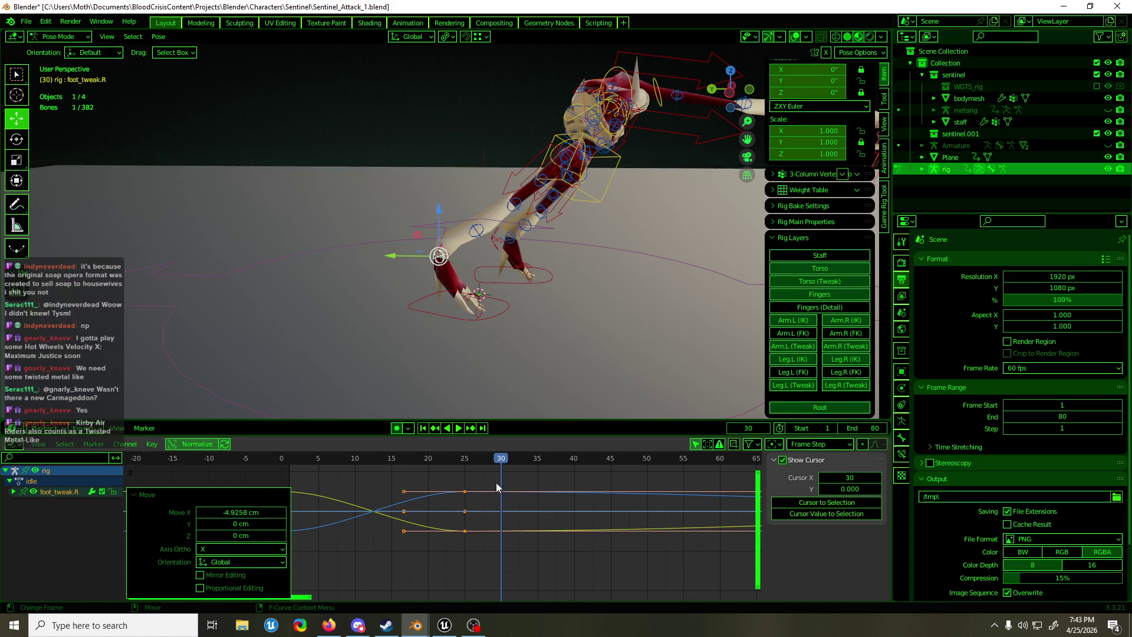
Reset the right foot's location at frame 30 and select the left foot IK bone
mouse_move(506, 457)
left_mouse_down()
mouse_move(465, 465)
mouse_move(498, 466)
left_mouse_up()
key("alt+g")
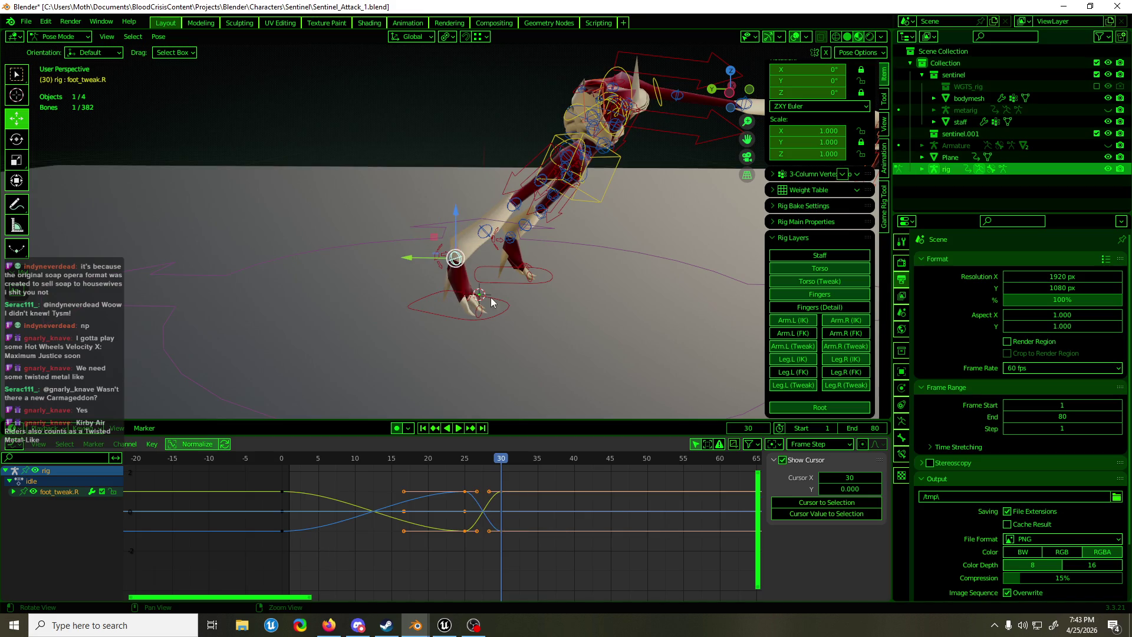
middle_click_drag(540, 292, 429, 283)
left_click(546, 300)
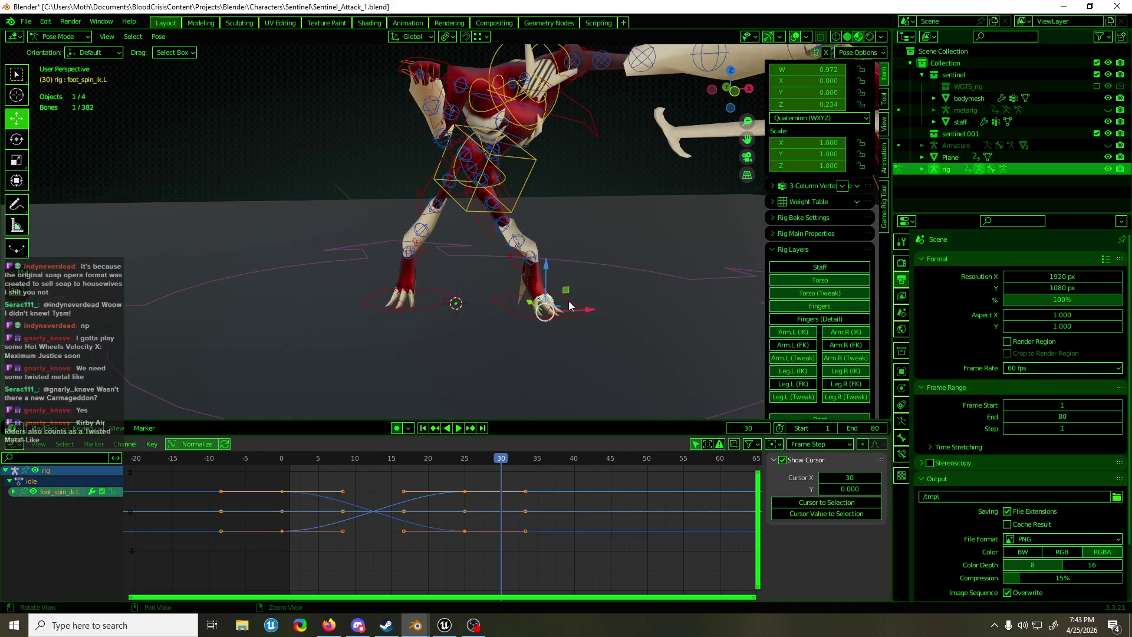
Select the right foot IK bone, play the attack from the start and save
middle_click_drag(570, 307, 425, 295)
left_click(409, 291)
left_click_drag(501, 458, 347, 457)
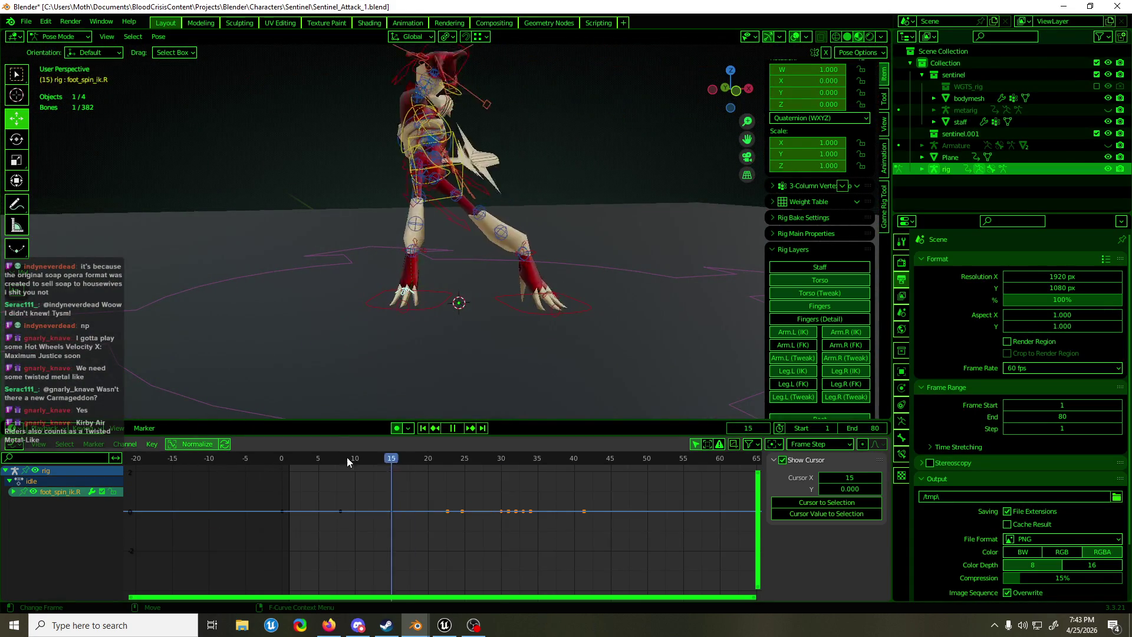
key("space")
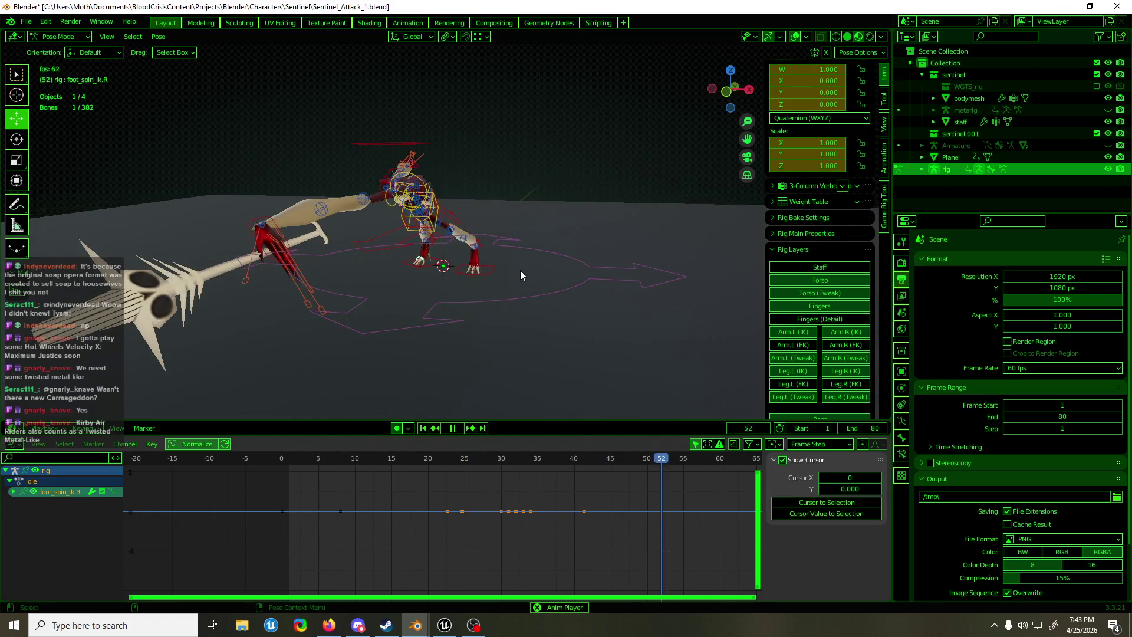
key("ctrl+s")
mouse_move(522, 269)
middle_mouse_down()
mouse_move(568, 226)
mouse_move(444, 234)
mouse_move(578, 228)
mouse_move(543, 251)
mouse_move(557, 249)
mouse_move(459, 250)
mouse_move(539, 251)
middle_mouse_up()
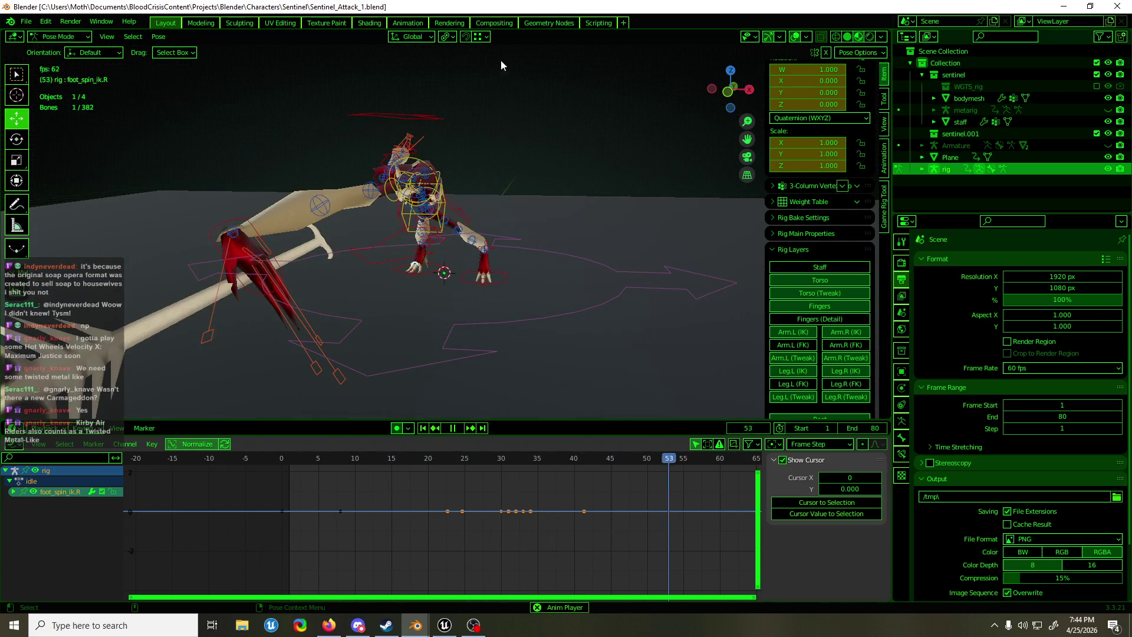
key("ctrl+s")
mouse_move(551, 179)
middle_mouse_down()
mouse_move(424, 227)
mouse_move(305, 231)
mouse_move(458, 224)
mouse_move(349, 230)
middle_mouse_up()
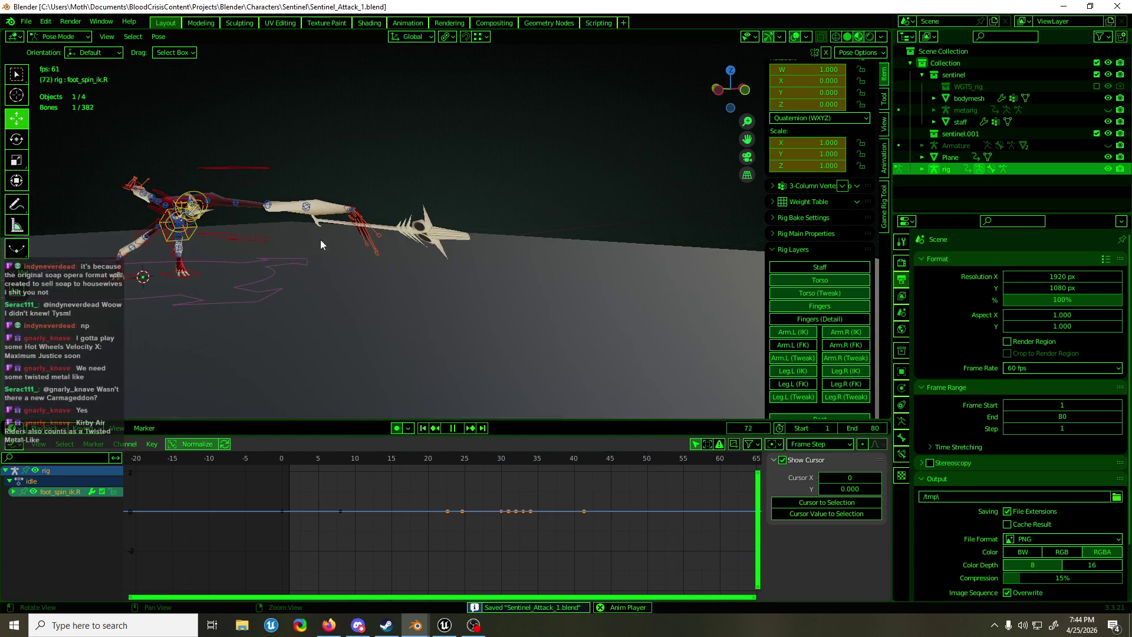
Review the attack from the front without overlays, save again, and stop at frame 15
key("space")
mouse_move(299, 457)
left_mouse_down()
mouse_move(285, 458)
mouse_move(383, 462)
mouse_move(539, 494)
left_mouse_up()
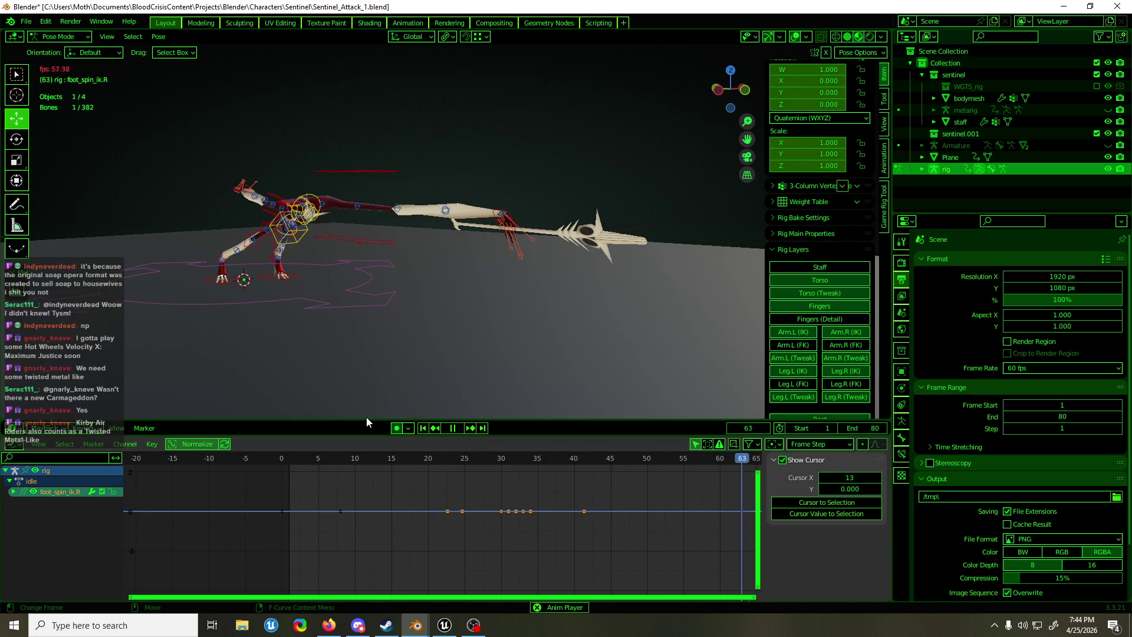
left_click(796, 36)
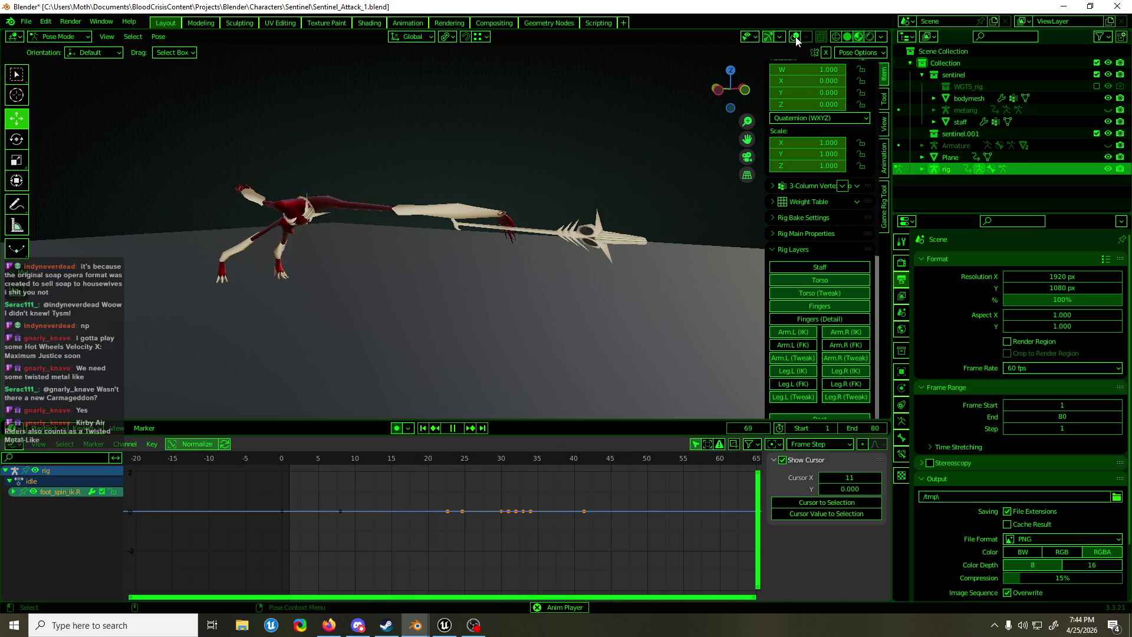
key("KP_1")
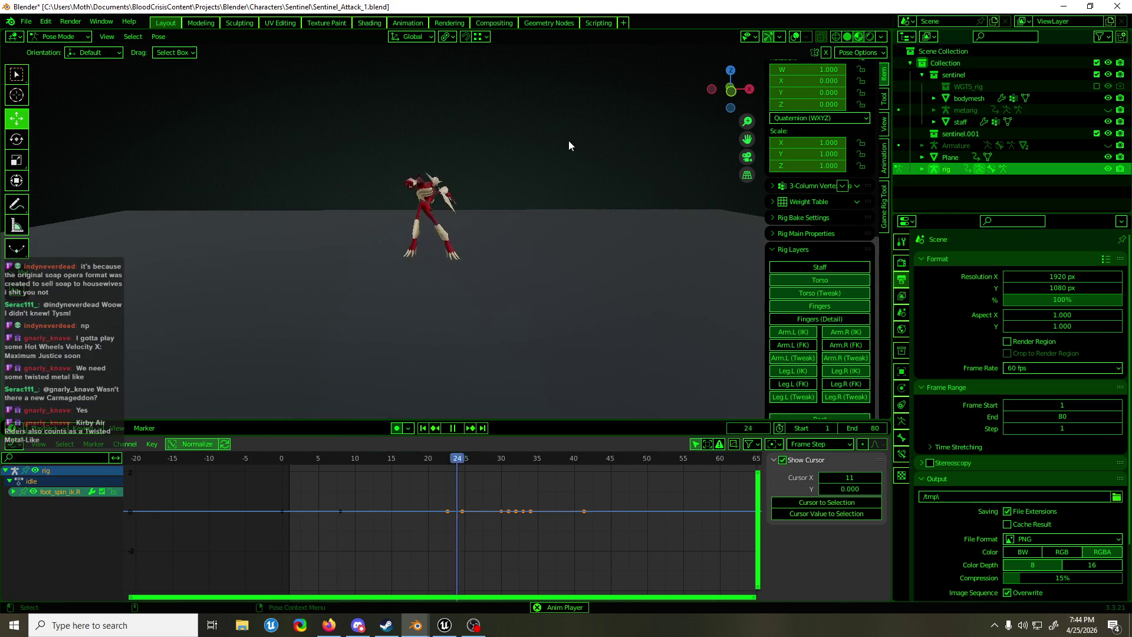
key("ctrl+s")
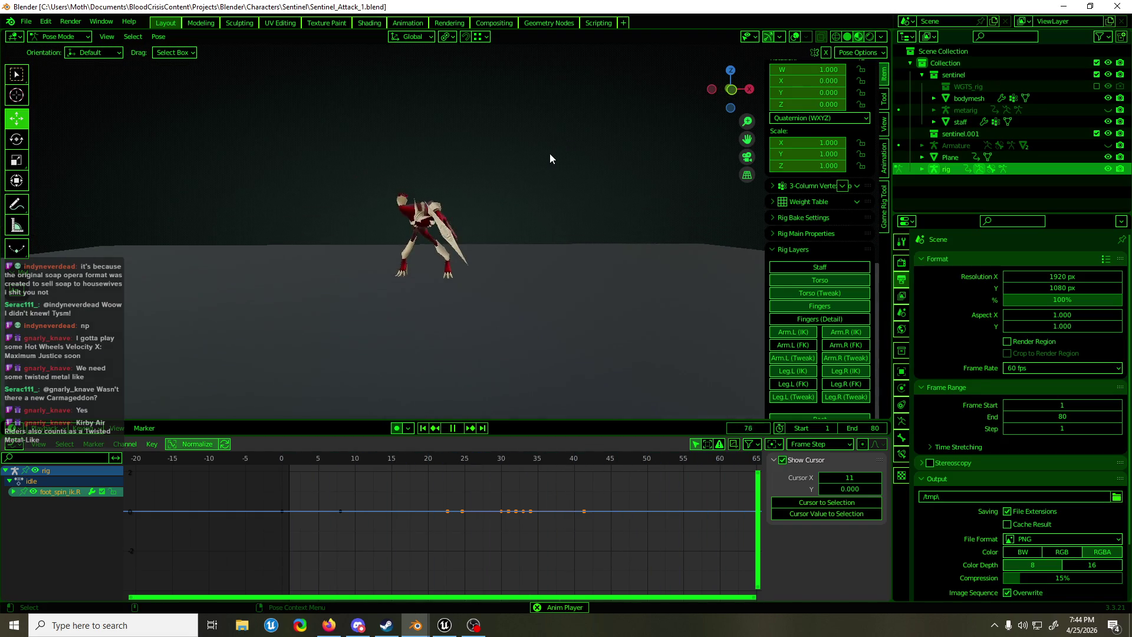
key("Escape")
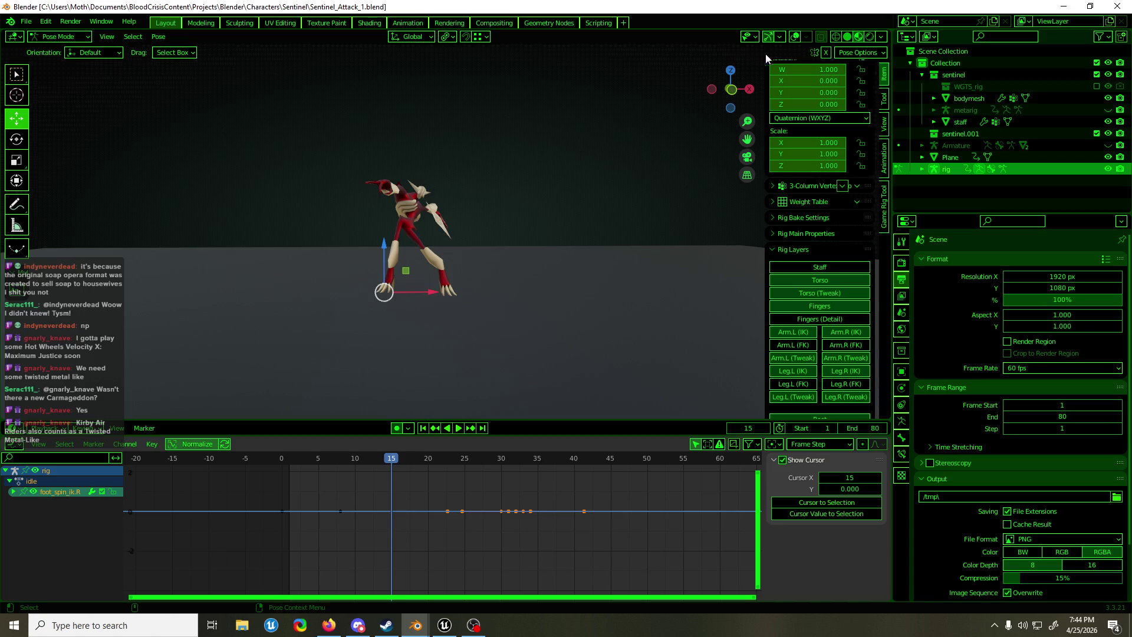
left_click(793, 37)
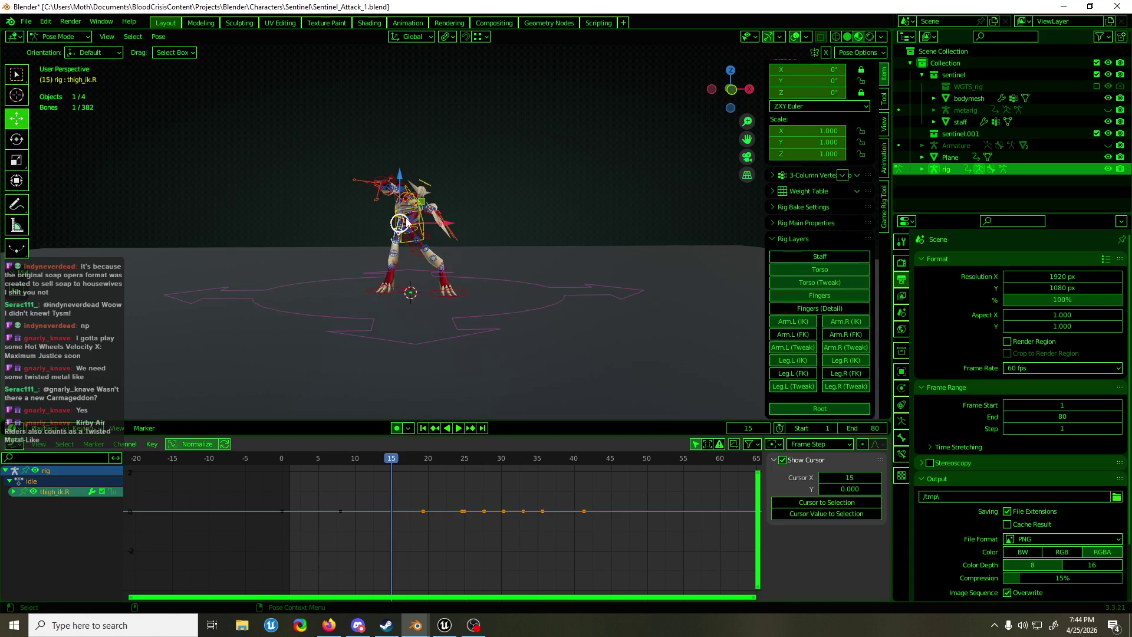
Reset the hips rotation to rest and key it at frame 15
left_click(407, 224)
key("alt+r")
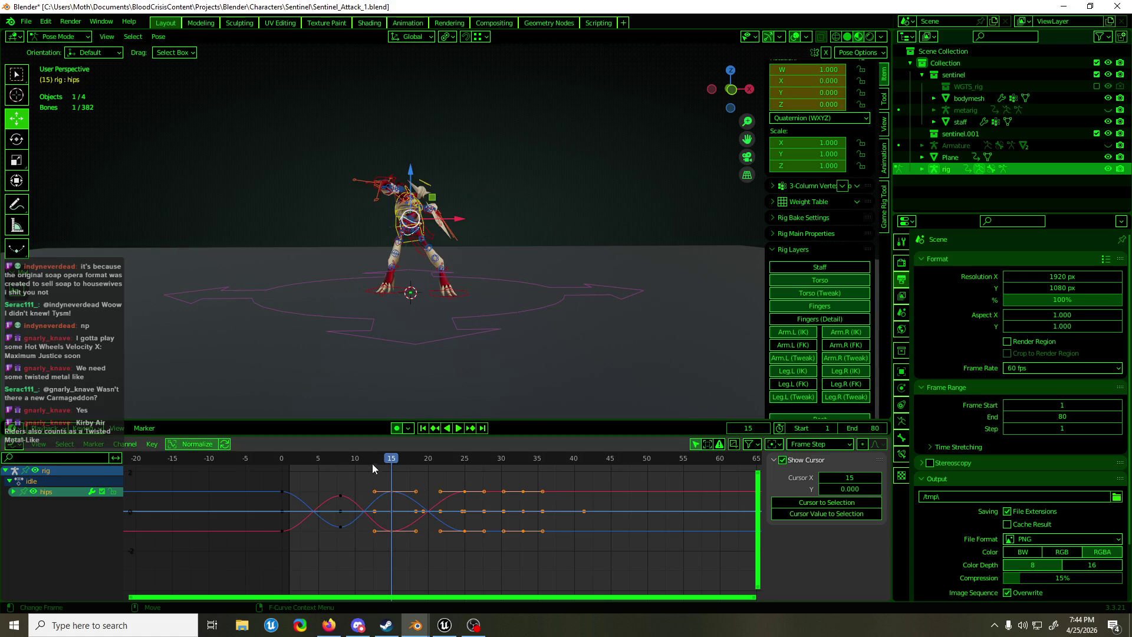
mouse_move(373, 463)
left_mouse_down()
mouse_move(298, 469)
mouse_move(464, 464)
left_mouse_up()
key("ctrl+z")
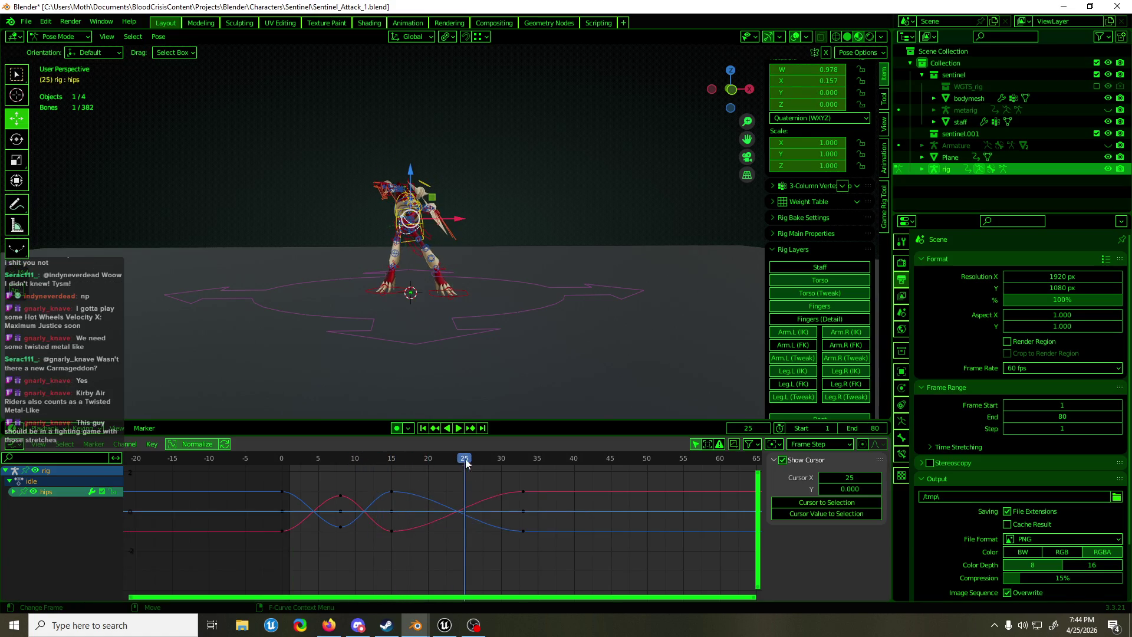
Delete the hips' frame-8 keys and replay from the first frame
left_click_drag(336, 483, 355, 543)
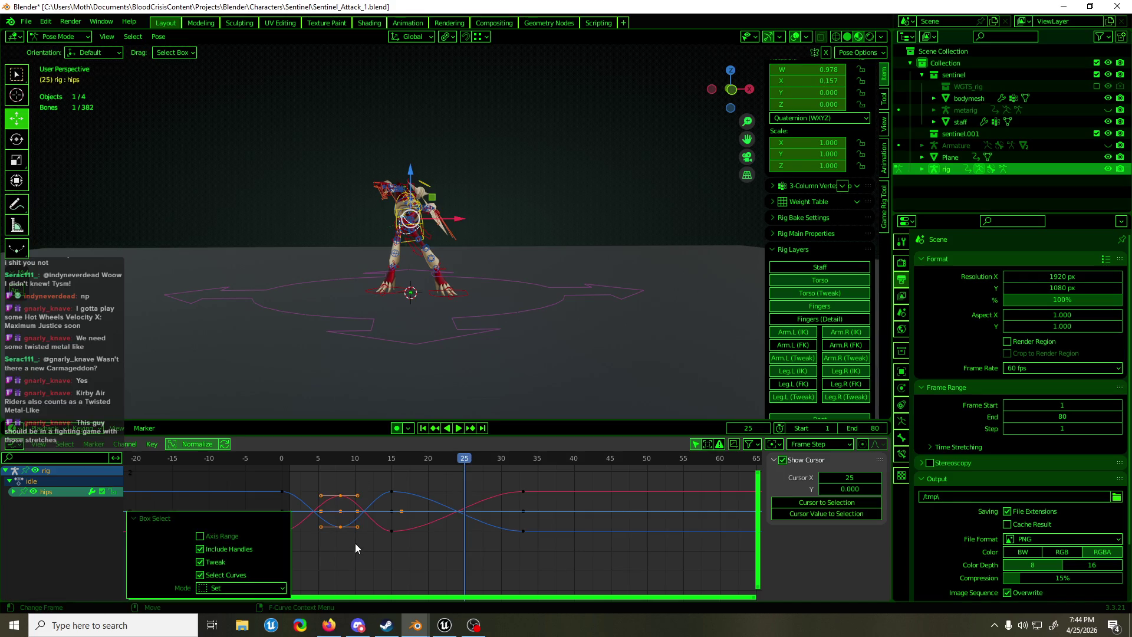
key("Delete")
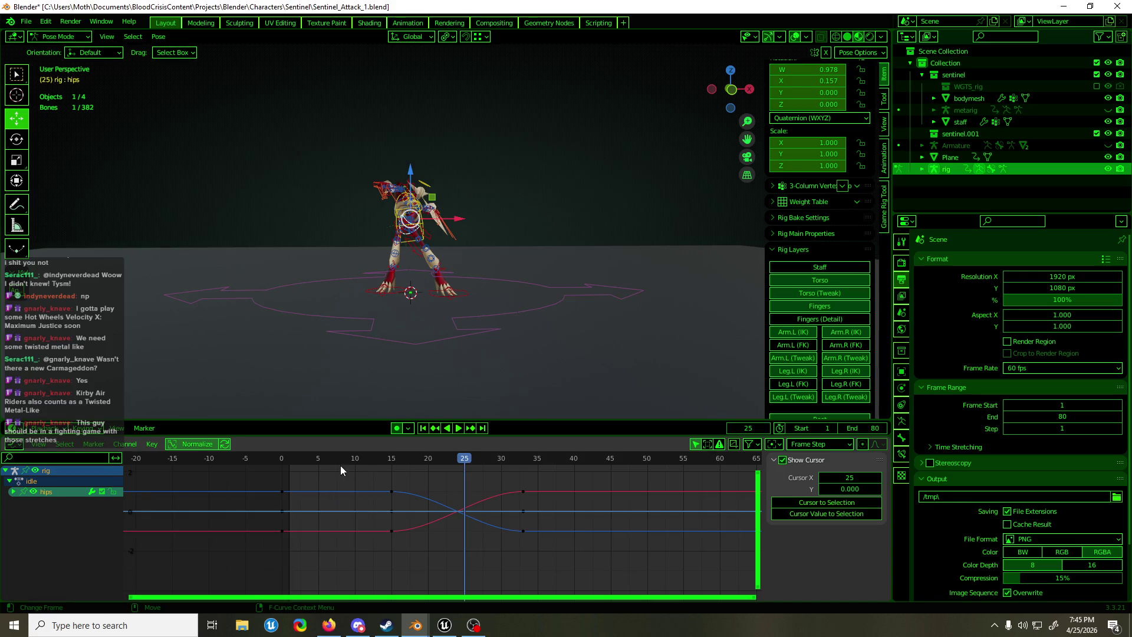
key("shift+Left")
key("space")
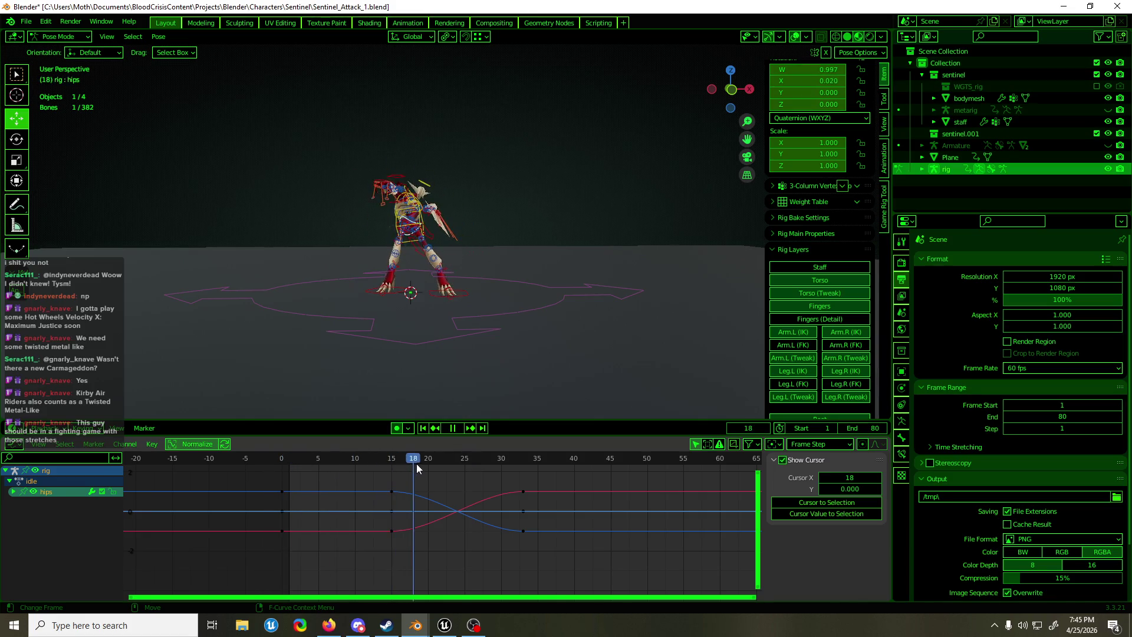
Move the hips' frame-15 keys later in time and replay from the start
mouse_move(417, 464)
left_mouse_down()
mouse_move(504, 464)
mouse_move(427, 489)
mouse_move(406, 482)
mouse_move(405, 553)
left_mouse_up()
key("g")
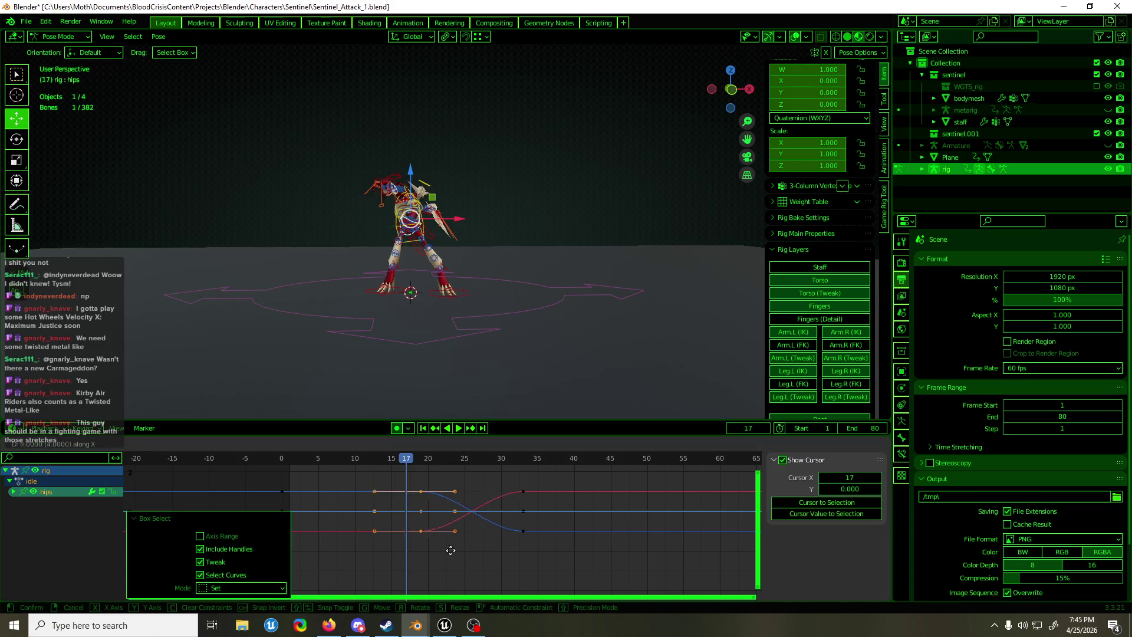
left_click(539, 551)
left_click_drag(417, 470, 247, 466)
key("space")
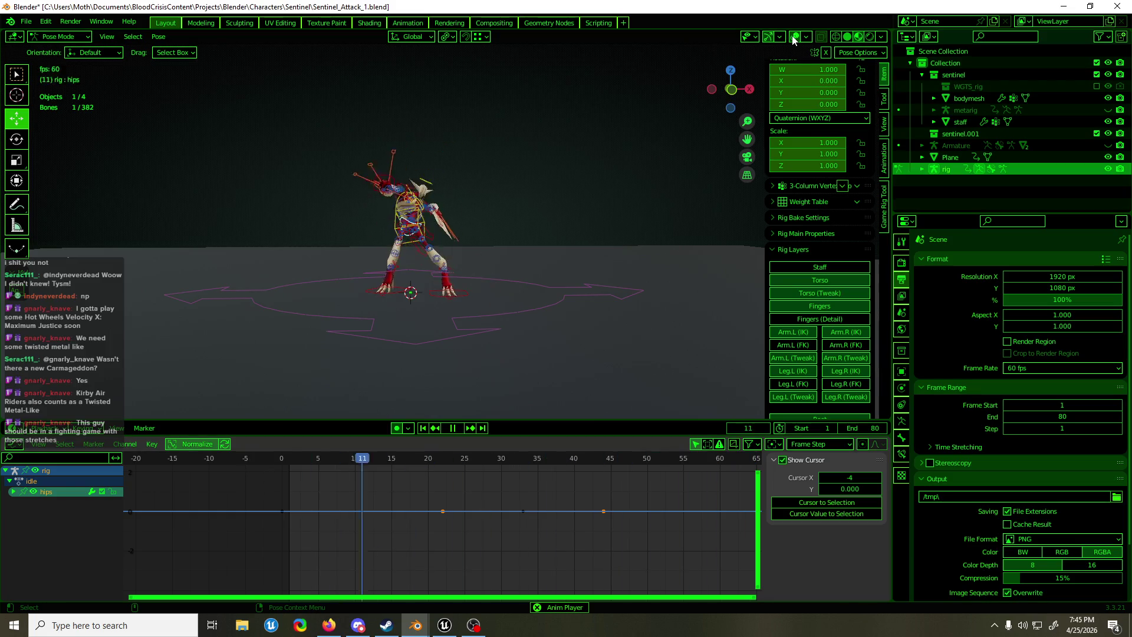
Watch the attack from side and front with overlays hidden, save Sentinel_Attack_1.blend, restore overlays
left_click(795, 38)
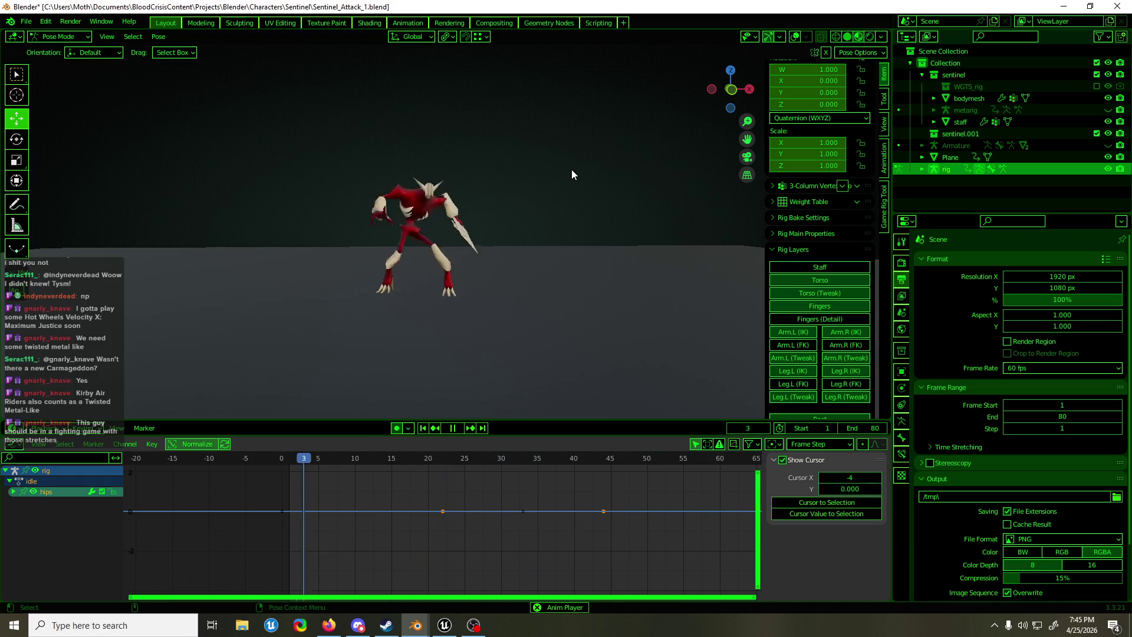
mouse_move(551, 165)
middle_mouse_down()
mouse_move(659, 171)
mouse_move(584, 171)
middle_mouse_up()
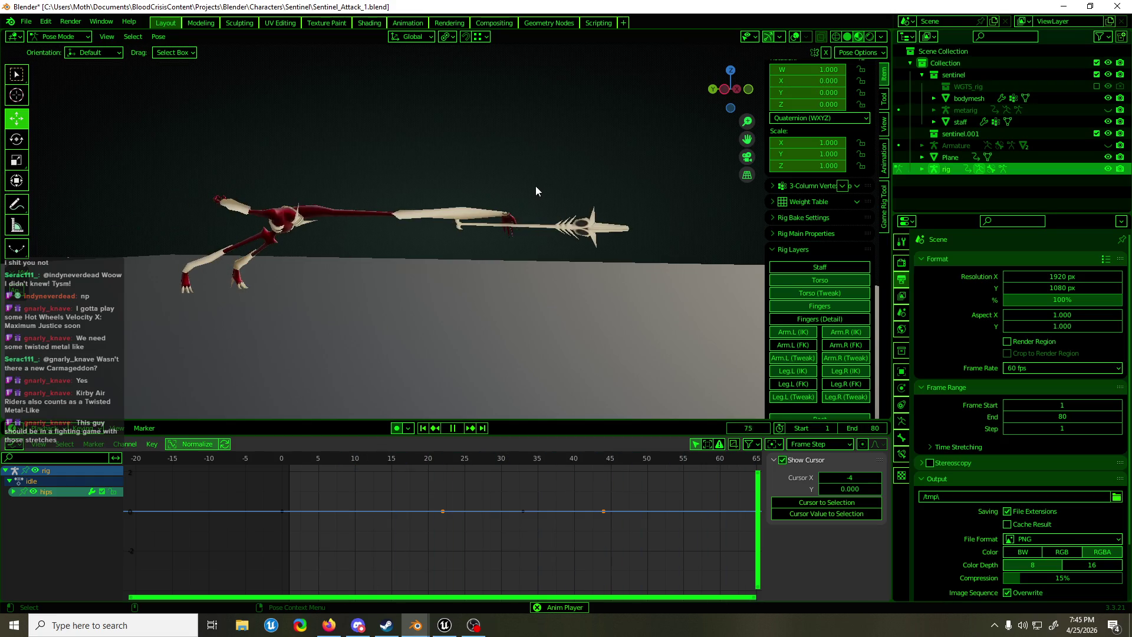
key("ctrl+s")
middle_click_drag(572, 187, 478, 192)
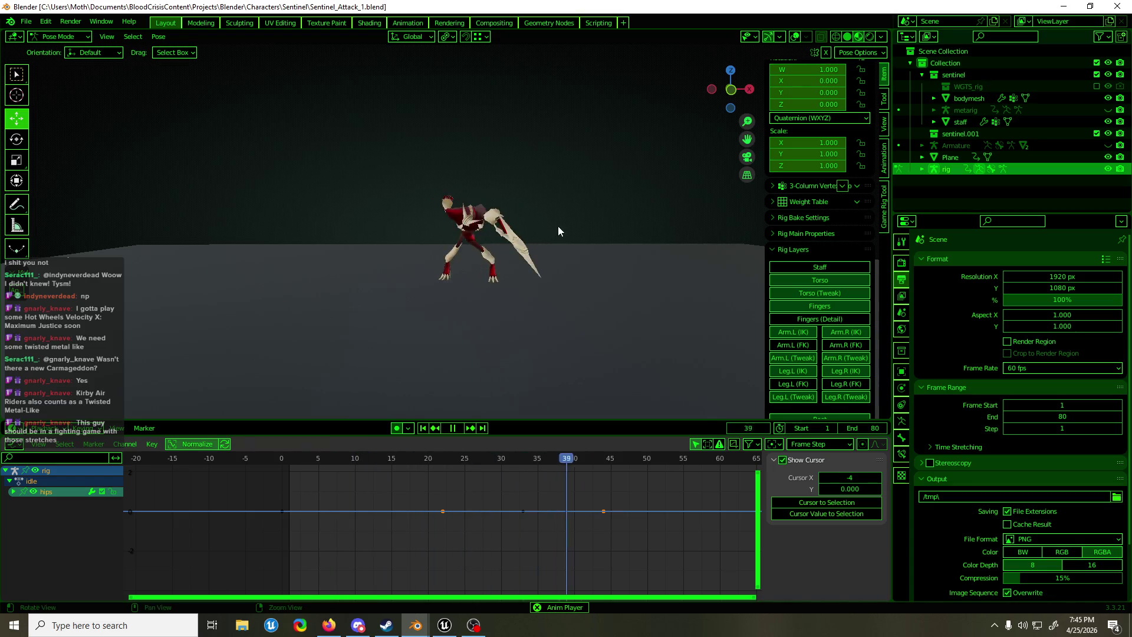
mouse_move(558, 225)
middle_mouse_down()
mouse_move(440, 227)
mouse_move(553, 177)
middle_mouse_up()
key("space")
key("shift+alt+z")
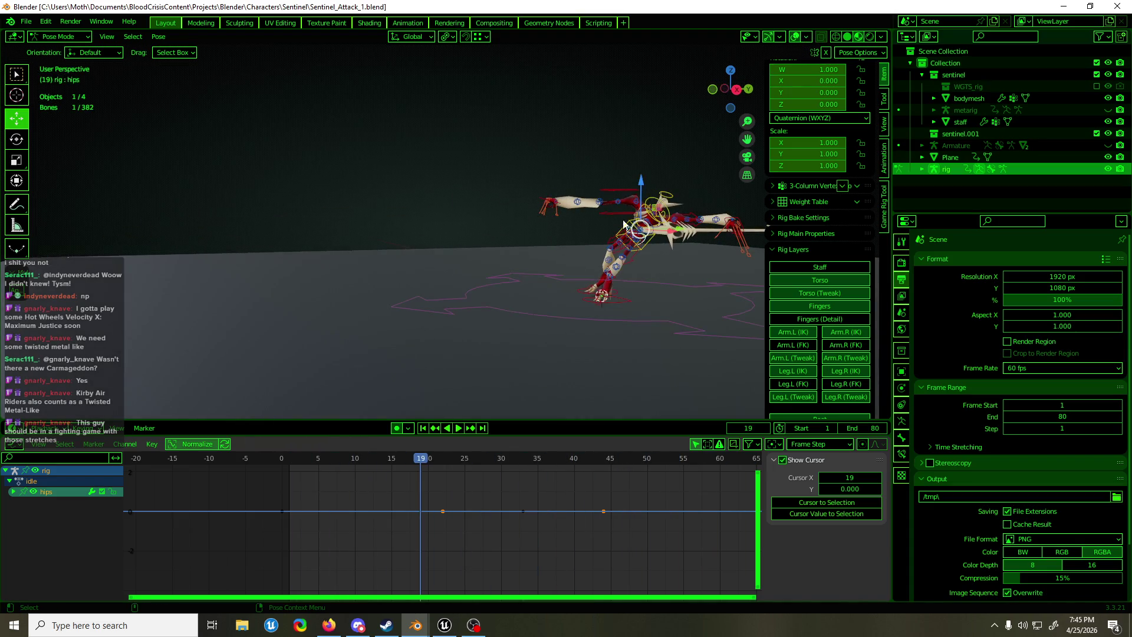
Scrub to the frame 33 pose and zoom in on the hips
mouse_move(417, 464)
left_mouse_down()
mouse_move(285, 468)
mouse_move(560, 477)
mouse_move(539, 478)
left_mouse_up()
scroll(564, 341, "down", 5)
scroll(564, 341, "down", 3)
key("KP_Decimal")
mouse_move(564, 341)
middle_mouse_down()
mouse_move(555, 334)
mouse_move(555, 377)
middle_mouse_up()
Insert LocRotScale keys on all 66 rig bones, adding 624 keyframes, then deselect them
key("a")
key("KP_Decimal")
left_click(577, 481)
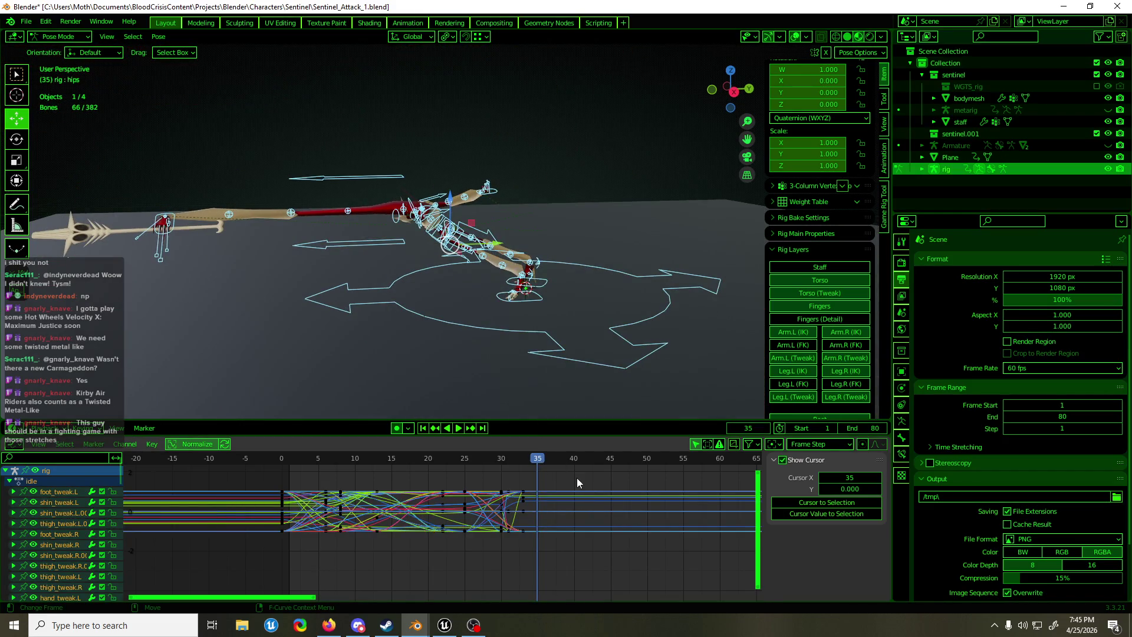
key("space")
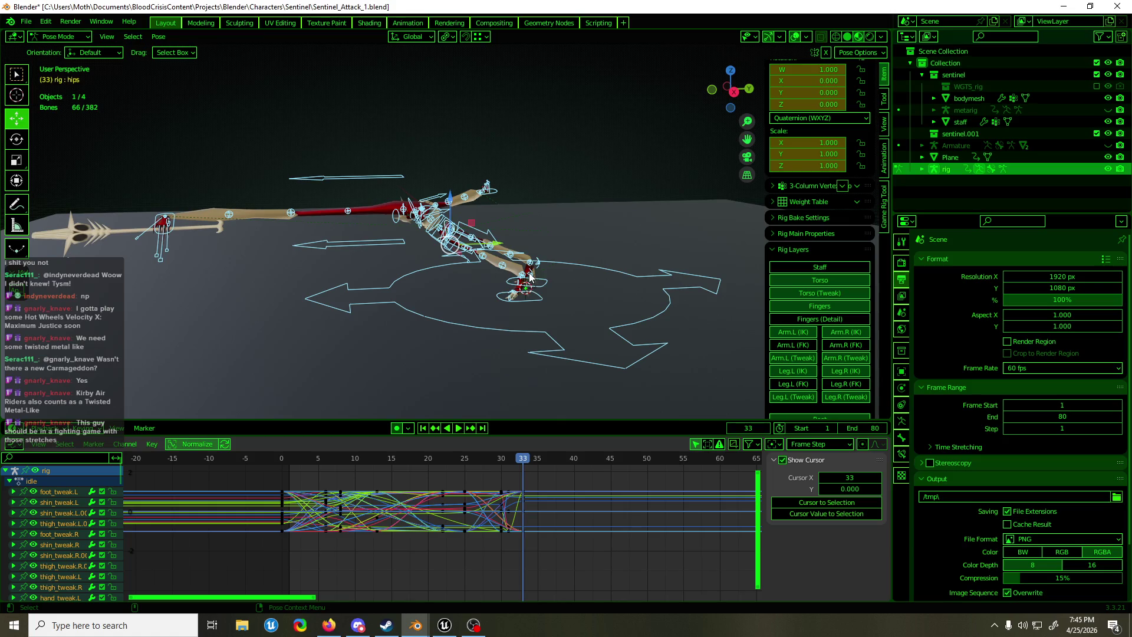
key("i")
key("space")
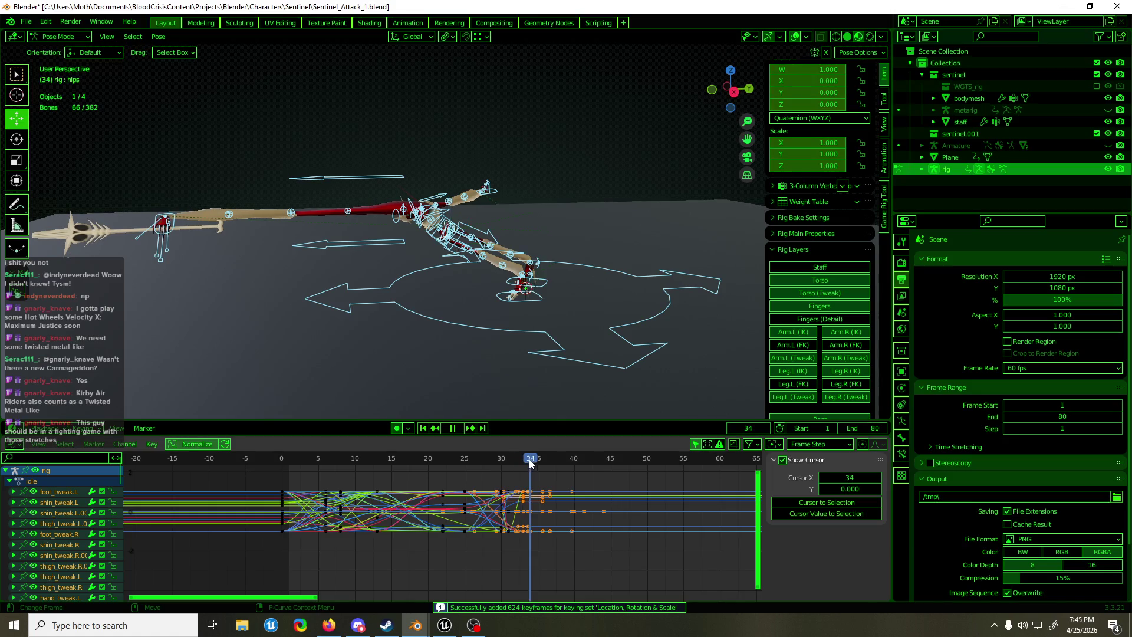
key("alt+a")
mouse_move(425, 183)
middle_mouse_down("alt")
mouse_move(676, 181)
mouse_move(582, 181)
mouse_move(579, 243)
mouse_move(532, 278)
middle_mouse_up("alt")
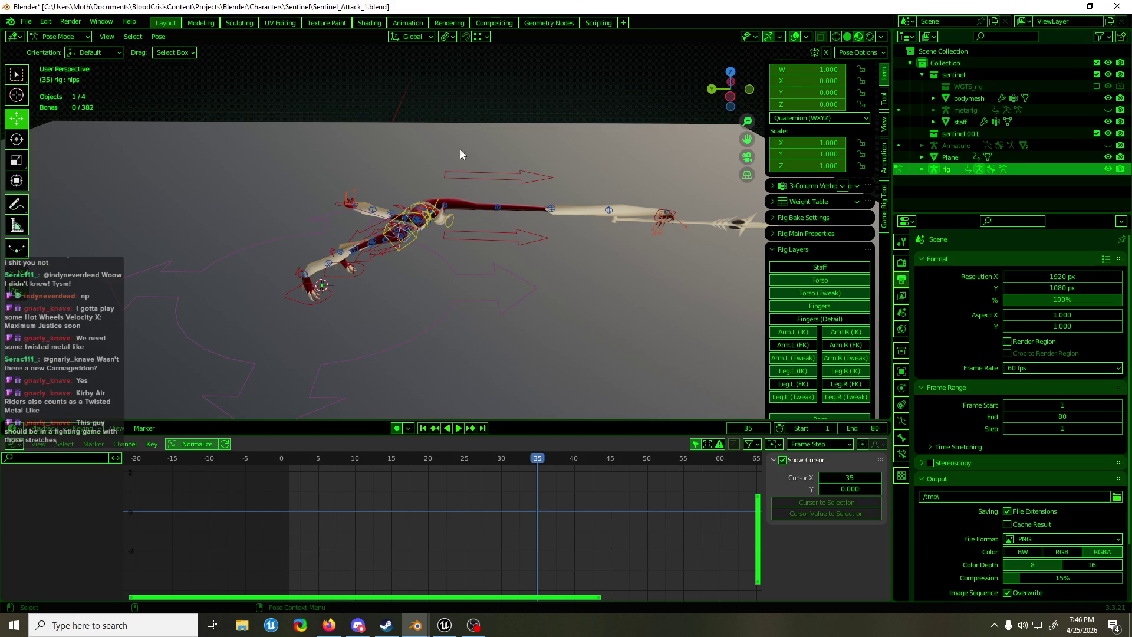
Frame the stretched-out rig in the viewport and save Sentinel_Attack_1.blend
middle_click_drag(616, 183, 504, 208, "shift")
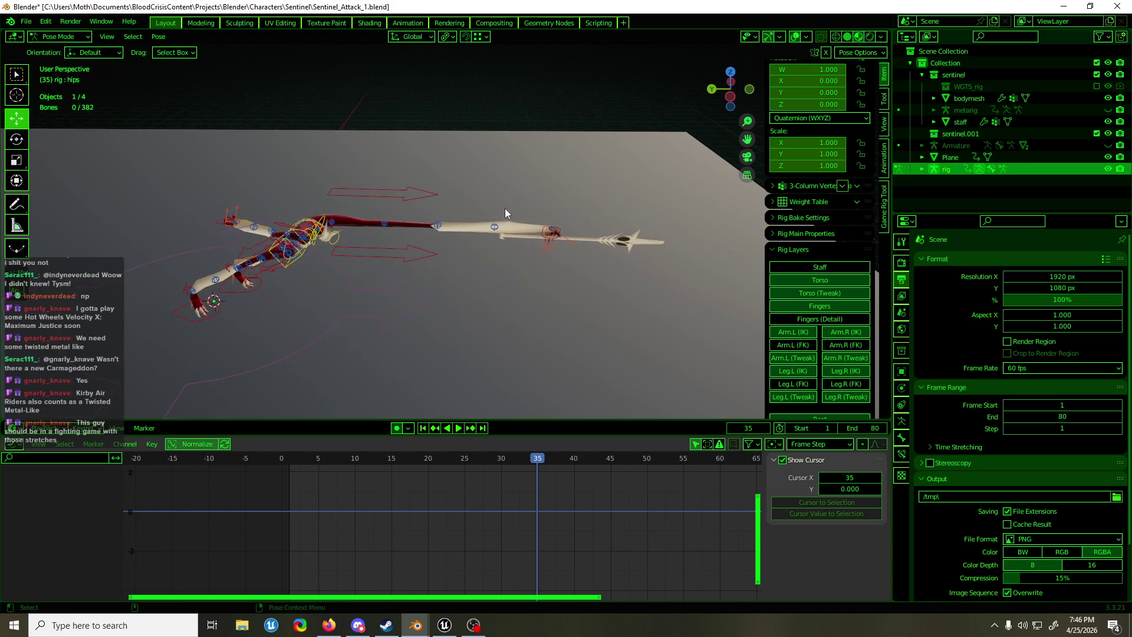
scroll(531, 247, "up", 3)
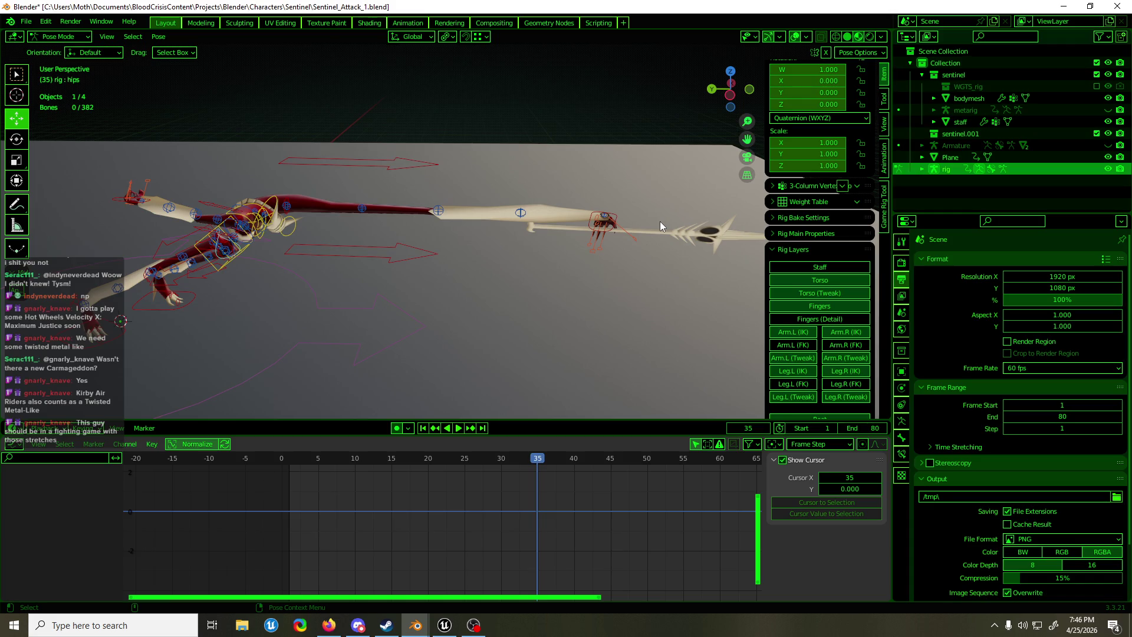
key("ctrl+s")
Select the shoulder.L control and view the rig in Right Orthographic
mouse_move(448, 157)
middle_mouse_down()
mouse_move(346, 250)
mouse_move(319, 318)
mouse_move(273, 282)
mouse_move(267, 239)
mouse_move(504, 252)
middle_mouse_up()
left_click(305, 337)
key("KP_3")
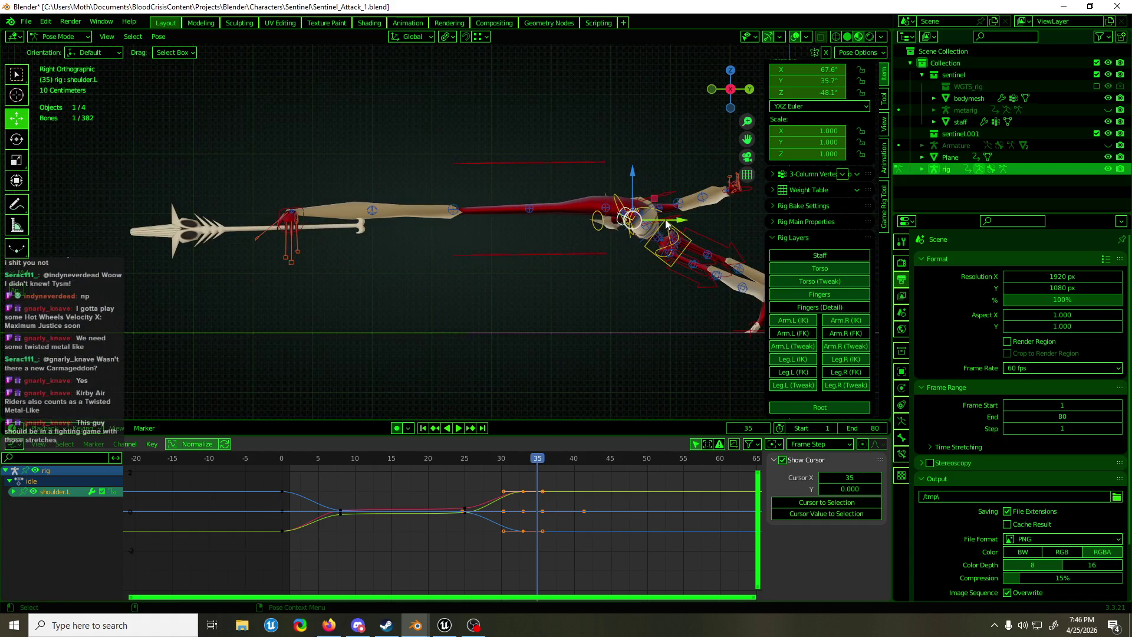
Nudge the shoulder.L control and return to a side view of the rig
key("g")
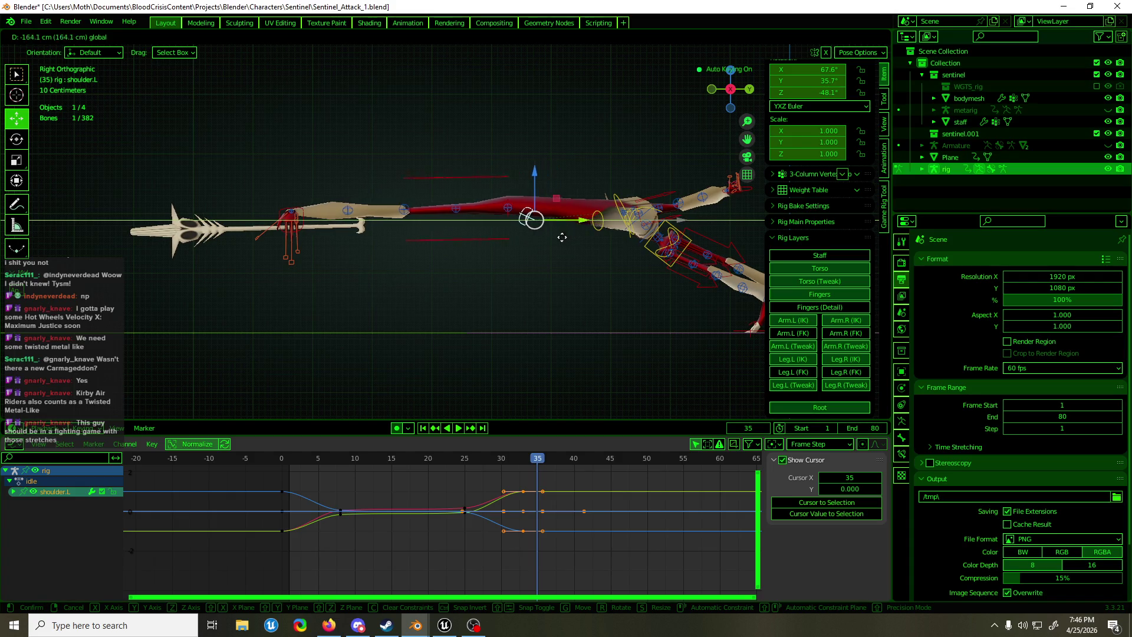
left_click(498, 218)
mouse_move(498, 218)
middle_mouse_down()
mouse_move(550, 249)
mouse_move(723, 270)
middle_mouse_up()
key("KP_3")
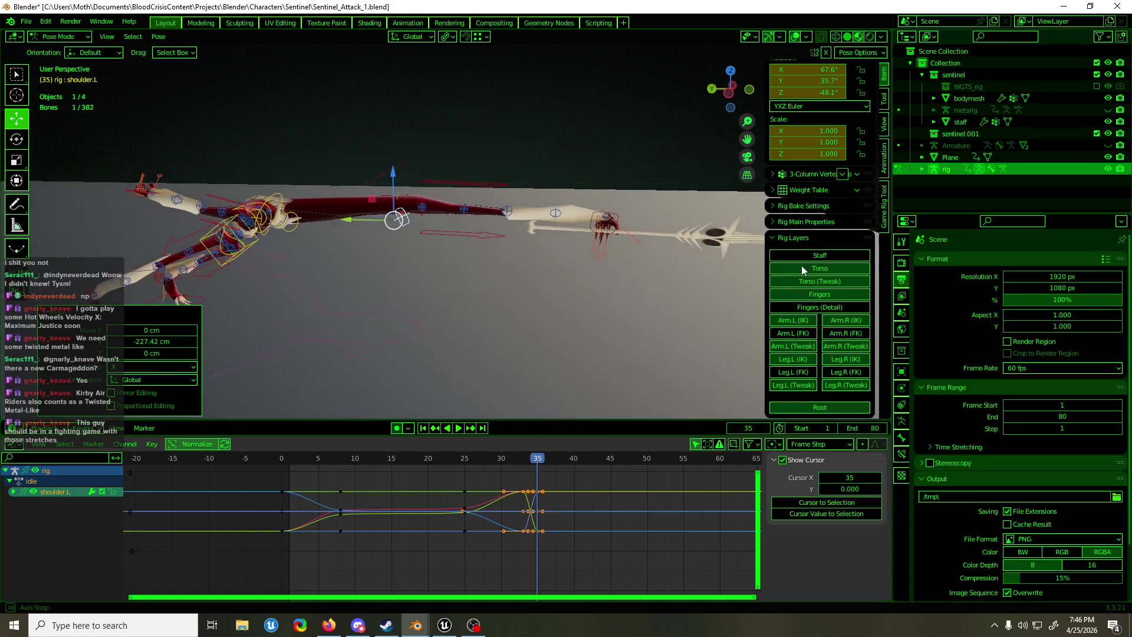
mouse_move(459, 255)
middle_mouse_down()
mouse_move(526, 246)
mouse_move(487, 242)
middle_mouse_up()
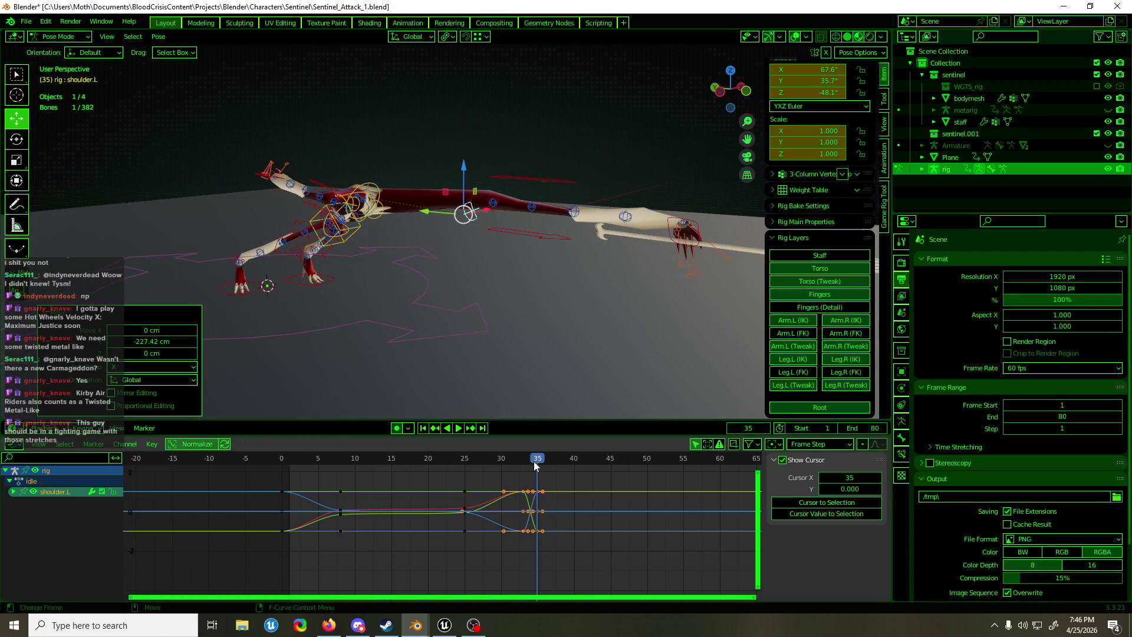
Review frames 27–35, delete shoulder.L's stray keys near frames 34–35, and save
mouse_move(536, 461)
left_mouse_down()
mouse_move(476, 462)
mouse_move(547, 464)
left_mouse_up()
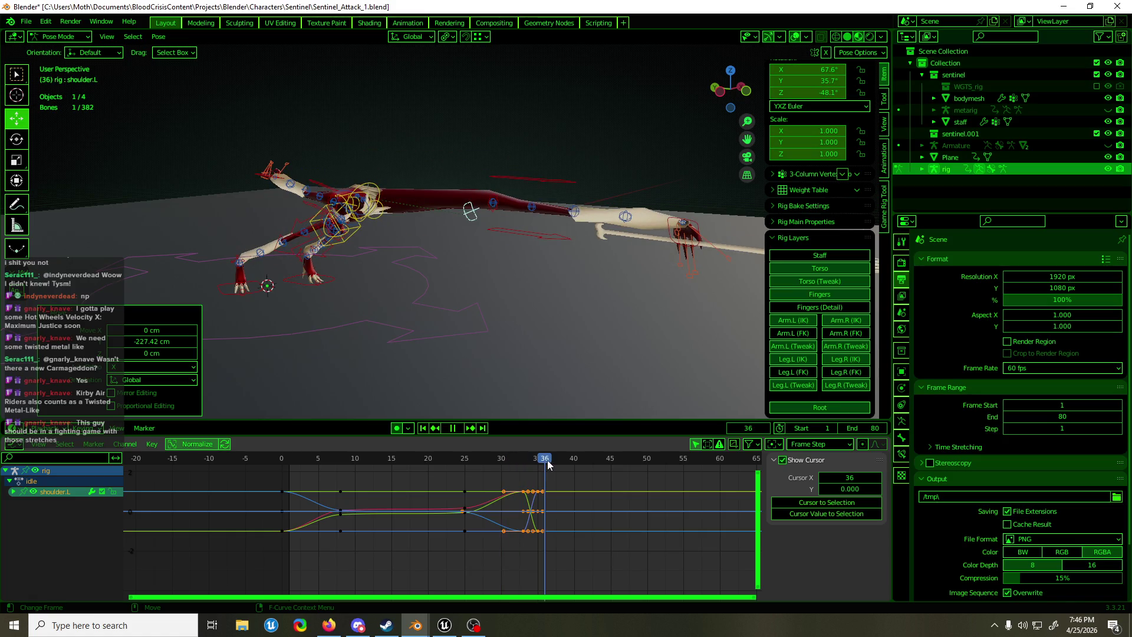
mouse_move(548, 465)
left_mouse_down()
mouse_move(538, 467)
mouse_move(560, 461)
mouse_move(510, 480)
mouse_move(291, 480)
mouse_move(529, 490)
mouse_move(531, 548)
left_mouse_up()
key("Delete")
key("ctrl+s")
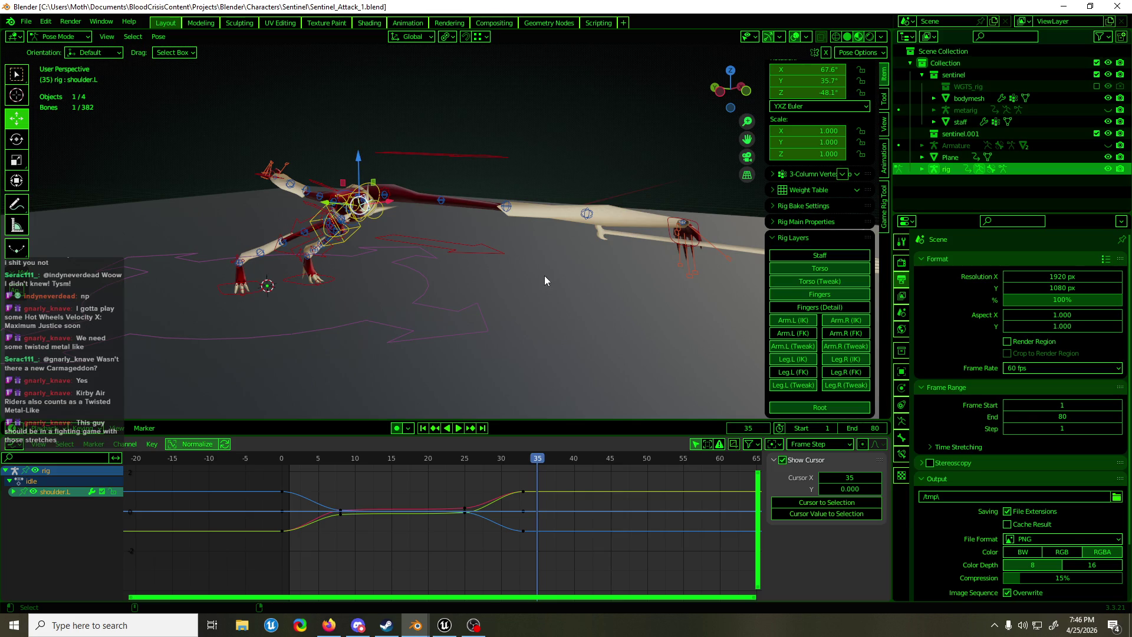
Select all rig controls and preview the lunge playback through frame 45
key("a")
key("space")
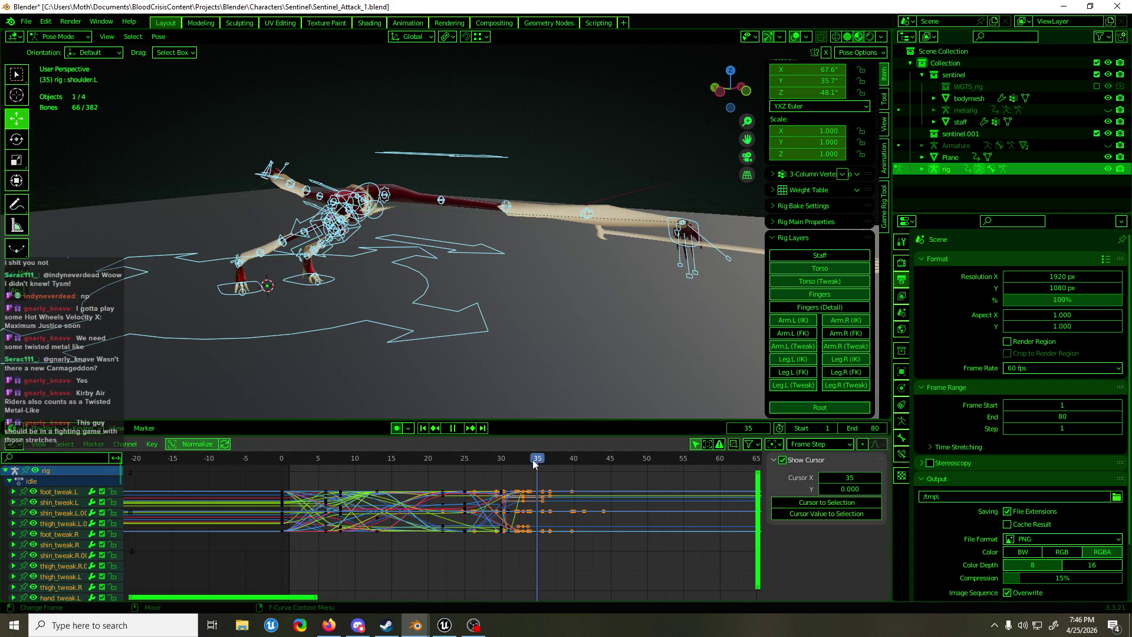
mouse_move(530, 465)
left_mouse_down()
mouse_move(427, 466)
mouse_move(611, 468)
left_mouse_up()
key("space")
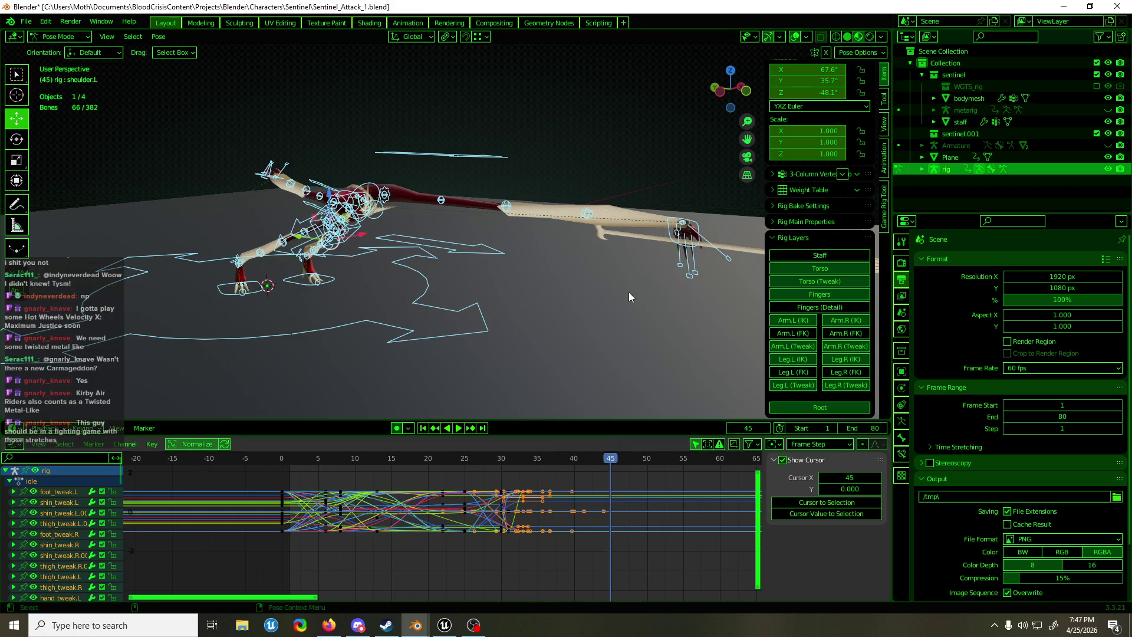
Duplicate all controls' keys from frame 31 onward to around frame 44, removing extra copies
left_click(698, 224)
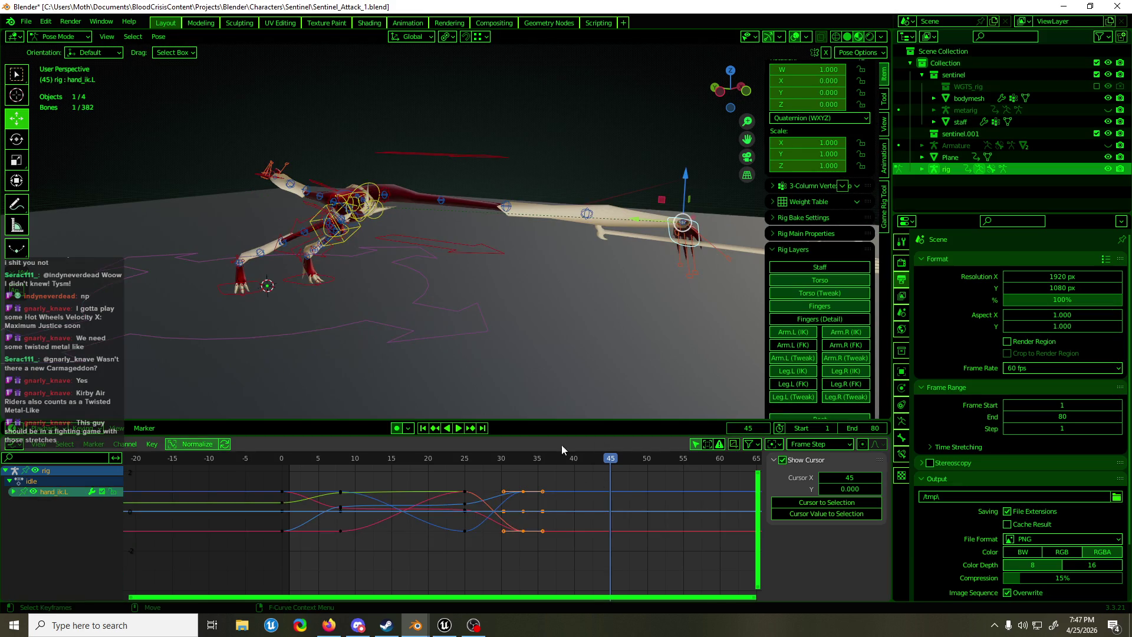
key("a")
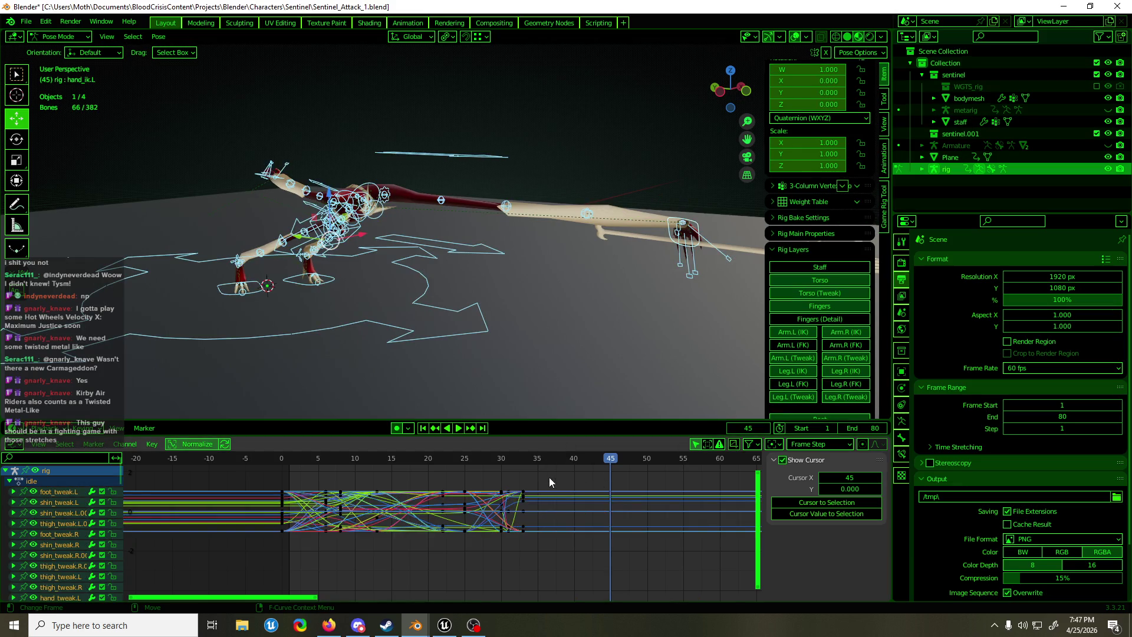
mouse_move(549, 478)
left_mouse_down()
mouse_move(543, 541)
mouse_move(519, 564)
left_mouse_up()
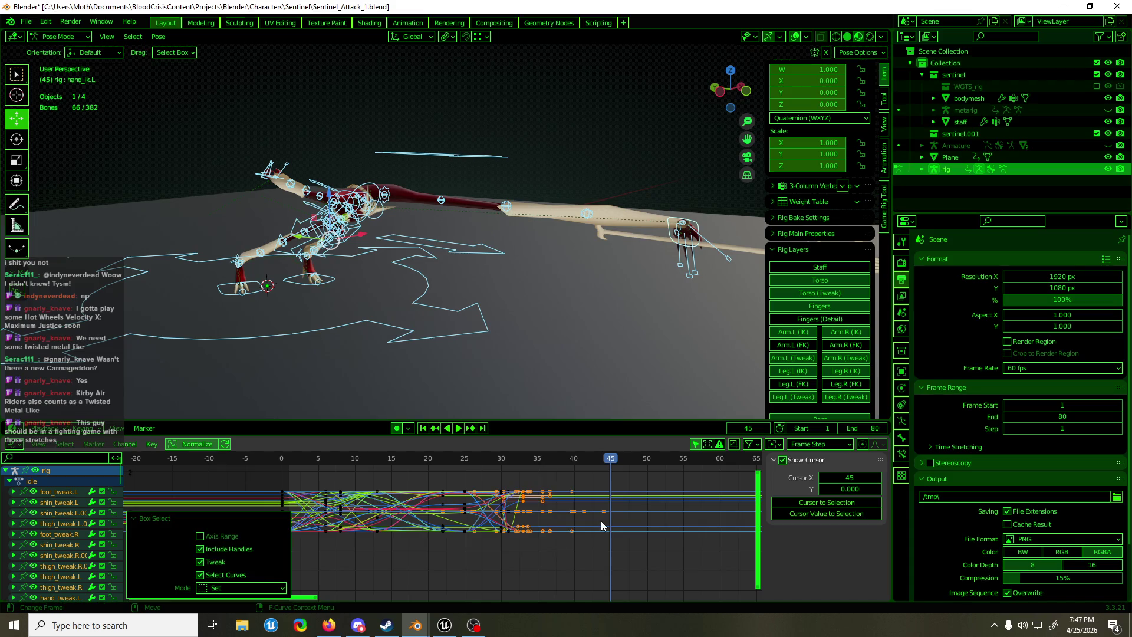
key("g")
key("x")
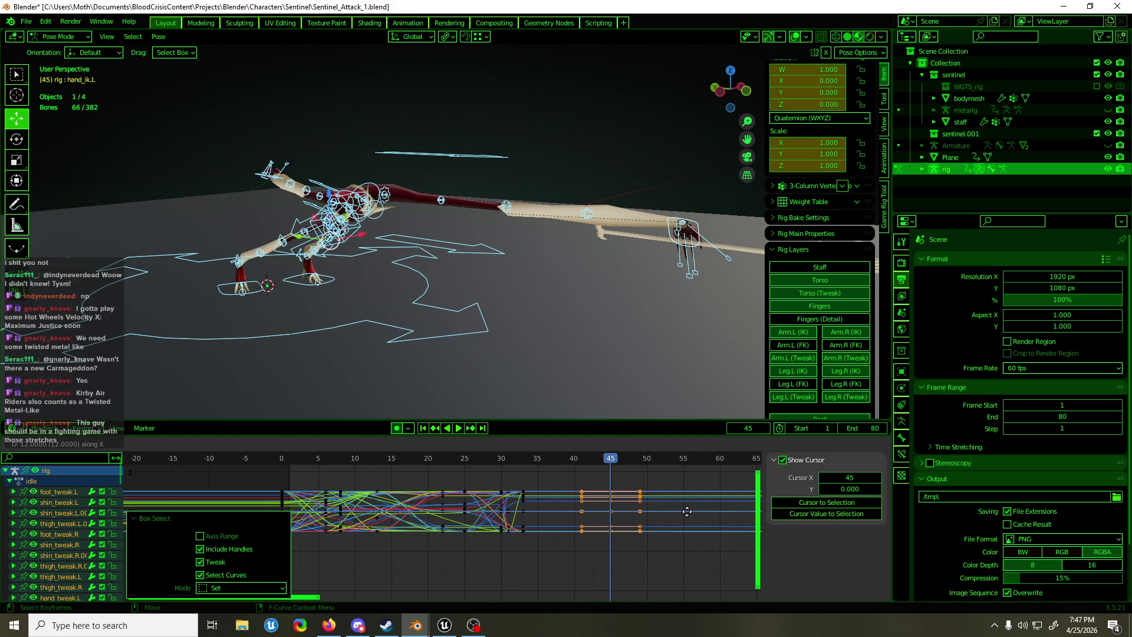
left_click(684, 517)
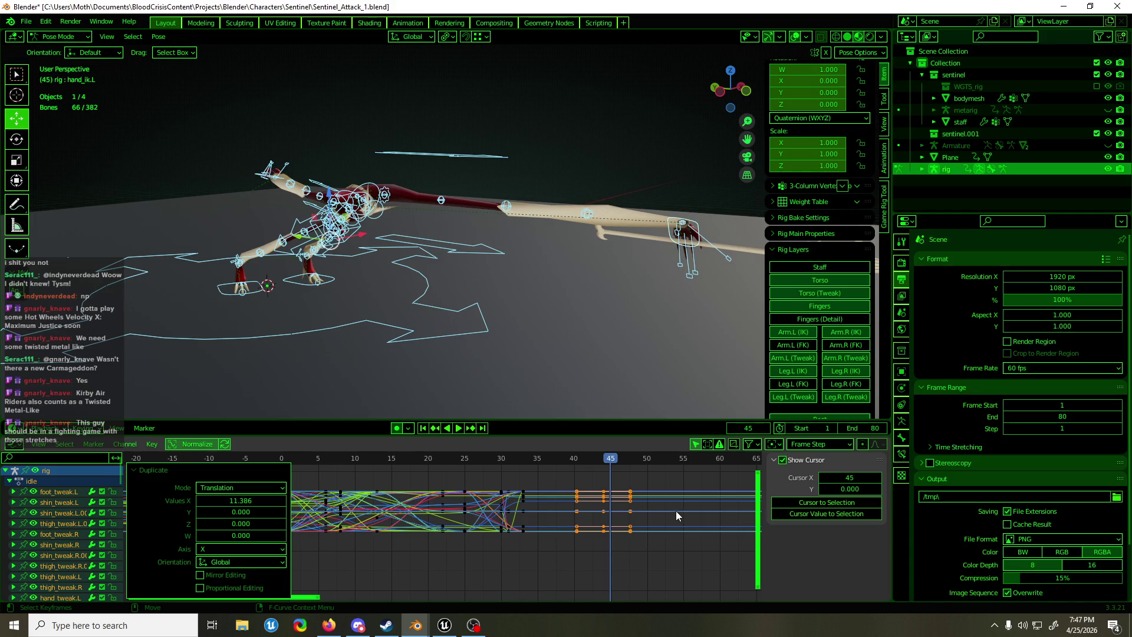
key("Delete")
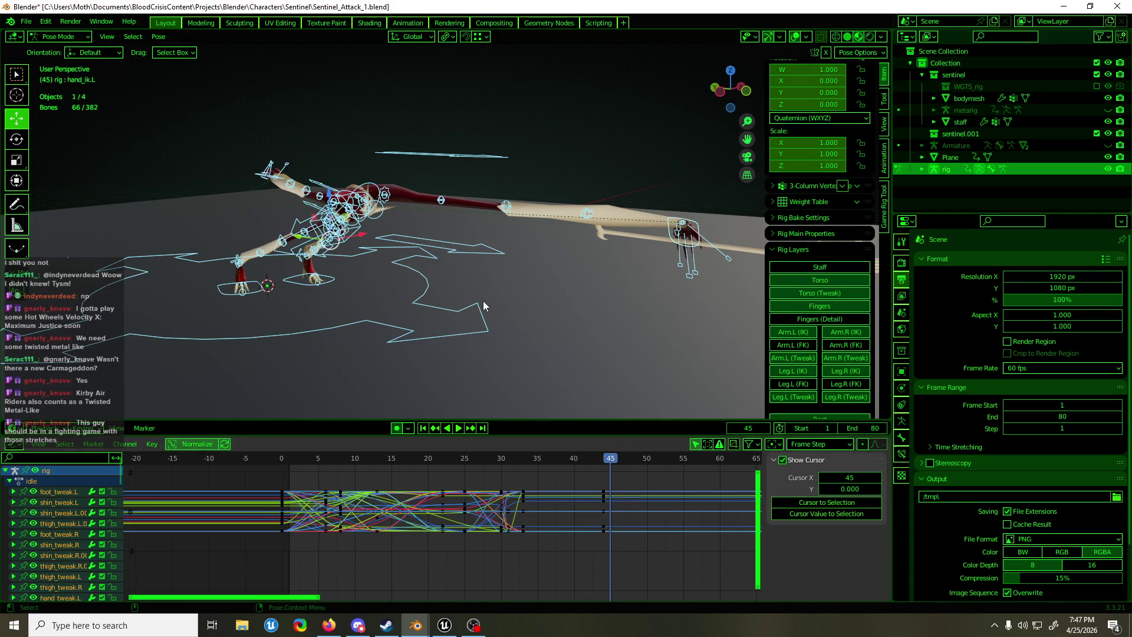
middle_click_drag(483, 305, 457, 309)
left_click(457, 305)
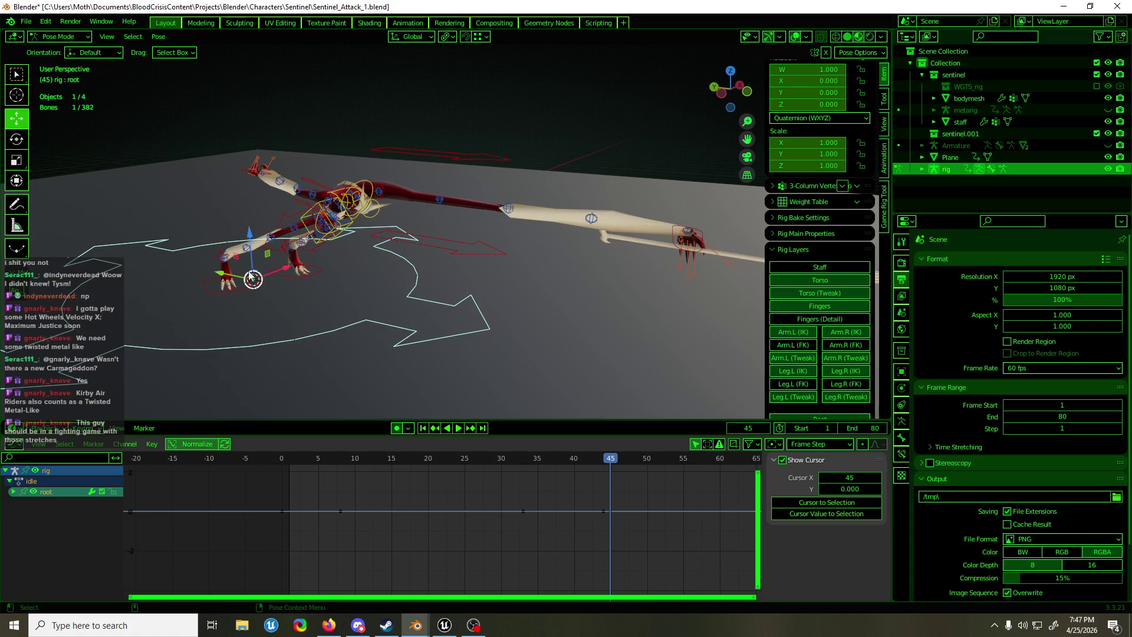
key("g")
right_click(508, 277)
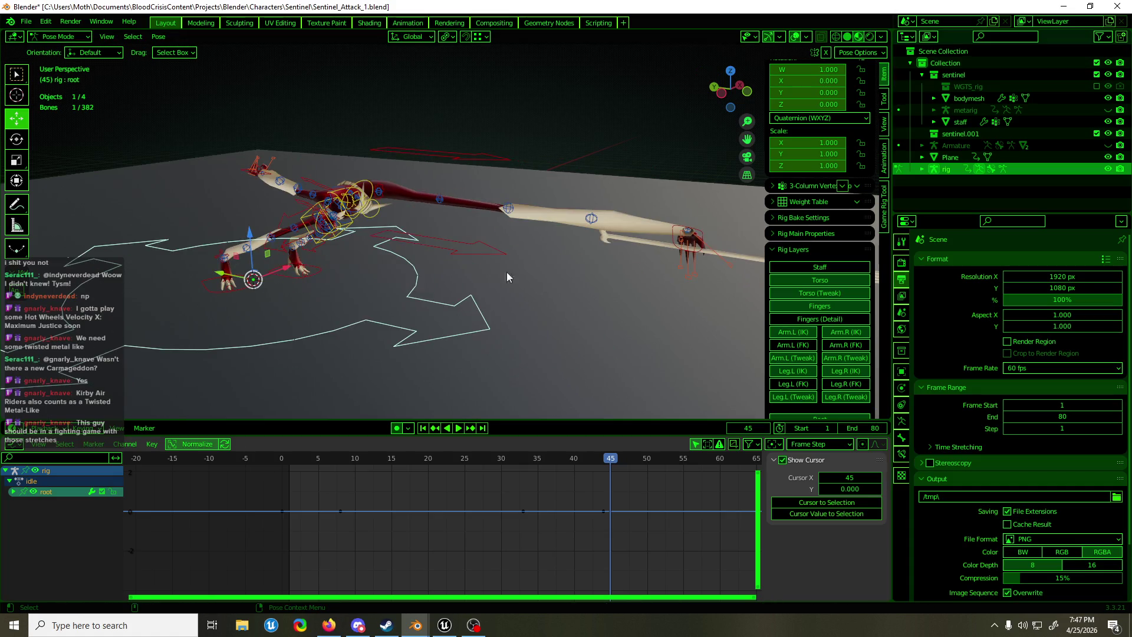
left_click(668, 226)
scroll(815, 340, "down", 1)
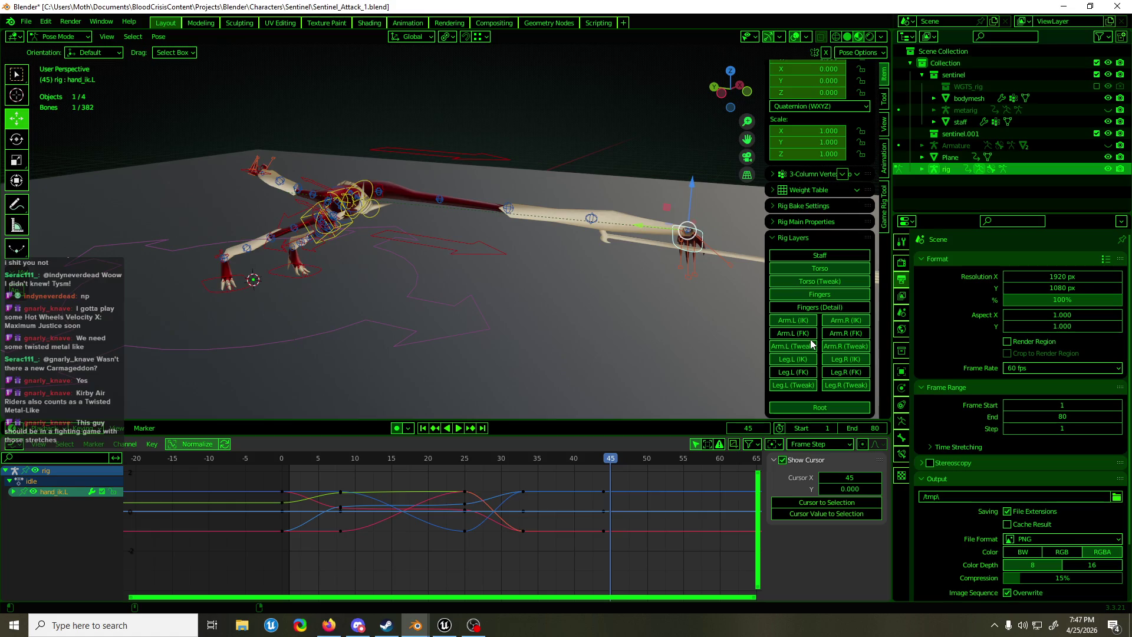
left_click(820, 223)
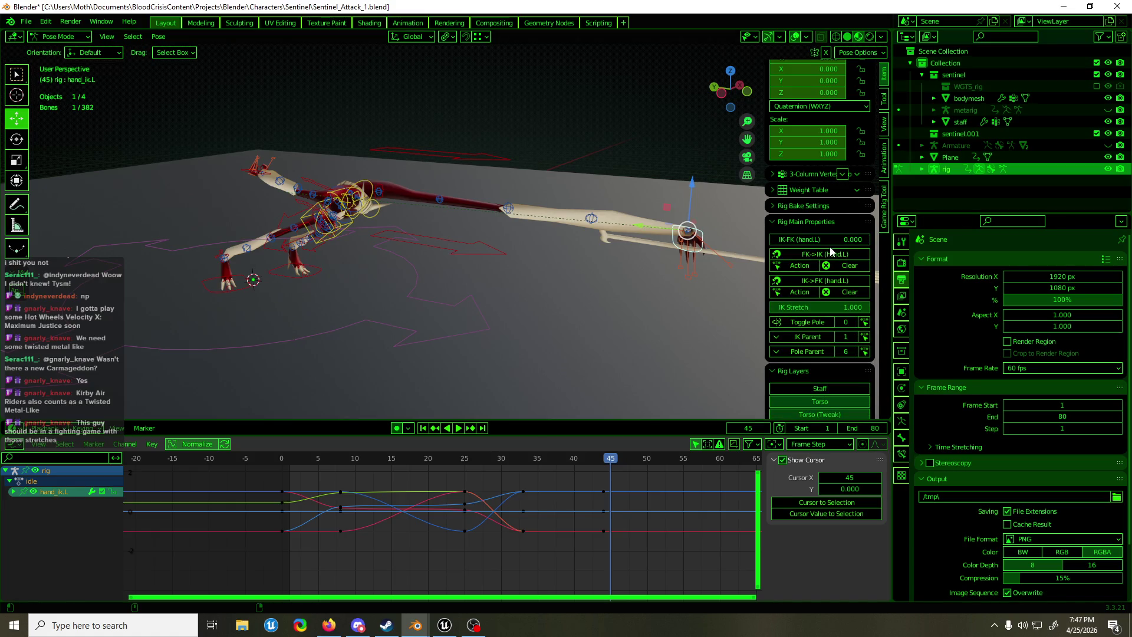
left_click(802, 339)
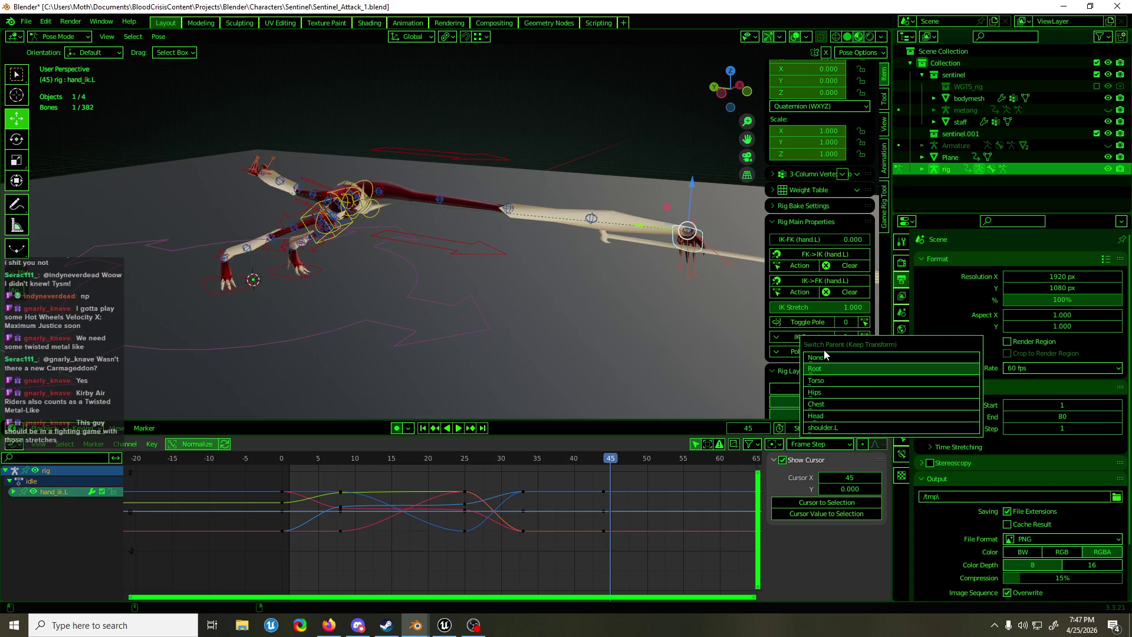
left_click(826, 357)
left_click(581, 472)
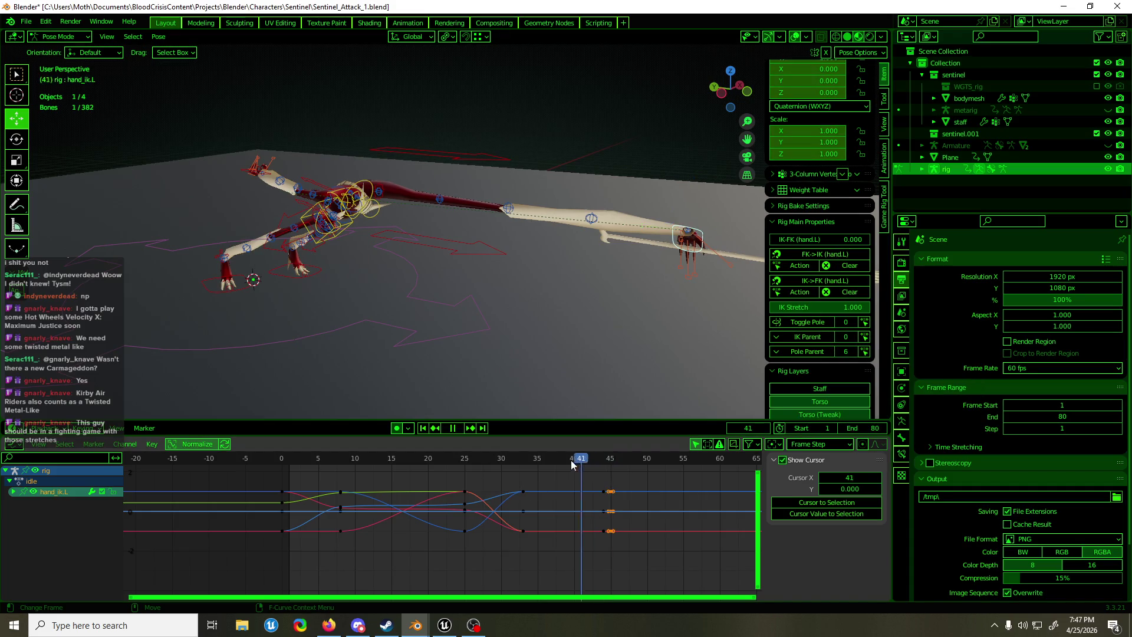
key("space")
left_click_drag(581, 479, 607, 480)
key("space")
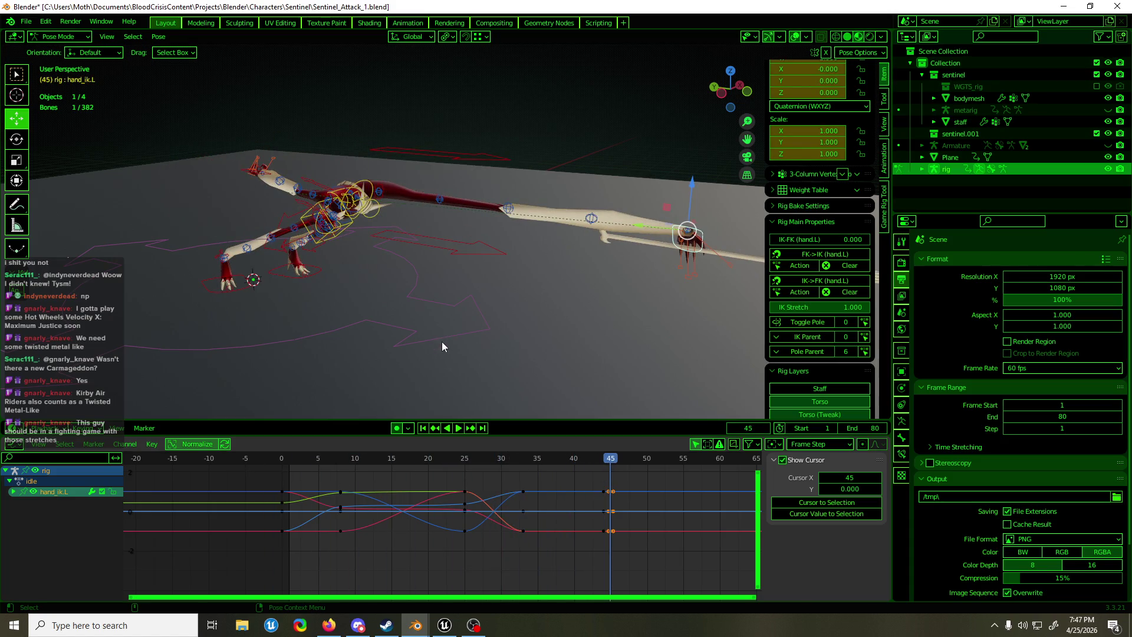
left_click(443, 343)
key("g")
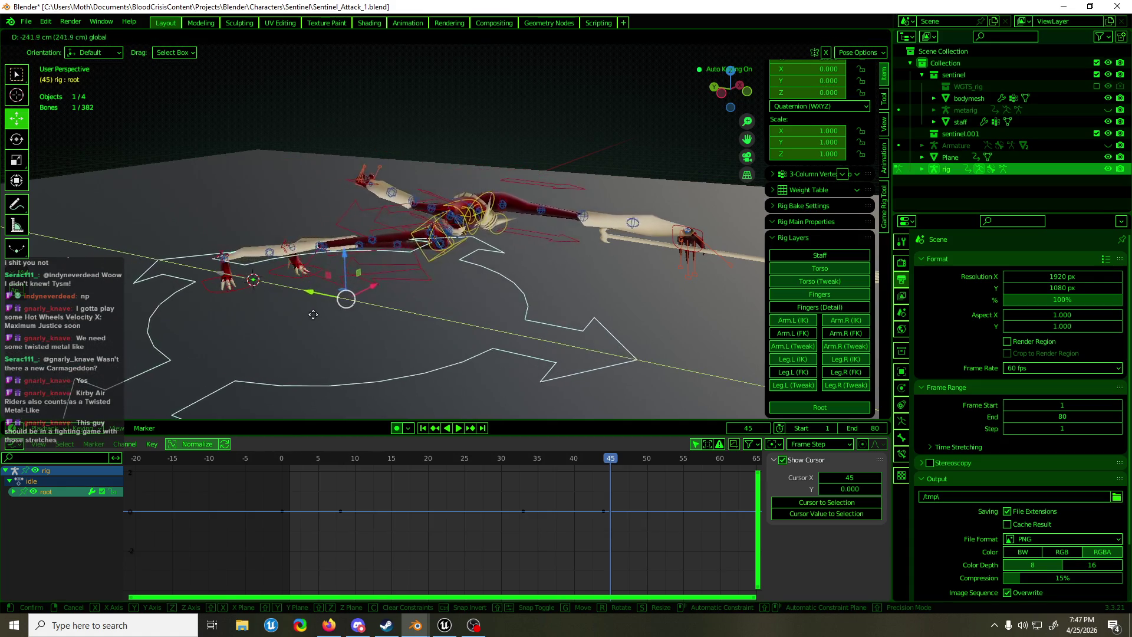
right_click(362, 338)
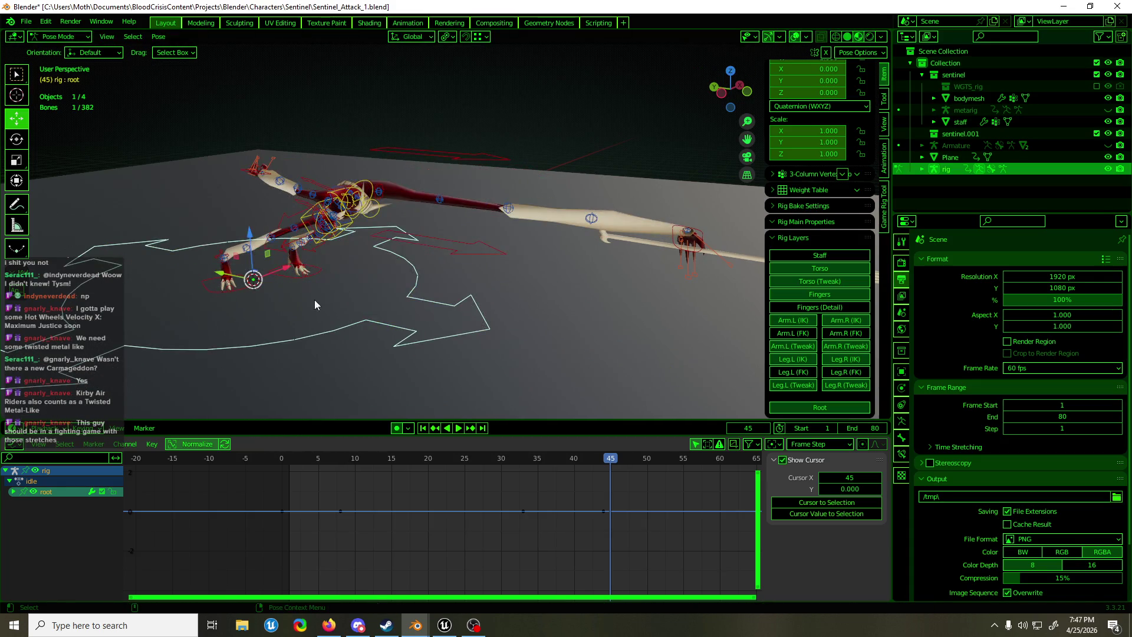
left_click(293, 282)
left_click(207, 288, "shift")
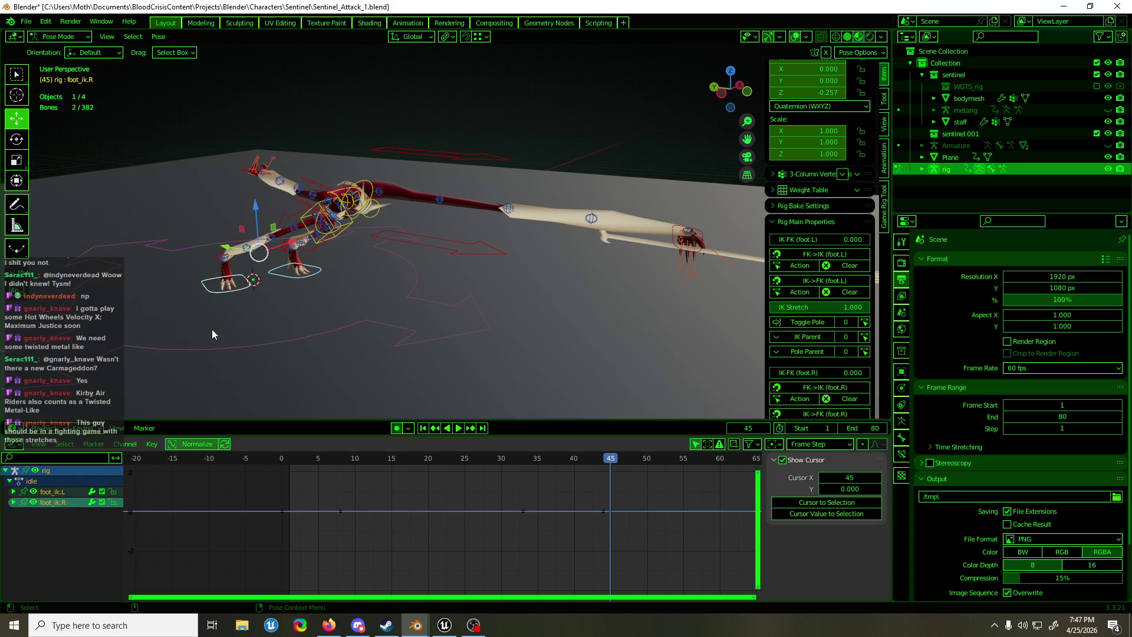
left_click(296, 280)
left_click(483, 331)
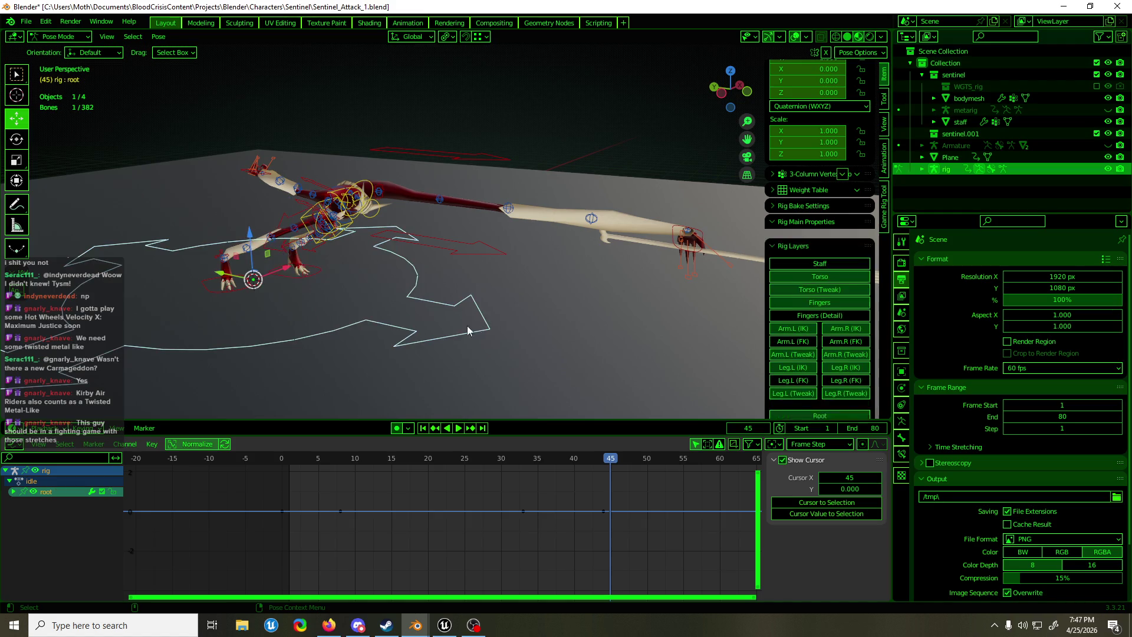
key("g")
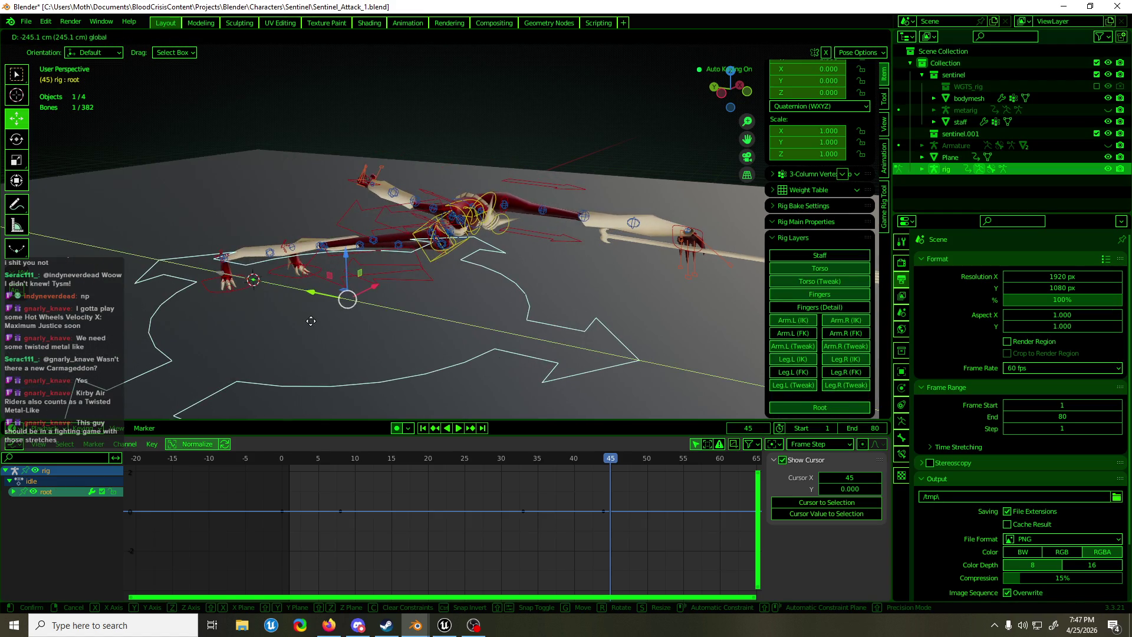
key("Escape")
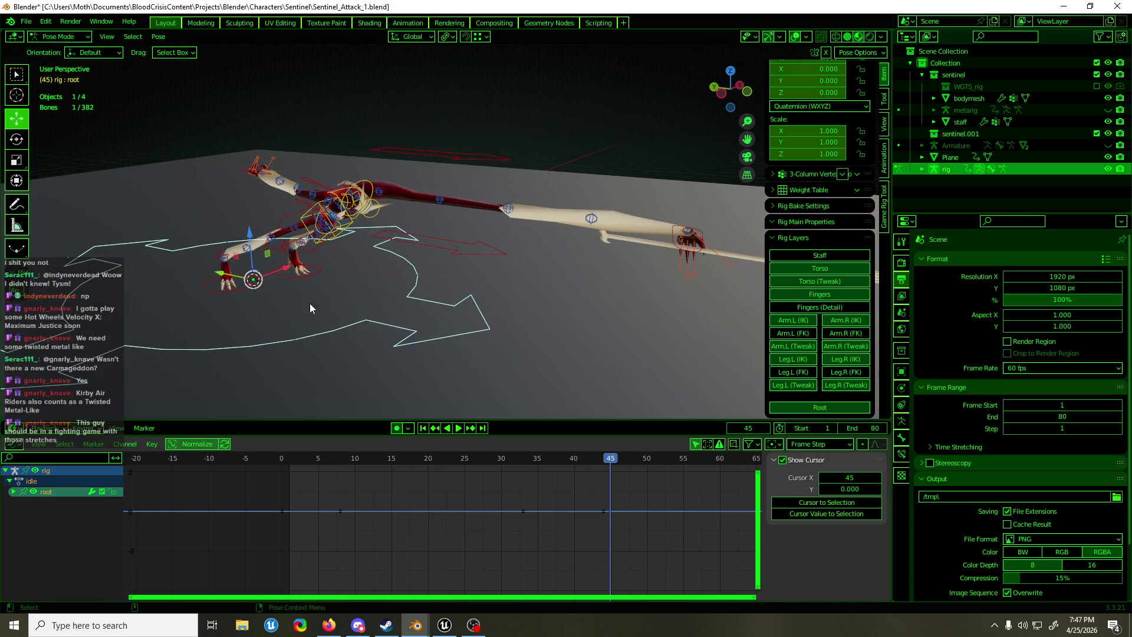
key("space")
mouse_move(412, 459)
left_mouse_down()
mouse_move(271, 466)
mouse_move(556, 469)
mouse_move(271, 466)
mouse_move(386, 464)
mouse_move(284, 467)
mouse_move(295, 469)
left_mouse_up()
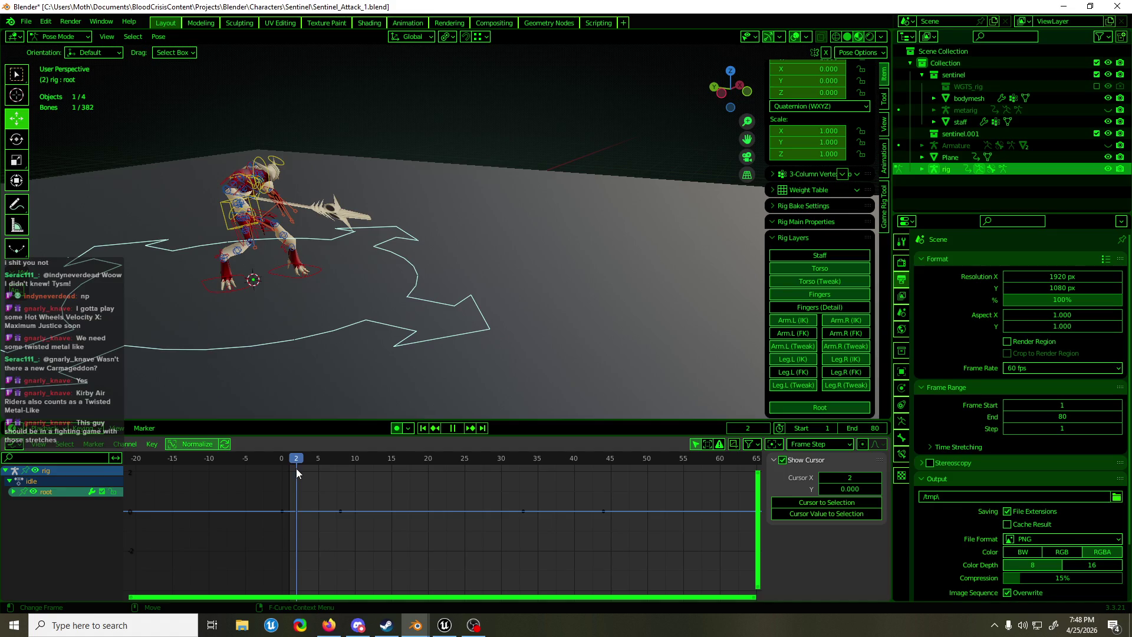
Play the lunge from the start, reviewing it from another angle and a side view
mouse_move(296, 468)
left_mouse_down()
mouse_move(254, 470)
mouse_move(434, 469)
left_mouse_up()
key("shift+Left")
key("space")
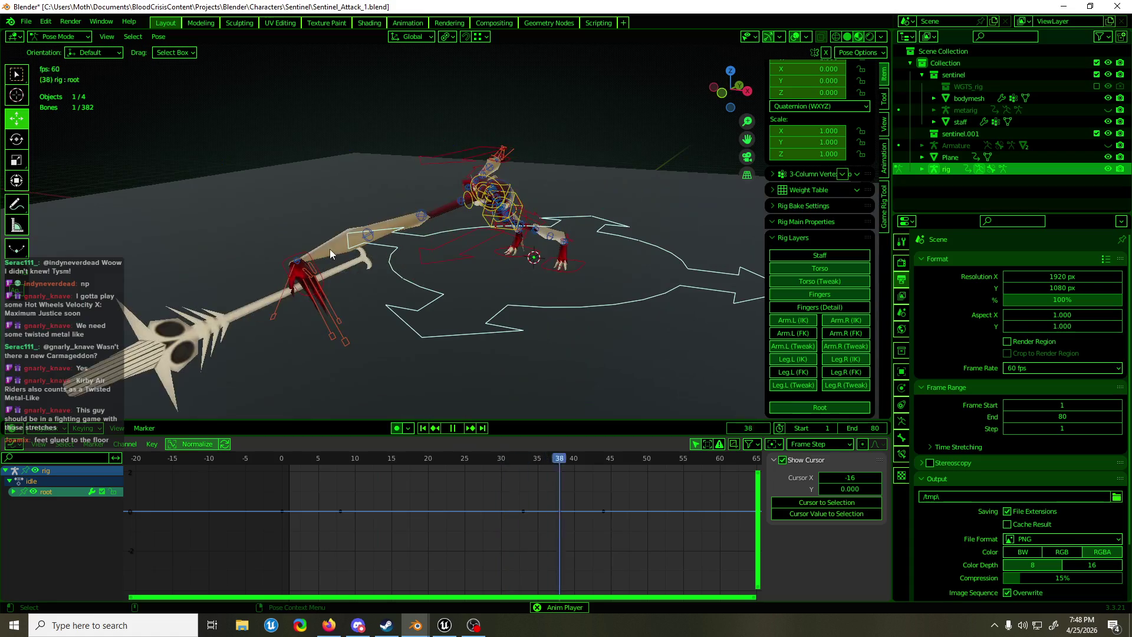
mouse_move(330, 249)
middle_mouse_down()
mouse_move(448, 249)
mouse_move(504, 235)
mouse_move(491, 228)
mouse_move(591, 246)
mouse_move(769, 237)
mouse_move(707, 252)
mouse_move(526, 261)
middle_mouse_up()
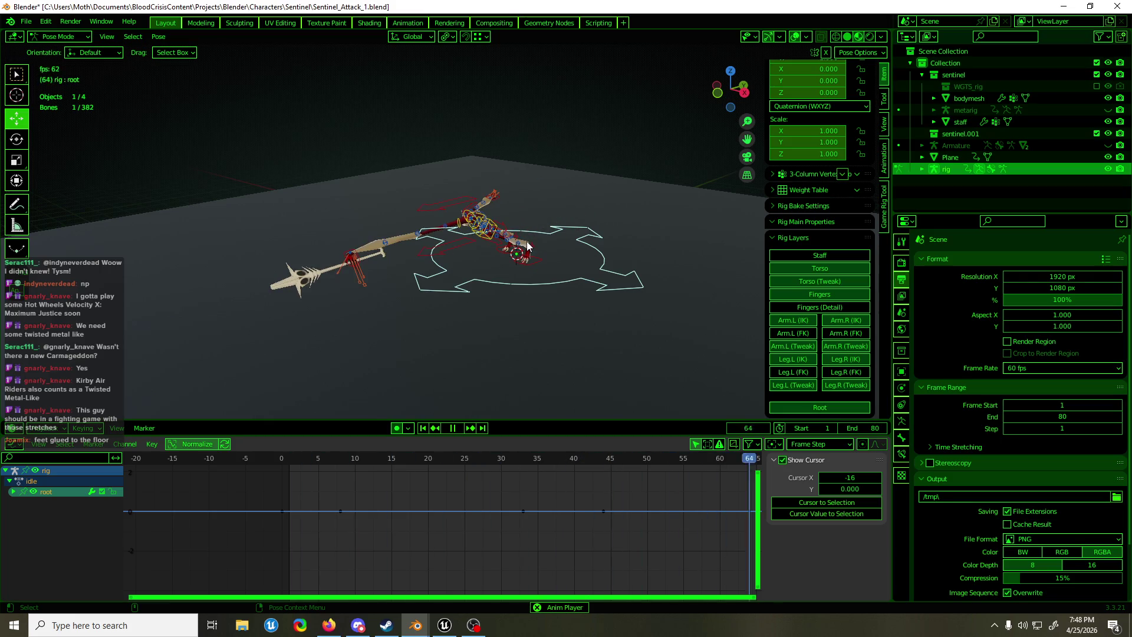
mouse_move(527, 247)
middle_mouse_down()
mouse_move(726, 238)
mouse_move(617, 227)
mouse_move(518, 243)
middle_mouse_up()
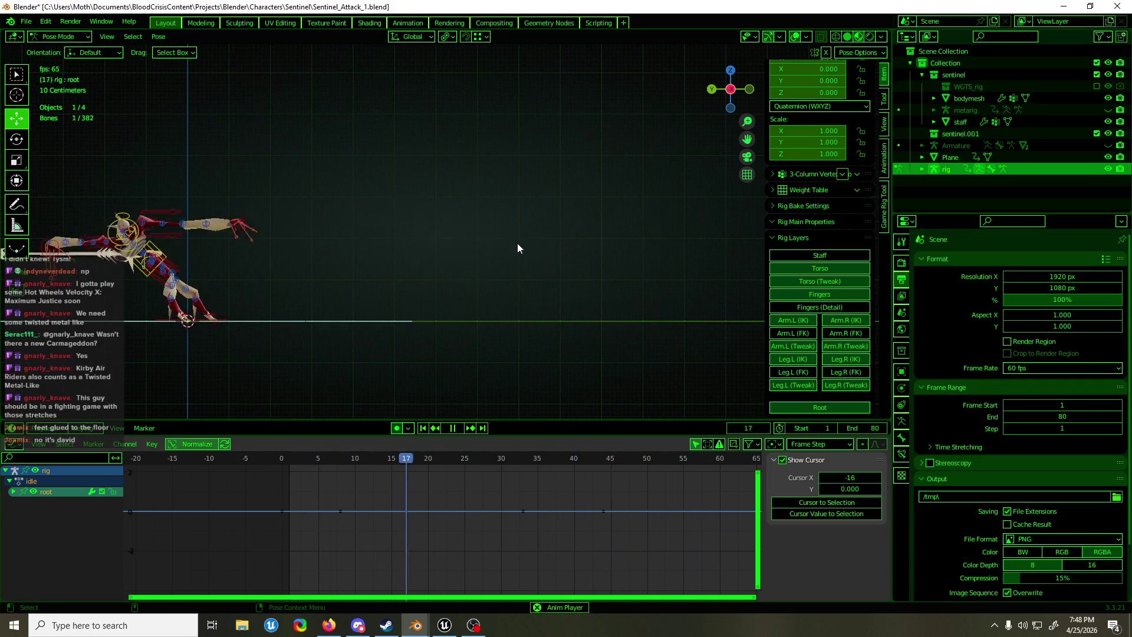
scroll(516, 534, "down", 1)
mouse_move(619, 524)
middle_mouse_down()
mouse_move(516, 533)
mouse_move(536, 511)
mouse_move(533, 489)
middle_mouse_up()
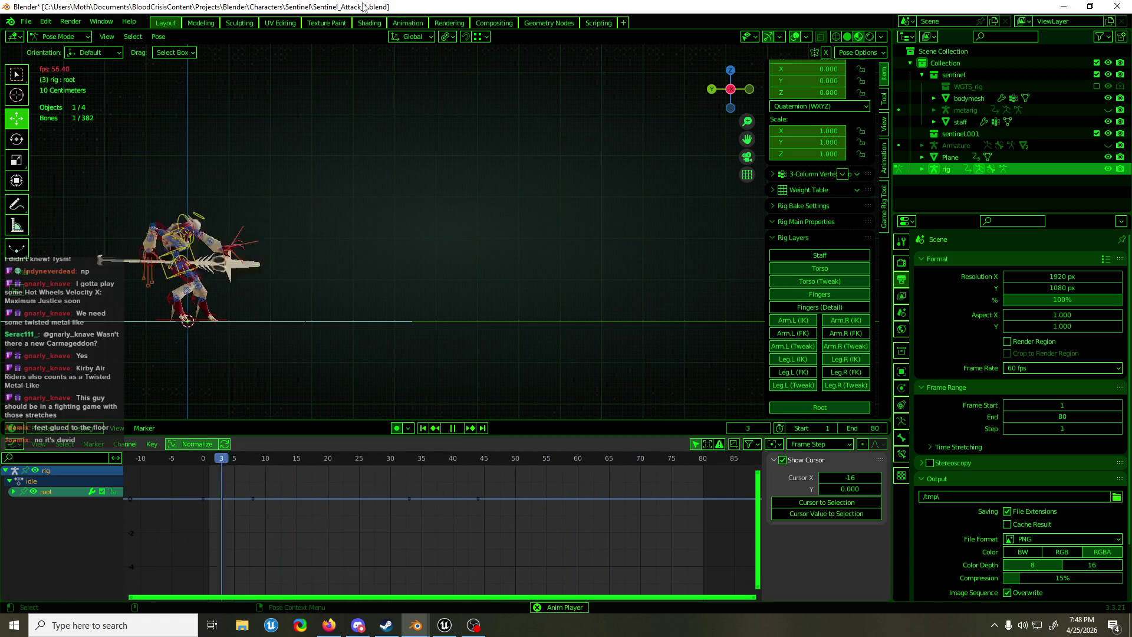
Save Sentinel_Attack_1.blend
key("ctrl+s")
scroll(313, 136, "up", 2)
scroll(313, 136, "down", 3)
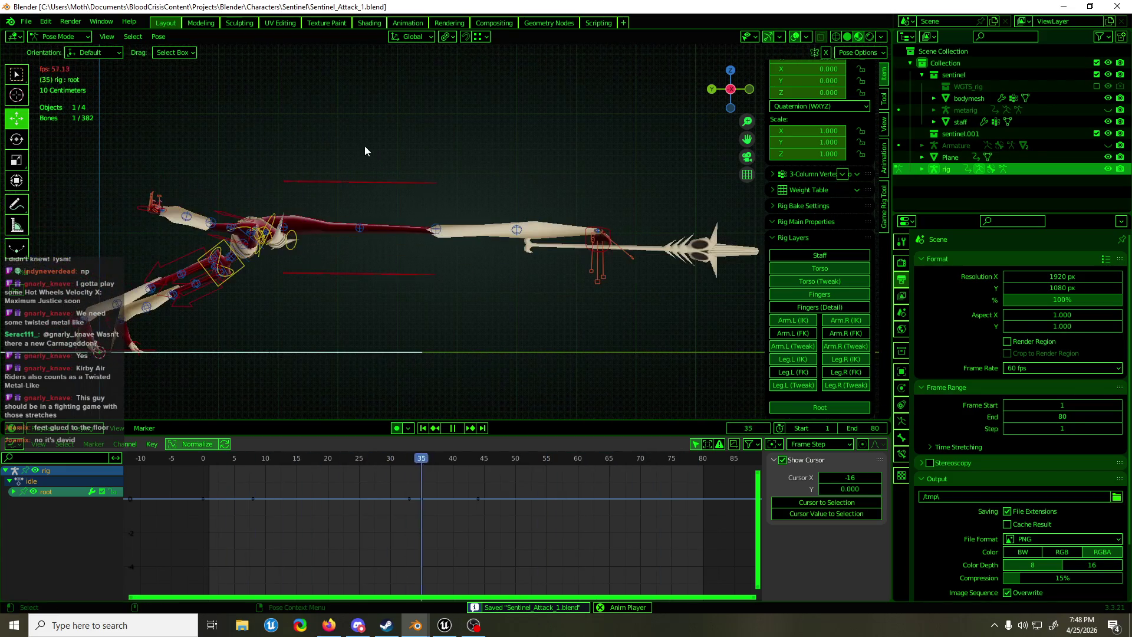
Review the rig in close and wide perspective views, then slide the whole rig along Y
mouse_move(364, 146)
middle_mouse_down()
mouse_move(449, 144)
mouse_move(278, 151)
mouse_move(323, 134)
middle_mouse_up()
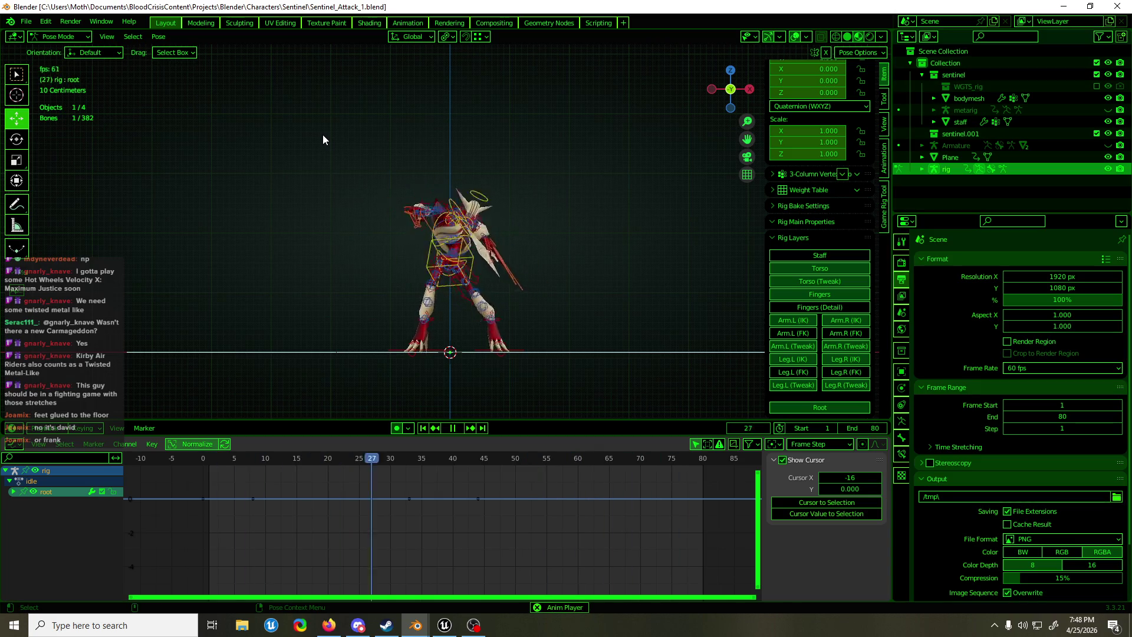
mouse_move(331, 161)
middle_mouse_down()
mouse_move(467, 227)
mouse_move(500, 204)
mouse_move(500, 215)
middle_mouse_up()
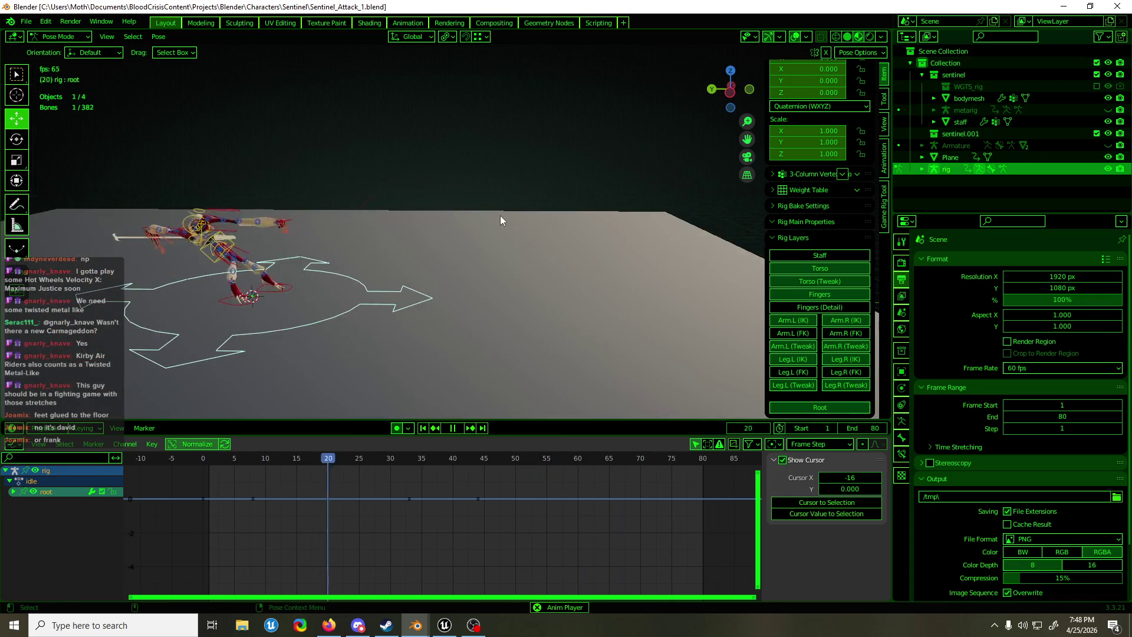
mouse_move(179, 472)
left_mouse_down()
mouse_move(443, 485)
mouse_move(309, 485)
mouse_move(482, 474)
left_mouse_up()
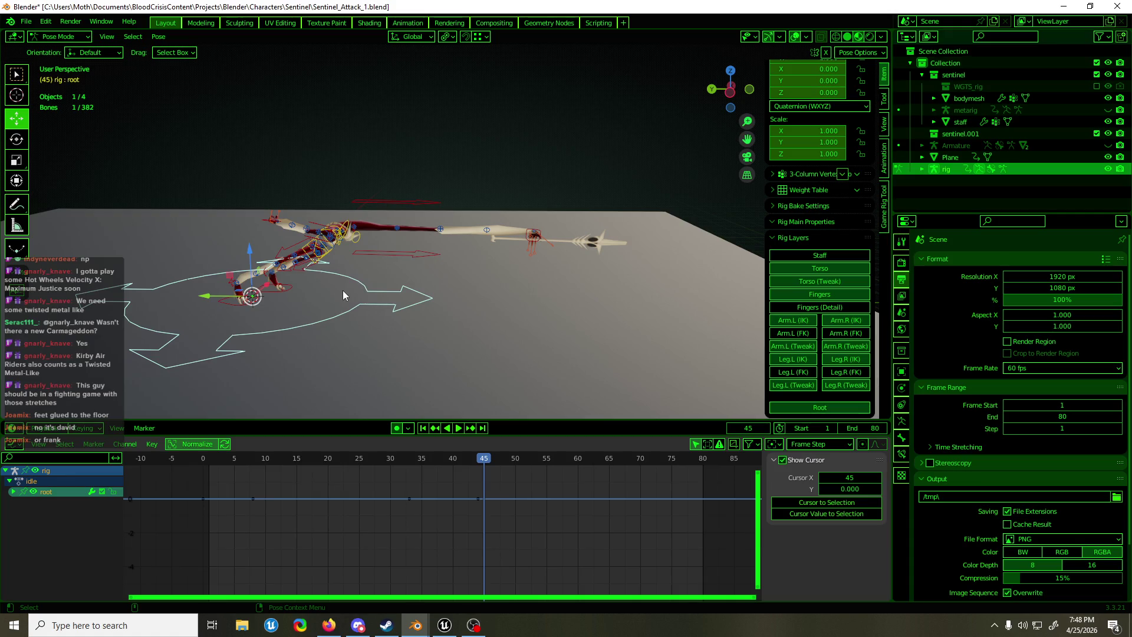
left_click_drag(214, 296, 471, 310)
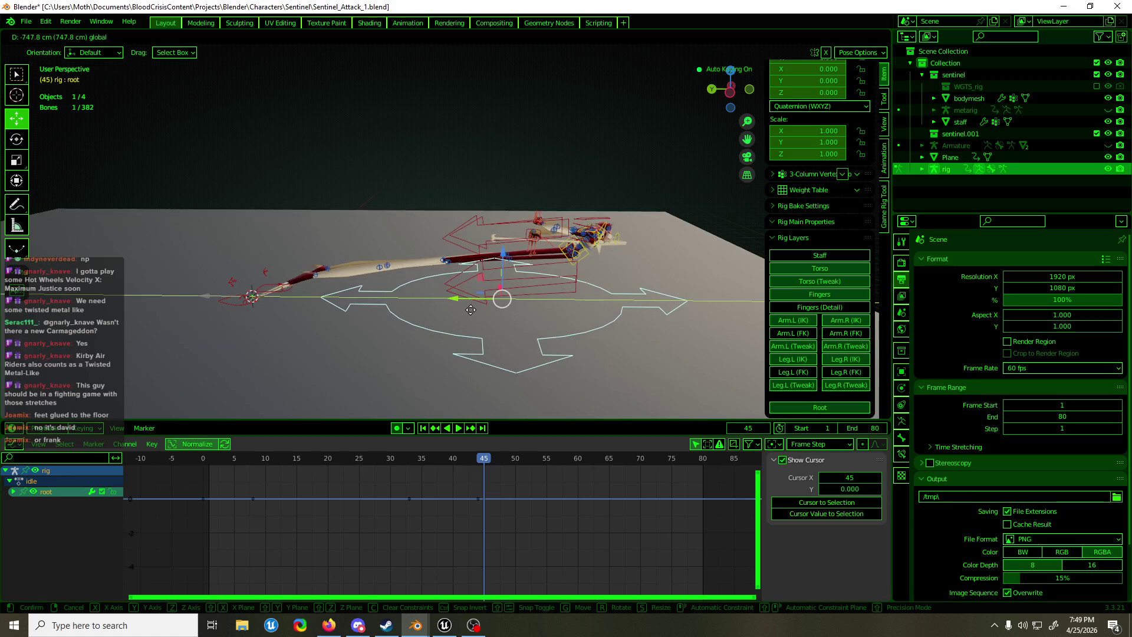
Cancel the root move and slide both foot IK controls along Y
right_click(471, 310)
left_click(291, 292, "shift")
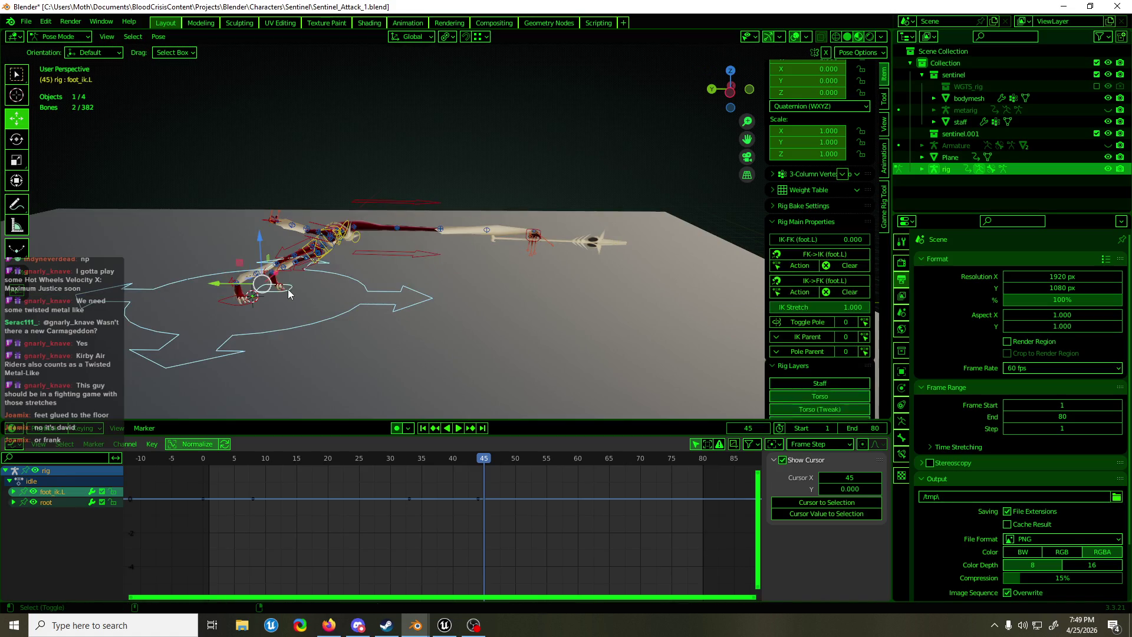
left_click(235, 309, "shift")
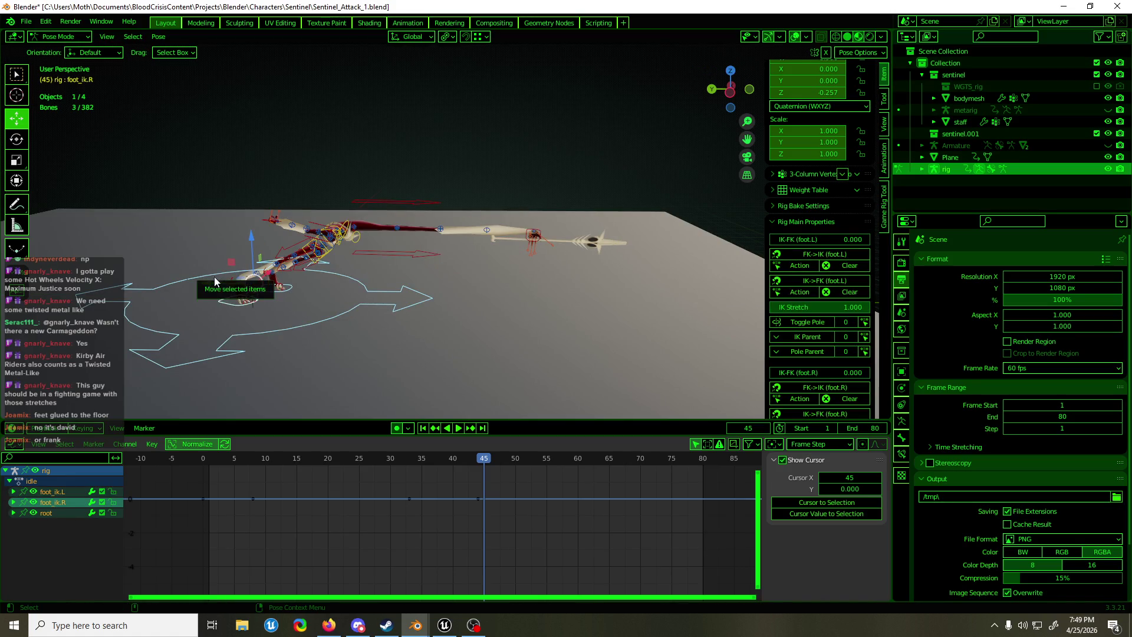
mouse_move(218, 284)
left_mouse_down()
mouse_move(444, 293)
mouse_move(568, 279)
left_mouse_up()
Clear the torso control's rotation and location back to zero
left_click(589, 262)
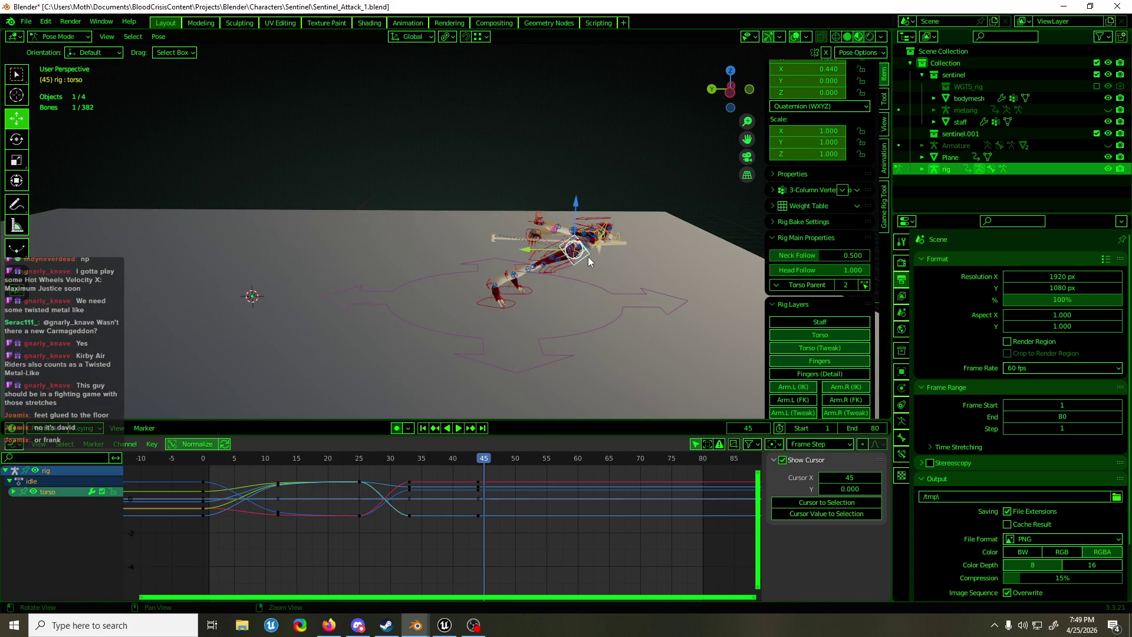
key("alt+r")
mouse_move(587, 268)
middle_mouse_down()
mouse_move(331, 252)
mouse_move(476, 260)
middle_mouse_up()
key("alt+g")
Select the root control and start a move, then cancel it
left_click(575, 345)
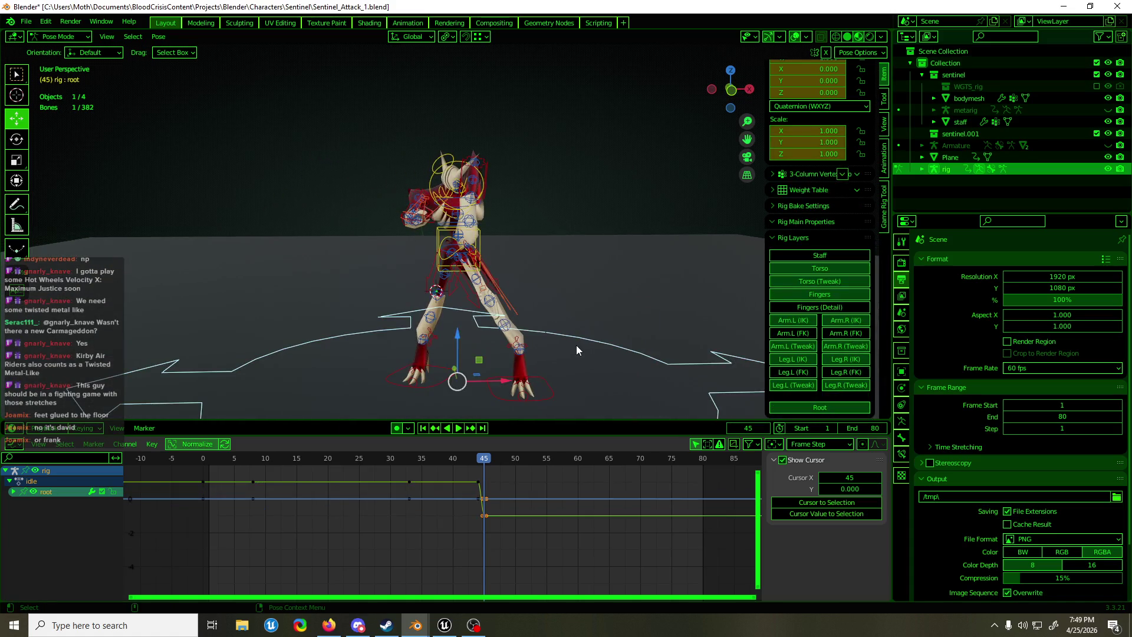
middle_click_drag(560, 355, 554, 327)
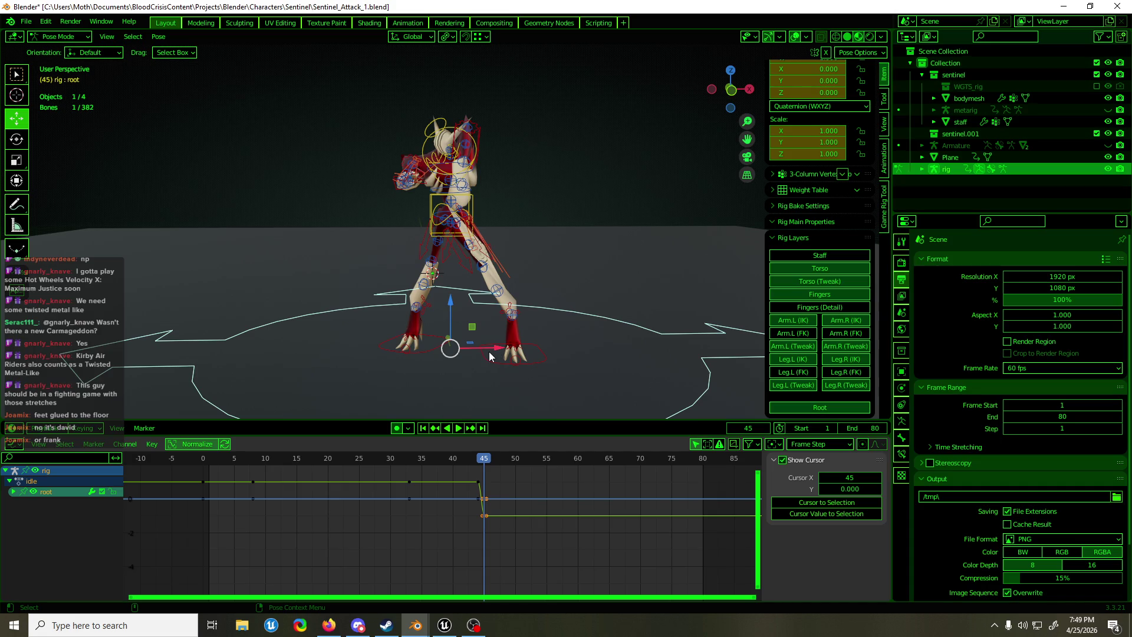
mouse_move(490, 351)
middle_mouse_down()
mouse_move(621, 347)
mouse_move(578, 352)
middle_mouse_up()
left_click(522, 212)
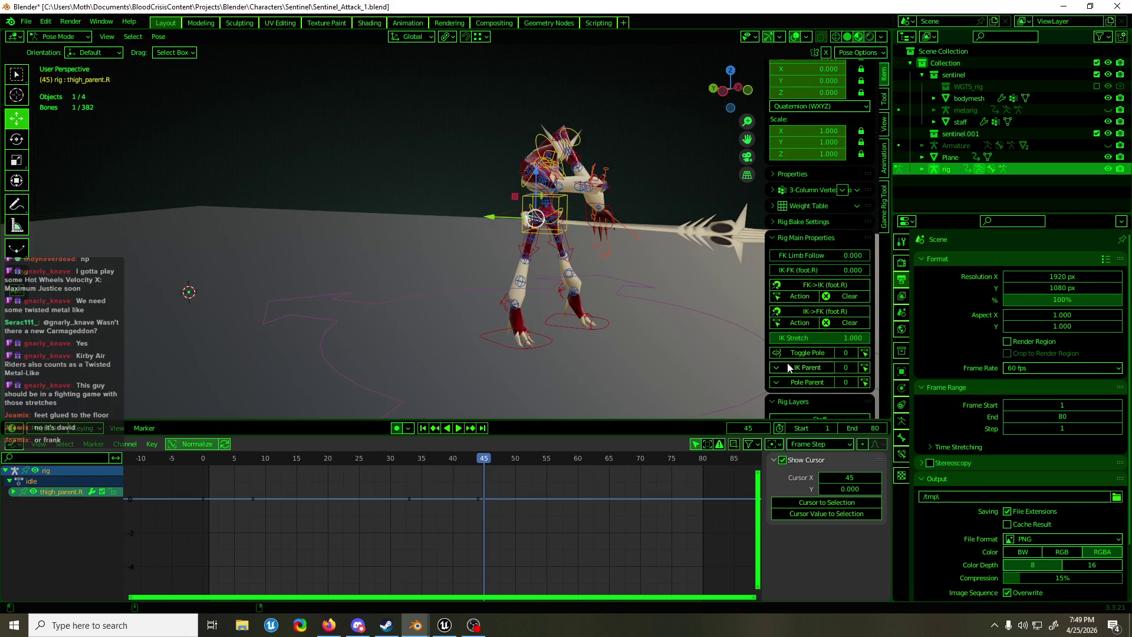
left_click(651, 295)
key("g")
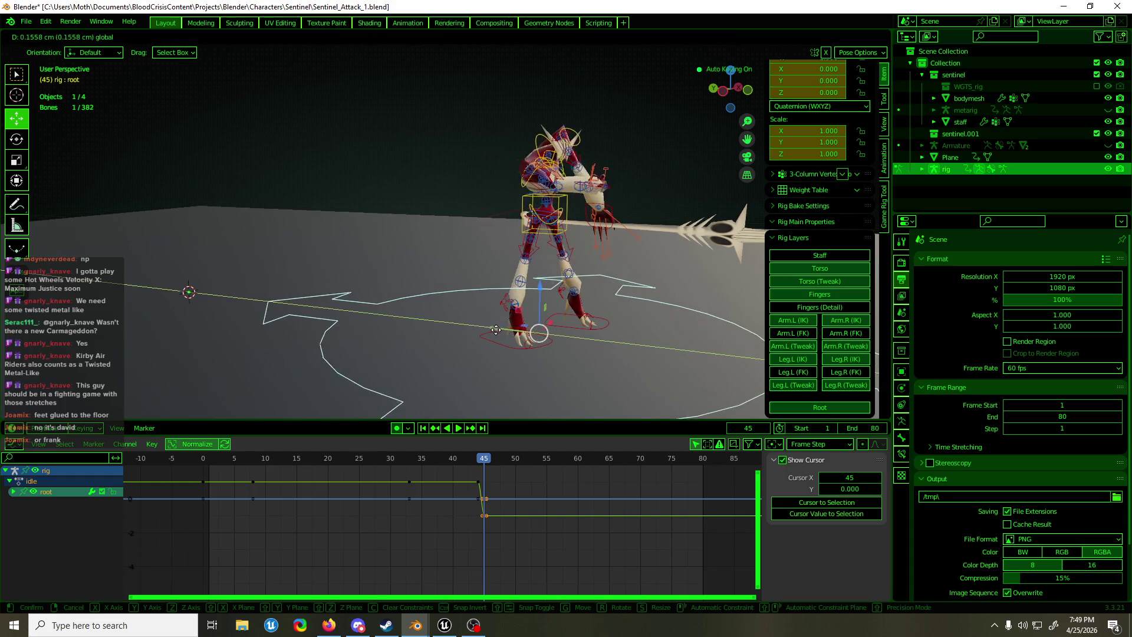
right_click(480, 324)
Switch the torso control's Torso Parent to None and scrub back through the lunge
left_click(522, 210)
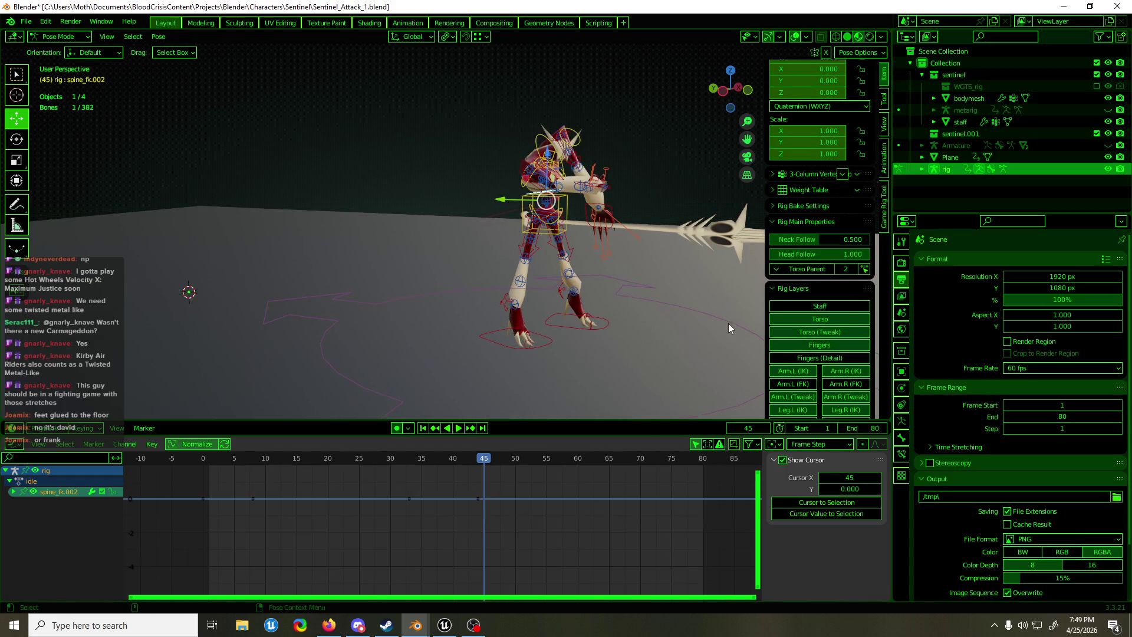
left_click(526, 218)
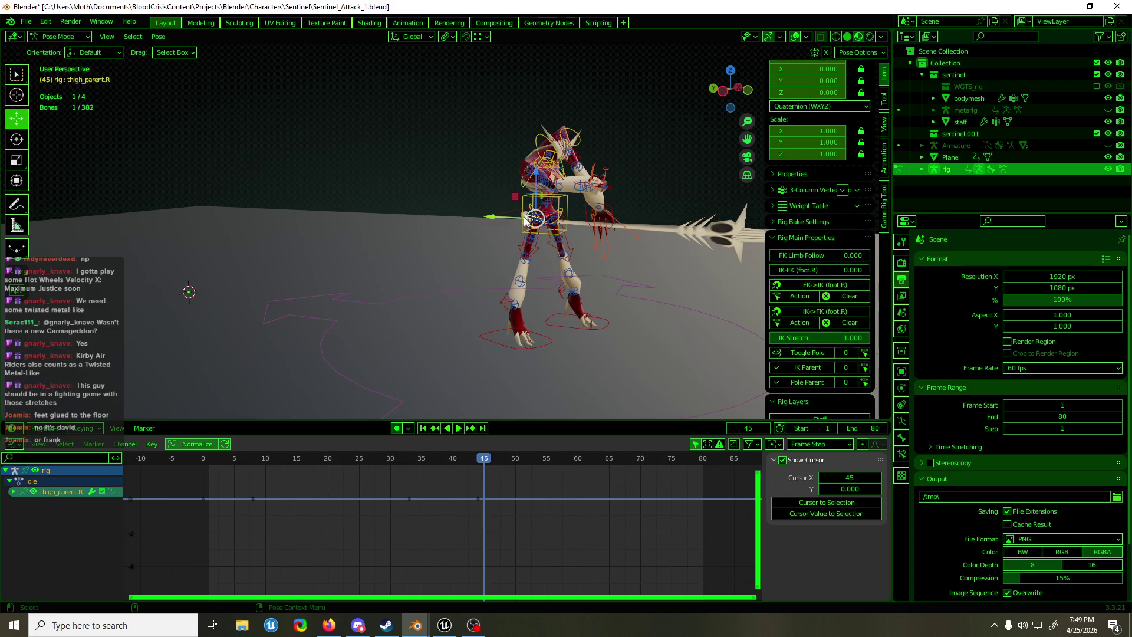
left_click(517, 212)
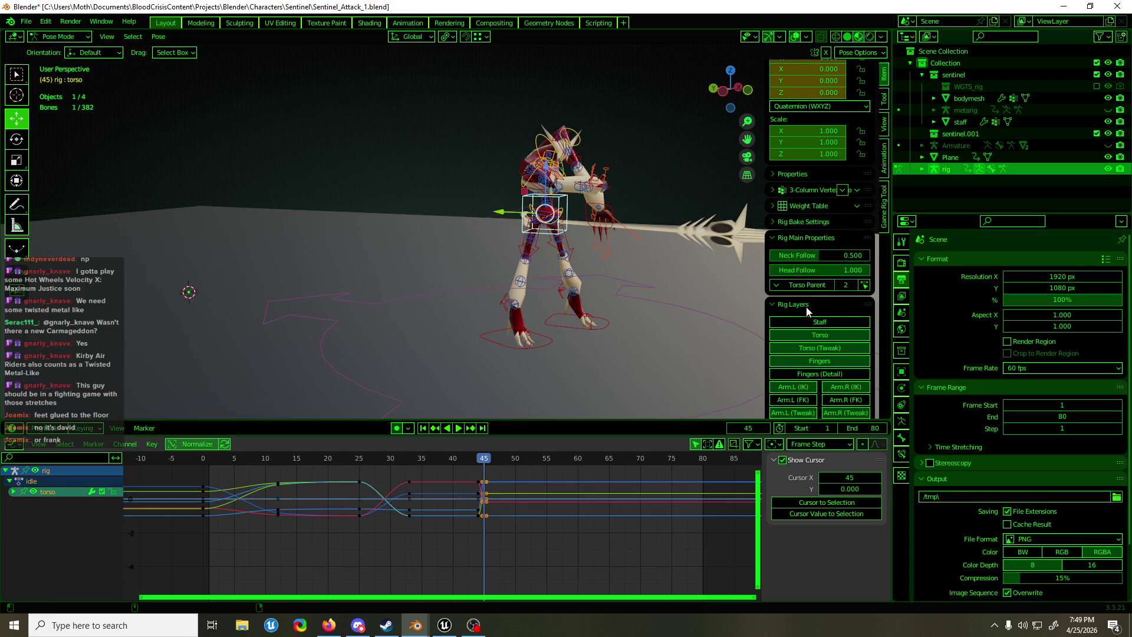
left_click(808, 286)
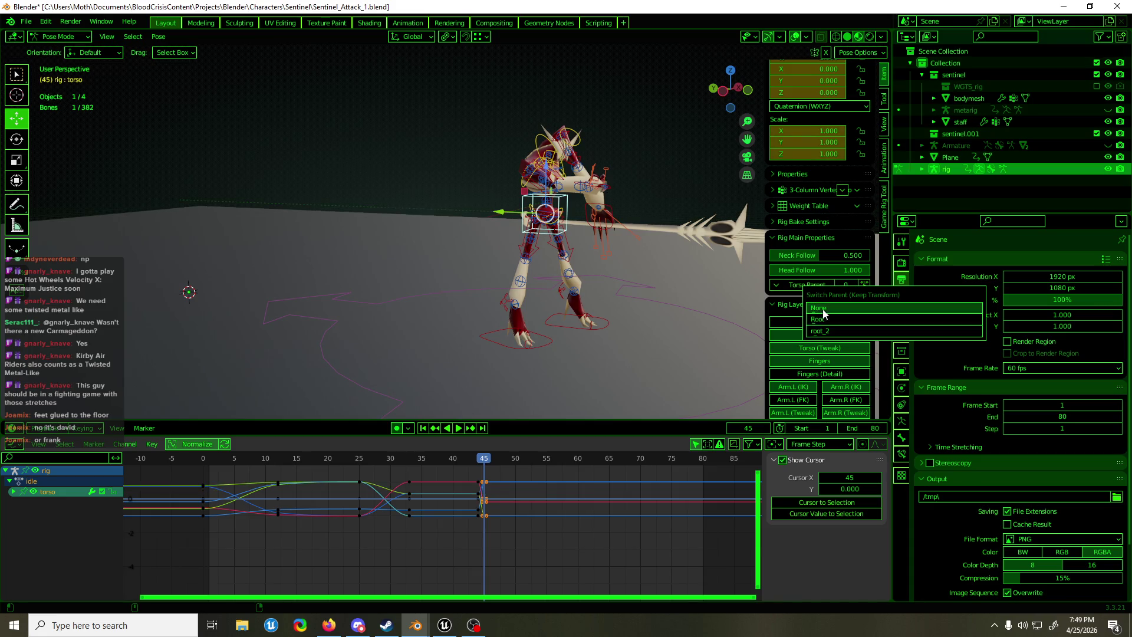
left_click(823, 309)
mouse_move(469, 459)
left_mouse_down()
mouse_move(232, 468)
mouse_move(420, 461)
mouse_move(410, 464)
left_mouse_up()
key("alt+a")
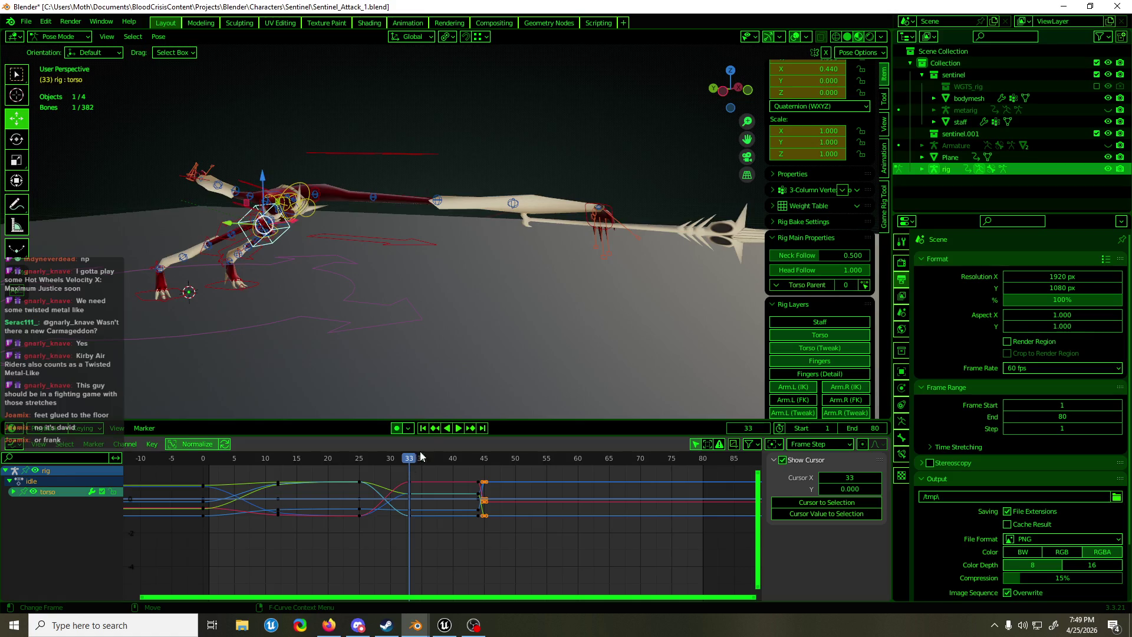
Delete all rig keyframes around frame 45
key("a")
left_click(518, 544)
key("Tab")
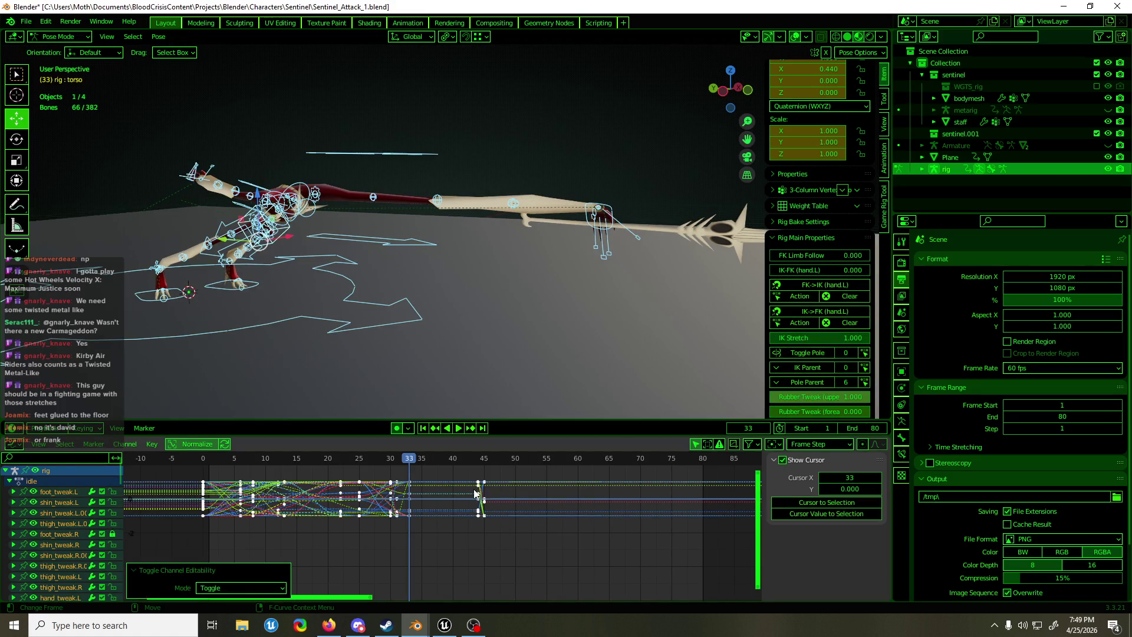
left_click_drag(497, 522, 469, 472)
key("x")
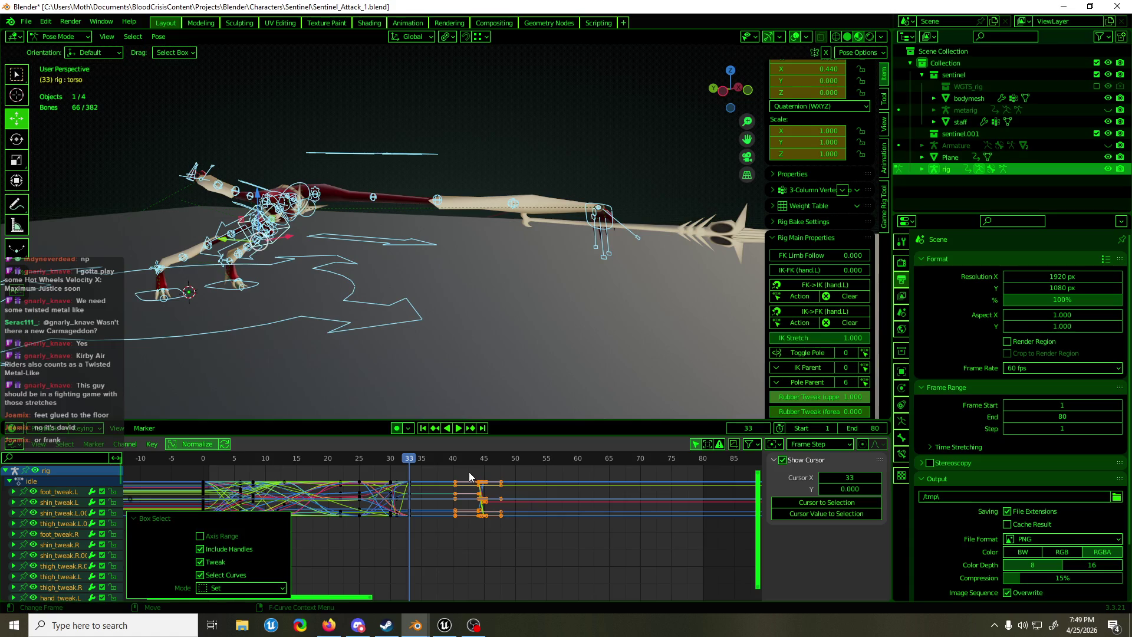
Play the lunge, stop at frame 33, and select the root control
key("space")
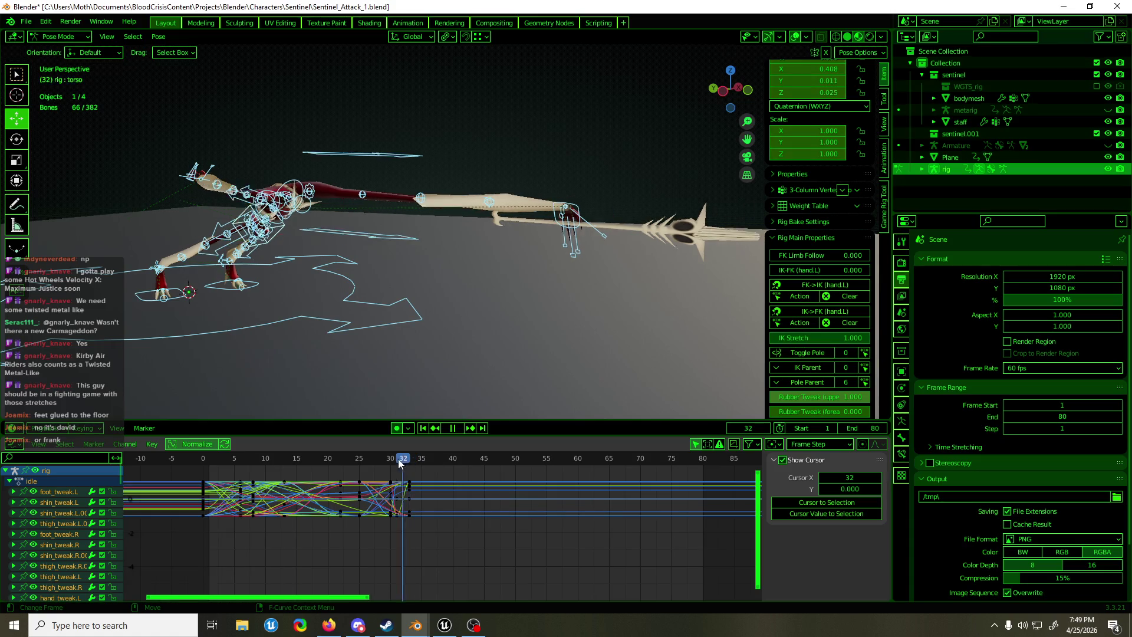
mouse_move(404, 467)
left_mouse_down()
mouse_move(420, 469)
mouse_move(407, 473)
left_mouse_up()
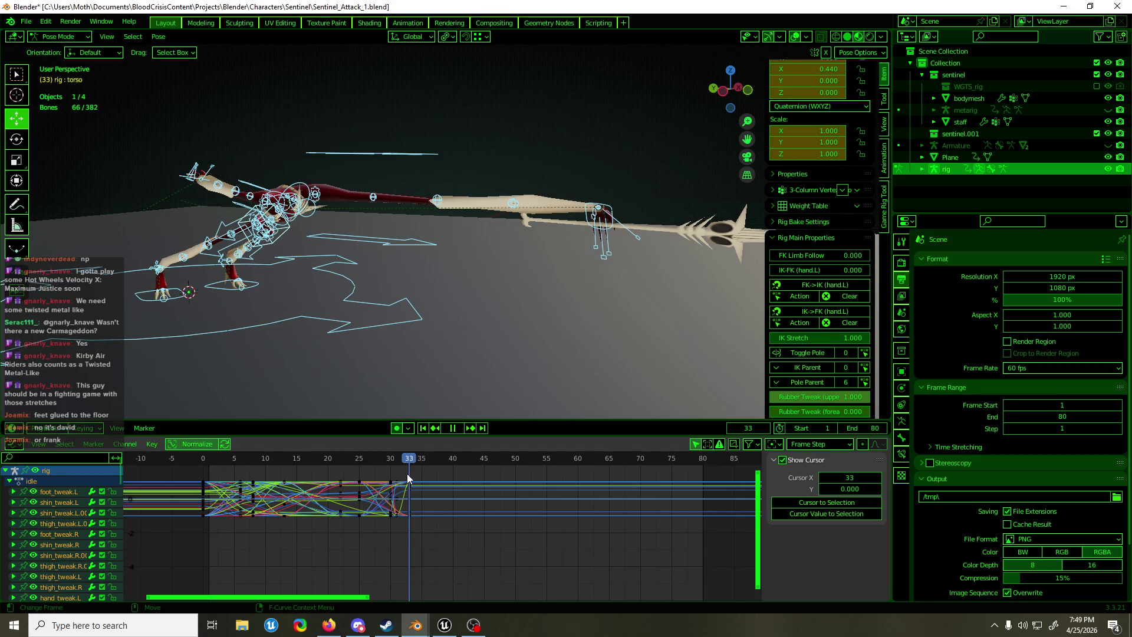
key("space")
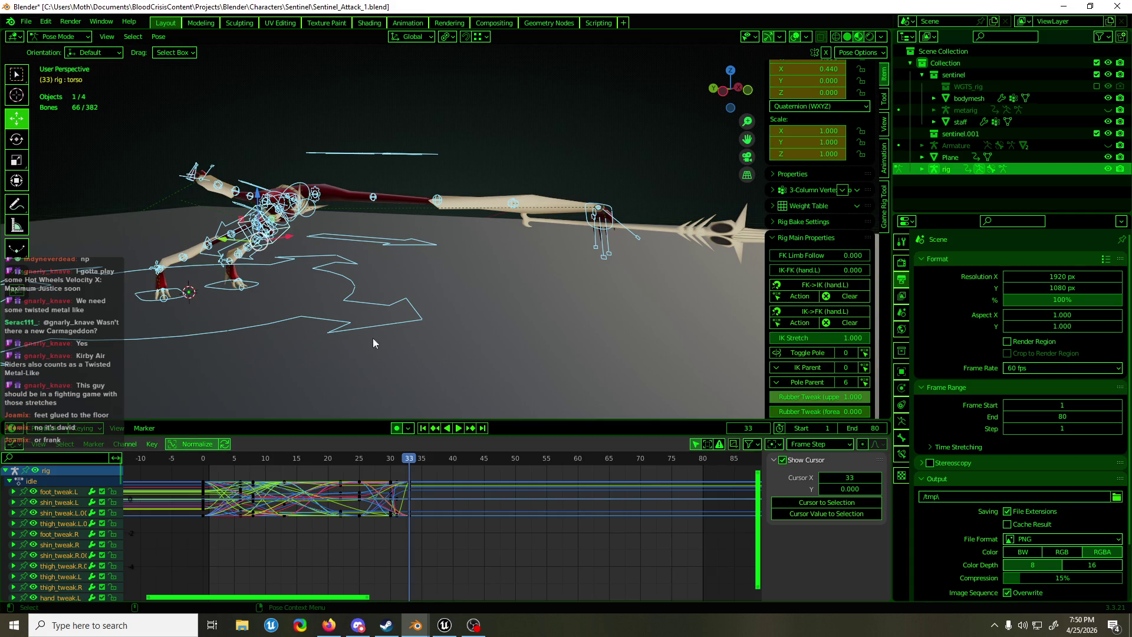
left_click(369, 297)
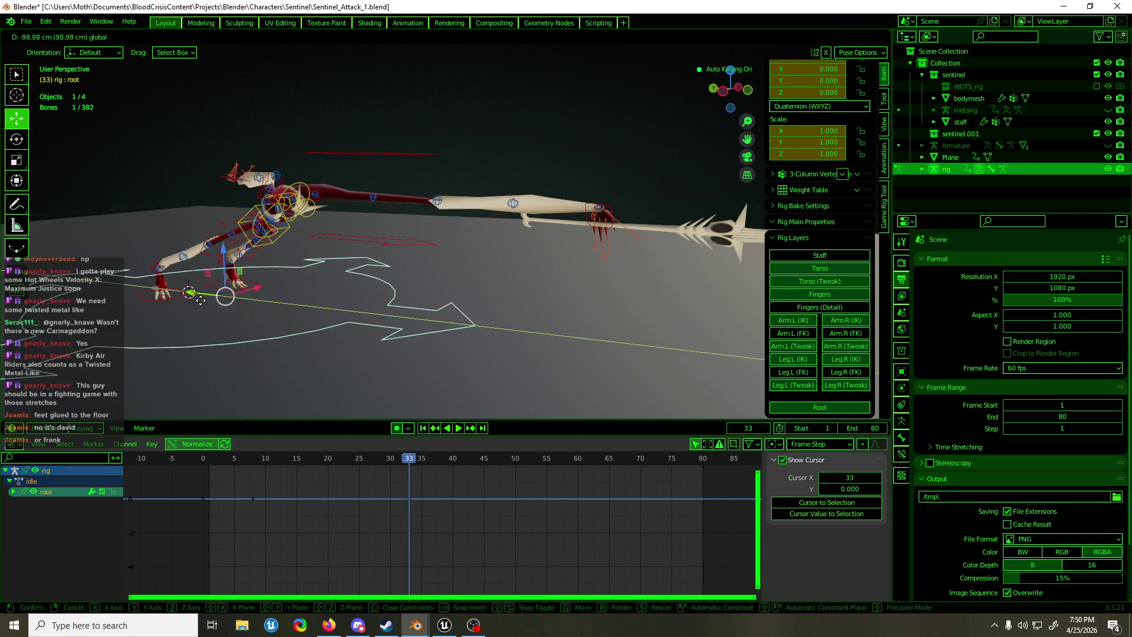
Set hand_ik.R's IK Parent to None at frame 33
left_click(189, 177)
scroll(803, 369, "down", 3)
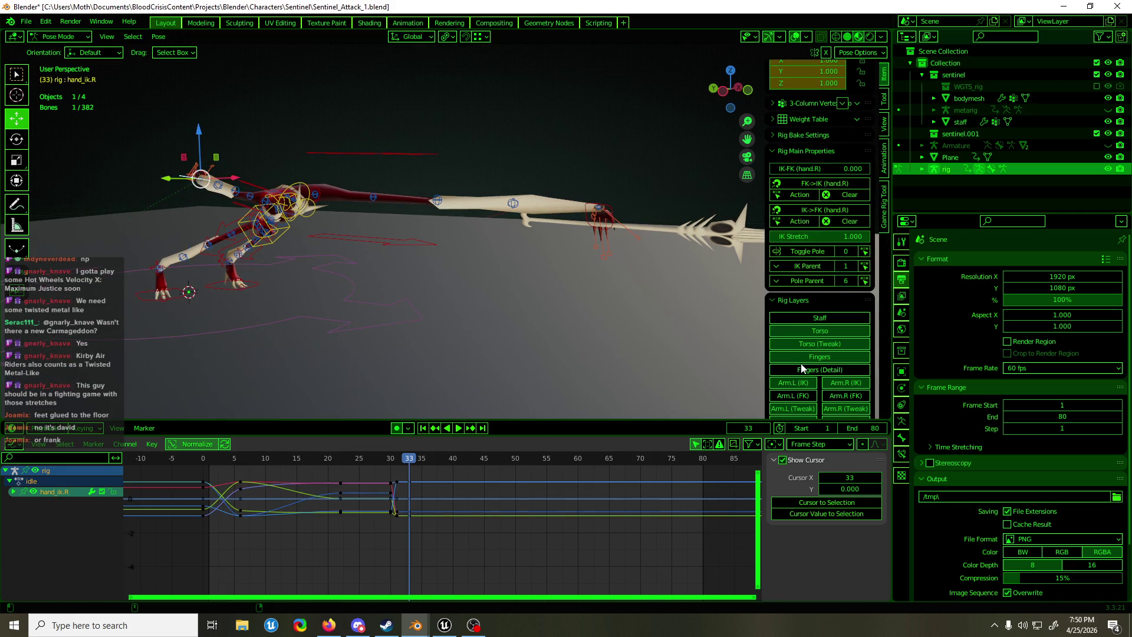
left_click(813, 266)
left_click(828, 284)
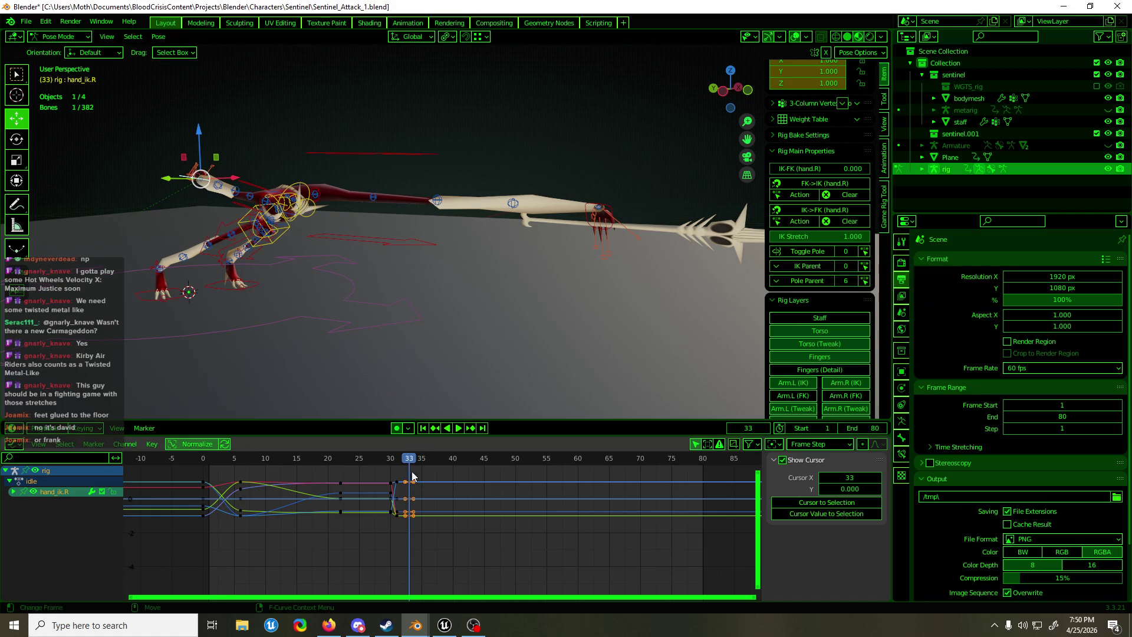
left_click(267, 330)
mouse_move(413, 459)
left_mouse_down()
mouse_move(319, 471)
mouse_move(422, 469)
mouse_move(412, 476)
mouse_move(372, 463)
mouse_move(411, 458)
left_mouse_up()
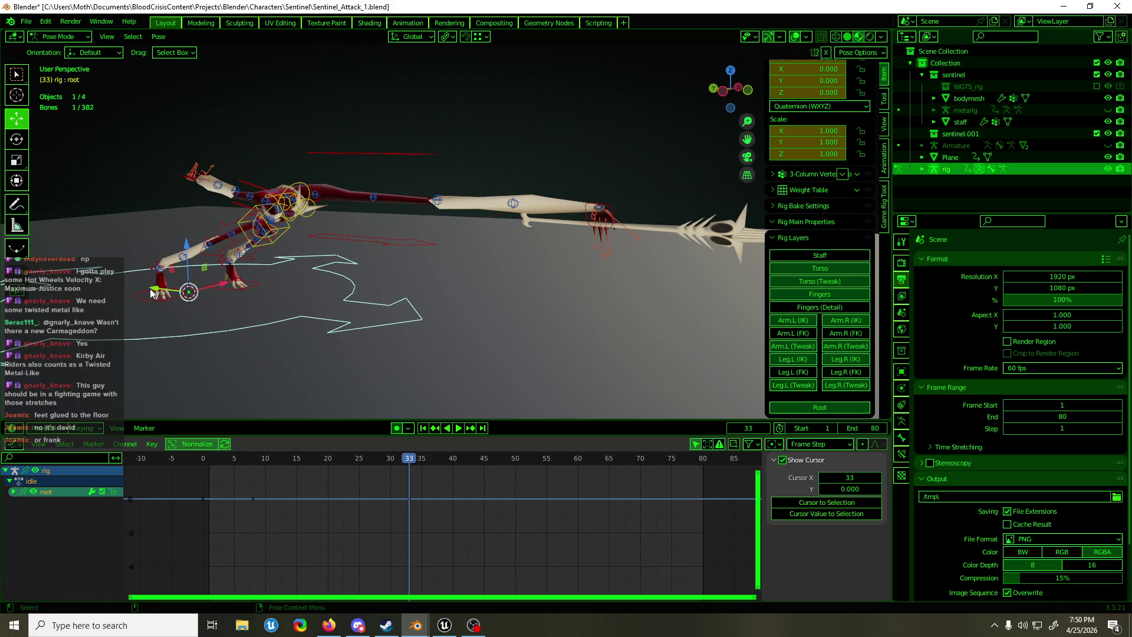
Move the root forward and key its position at frame 8
mouse_move(151, 293)
left_mouse_down()
mouse_move(224, 330)
mouse_move(530, 380)
left_mouse_up()
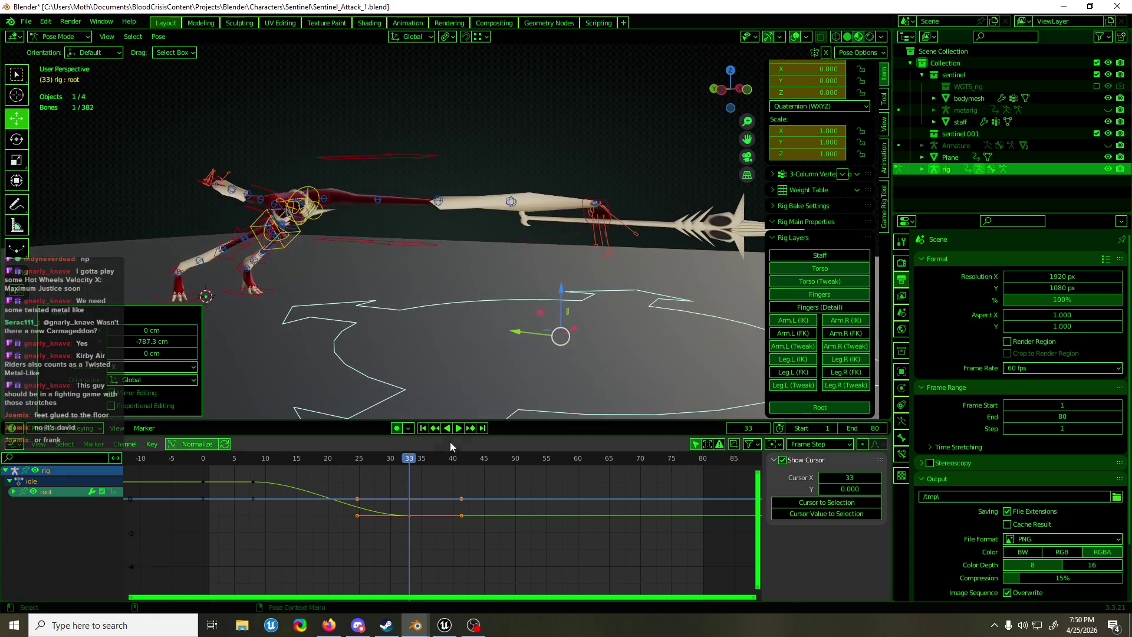
mouse_move(409, 463)
left_mouse_down()
mouse_move(252, 484)
mouse_move(367, 471)
left_mouse_up()
key("i")
Slide the frame 8 root key to frame 26 and adjust its easing
left_click_drag(269, 472, 243, 486)
key("g")
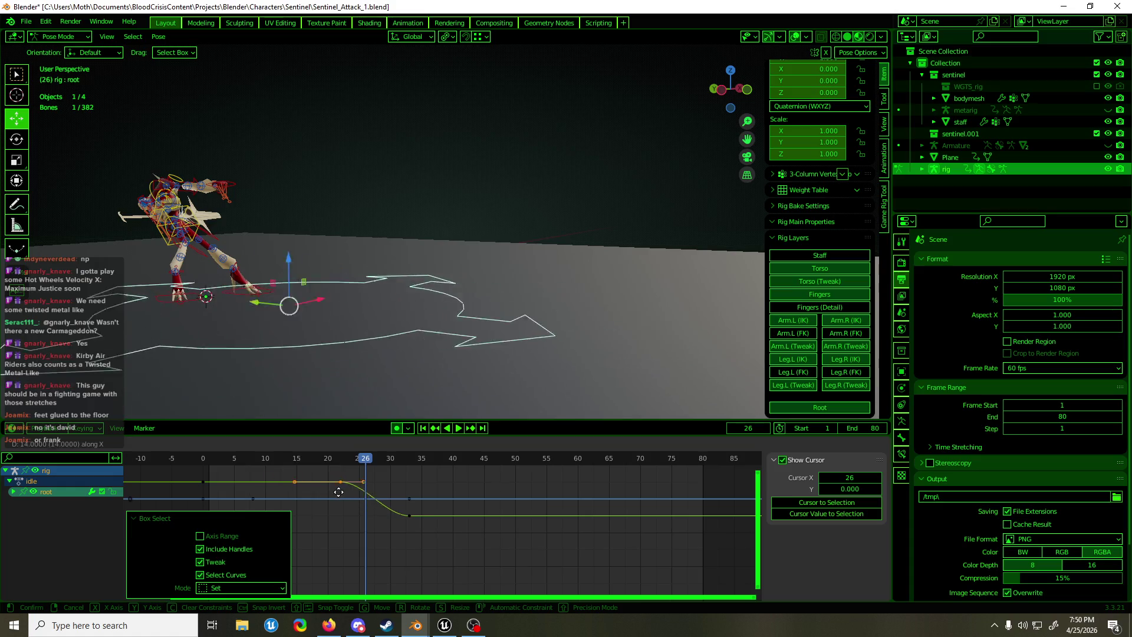
left_click(355, 497)
left_click(381, 483)
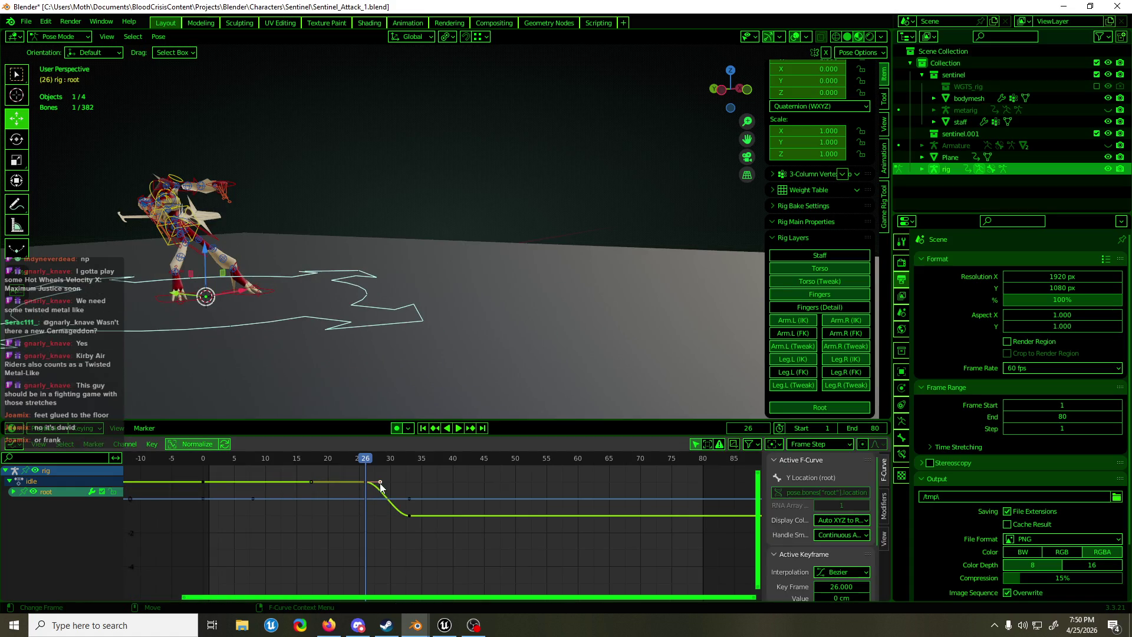
right_click(365, 488)
mouse_move(347, 532)
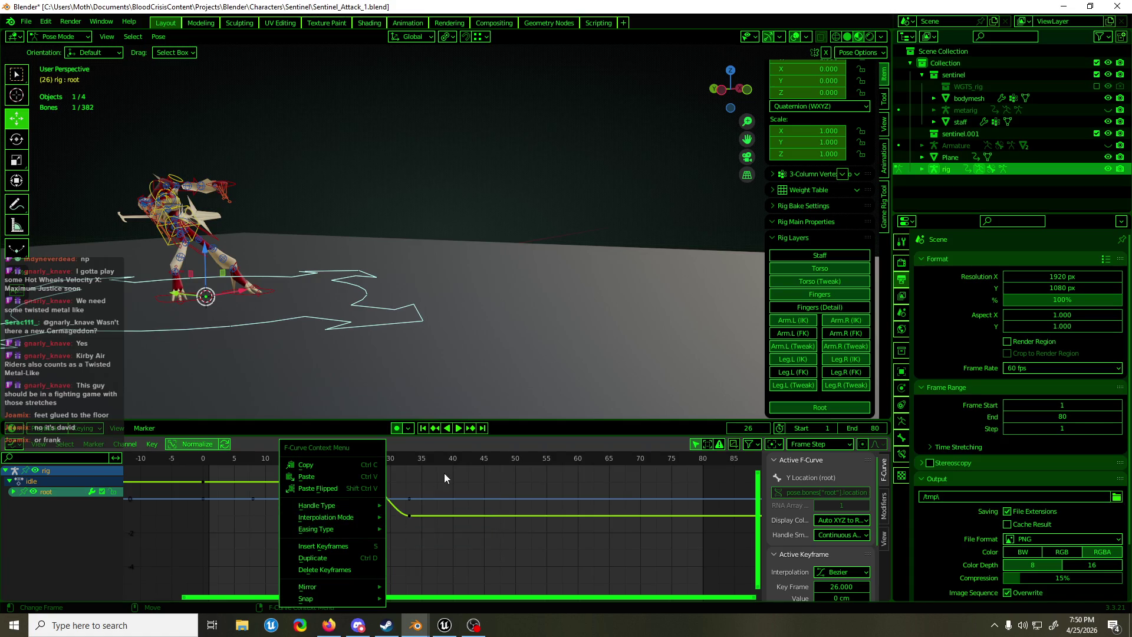
Play back the lunge to check the timing and save the attack file
key("space")
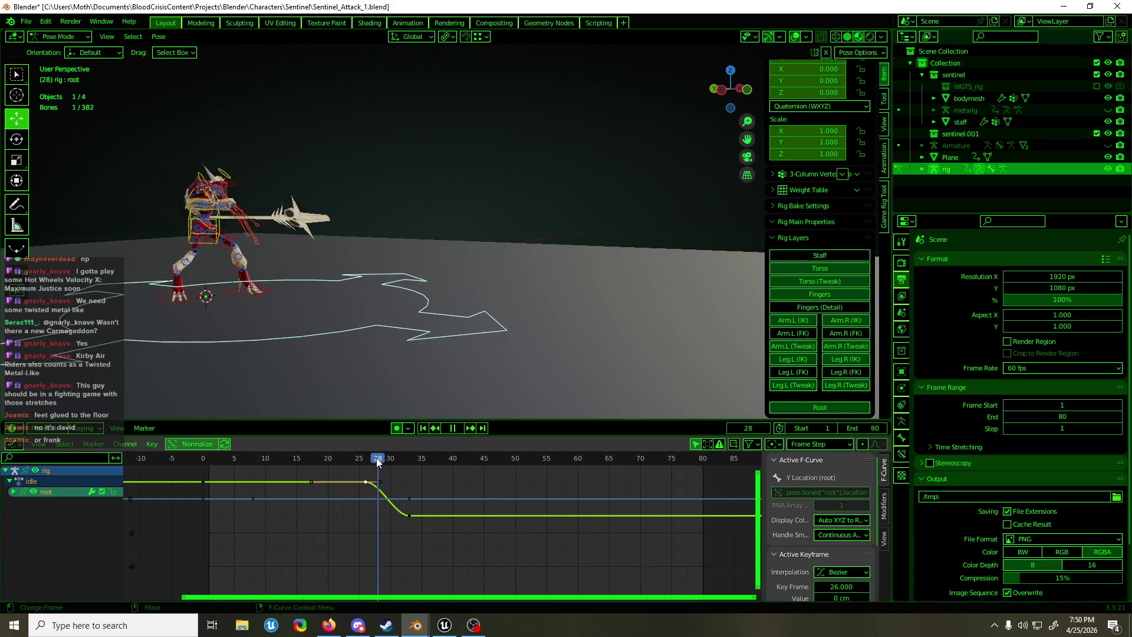
left_click_drag(388, 463, 413, 463)
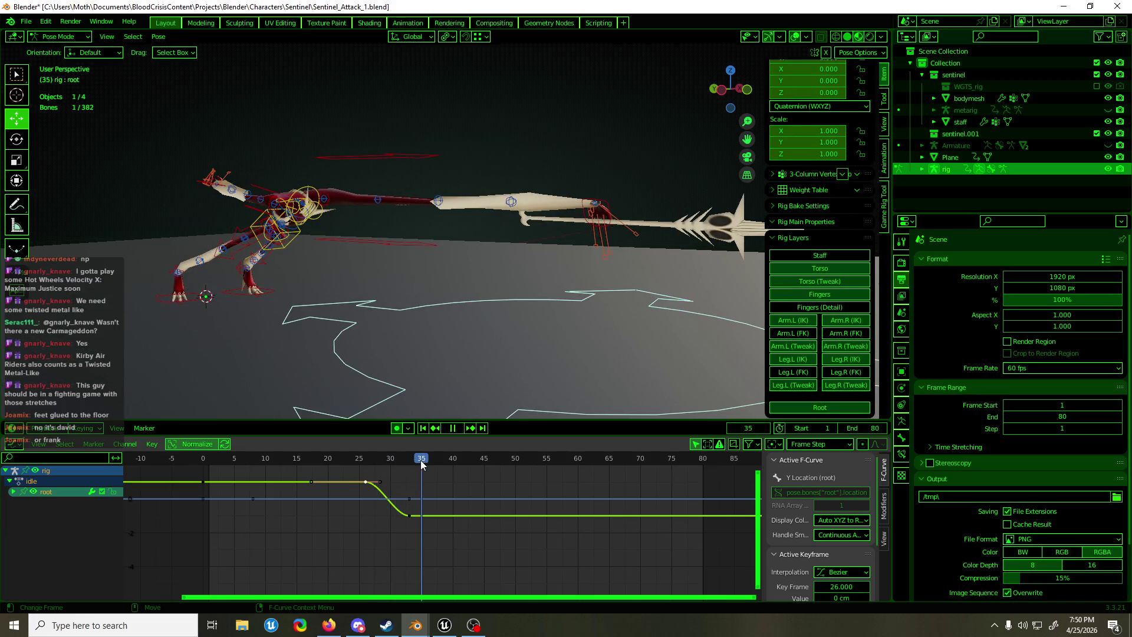
key("Escape")
scroll(299, 310, "down", 3)
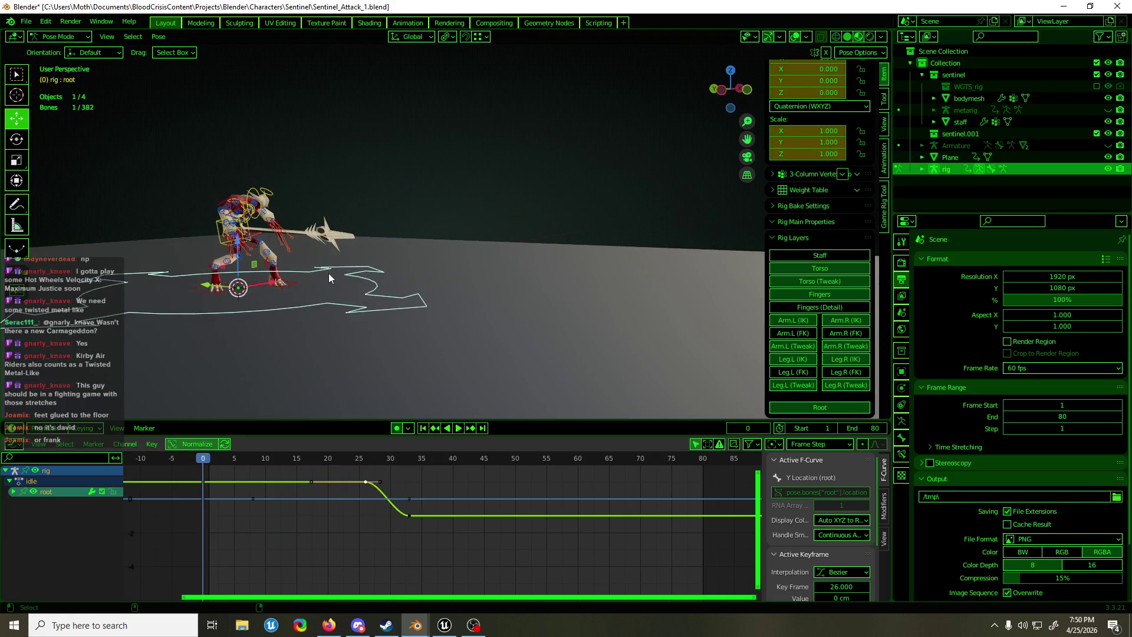
key("ctrl+s")
mouse_move(329, 274)
middle_mouse_down()
mouse_move(346, 325)
mouse_move(336, 323)
middle_mouse_up()
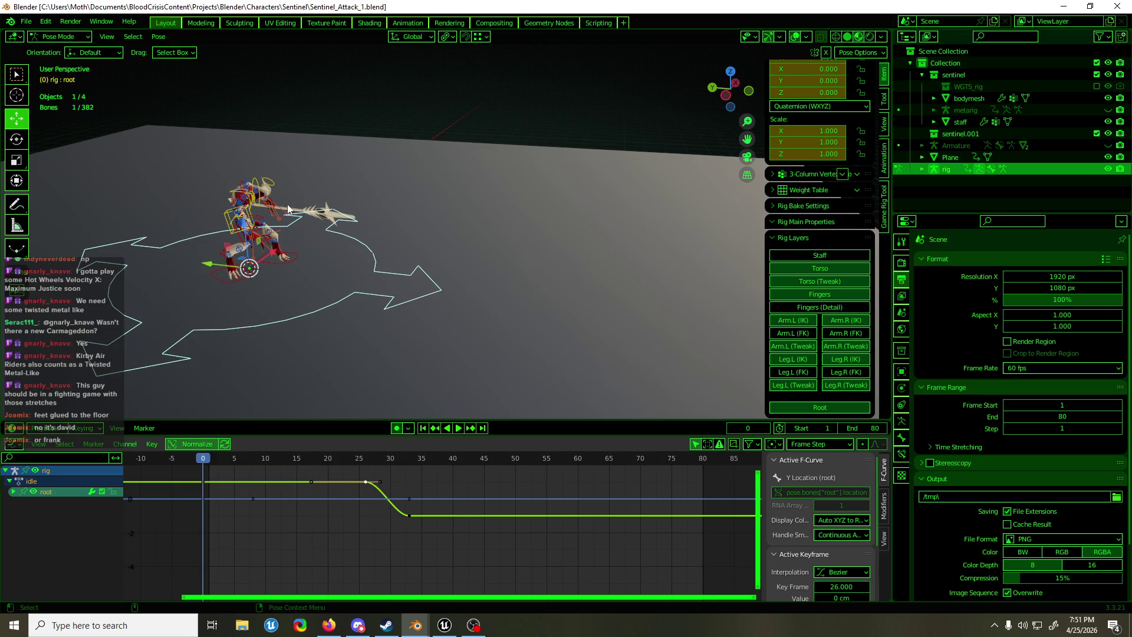
mouse_move(295, 162)
middle_mouse_down()
mouse_move(584, 164)
mouse_move(505, 156)
mouse_move(430, 217)
mouse_move(561, 200)
mouse_move(590, 282)
mouse_move(535, 305)
middle_mouse_up()
Close Steam and fly the Unreal Editor camera down the corridor
left_click(385, 627)
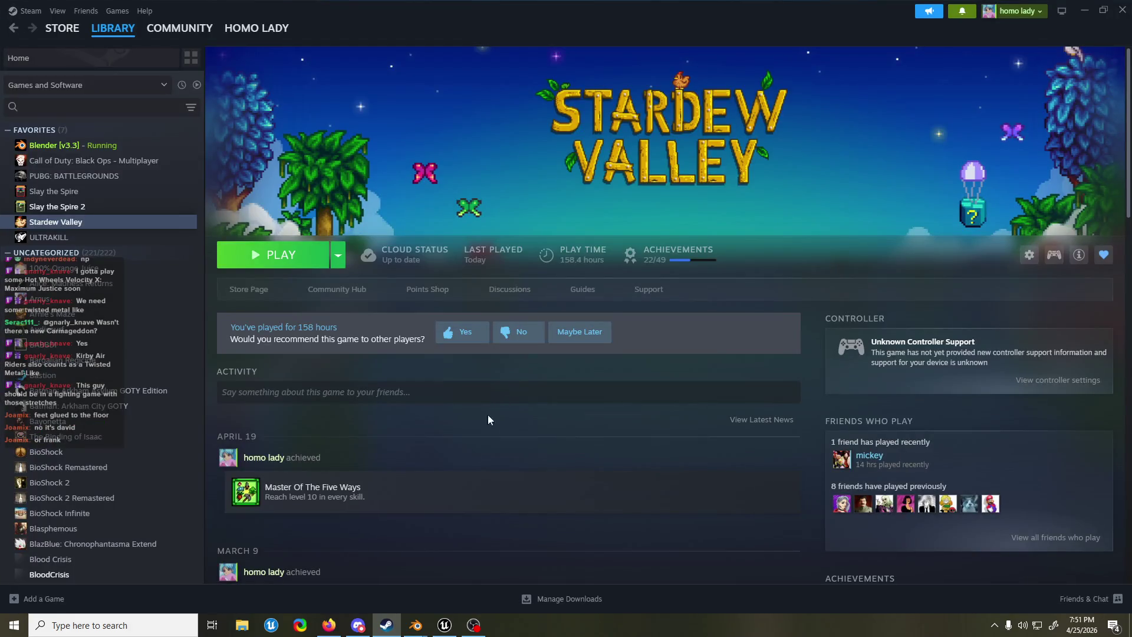
left_click(1122, 10)
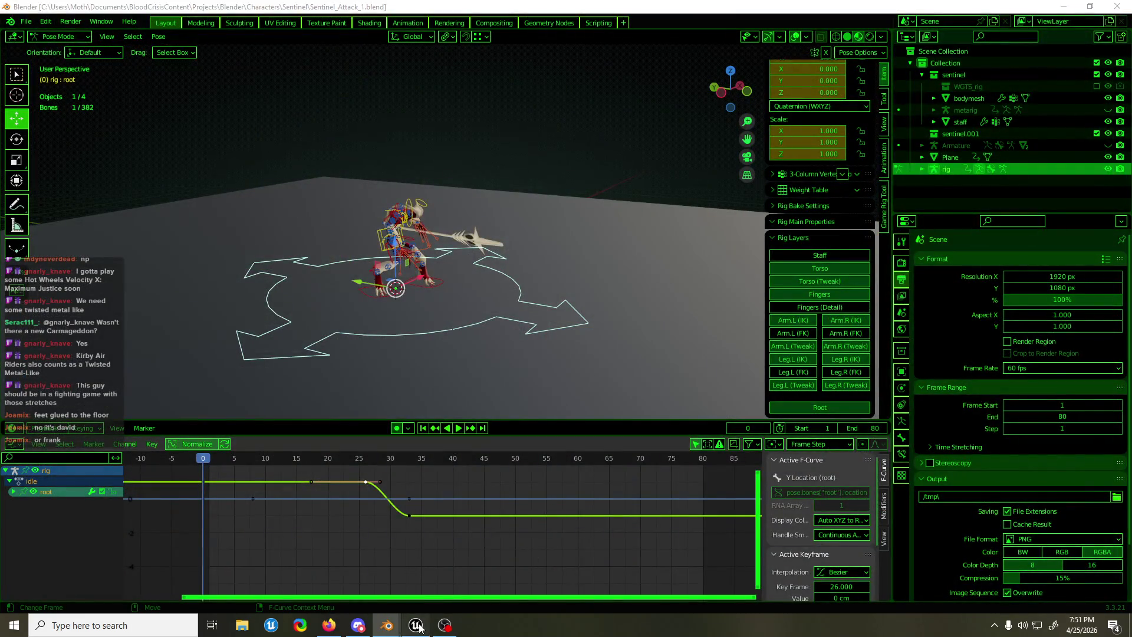
left_click(416, 625)
mouse_move(465, 313)
right_mouse_down()
mouse_move(448, 319)
mouse_move(317, 66)
right_mouse_up()
Play in Editor with slomo and show Collision, then stop and return to Blender
key("alt+p")
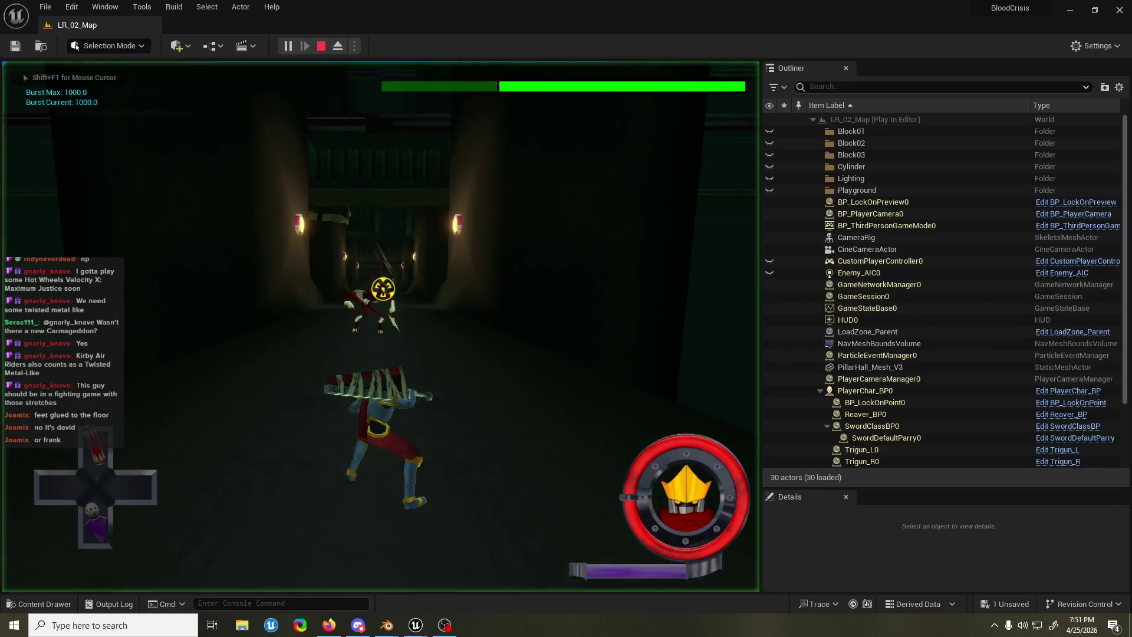
key("grave")
key("Up")
key("Up")
key("Up")
key("Up")
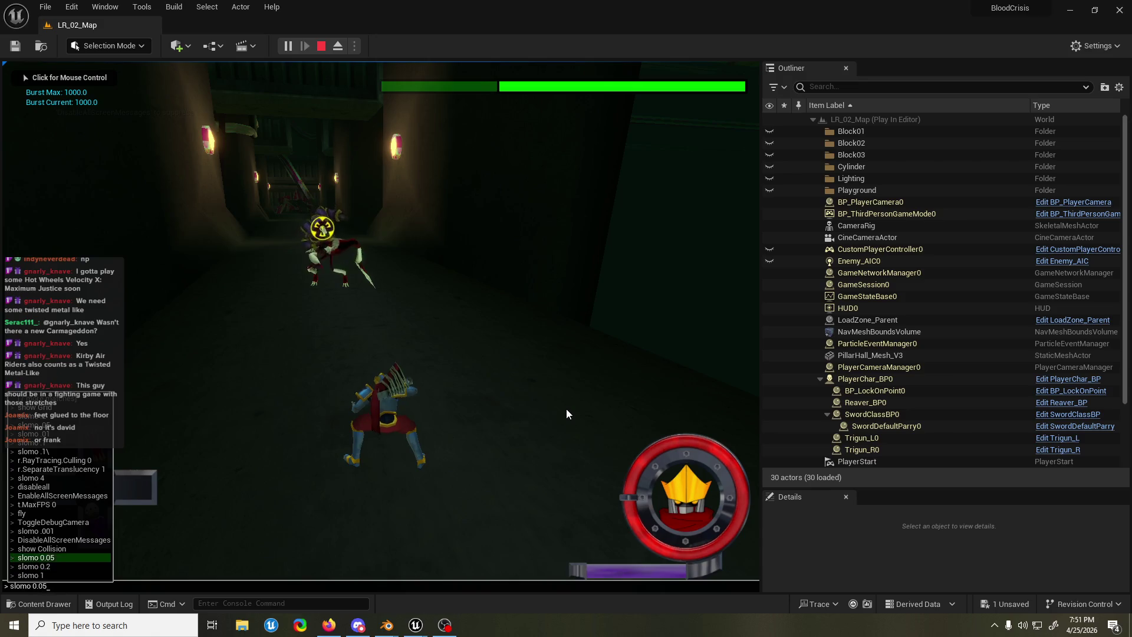
key("Return")
left_click(566, 414)
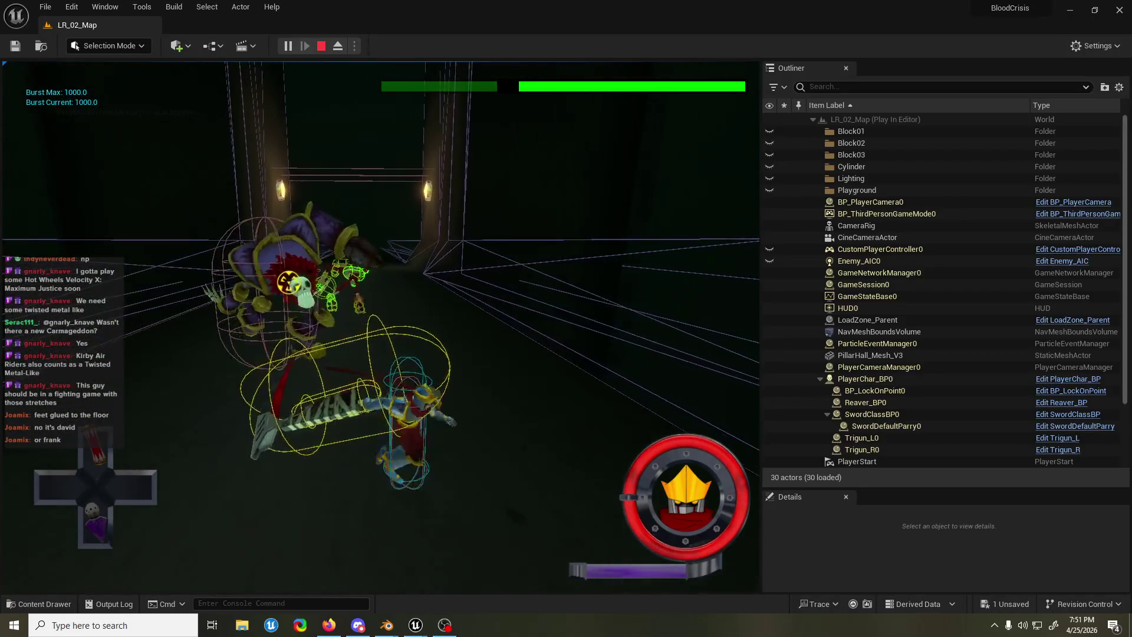
key("Escape")
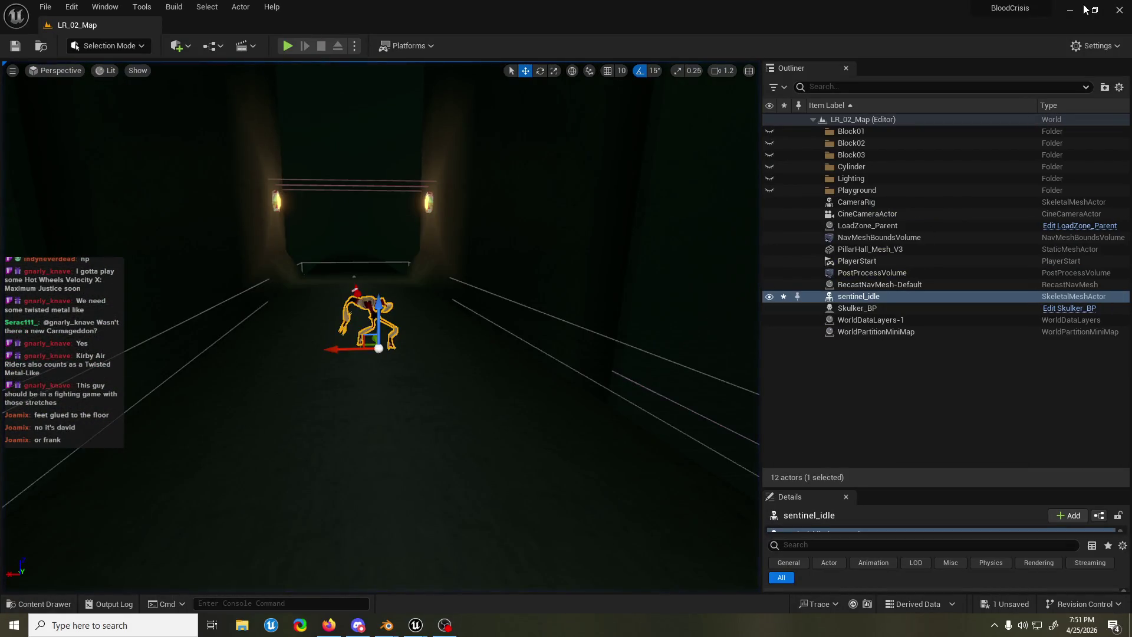
left_click(1068, 12)
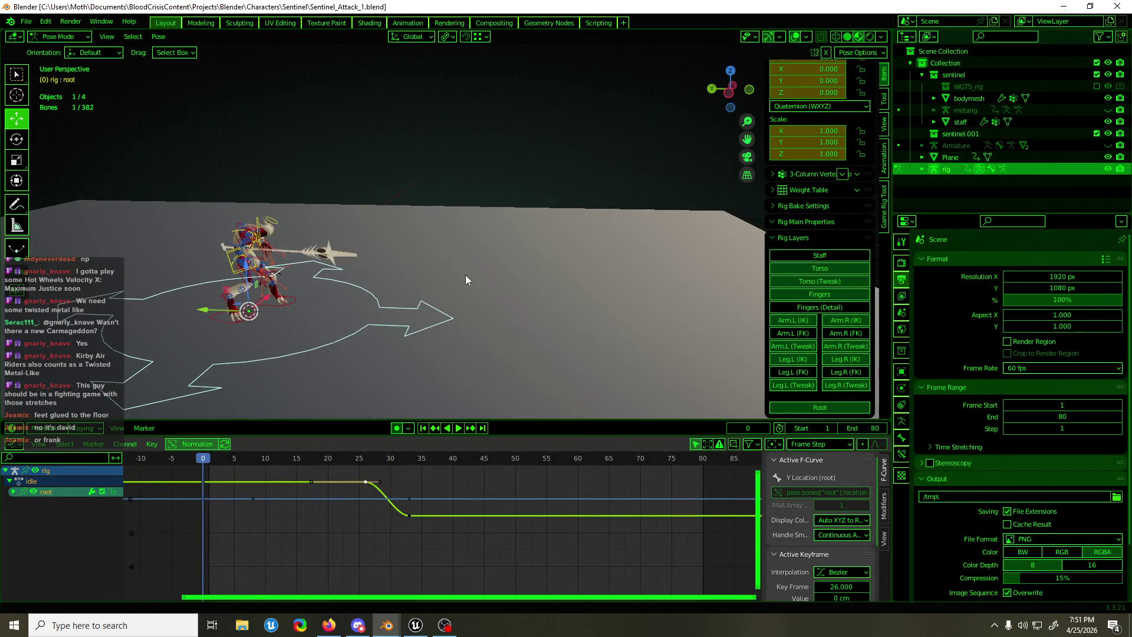
Play the lunge and scrub frames 33 to 13, viewing from above and near-front
key("space")
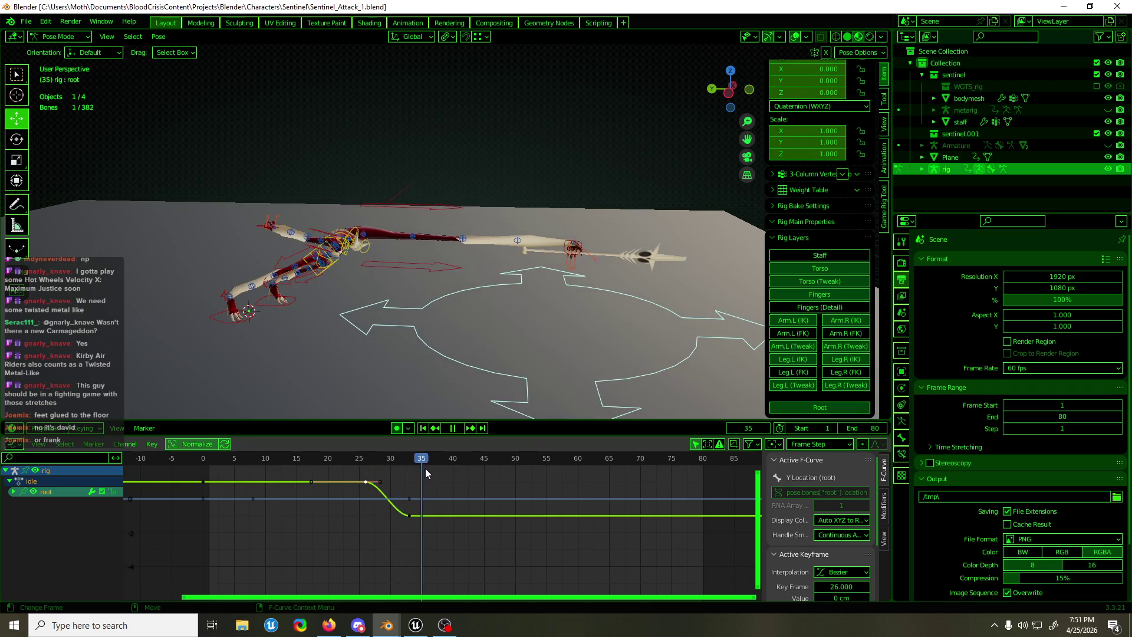
left_click_drag(433, 472, 407, 472)
key("space")
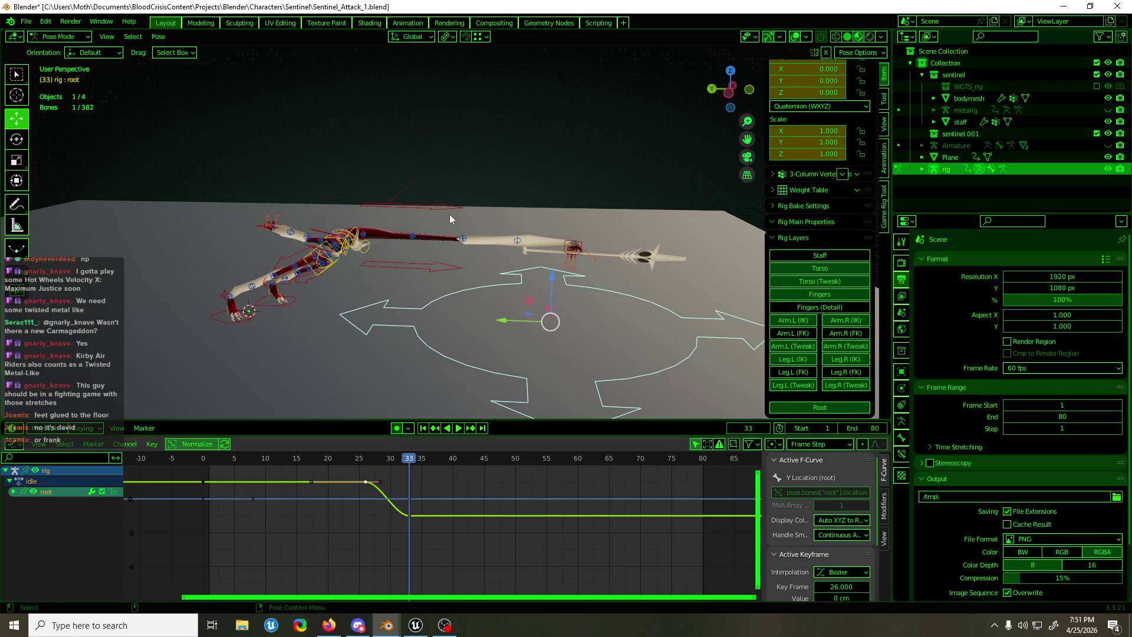
scroll(450, 214, "up", 2)
middle_click_drag(411, 269, 275, 223)
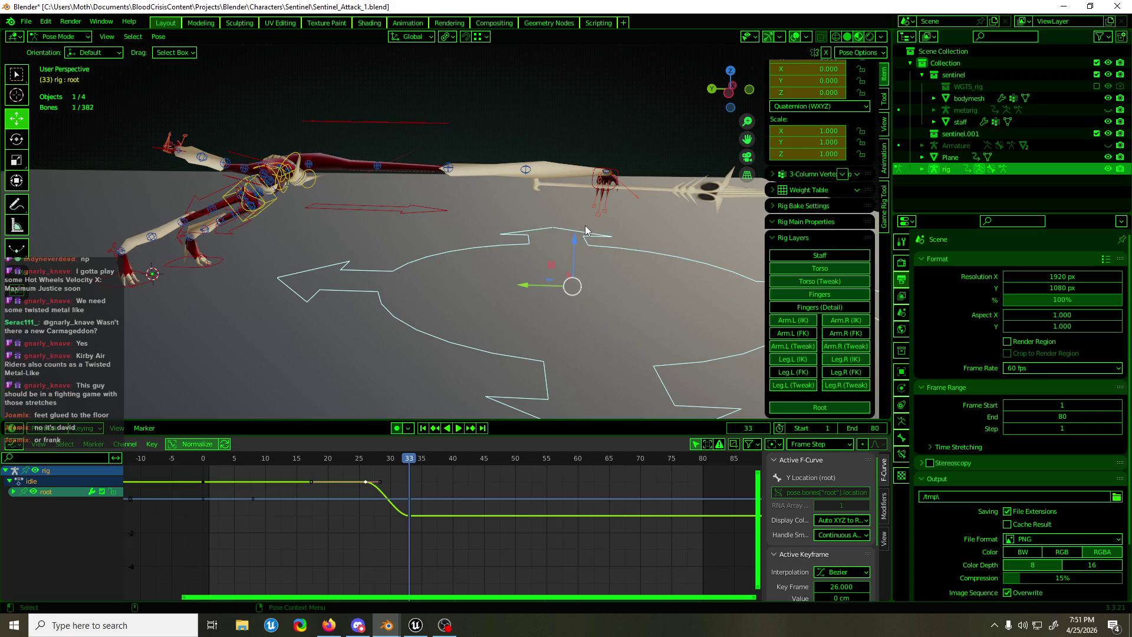
mouse_move(586, 230)
middle_mouse_down()
mouse_move(568, 210)
mouse_move(401, 225)
mouse_move(490, 221)
mouse_move(502, 251)
middle_mouse_up()
mouse_move(417, 459)
left_mouse_down()
mouse_move(316, 469)
mouse_move(437, 484)
left_mouse_up()
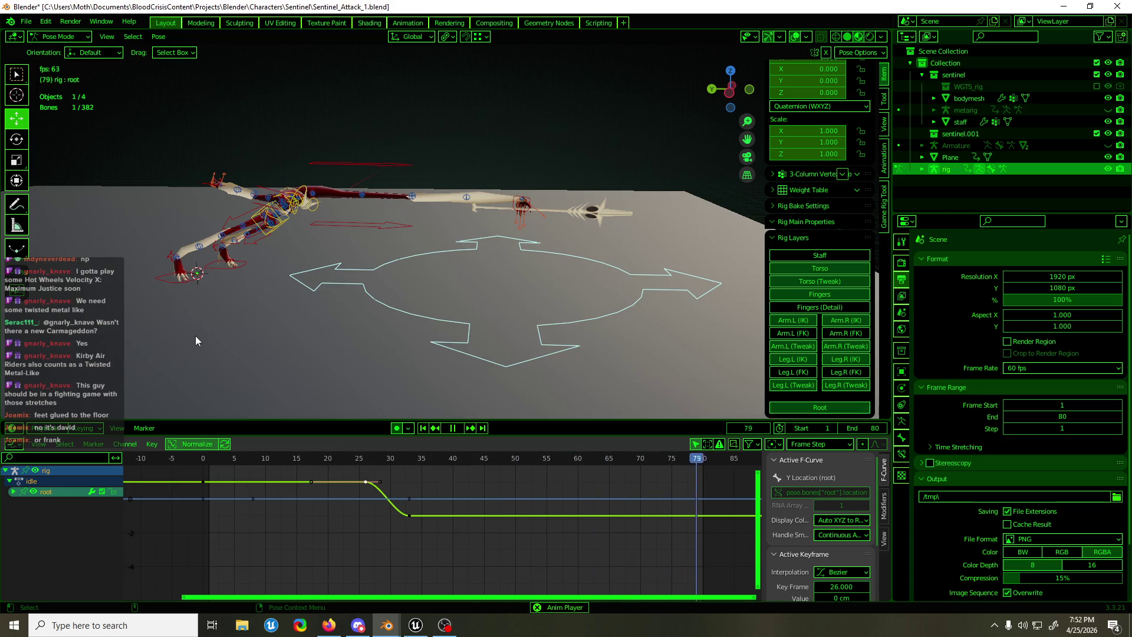
key("space")
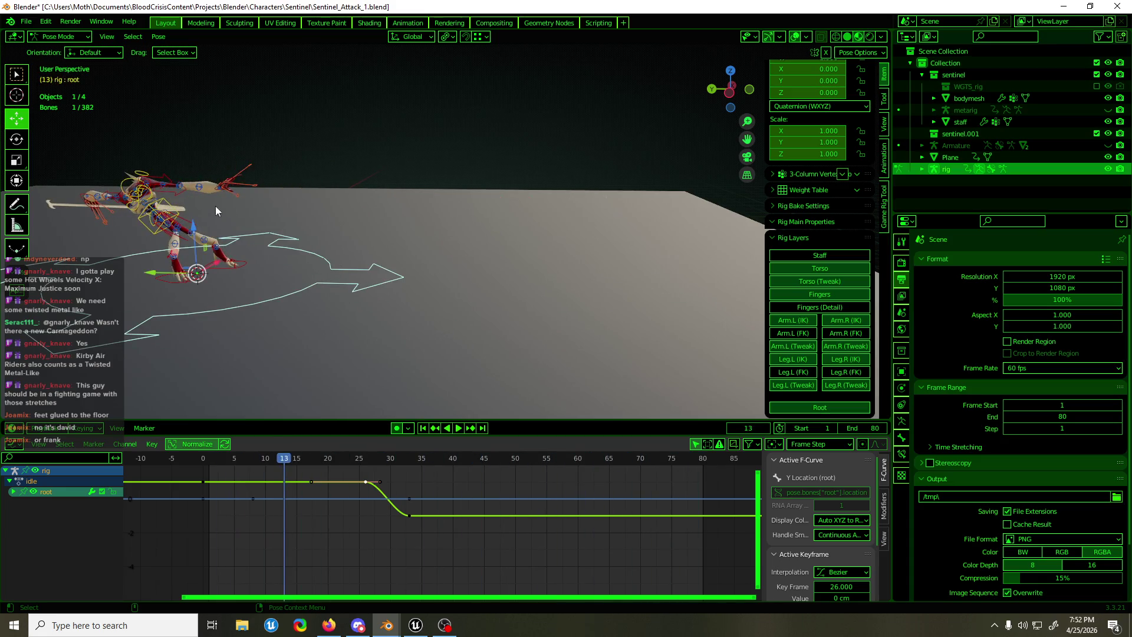
Select the right hand bones and slide their frame 4–12 keys two frames later
left_click(230, 202)
key("KP_Decimal")
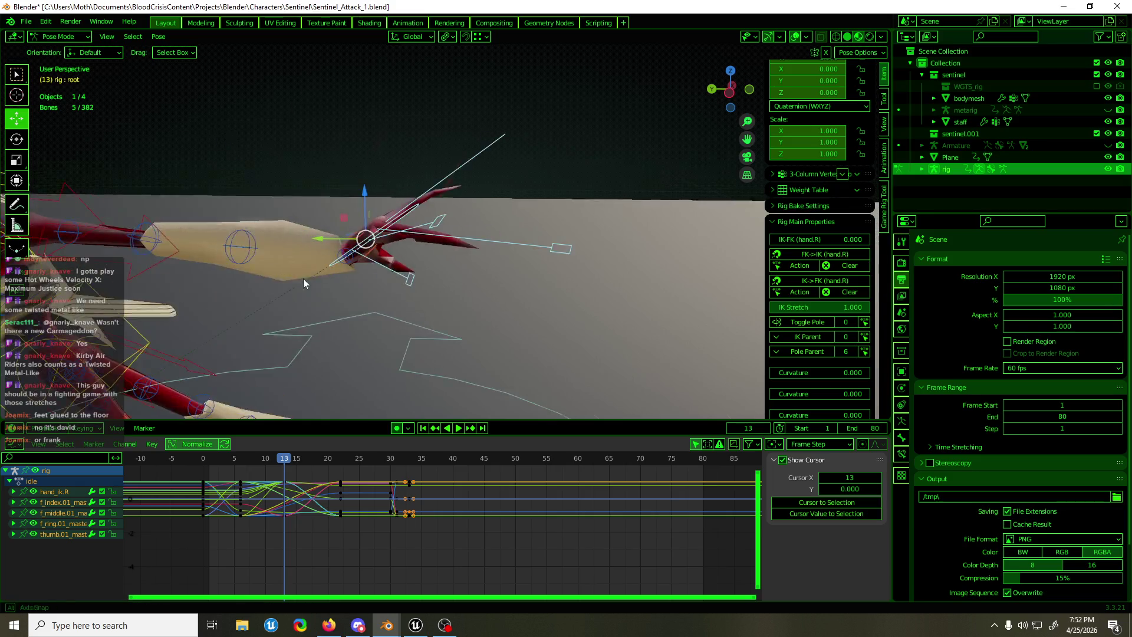
middle_click_drag(303, 279, 379, 268)
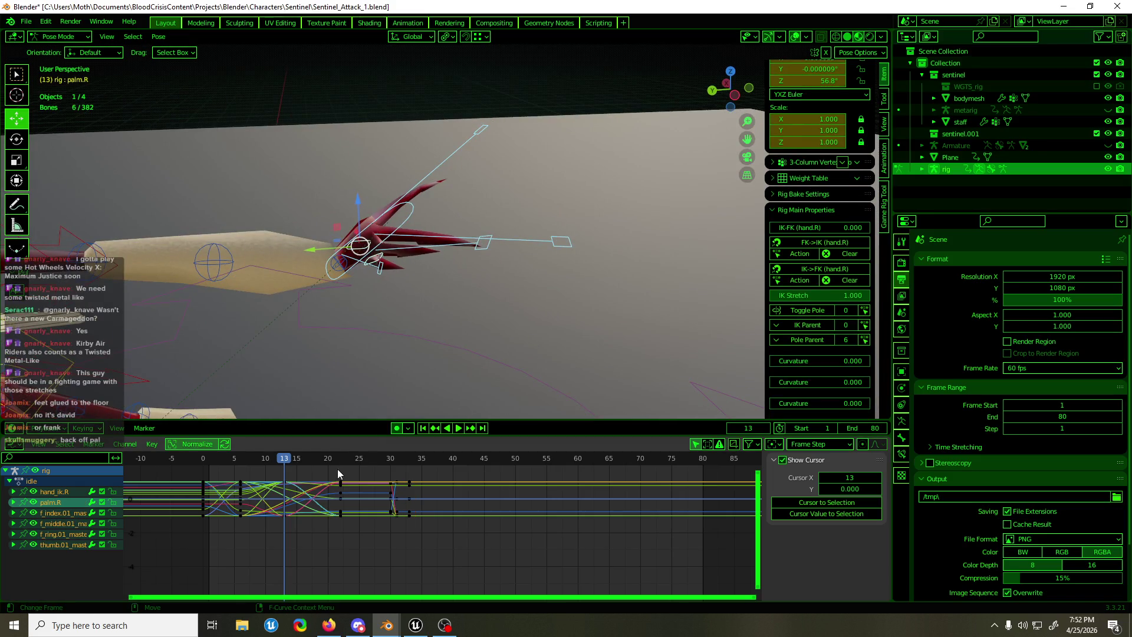
left_click_drag(303, 469, 236, 539)
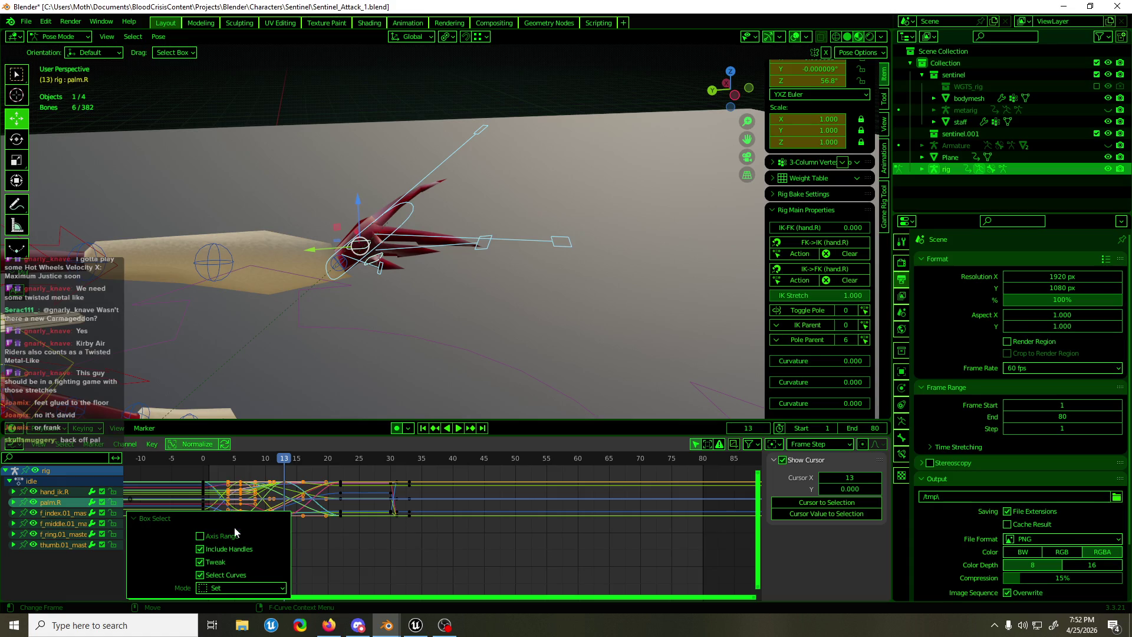
middle_click_drag(373, 566, 378, 562)
key("g")
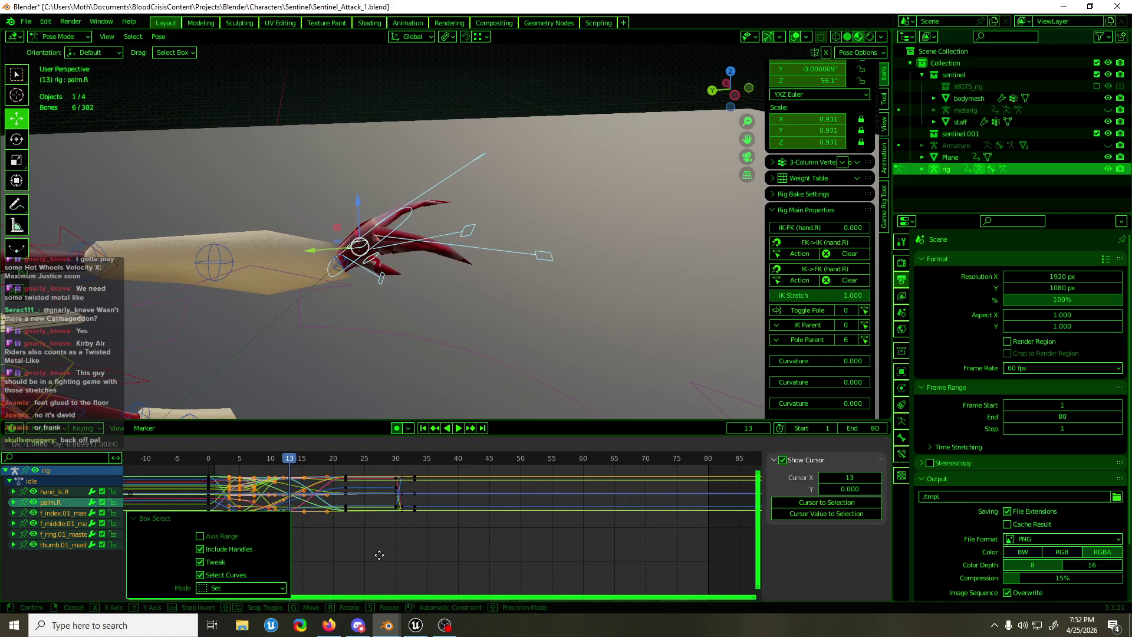
key("x")
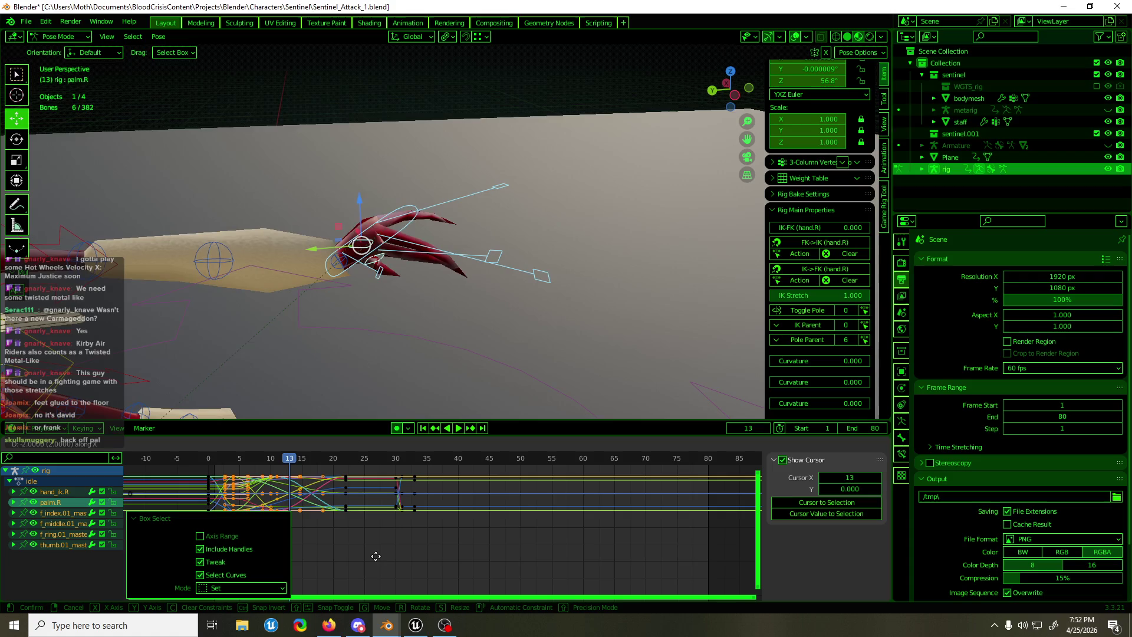
left_click(381, 556)
Slide a later group of right hand keys about four frames earlier and play back
left_click(346, 460)
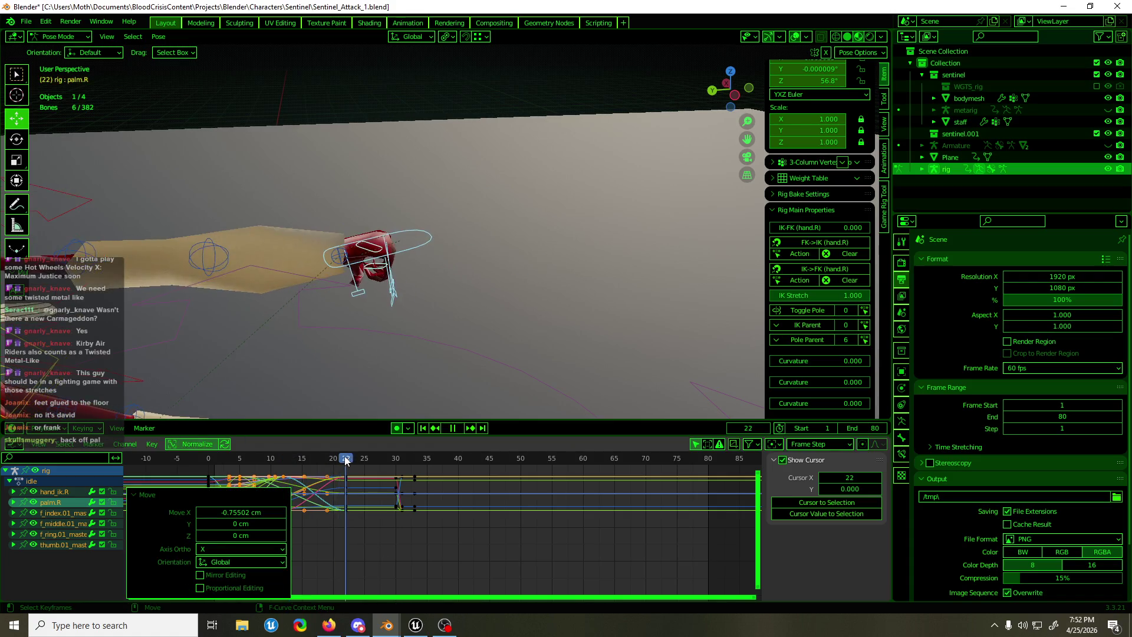
mouse_move(354, 539)
left_mouse_down()
mouse_move(333, 475)
mouse_move(279, 469)
left_mouse_up()
key("g")
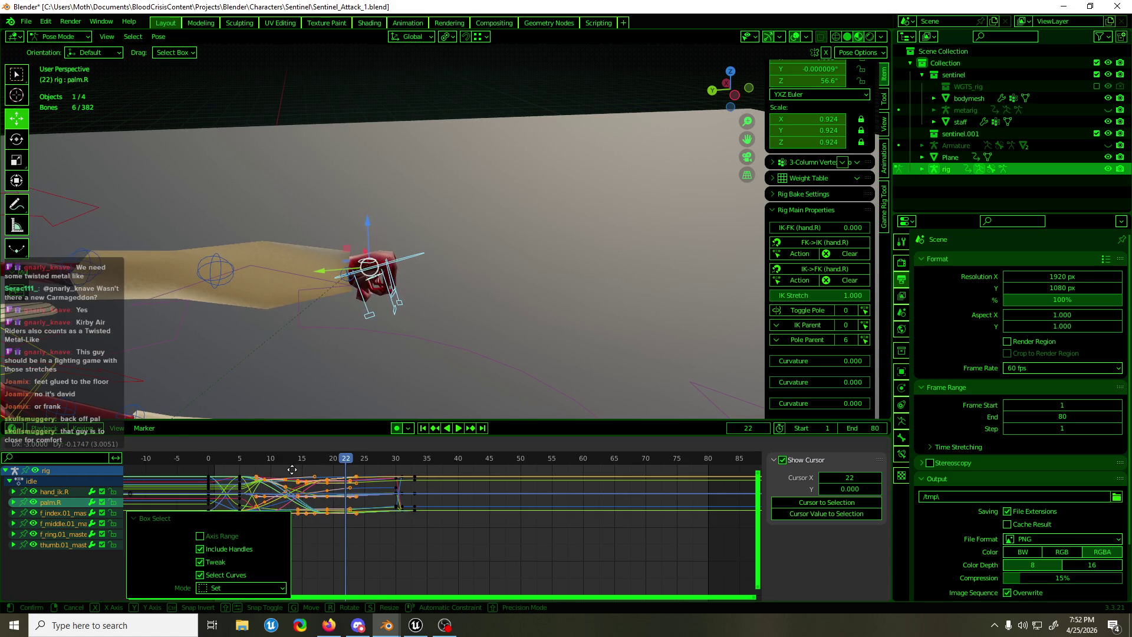
key("x")
key("Escape")
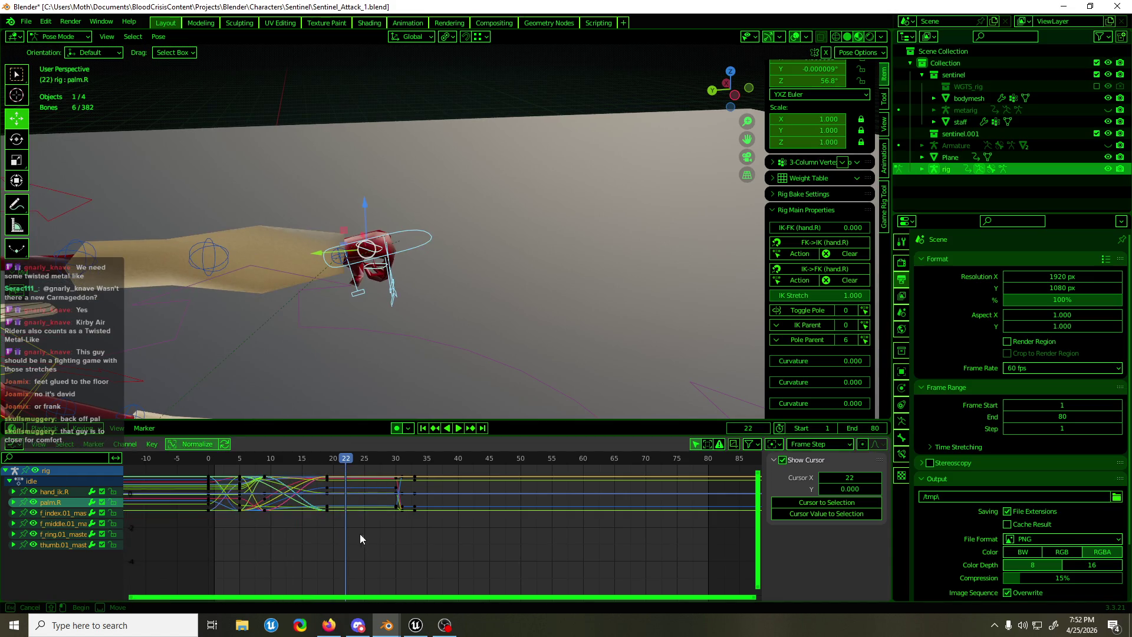
key("g")
key("x")
left_click(289, 465)
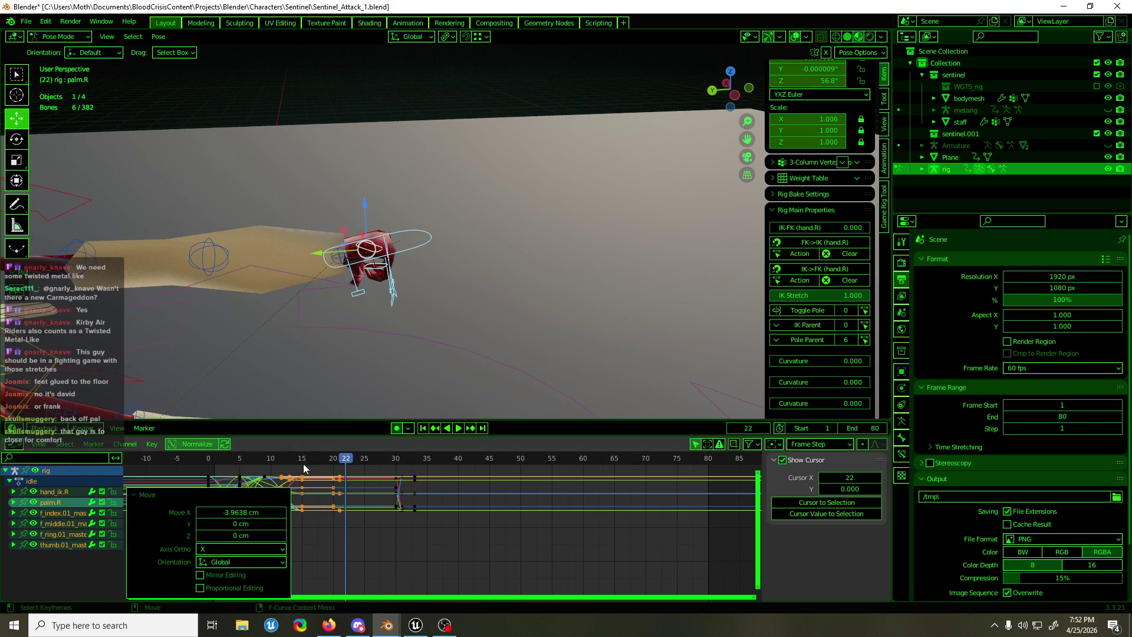
key("space")
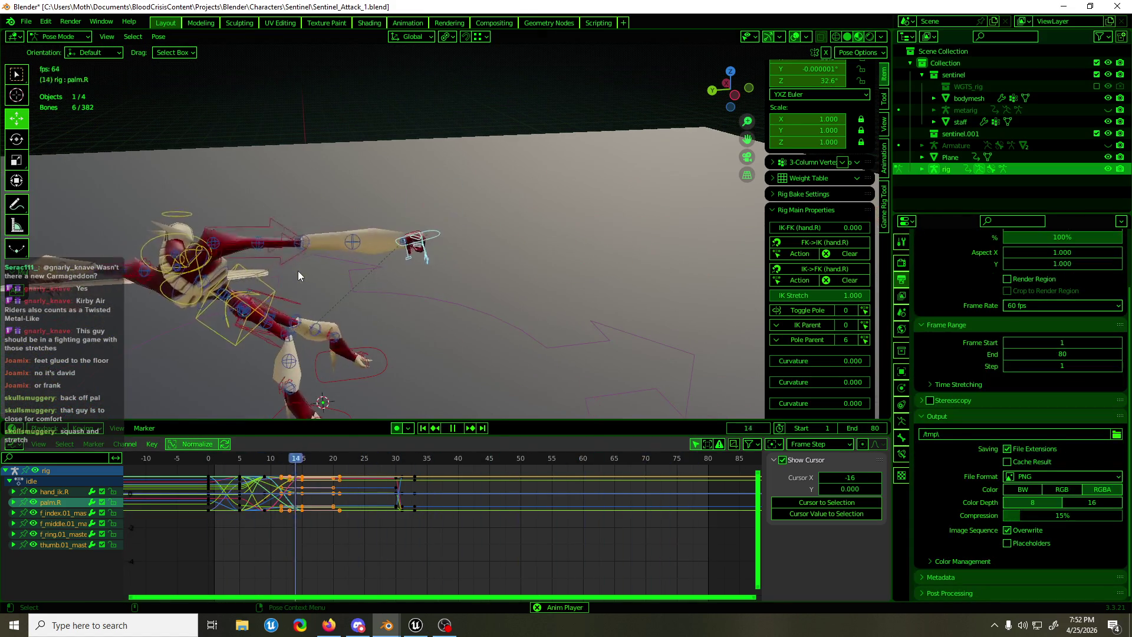
key("ctrl+s")
mouse_move(432, 282)
middle_mouse_down()
mouse_move(460, 306)
mouse_move(324, 277)
mouse_move(944, 281)
middle_mouse_up()
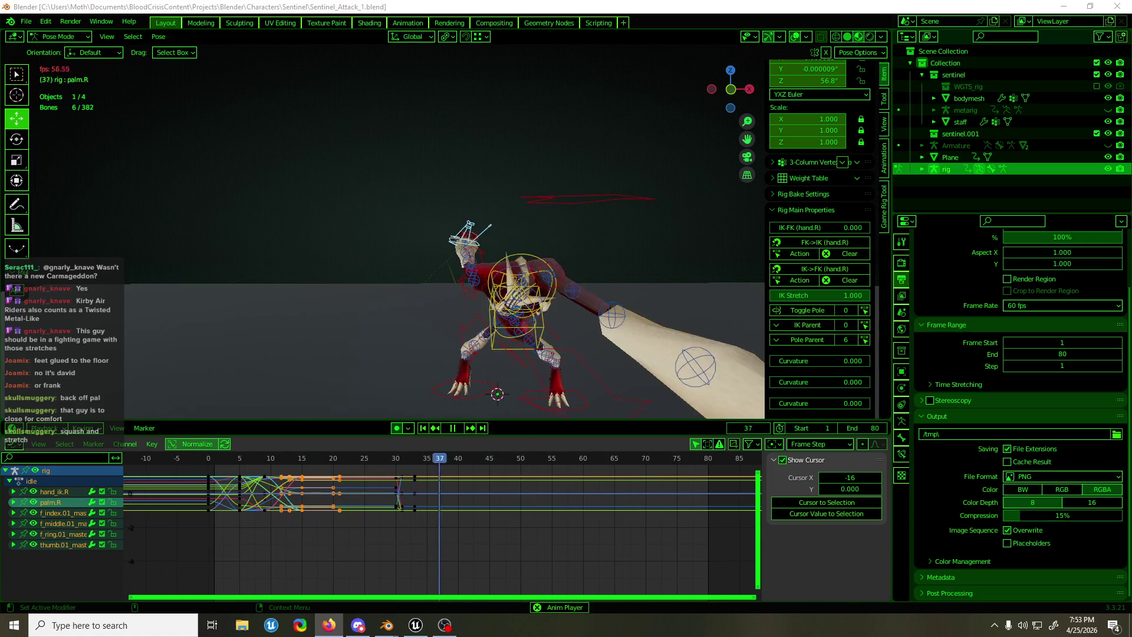
left_click(578, 44)
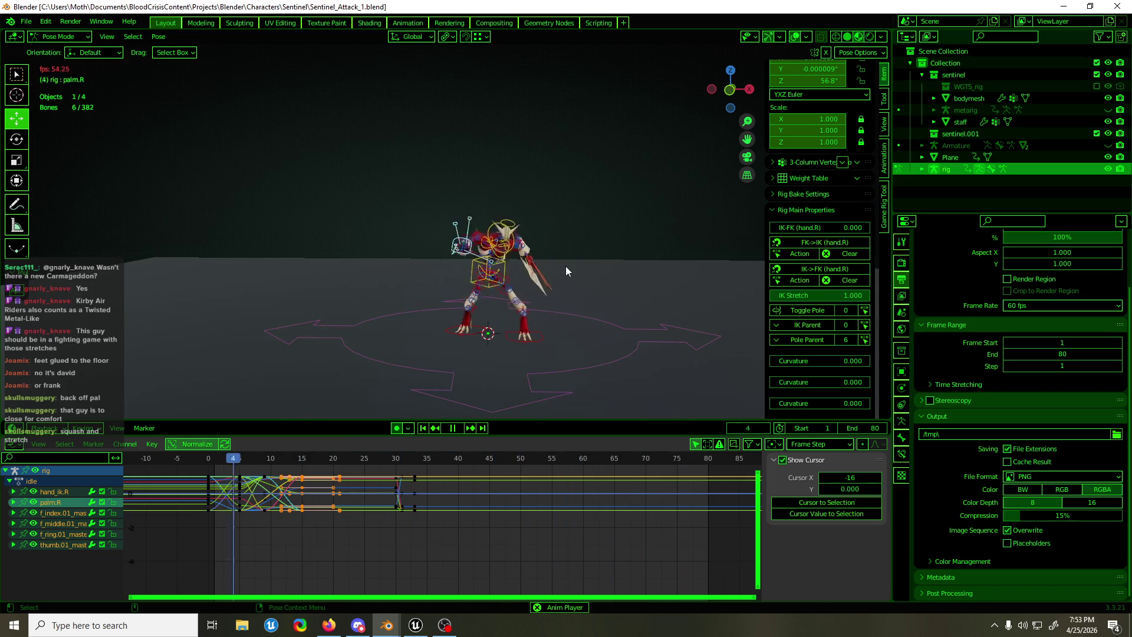
mouse_move(565, 266)
middle_mouse_down()
mouse_move(543, 282)
mouse_move(683, 291)
middle_mouse_up()
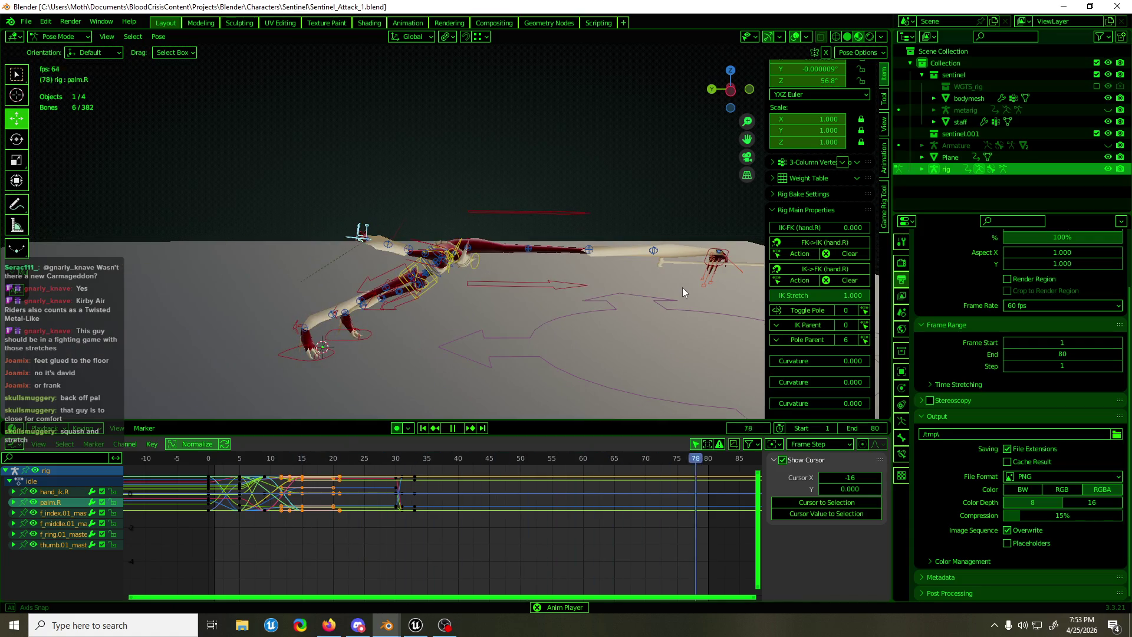
key("space")
left_click_drag(442, 459, 290, 459)
key("space")
left_click_drag(379, 464, 416, 466)
key("space")
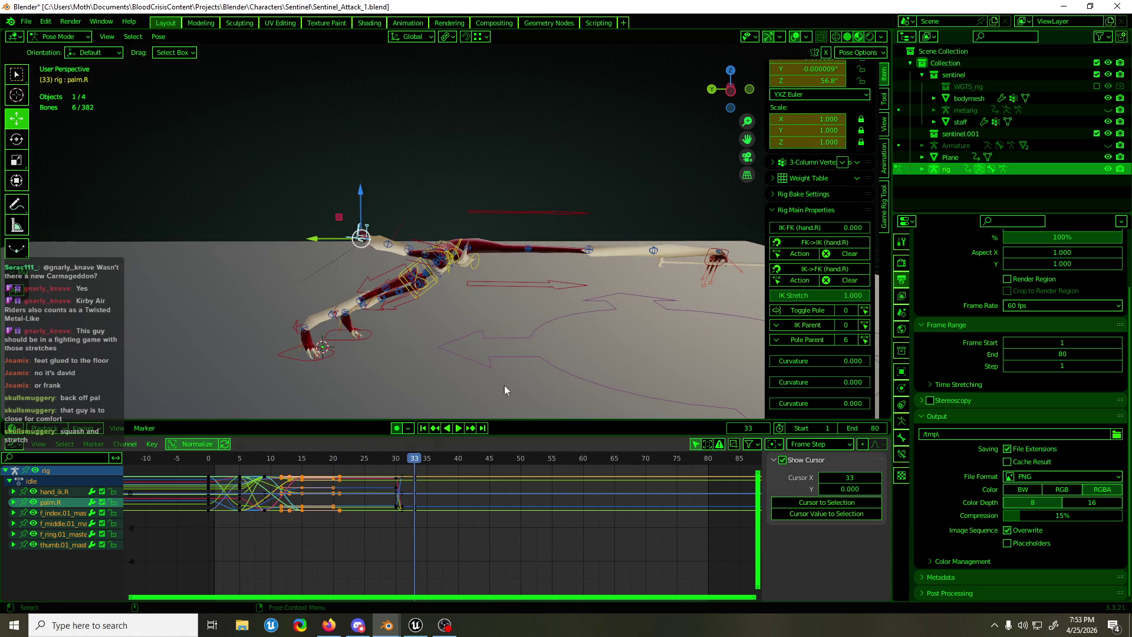
Select only forearm_tweak.L and stop the playhead on frame 31
mouse_move(505, 384)
middle_mouse_down()
mouse_move(596, 316)
mouse_move(507, 277)
middle_mouse_up()
key("alt+a")
left_click(424, 266)
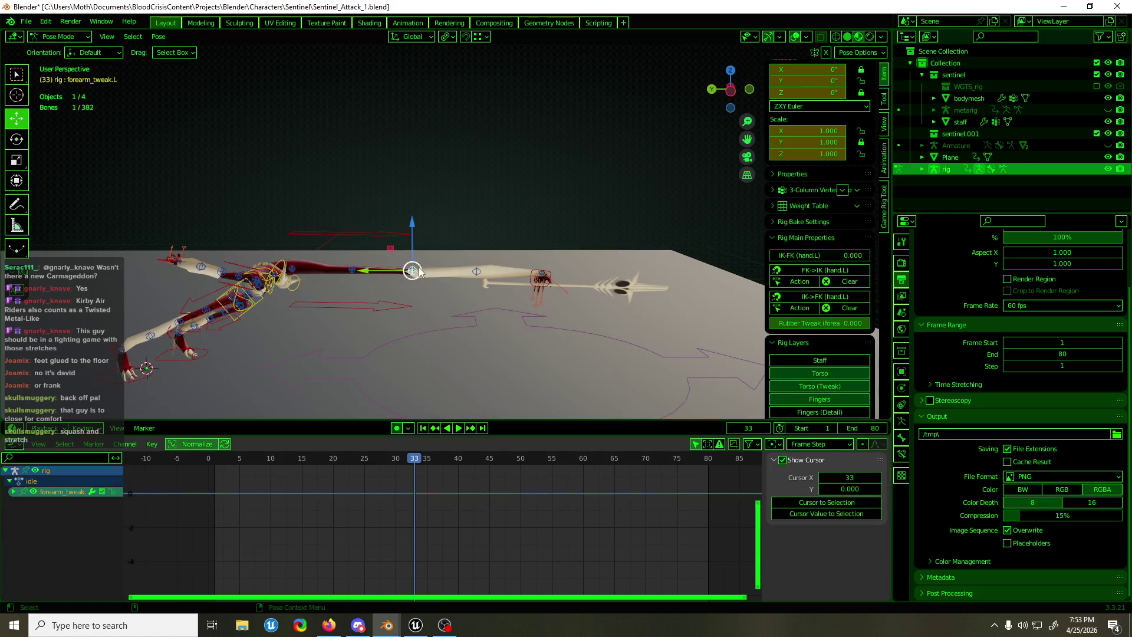
key("space")
left_click(408, 463)
left_click_drag(408, 463, 405, 466)
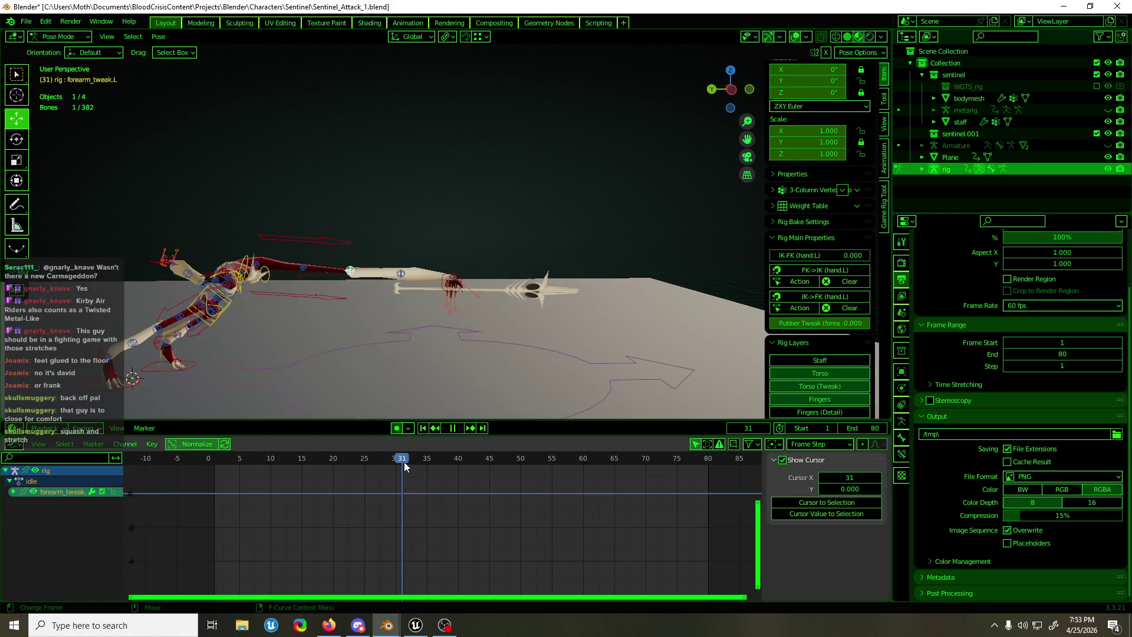
key("space")
Add forearm_tweak.L.001 and upper_arm_tweak.L.001, then insert LocRotScale keys on all three
left_click(400, 273, "shift")
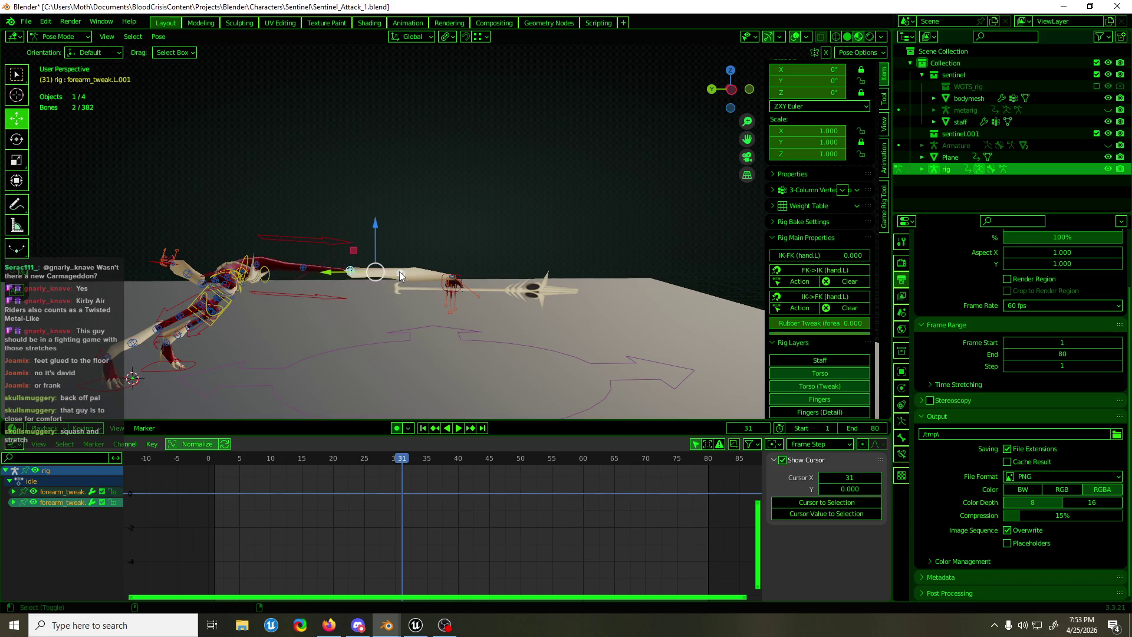
left_click(303, 268, "shift")
left_click(447, 428)
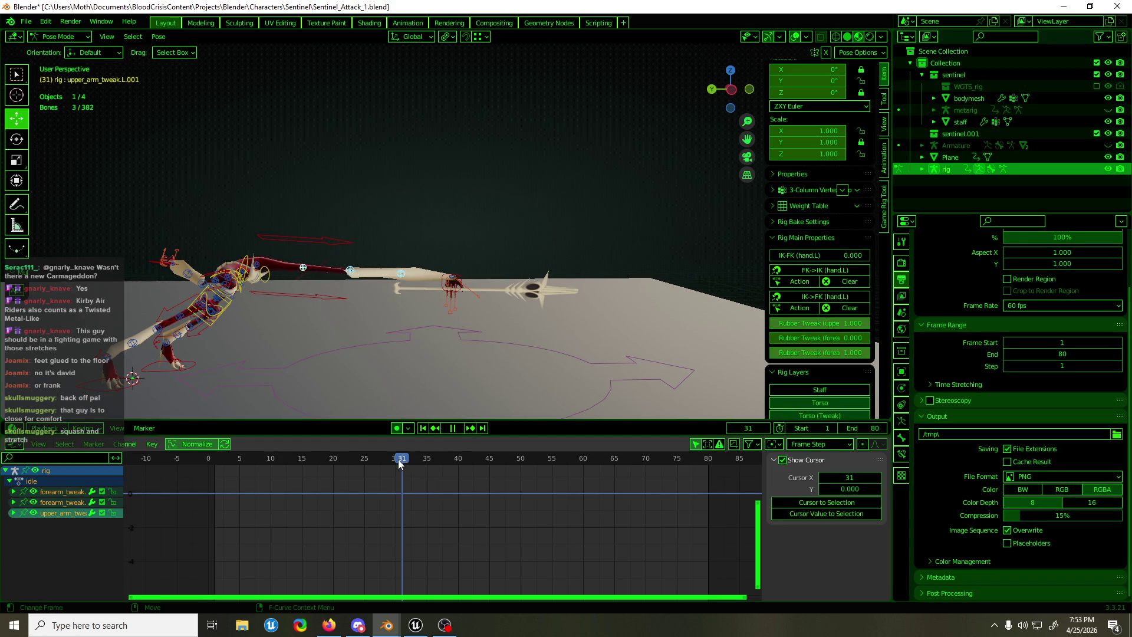
left_click(447, 427)
key("i")
left_click_drag(396, 464, 416, 470)
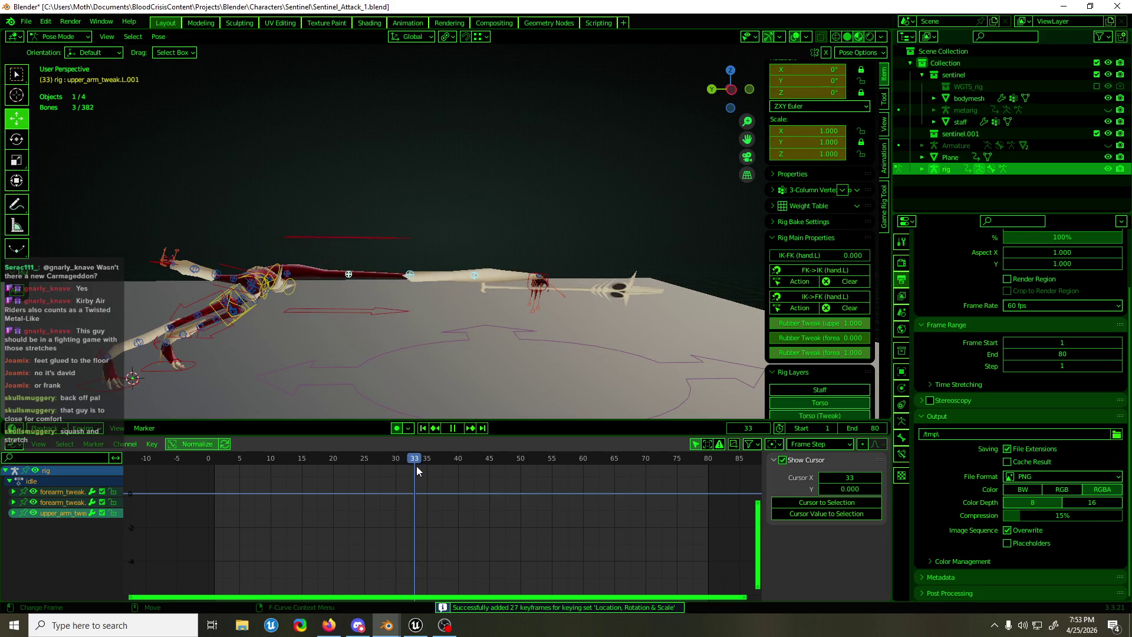
left_click(539, 275)
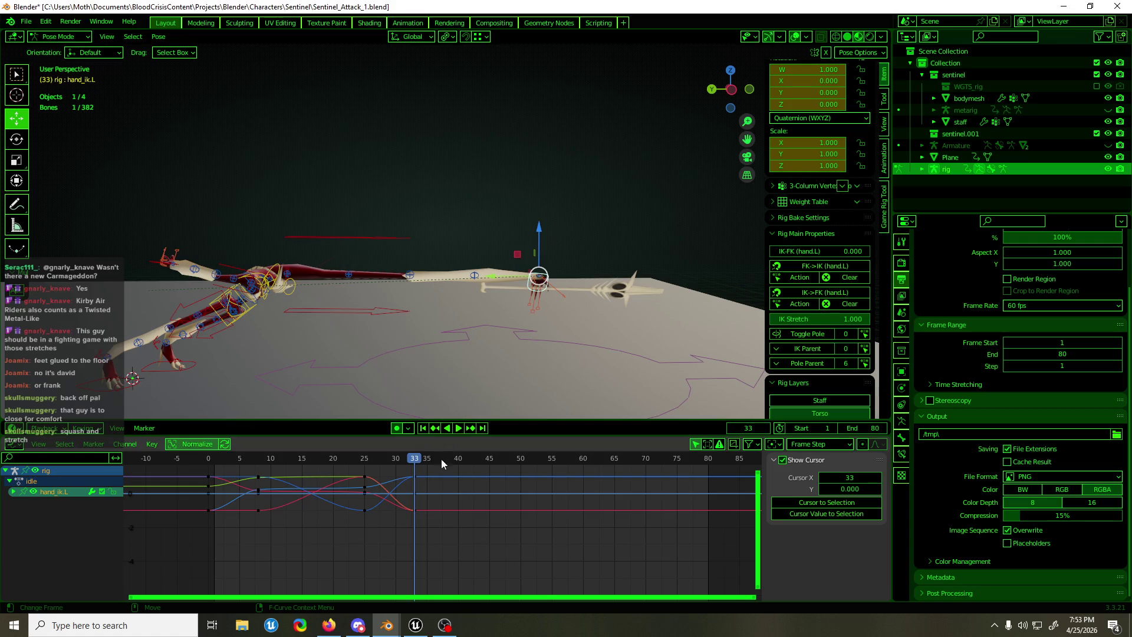
Expand the hand_ik.L channels in the Graph Editor and make Z Location the active curve
left_click(13, 492)
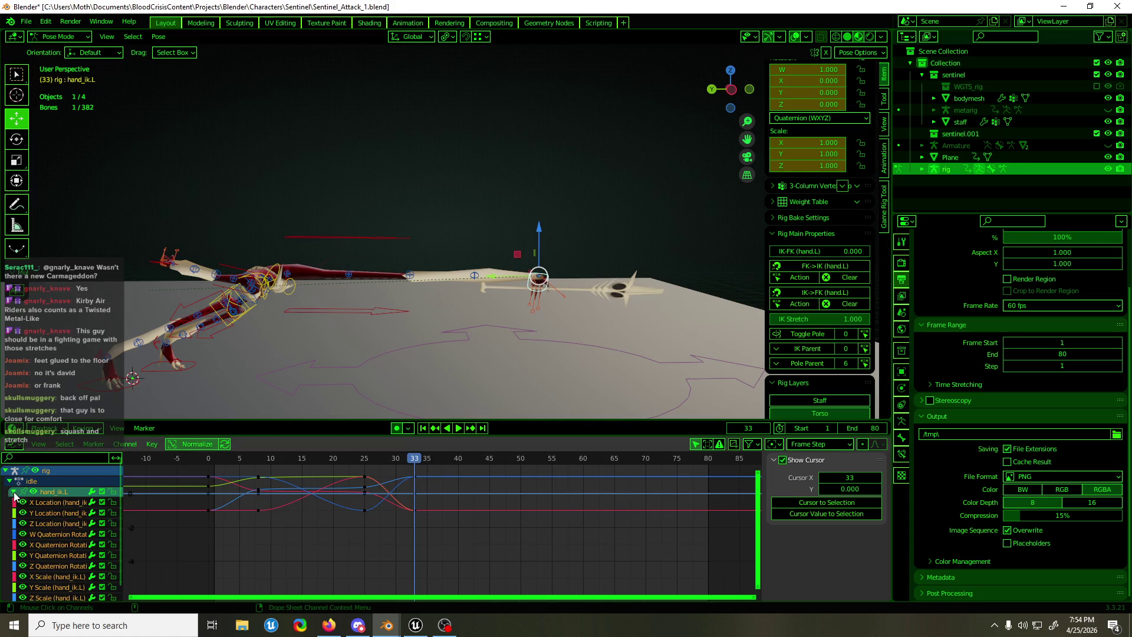
left_click(56, 503)
left_click(56, 513)
left_click(56, 524)
scroll(481, 520, "up", 5)
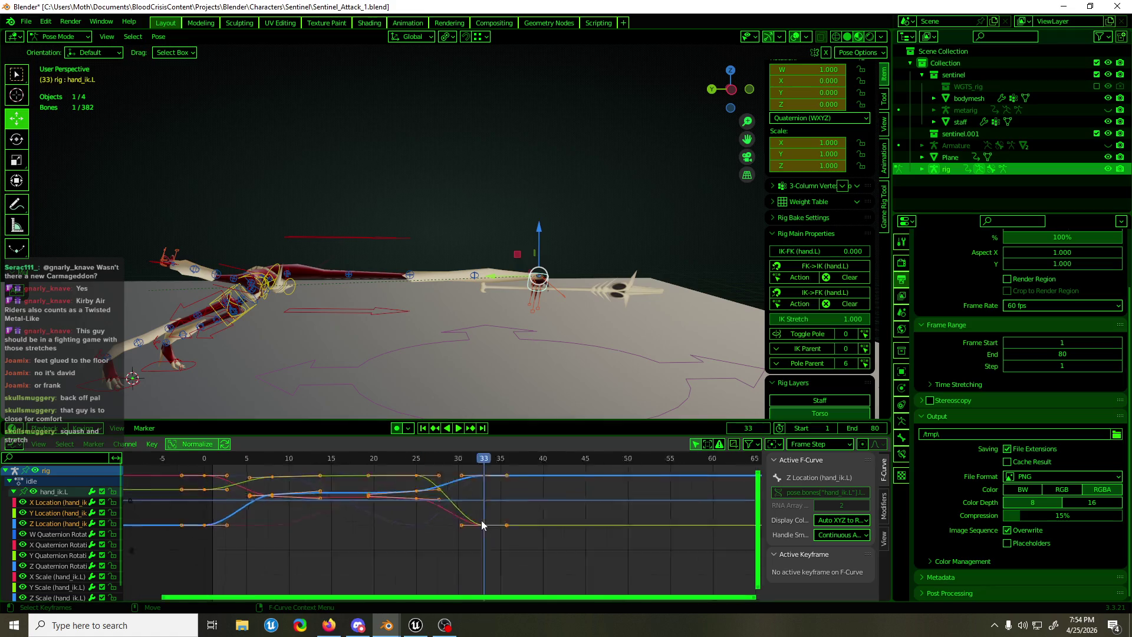
left_click(480, 502)
scroll(479, 502, "down", 2)
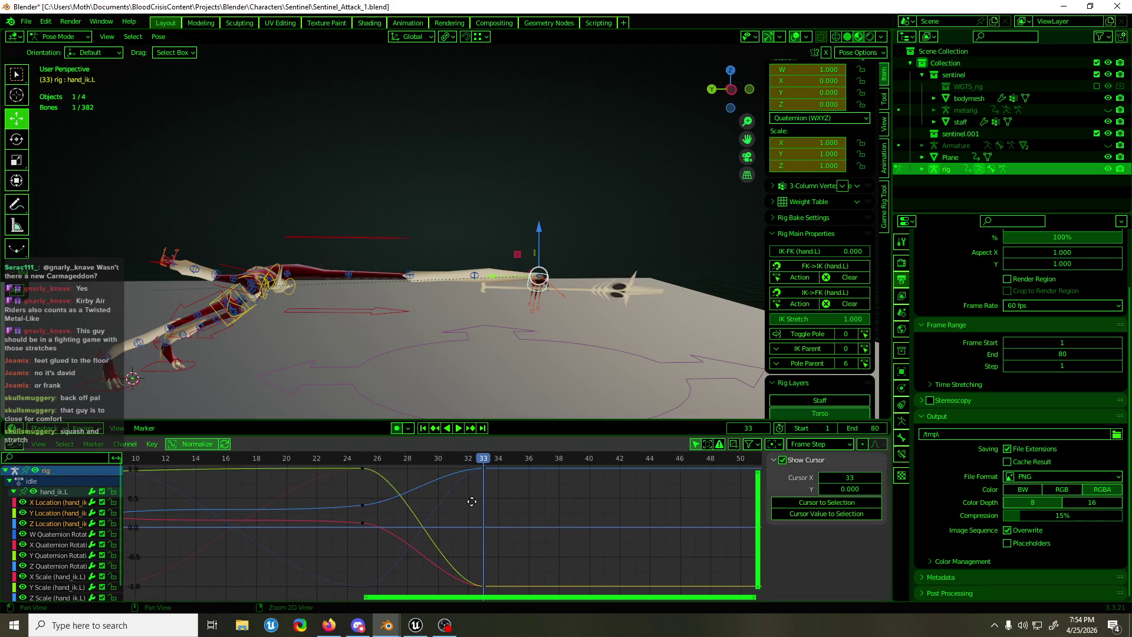
Select the frame-33 Z Location key and its left handle only
left_click_drag(486, 555, 477, 578)
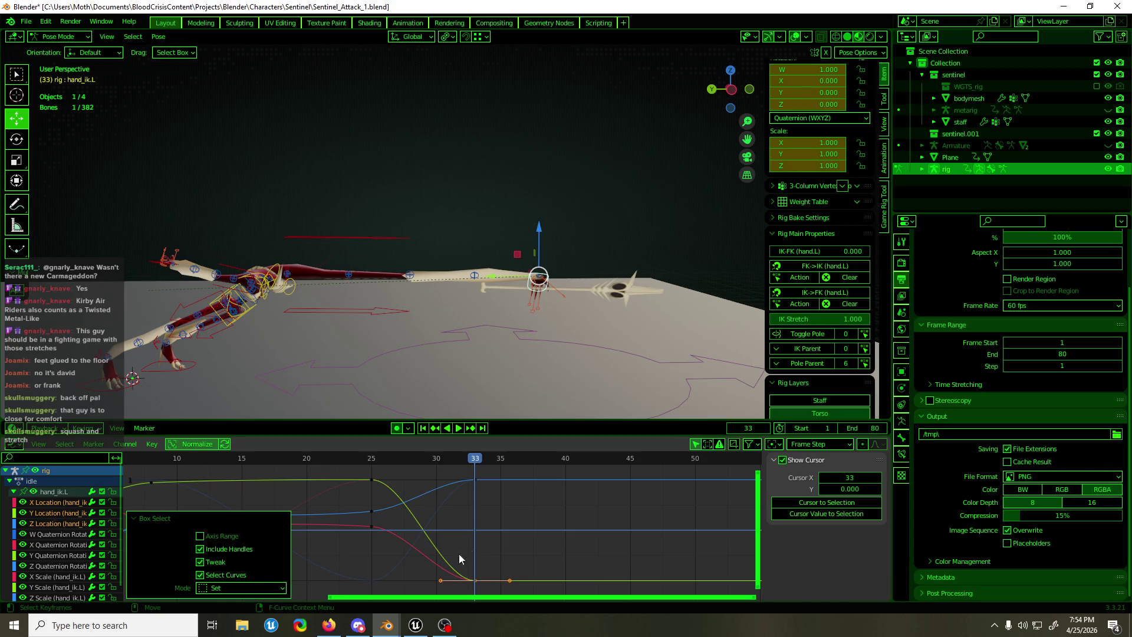
left_click(479, 481)
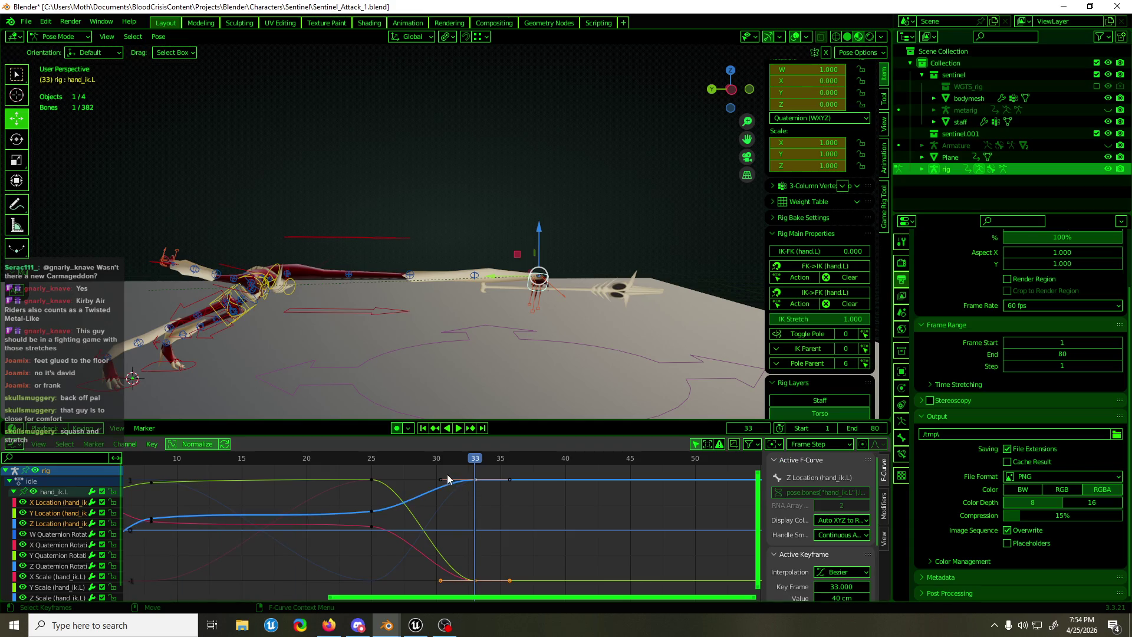
left_click_drag(427, 471, 466, 601)
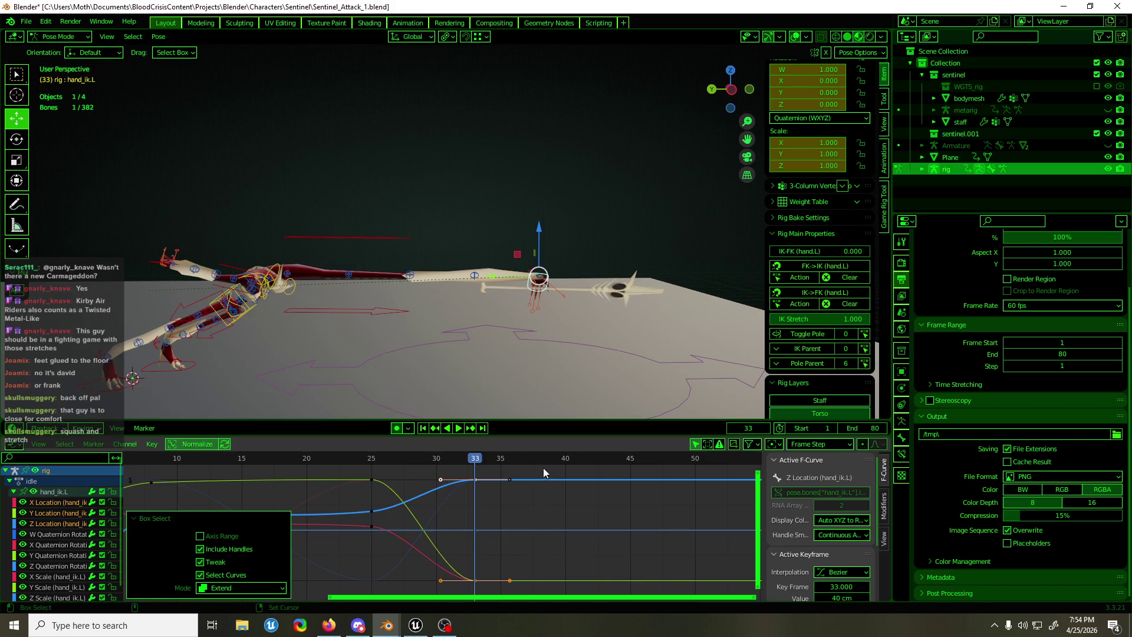
left_click_drag(543, 470, 464, 581, "ctrl")
key("F3")
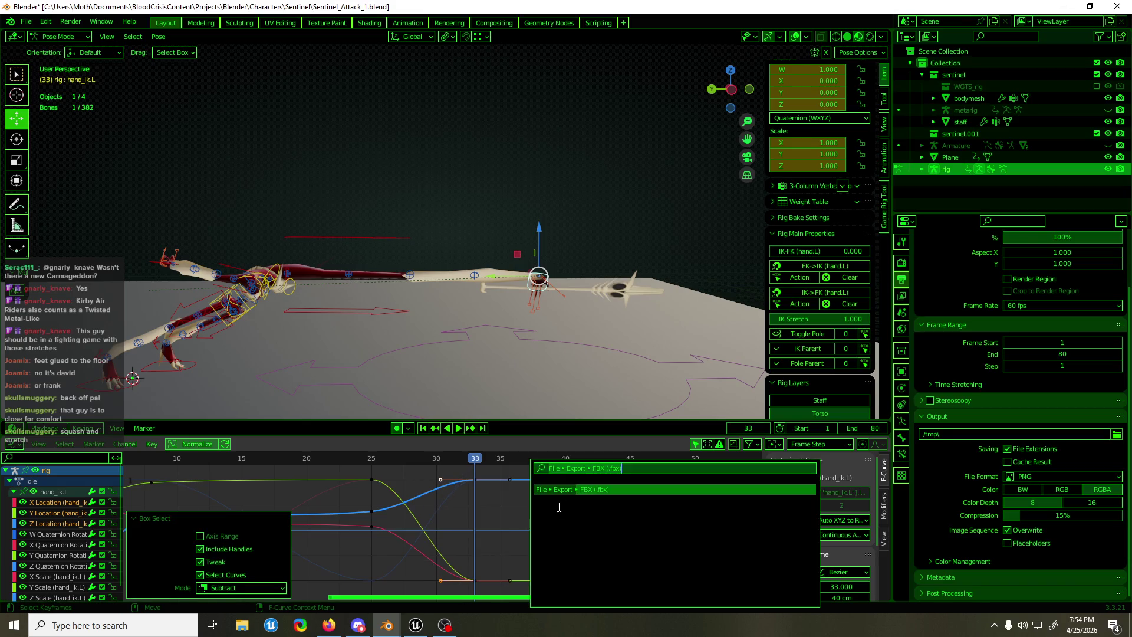
key("Escape")
Set the selected handle type to Free and slide the handle along X
right_click(487, 477)
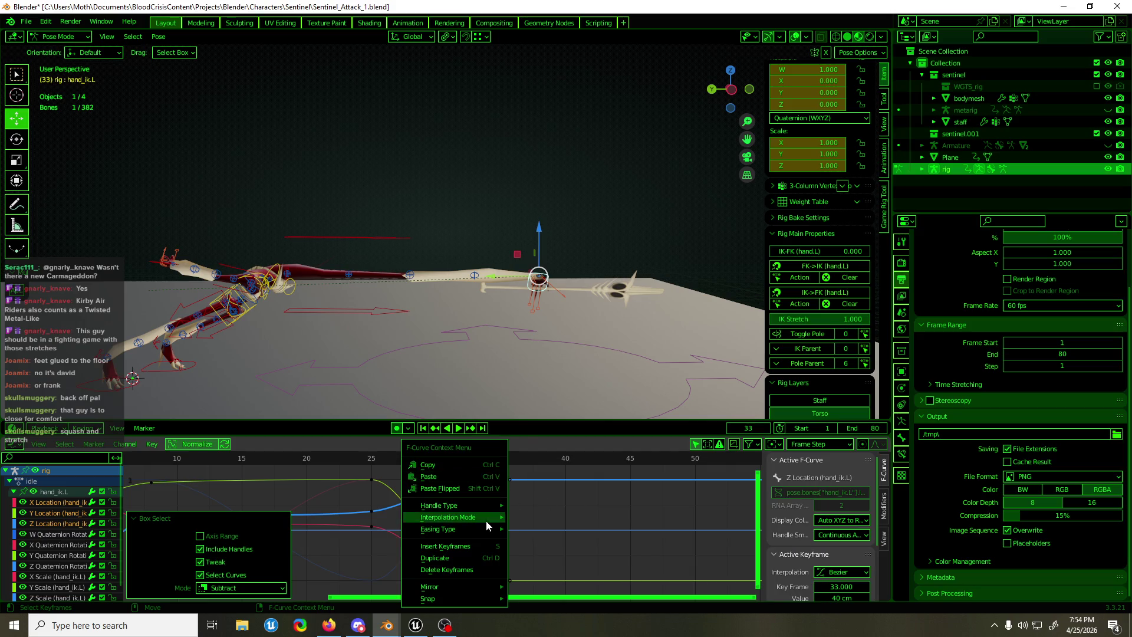
mouse_move(486, 520)
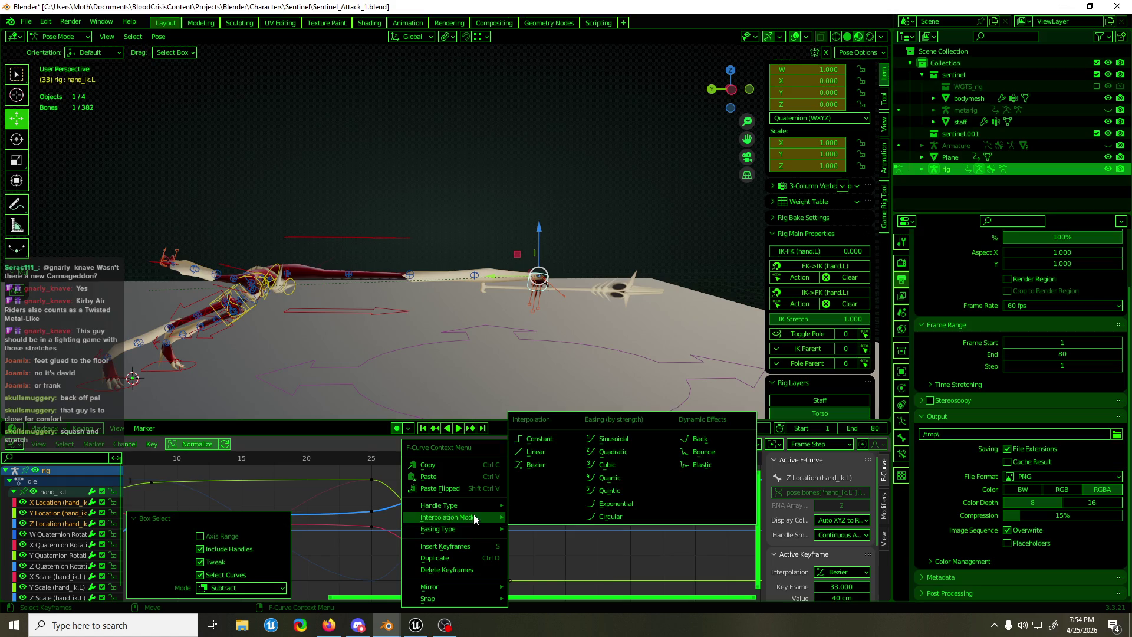
mouse_move(451, 599)
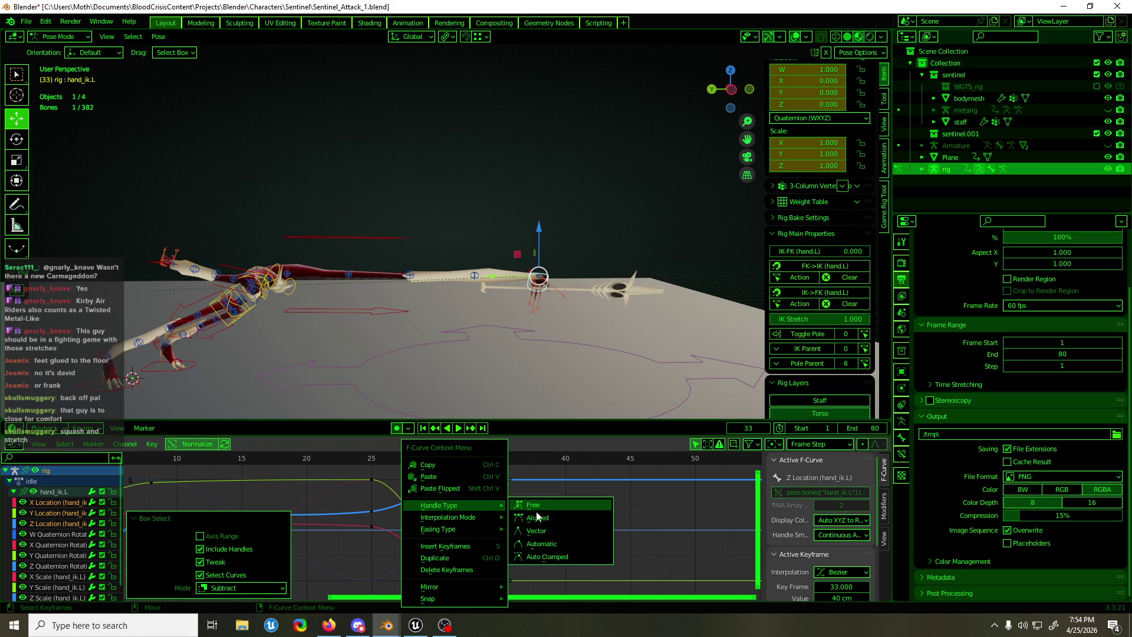
left_click(537, 510)
key("g")
key("x")
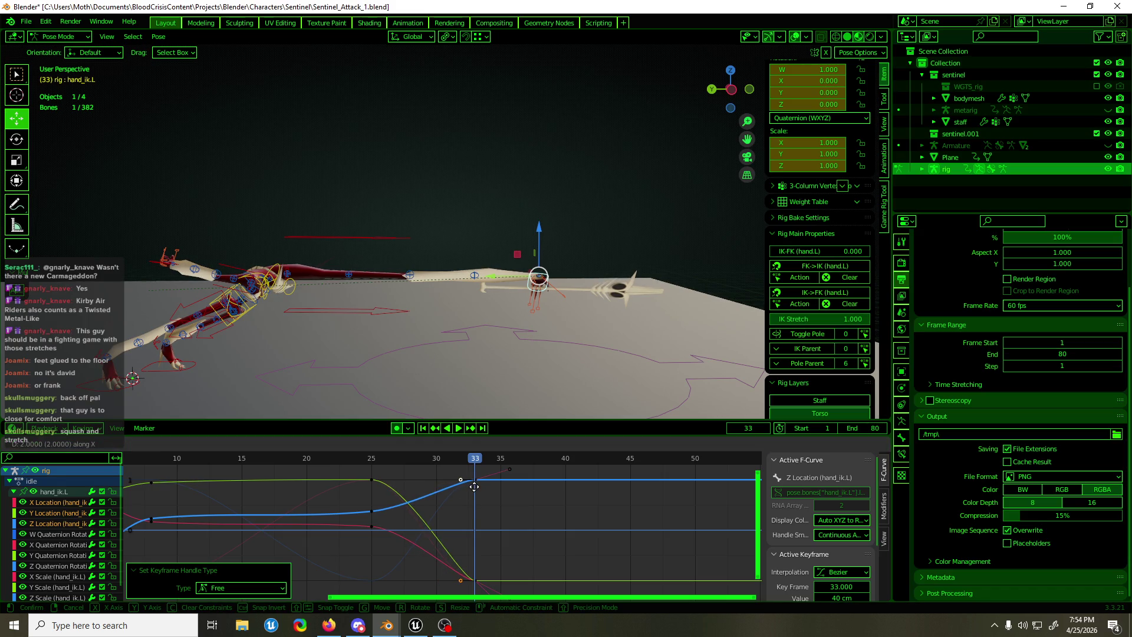
left_click(481, 488)
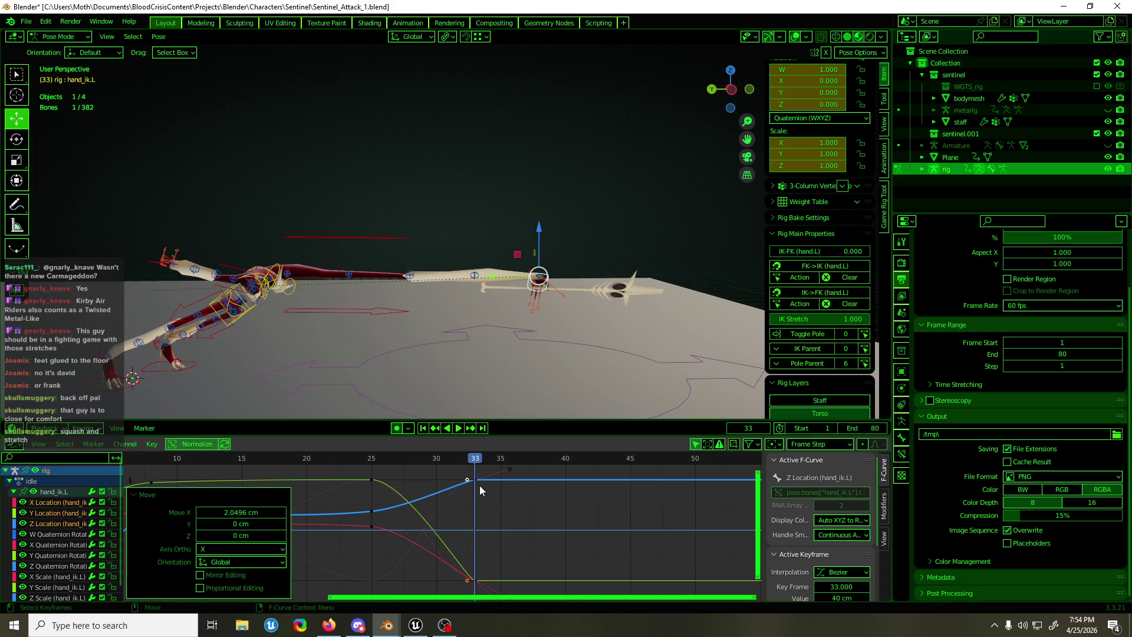
Play back the change and save Sentinel_Attack_1.blend
key("space")
mouse_move(468, 463)
left_mouse_down()
mouse_move(329, 459)
mouse_move(488, 470)
left_mouse_up()
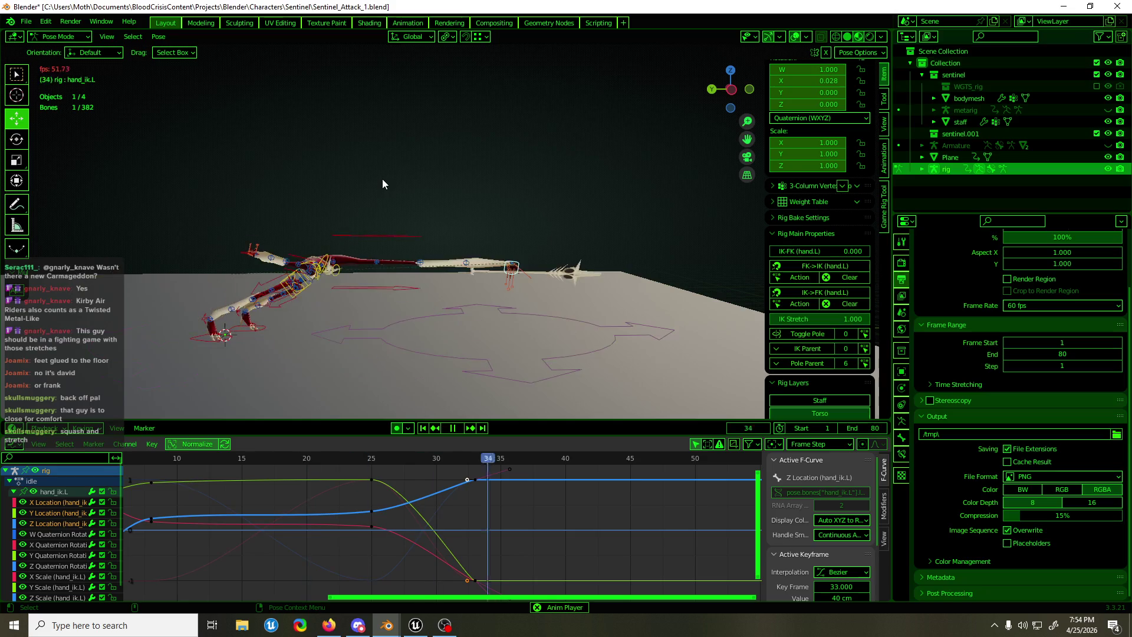
mouse_move(459, 226)
middle_mouse_down()
mouse_move(528, 227)
mouse_move(473, 232)
mouse_move(497, 232)
middle_mouse_up()
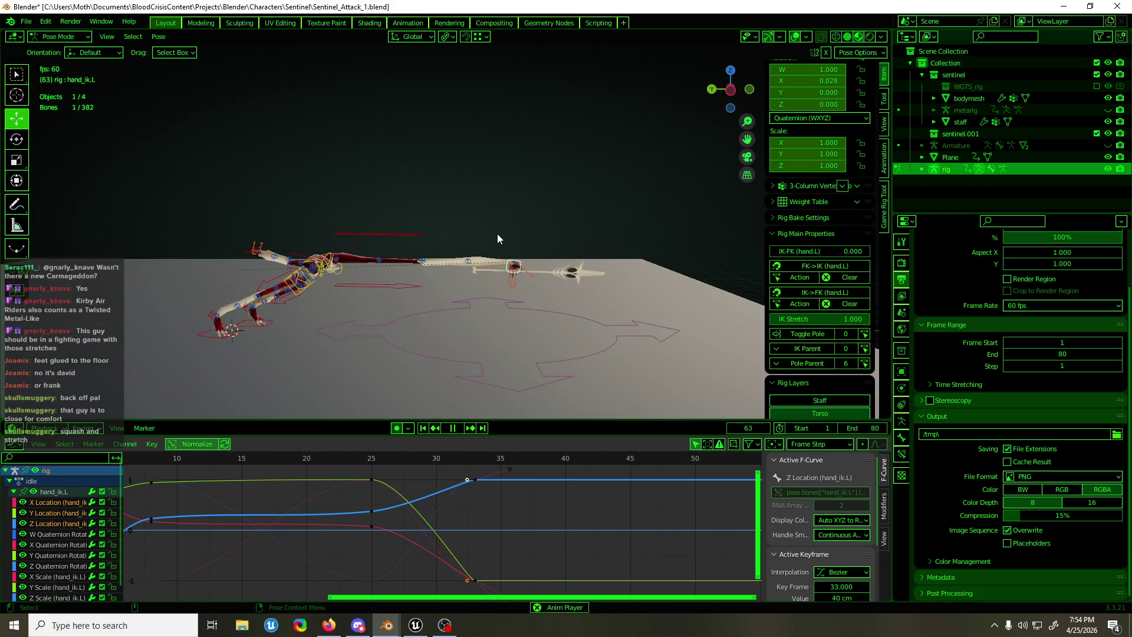
key("ctrl+s")
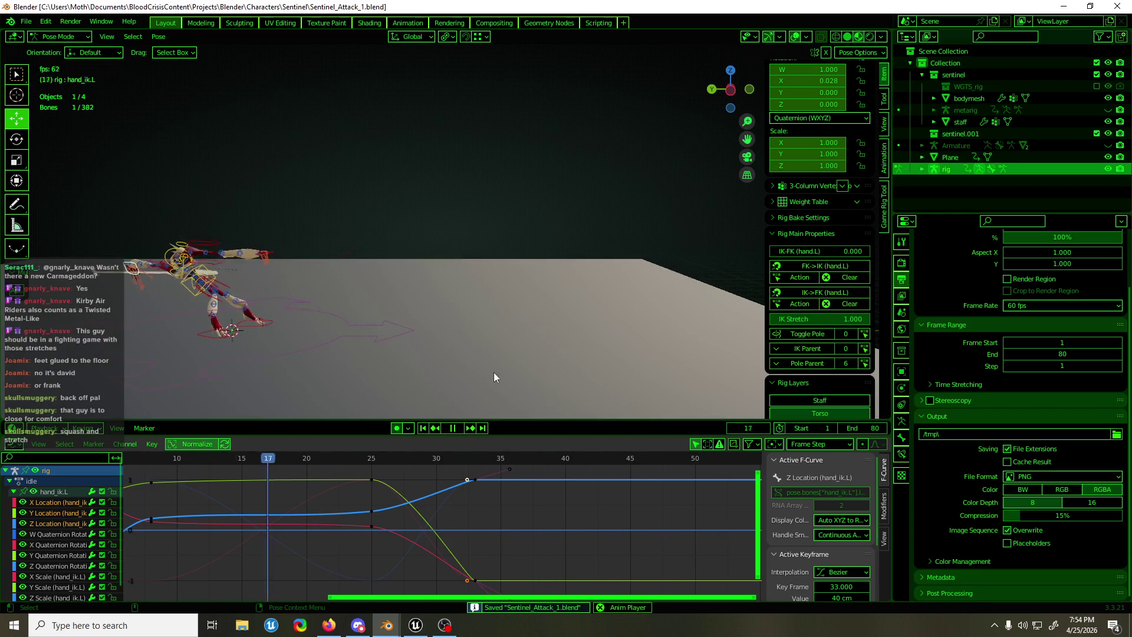
key("space")
left_click_drag(436, 460, 474, 460)
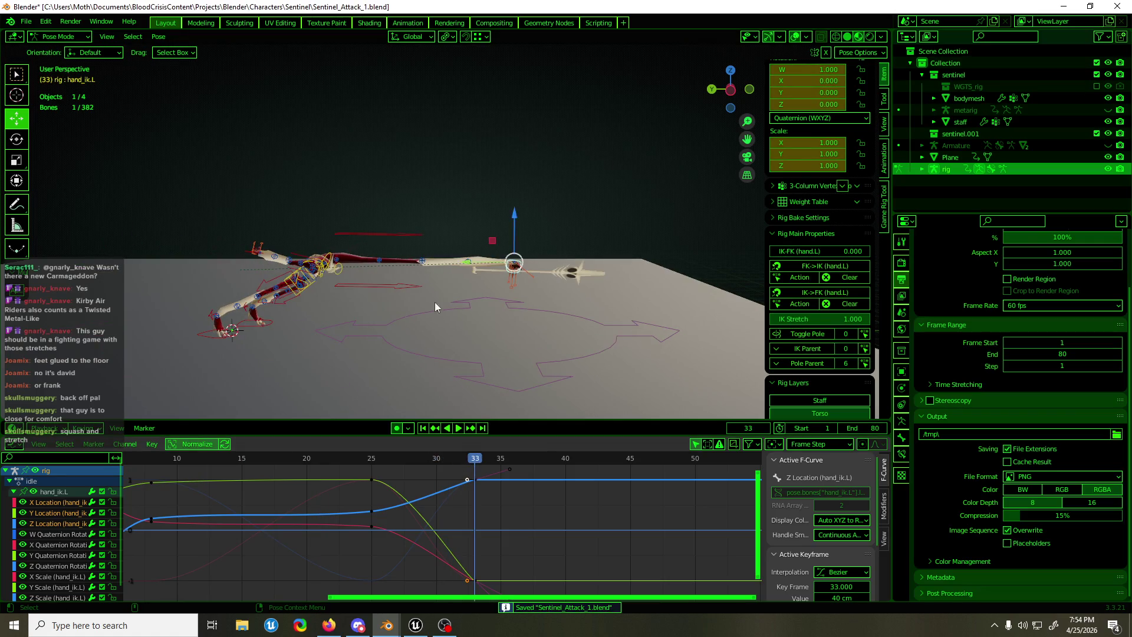
Raise the left forearm tweak bone about 5 cm along Z at frame 33, showing its curves
left_click(428, 261)
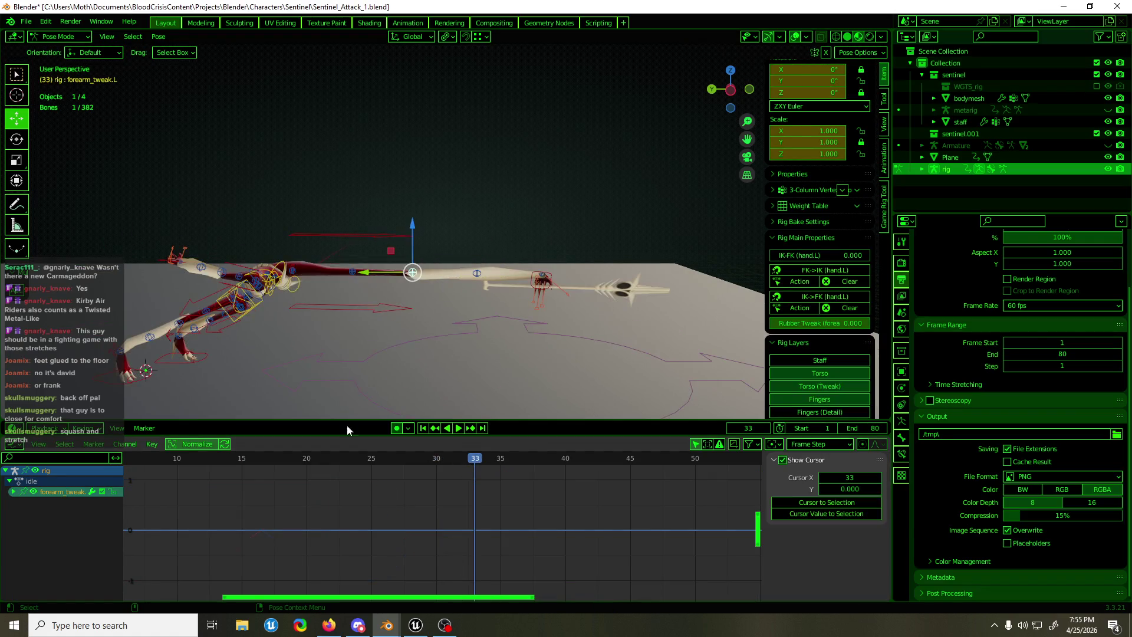
left_click(13, 492)
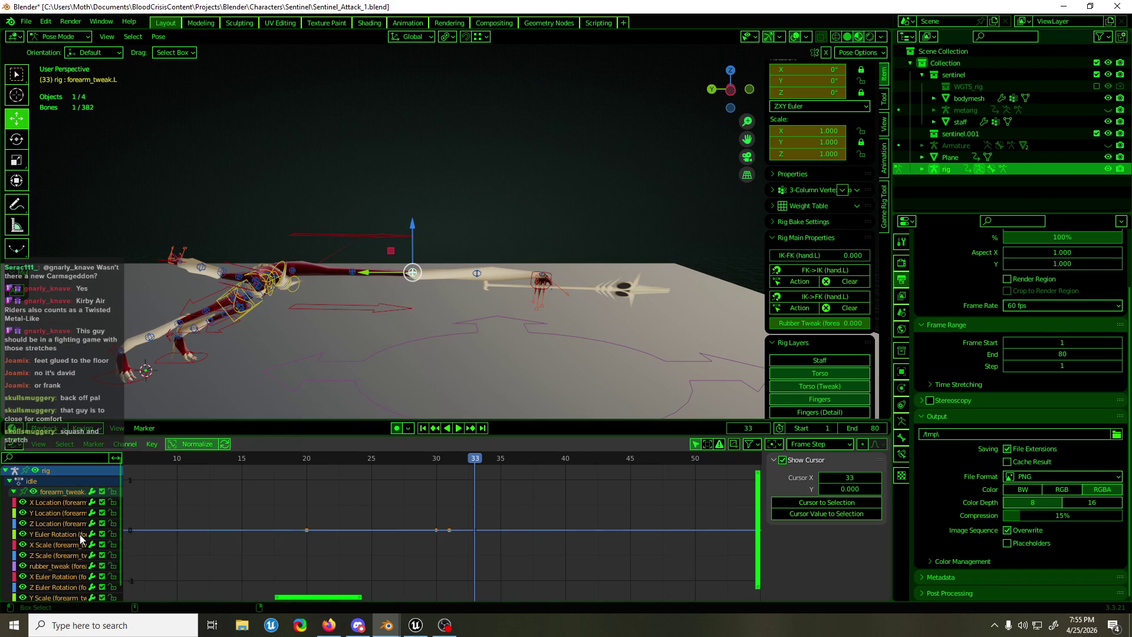
mouse_move(464, 459)
left_mouse_down()
mouse_move(433, 464)
mouse_move(476, 468)
left_mouse_up()
mouse_move(409, 237)
left_mouse_down()
mouse_move(417, 217)
mouse_move(395, 256)
left_mouse_up()
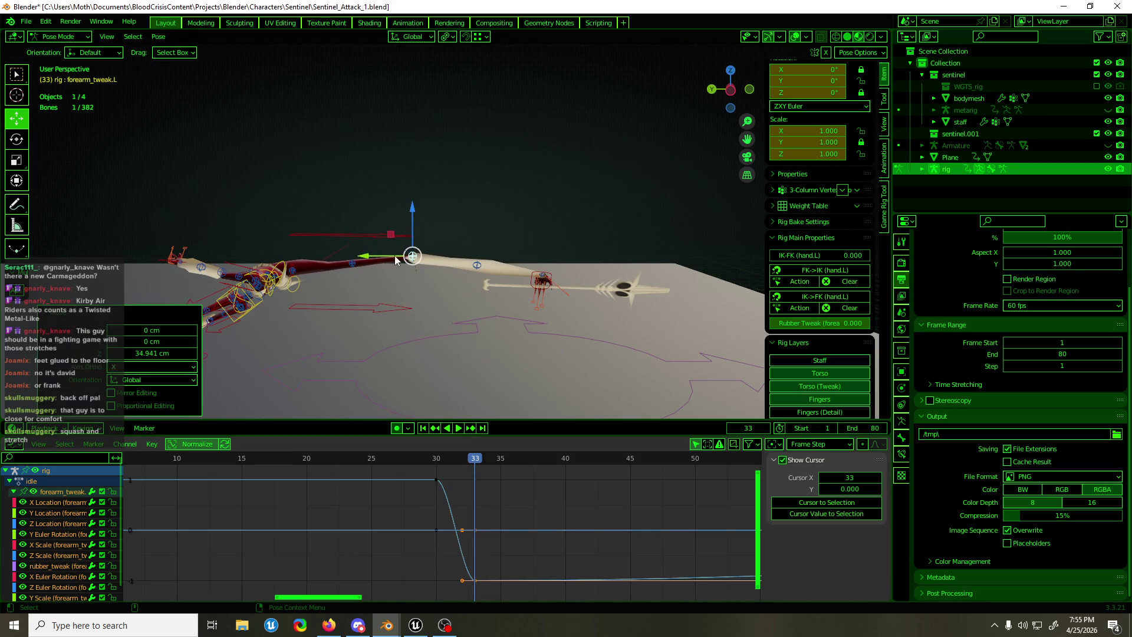
Nudge the other forearm tweak up, select all three arm tweaks, and preview the lunge
left_click(352, 265)
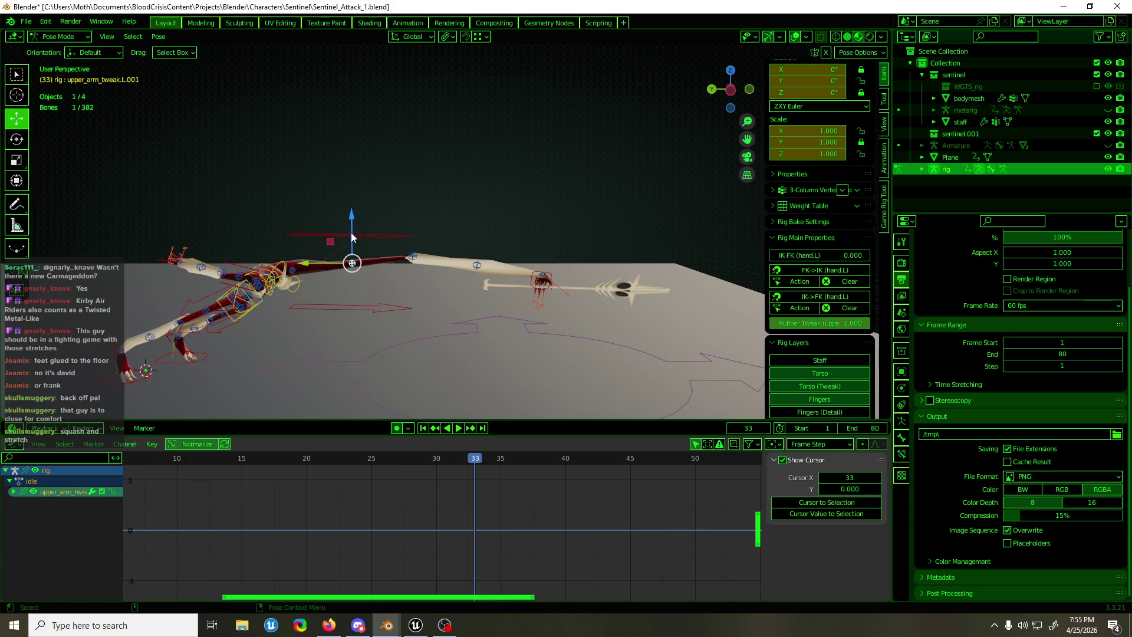
left_click(478, 263)
left_click_drag(479, 230, 479, 227)
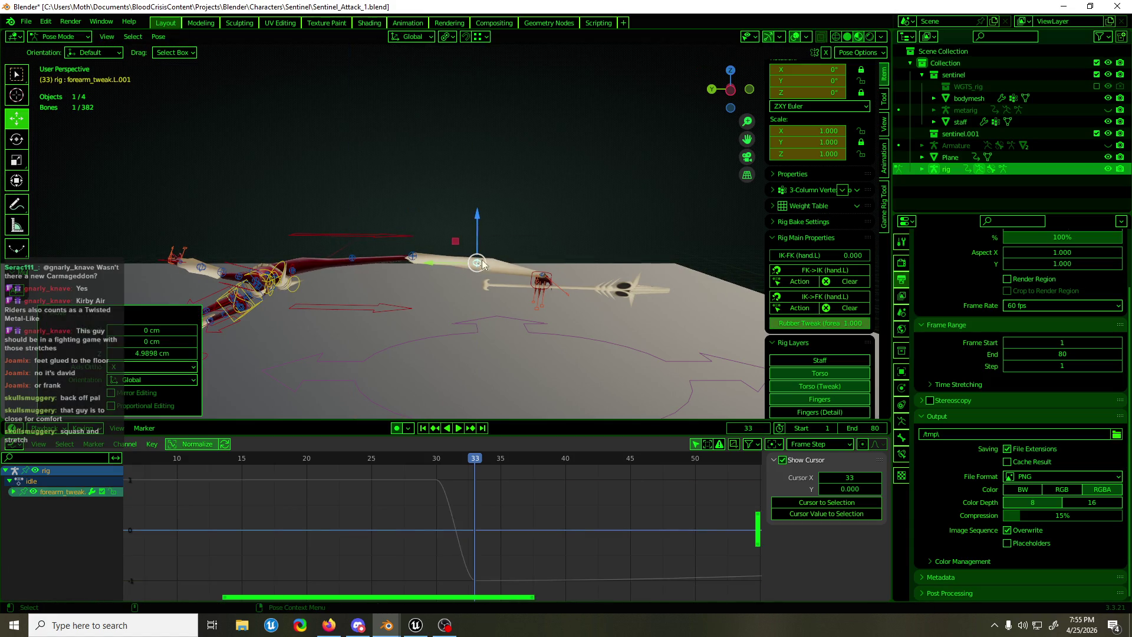
left_click(411, 257, "shift")
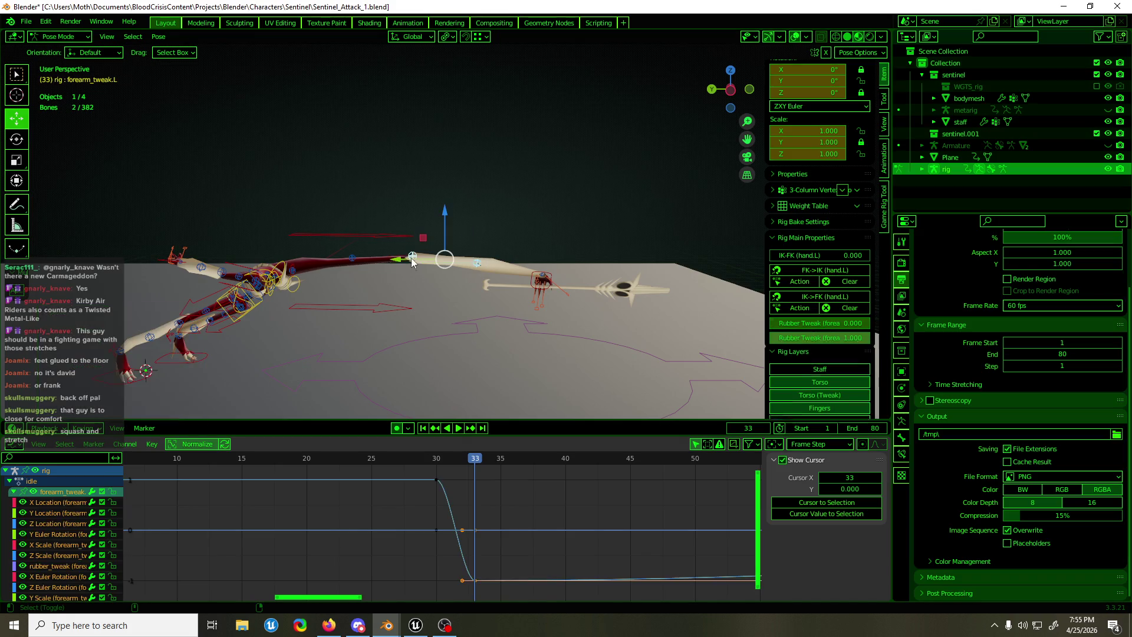
left_click(354, 260, "shift")
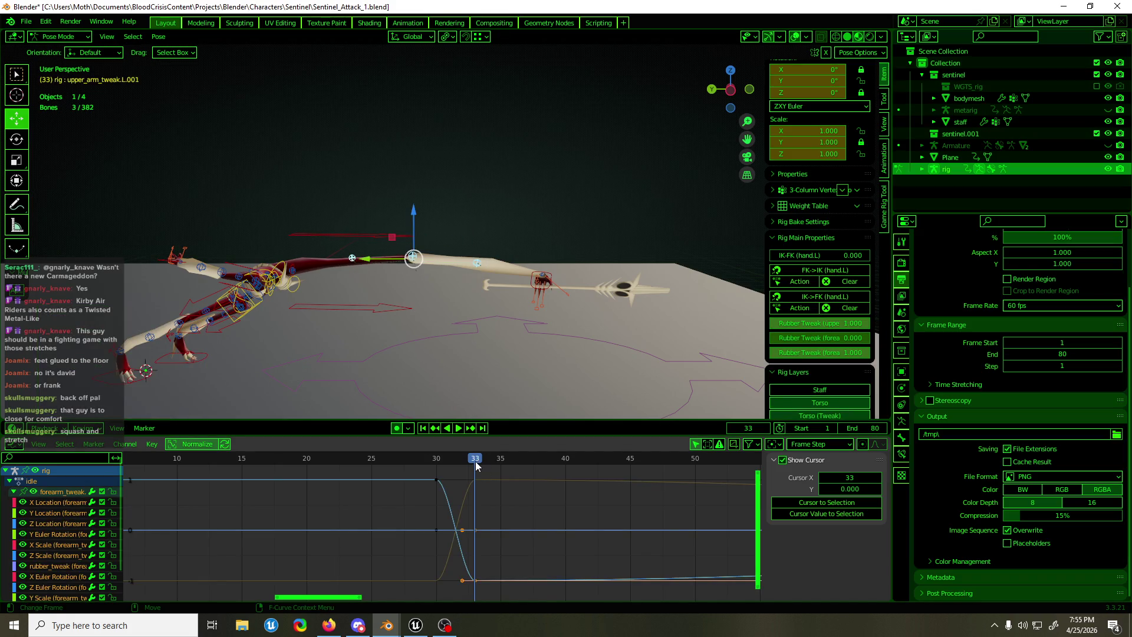
key("space")
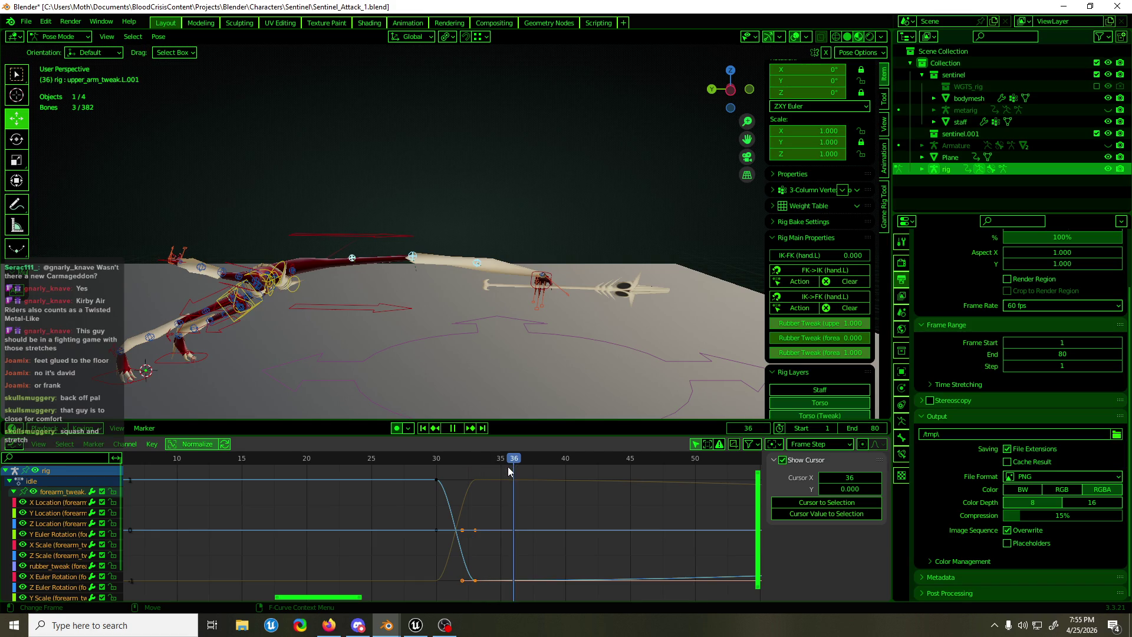
mouse_move(509, 468)
left_mouse_down()
mouse_move(415, 477)
mouse_move(484, 484)
mouse_move(435, 485)
mouse_move(528, 549)
mouse_move(496, 581)
left_mouse_up()
Shift all the arm tweak keys about two frames later in time
left_click(79, 555)
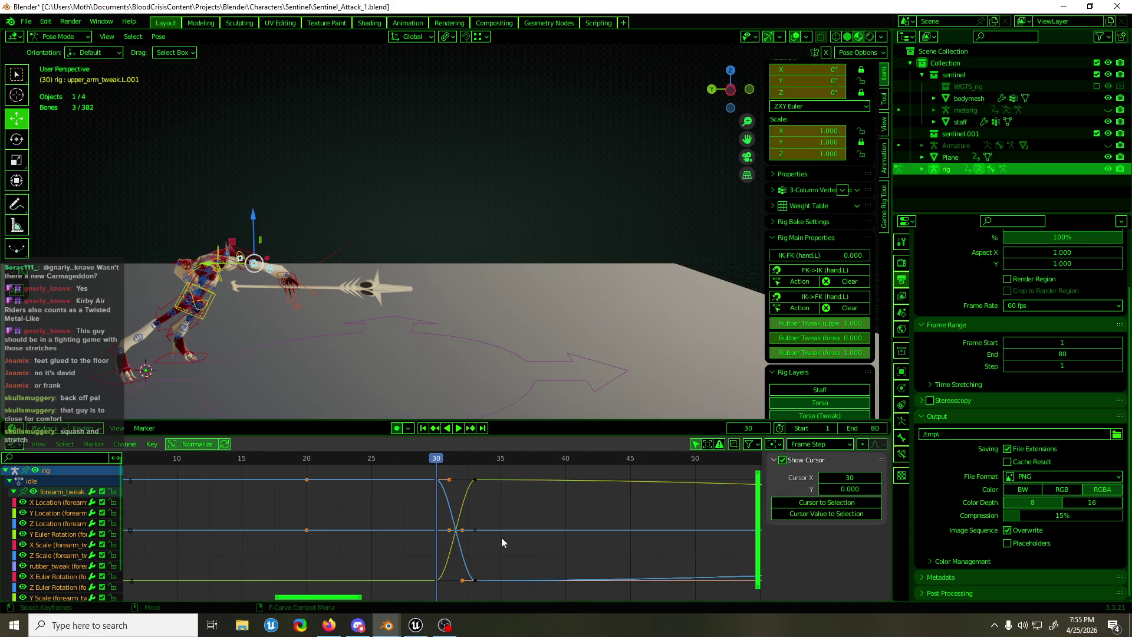
key("a")
key("g")
key("x")
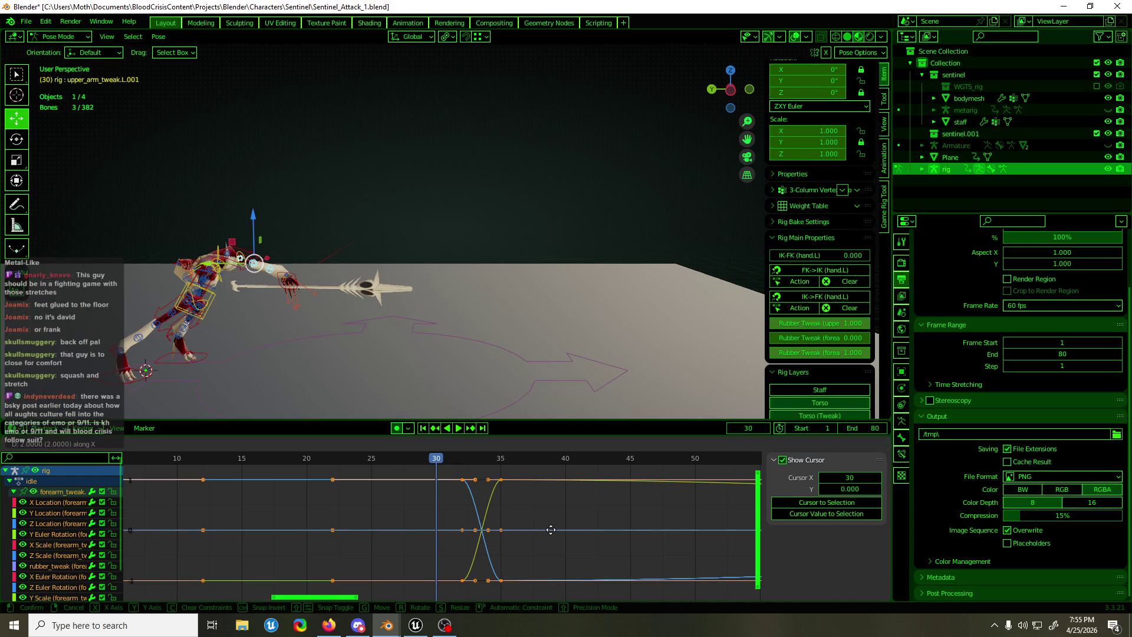
left_click(548, 531)
key("space")
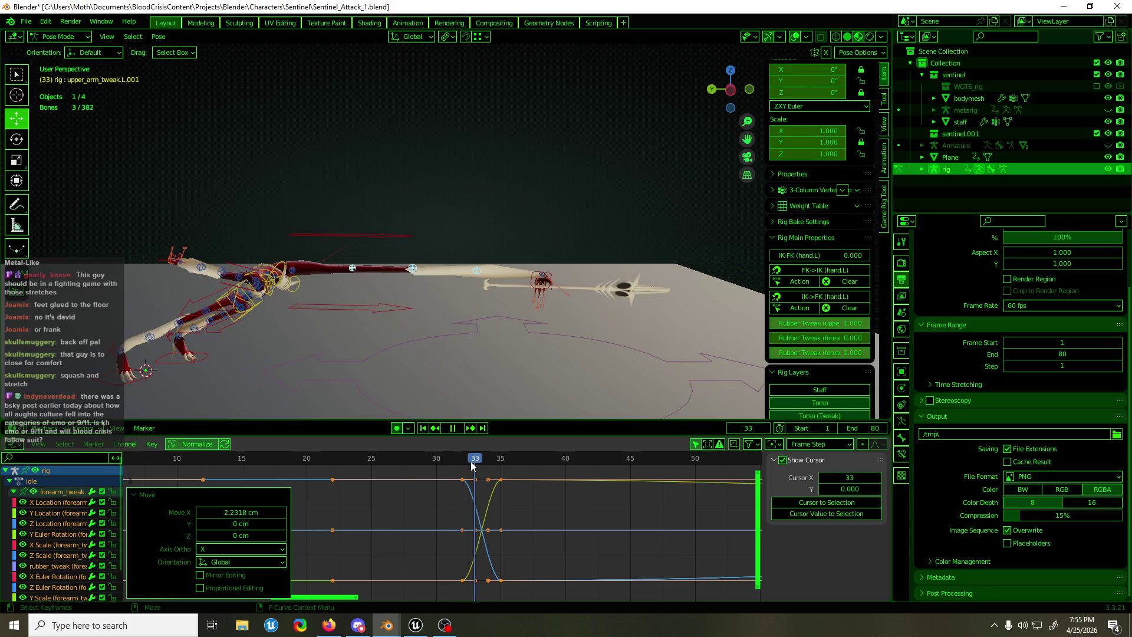
key("space")
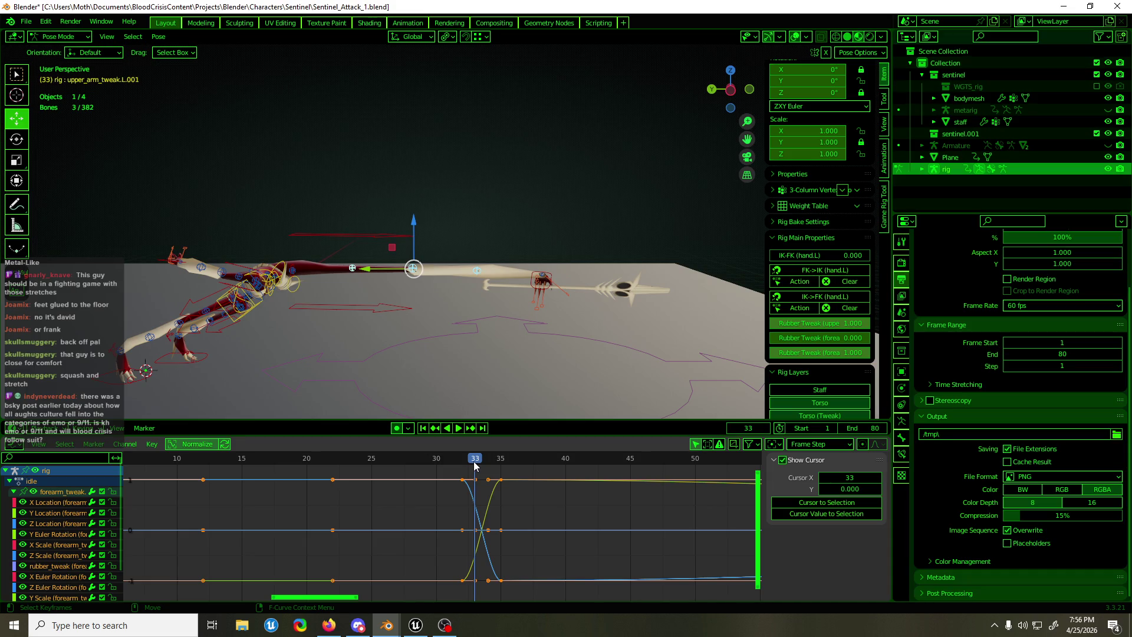
Lower the forearm tweak bones along Z at the later frame to dip the arm
mouse_move(473, 464)
left_mouse_down()
mouse_move(450, 464)
mouse_move(522, 461)
left_mouse_up()
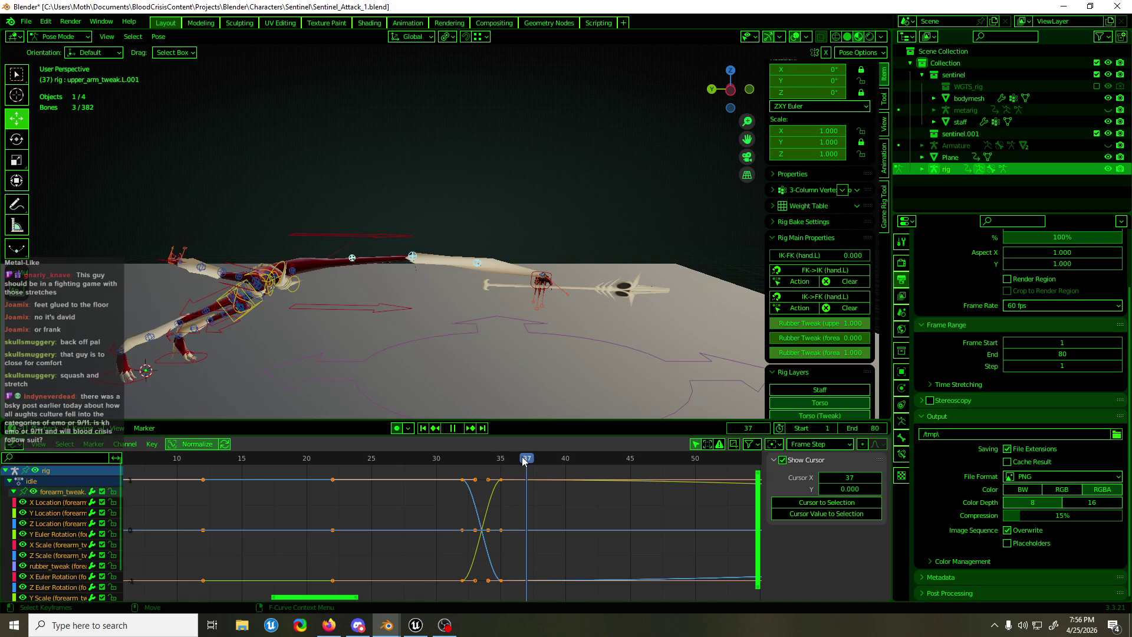
left_click(412, 256)
mouse_move(413, 224)
left_mouse_down()
mouse_move(415, 243)
mouse_move(412, 230)
mouse_move(355, 239)
left_mouse_up()
left_click(354, 270)
left_click(475, 273)
left_click_drag(477, 244, 479, 257)
Review the lunge from a side orthographic view, stopping at frame 35
left_click_drag(526, 458, 449, 463)
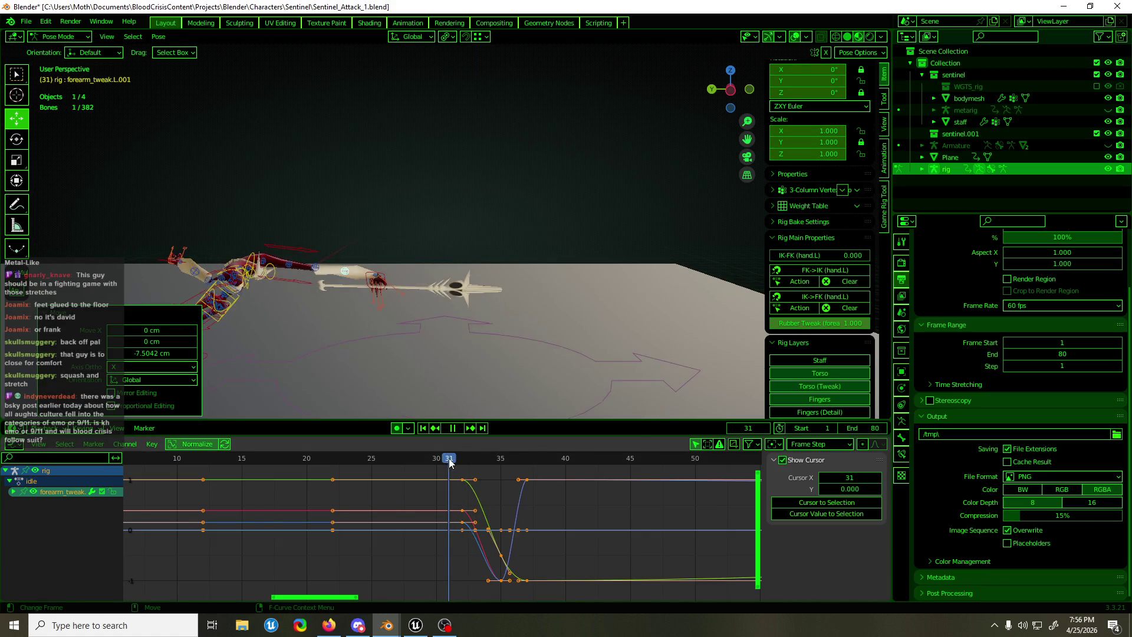
key("Escape")
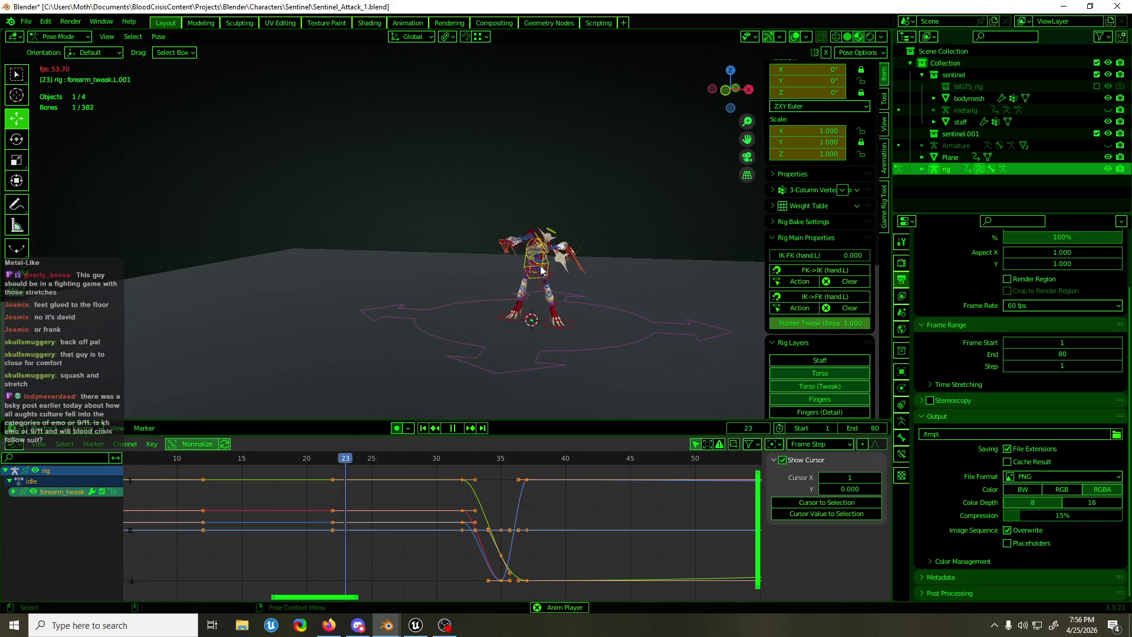
middle_click_drag(540, 270, 578, 300)
mouse_move(462, 296)
middle_mouse_down()
mouse_move(756, 295)
mouse_move(689, 340)
middle_mouse_up()
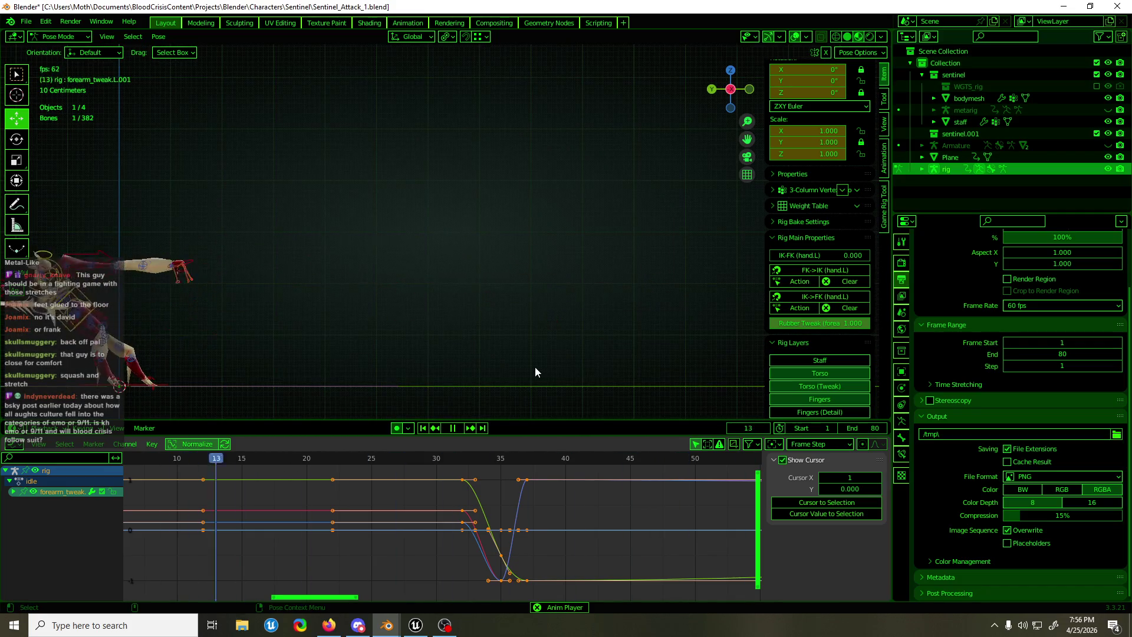
left_click_drag(502, 463, 497, 463)
key("space")
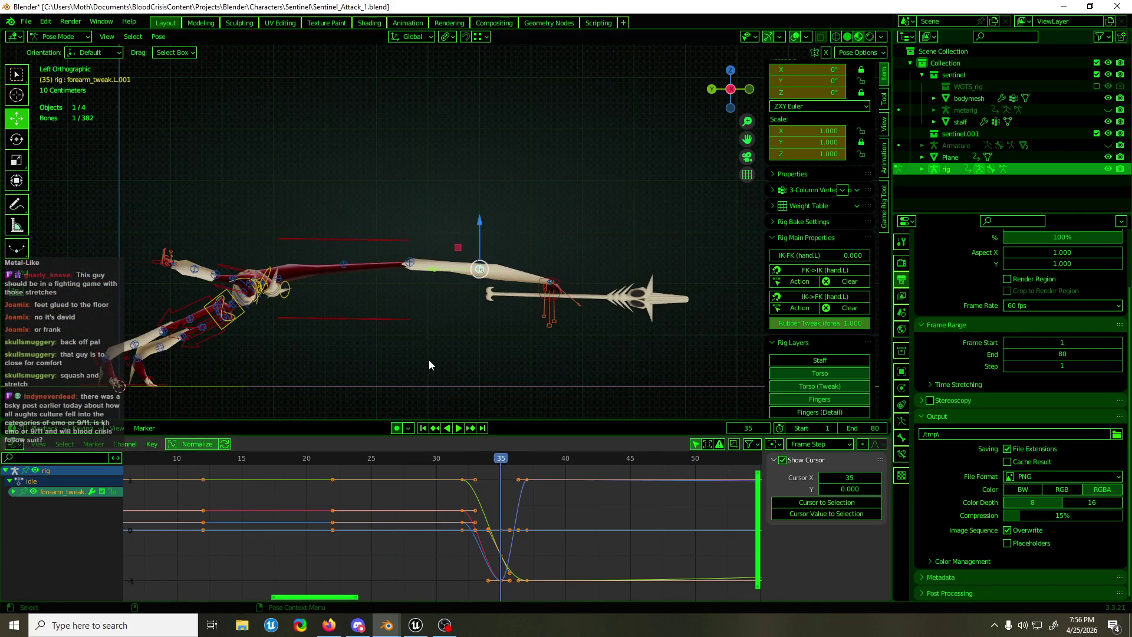
left_click(410, 263, "shift")
Delete the arm tweak keys between frames 32 and 37
left_click(345, 265, "shift")
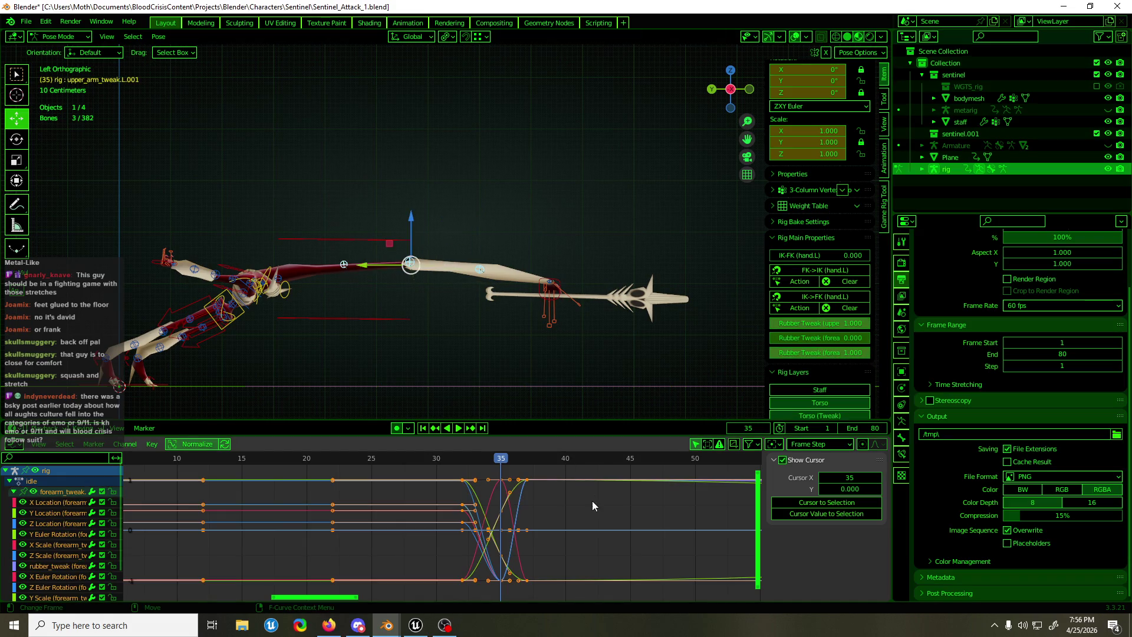
left_click_drag(569, 466, 500, 589)
key("x")
key("Return")
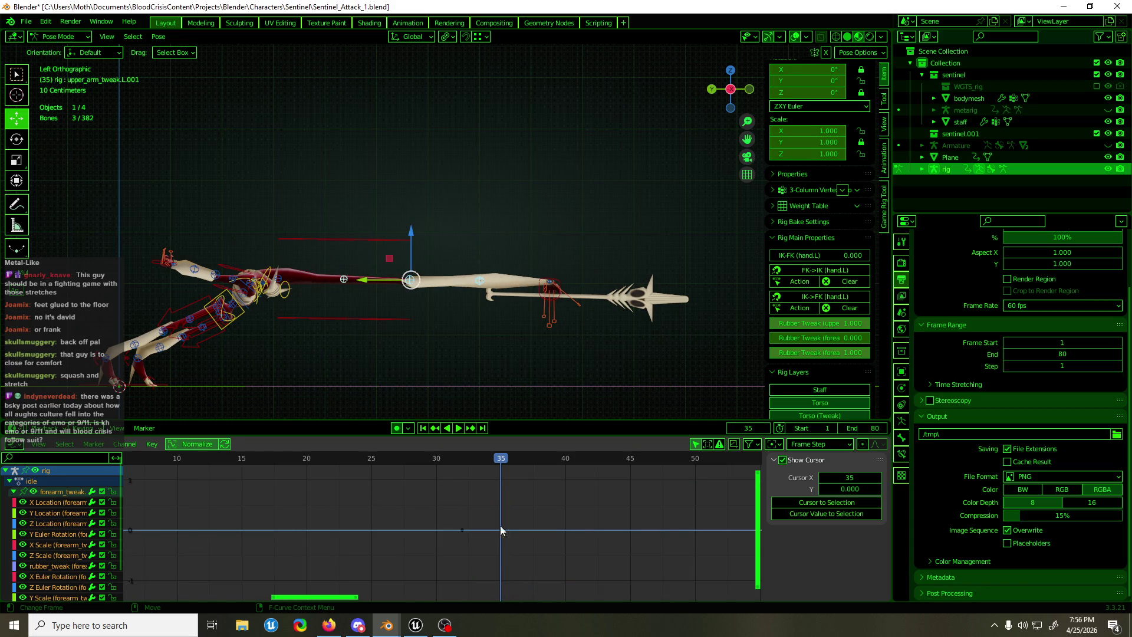
Stretch forearm_tweak.L forward along the staff at frame 37 and replay the lunge
left_click_drag(502, 458, 460, 469)
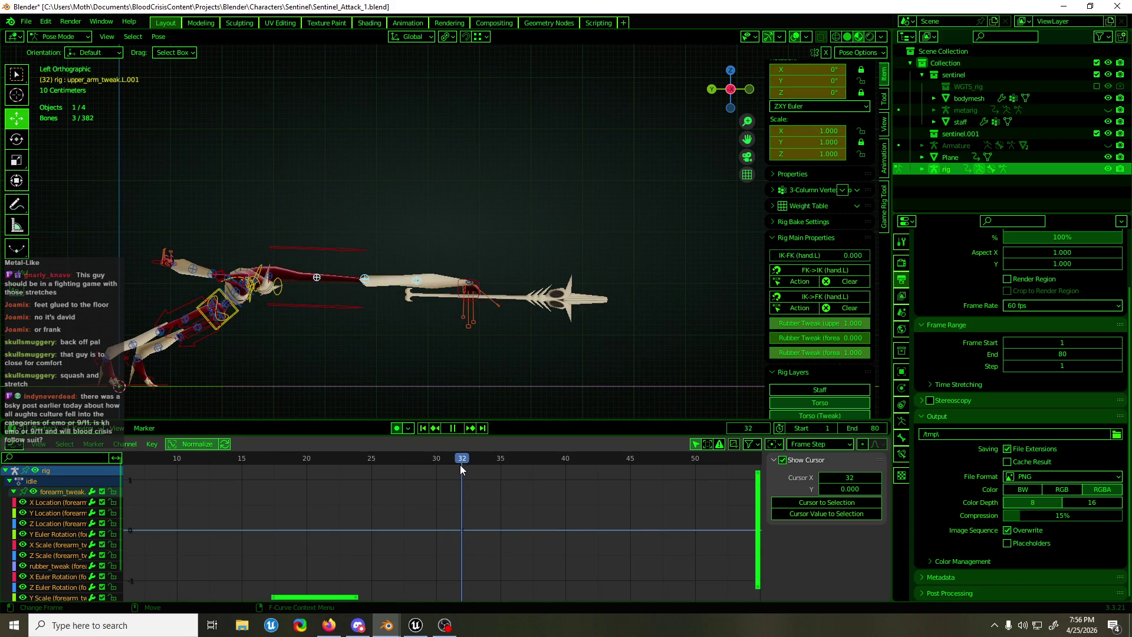
left_click(365, 279)
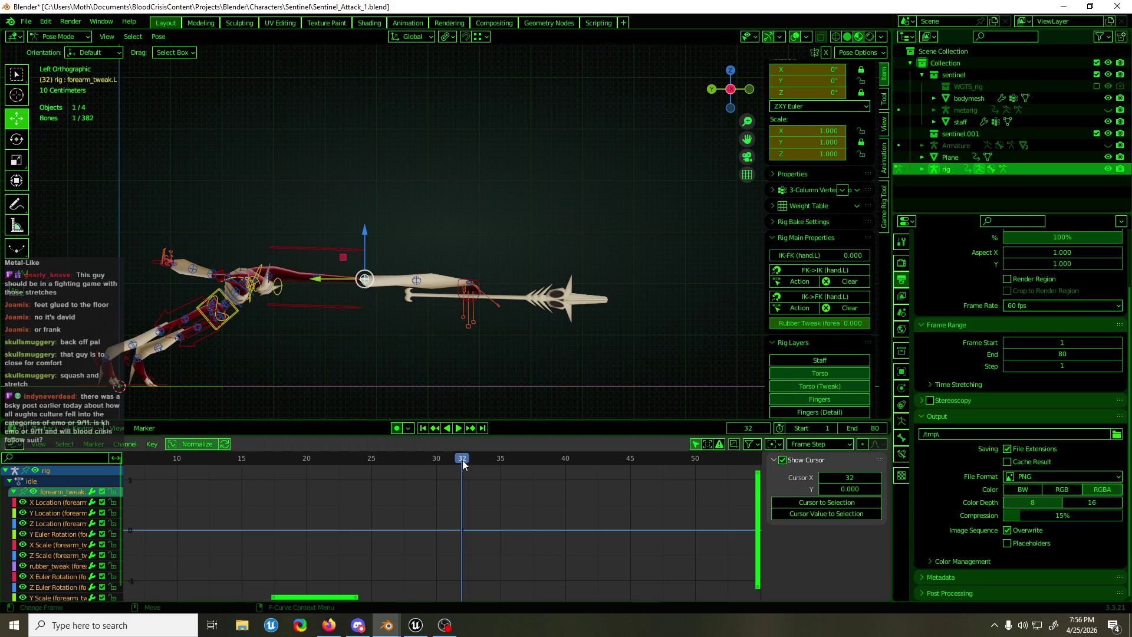
key("space")
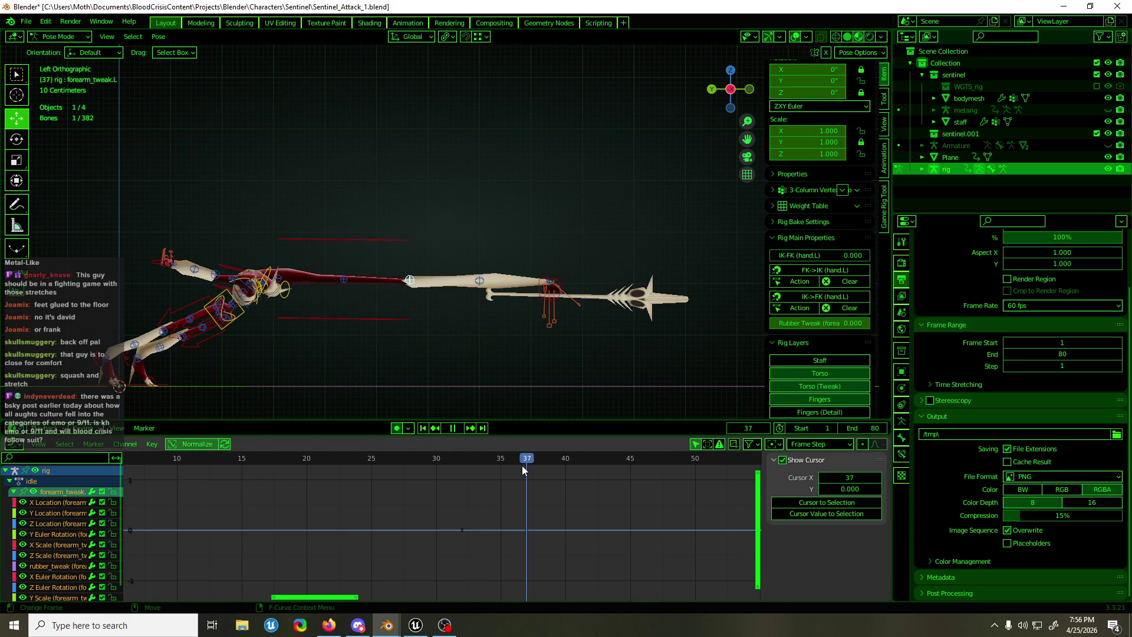
key("space")
left_click_drag(383, 280, 493, 410)
key("space")
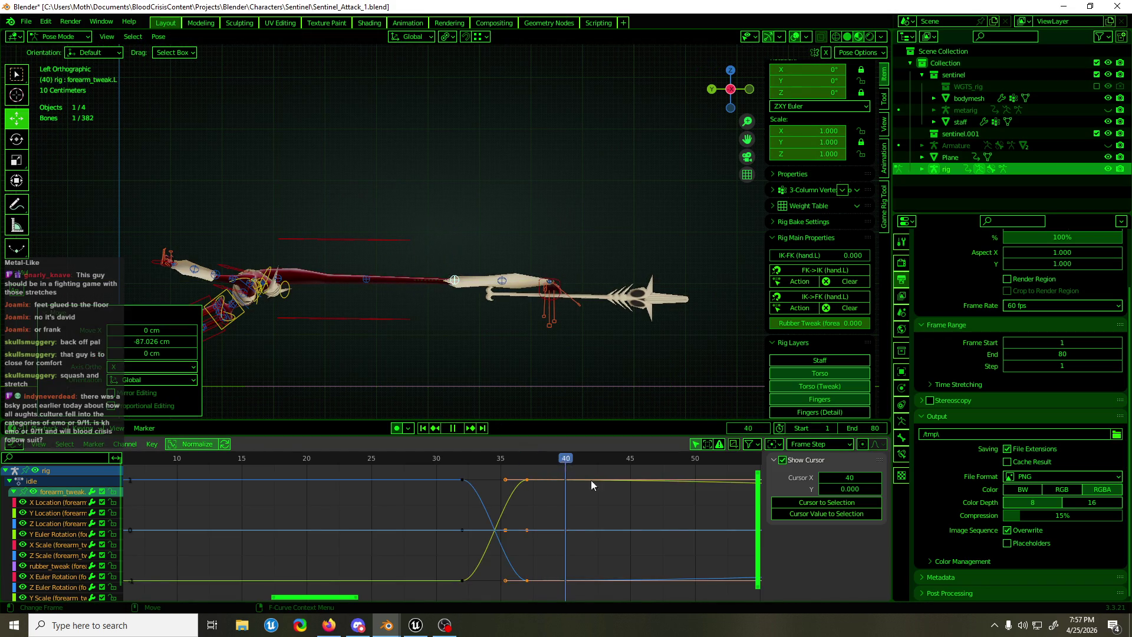
key("space")
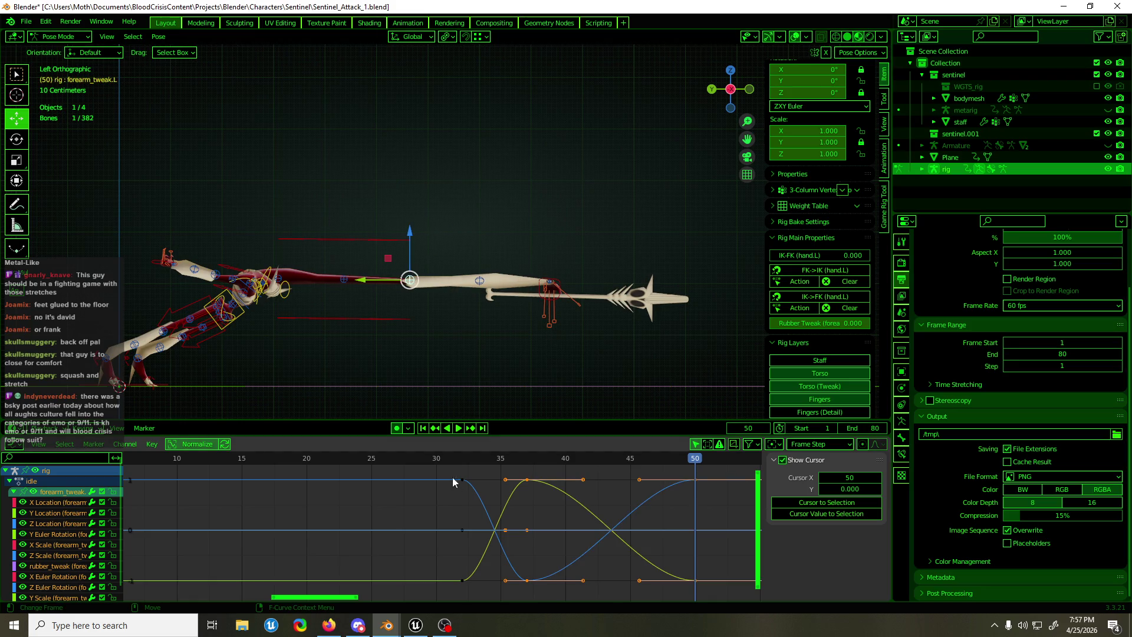
mouse_move(486, 466)
left_mouse_down()
mouse_move(440, 455)
mouse_move(356, 466)
left_mouse_up()
key("space")
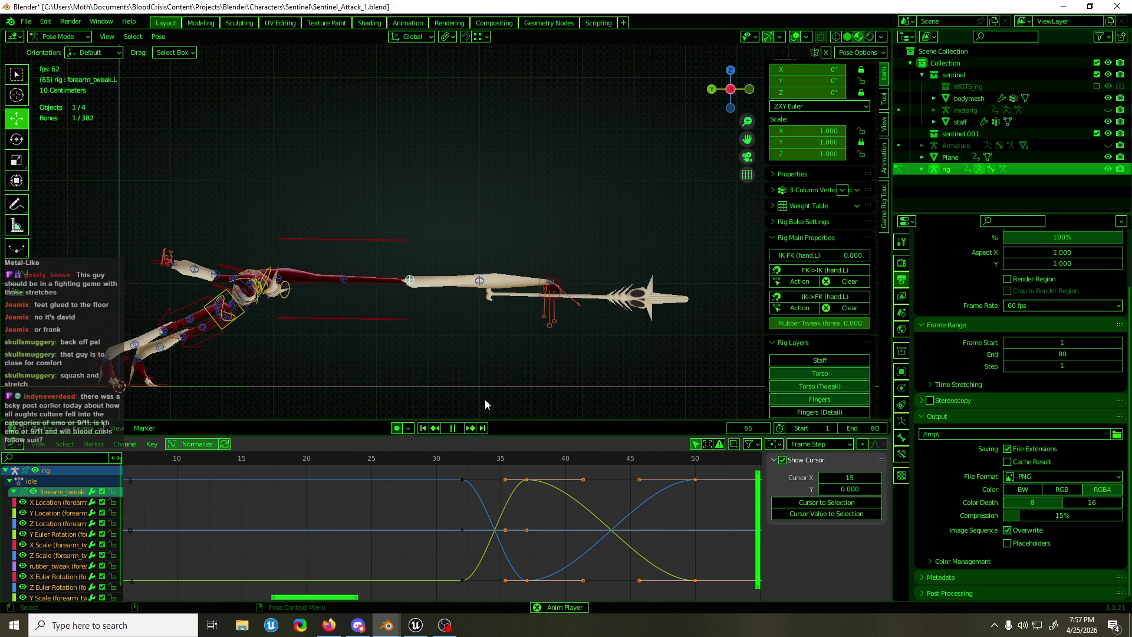
left_click(462, 460)
scroll(653, 494, "down", 1)
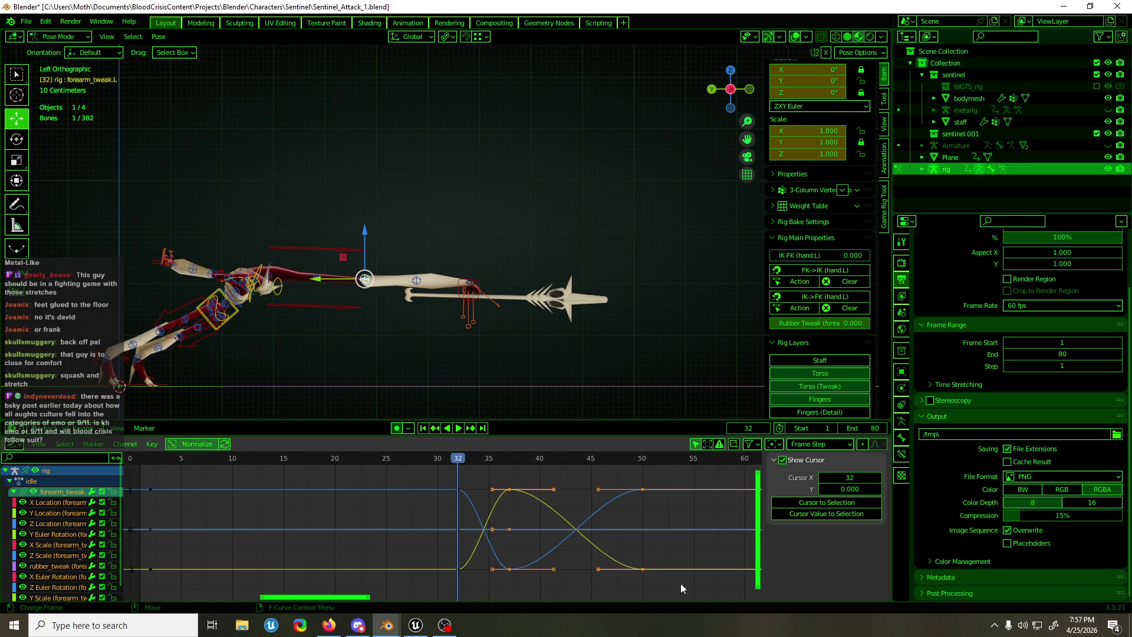
Time-scale the forearm tweak keys by 0.69 around Individual Centers, then replay the lunge
mouse_move(678, 593)
left_mouse_down()
mouse_move(481, 519)
mouse_move(434, 478)
left_mouse_up()
key("s")
key("x")
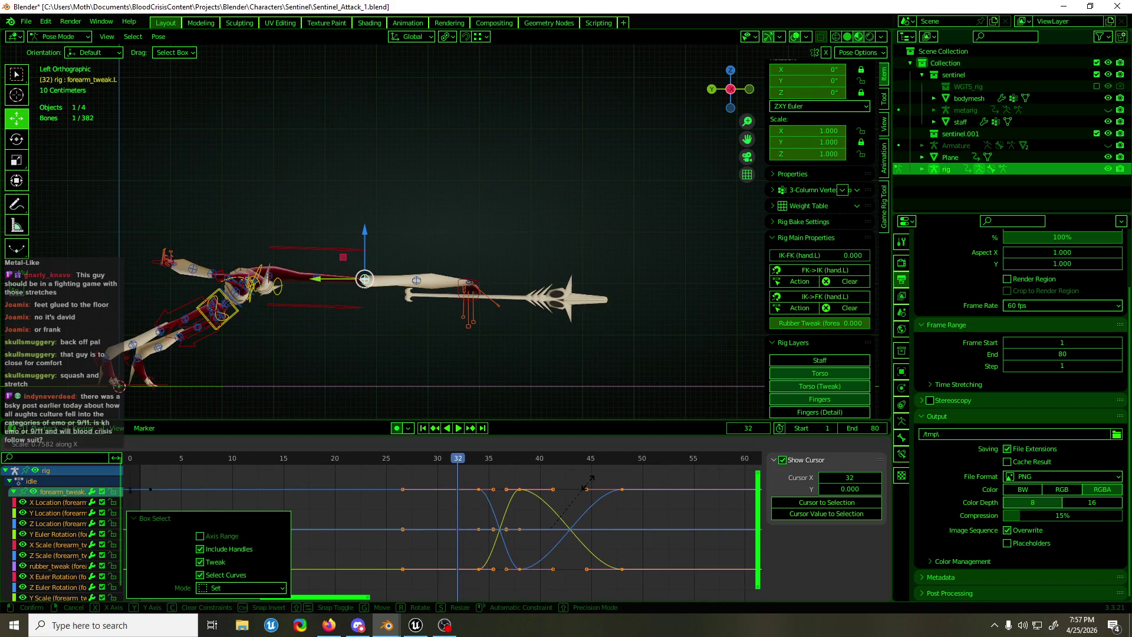
key("Escape")
left_click(778, 445)
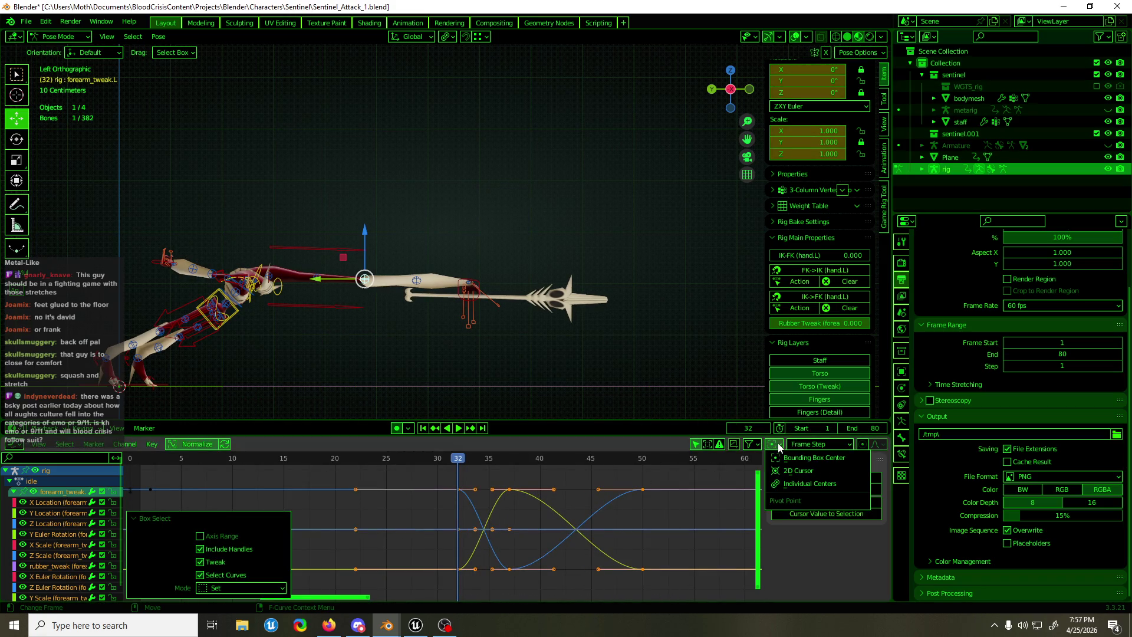
left_click(798, 484)
key("s")
key("x")
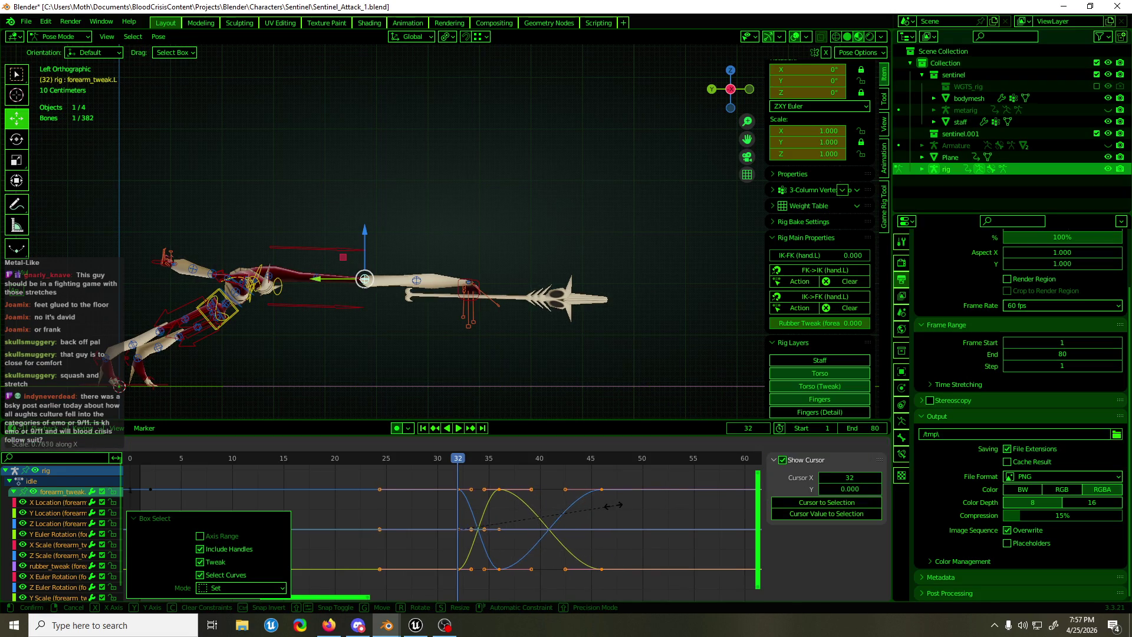
left_click(594, 511)
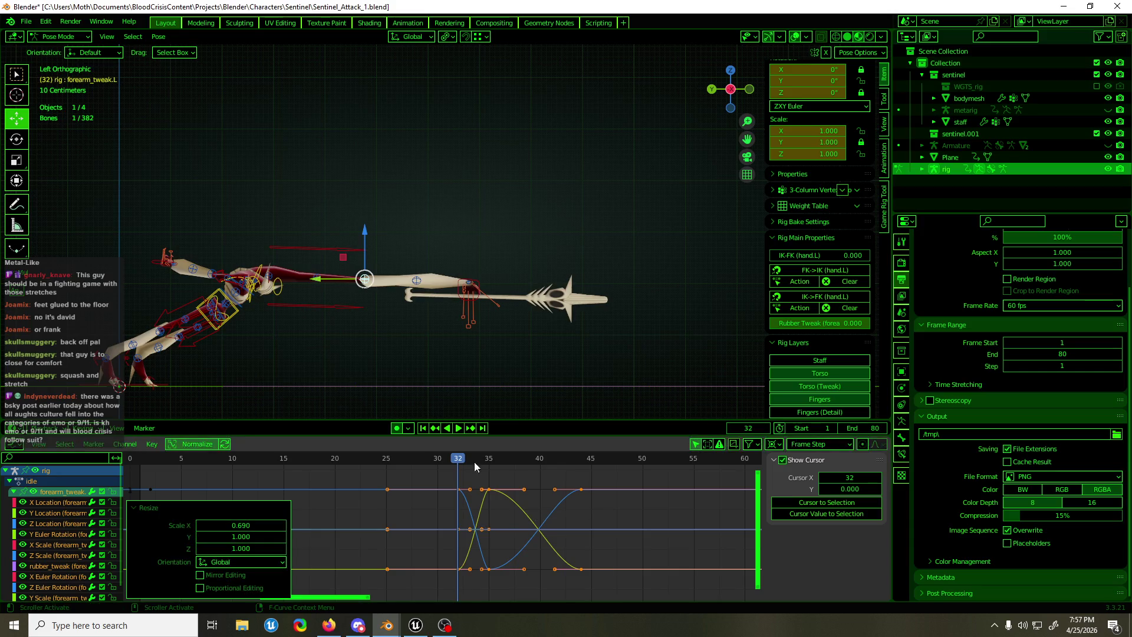
key("space")
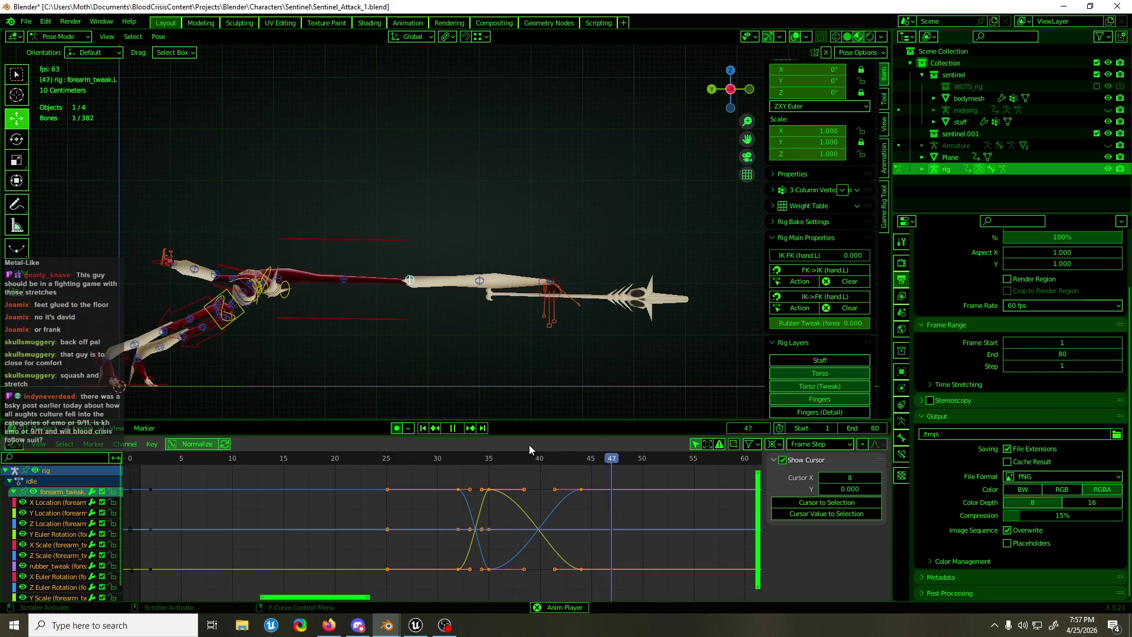
mouse_move(558, 376)
middle_mouse_down()
mouse_move(382, 384)
mouse_move(494, 380)
mouse_move(545, 359)
mouse_move(554, 326)
mouse_move(555, 336)
middle_mouse_up()
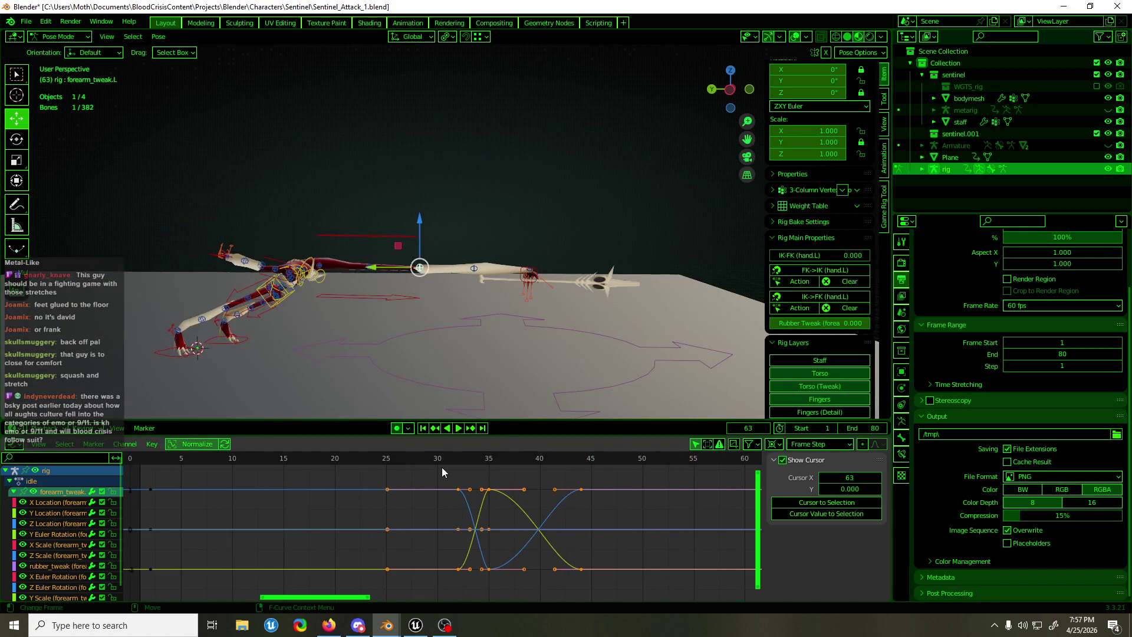
mouse_move(441, 463)
left_mouse_down()
mouse_move(426, 461)
mouse_move(595, 474)
mouse_move(579, 480)
mouse_move(565, 561)
mouse_move(554, 557)
left_mouse_up()
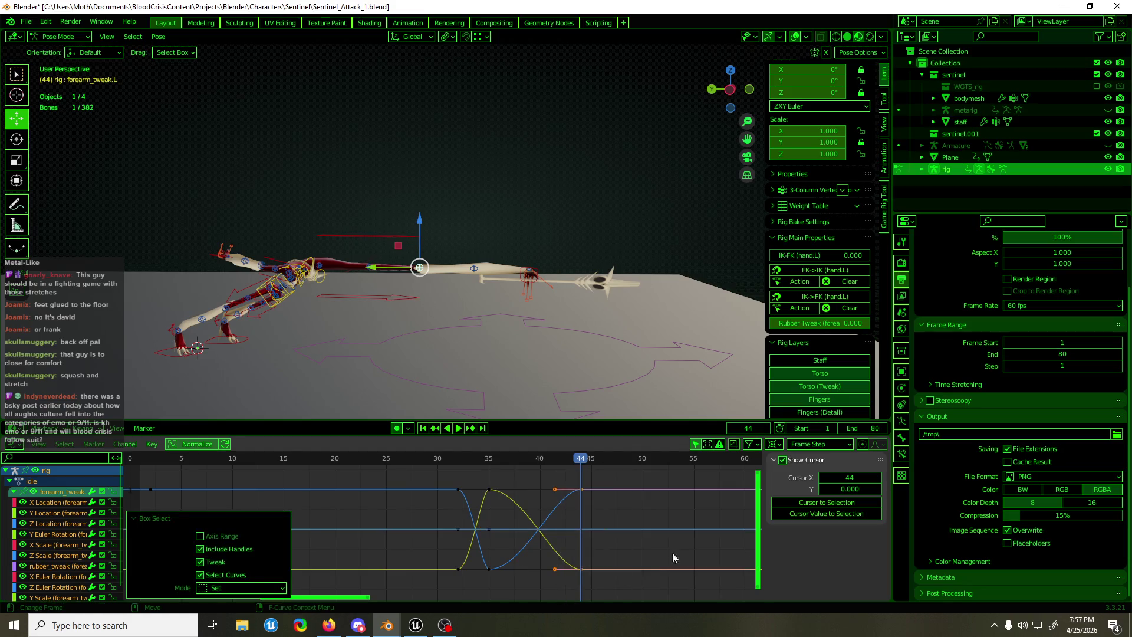
Move forearm_tweak.L forward along Y and key its pose at frame 55
key("g")
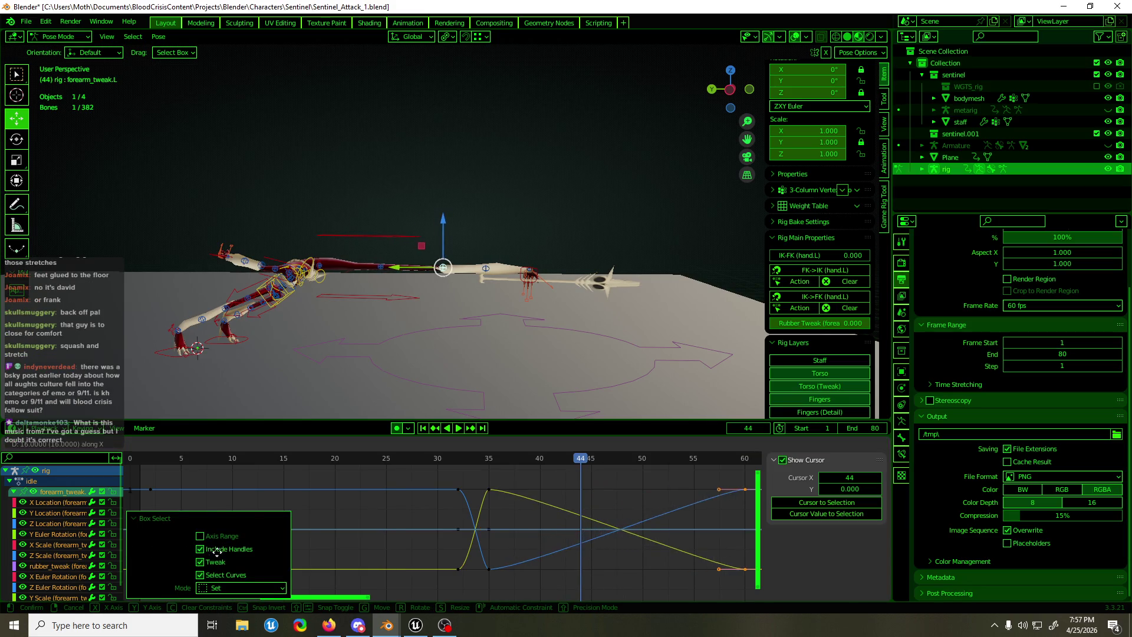
left_click(866, 545)
scroll(574, 540, "down", 2)
key("ctrl+z")
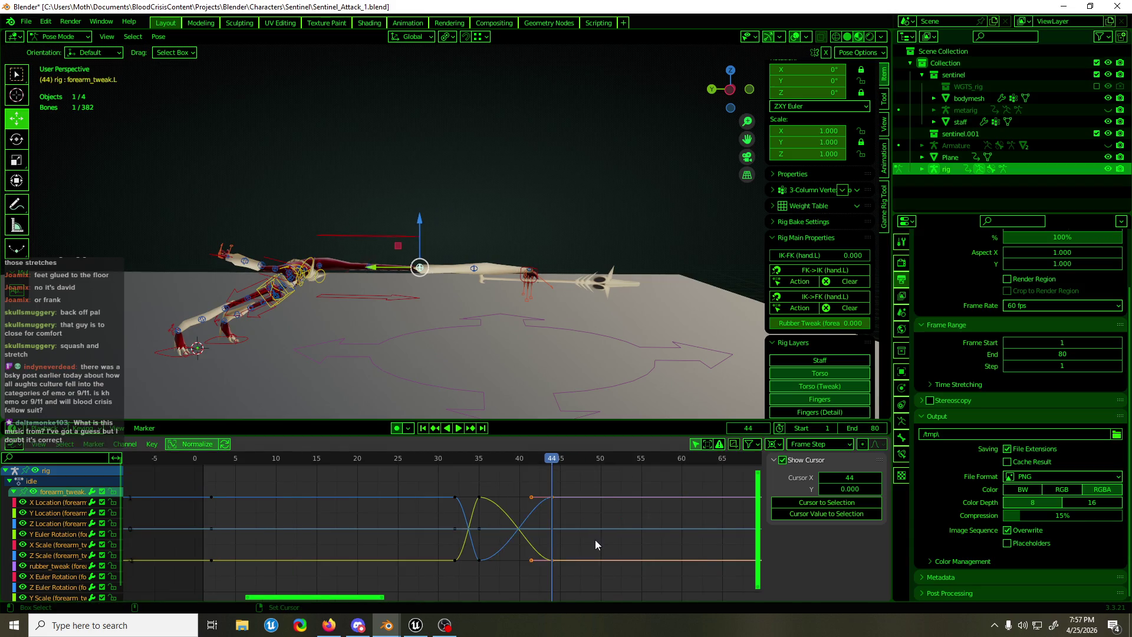
left_click_drag(370, 271, 349, 272)
key("space")
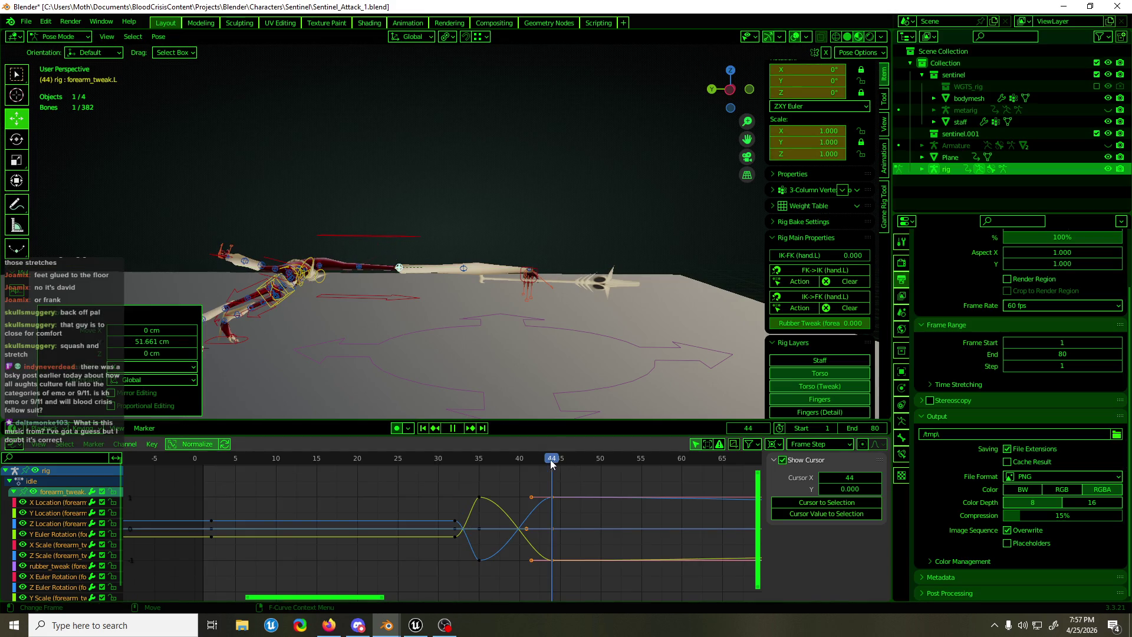
key("space")
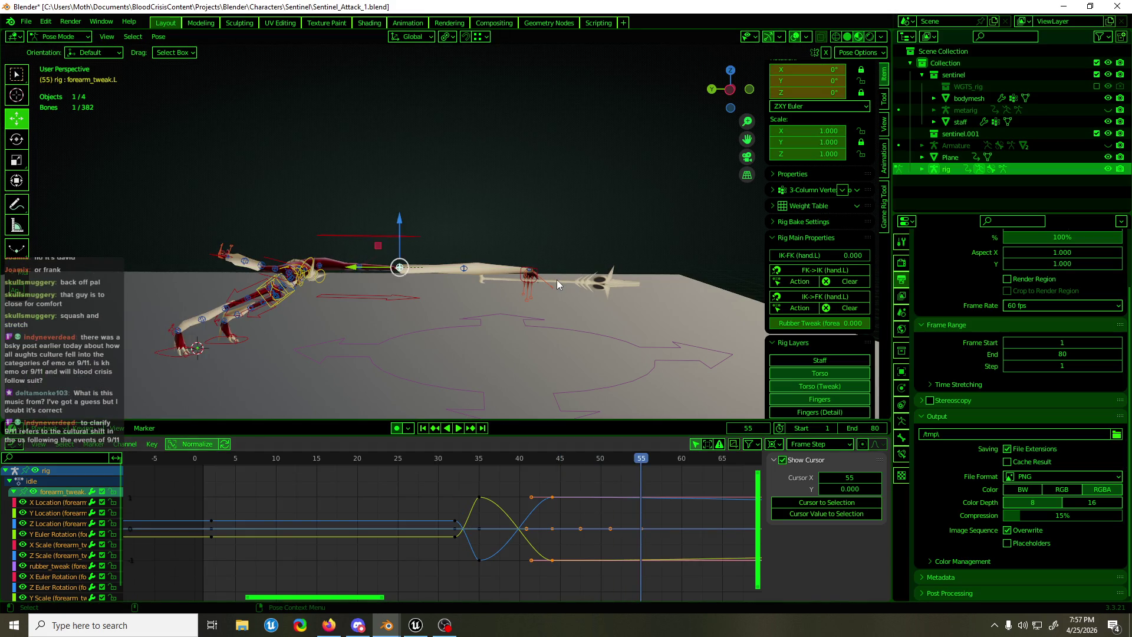
key("alt+g")
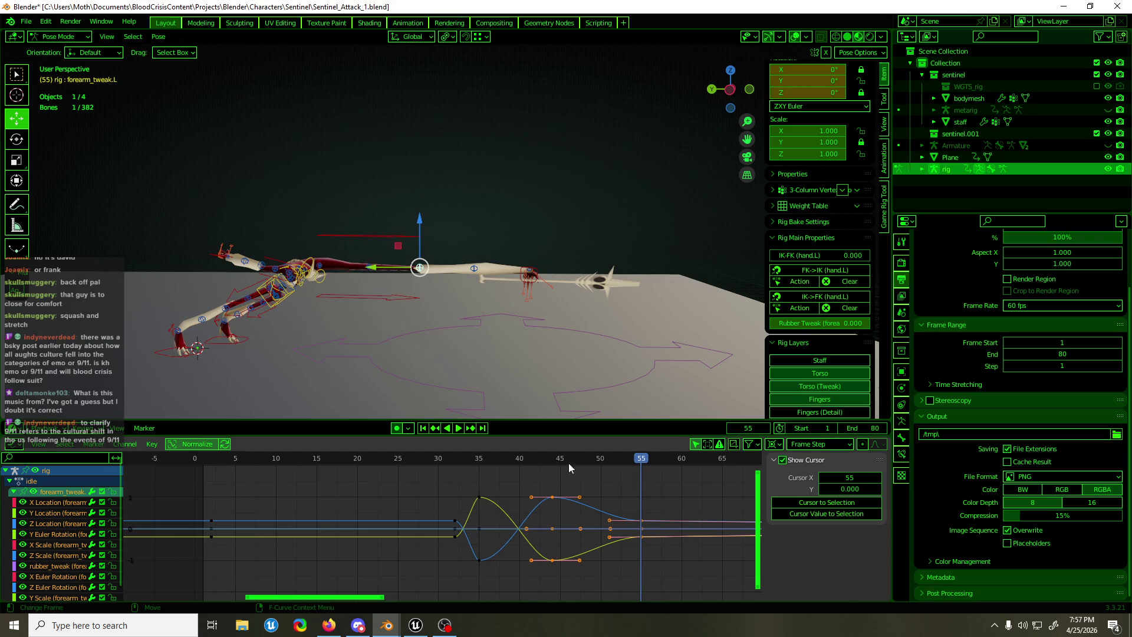
key("space")
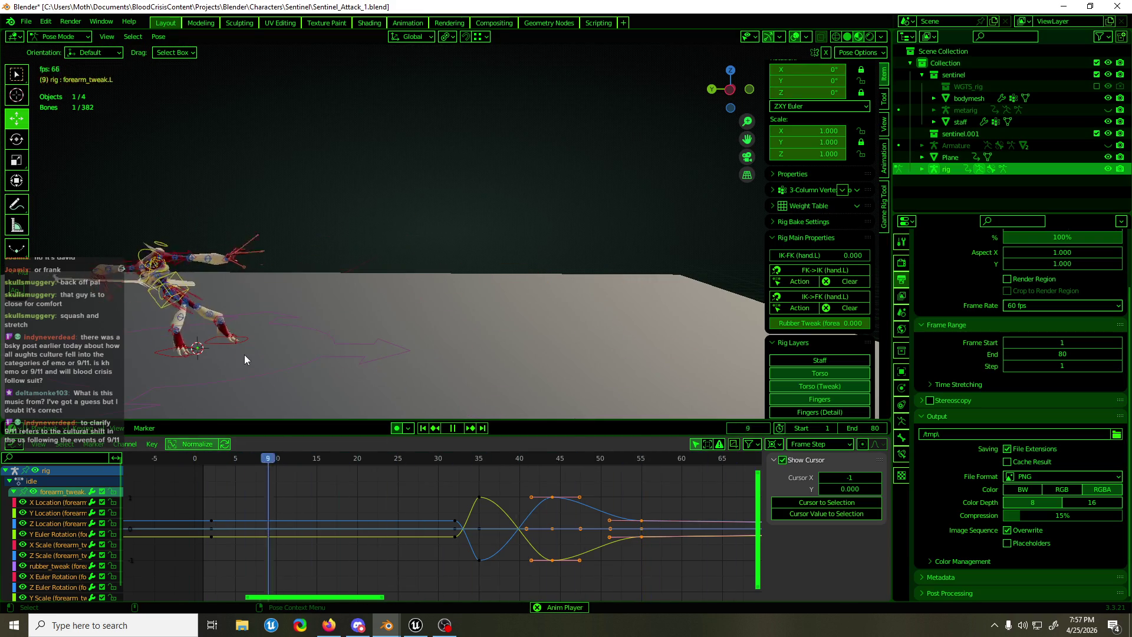
Shift the frame 41–47 keys about 1.7 frames earlier and save Sentinel_Attack_1.blend
left_click_drag(580, 478, 536, 569)
key("g")
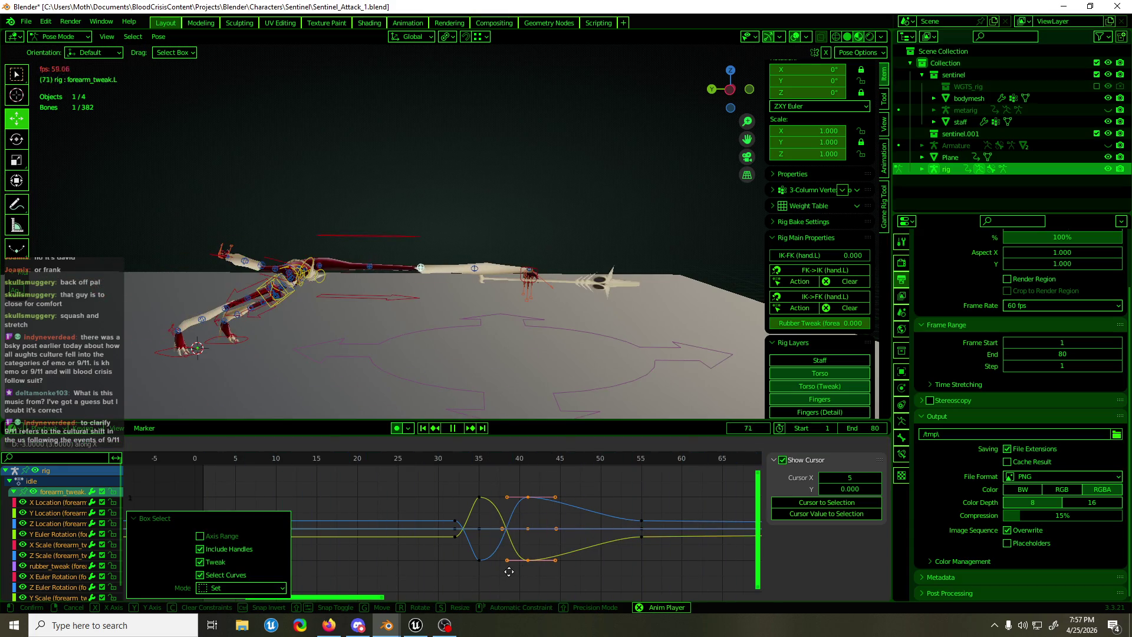
left_click(523, 573)
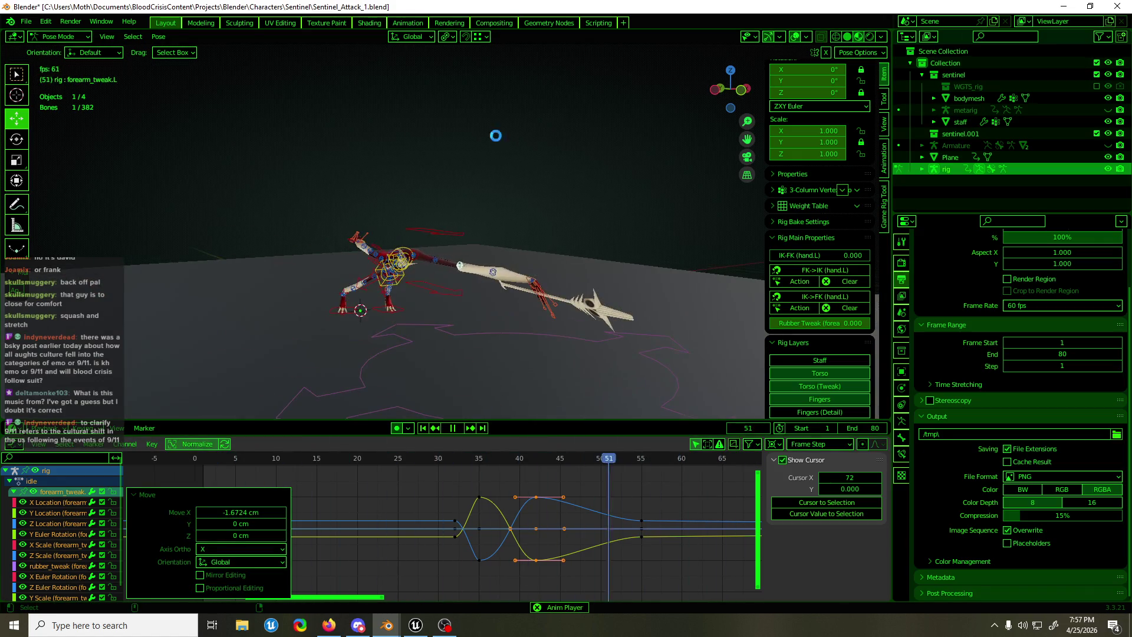
key("ctrl+s")
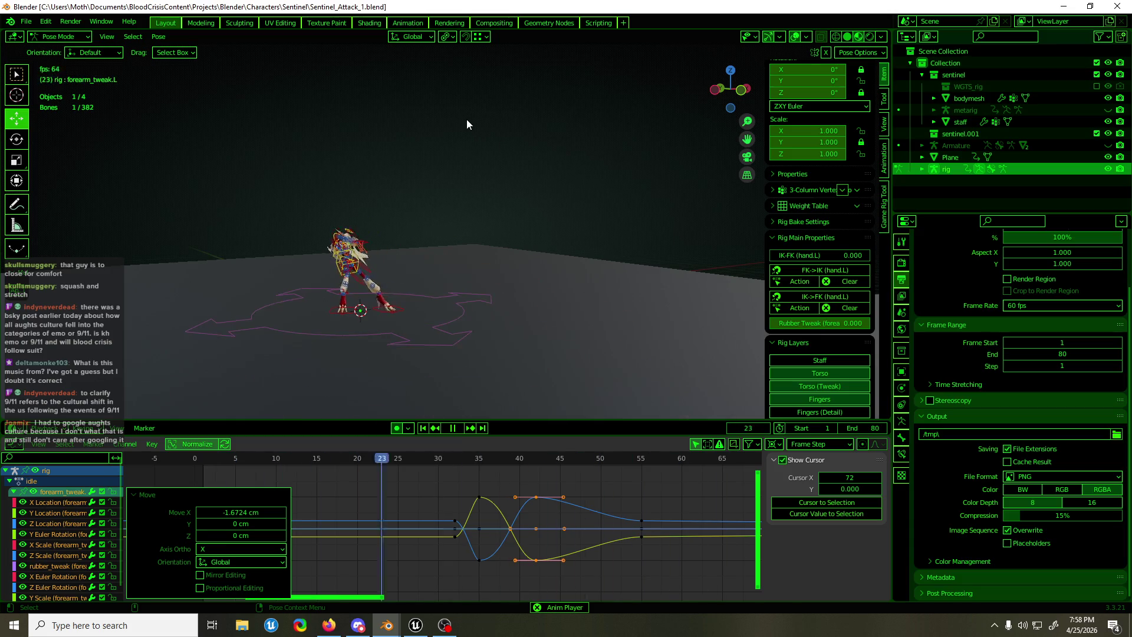
Orbit around the rig during playback, stop at frame 74, and switch to Firefox
mouse_move(488, 161)
middle_mouse_down()
mouse_move(568, 171)
mouse_move(468, 182)
middle_mouse_up()
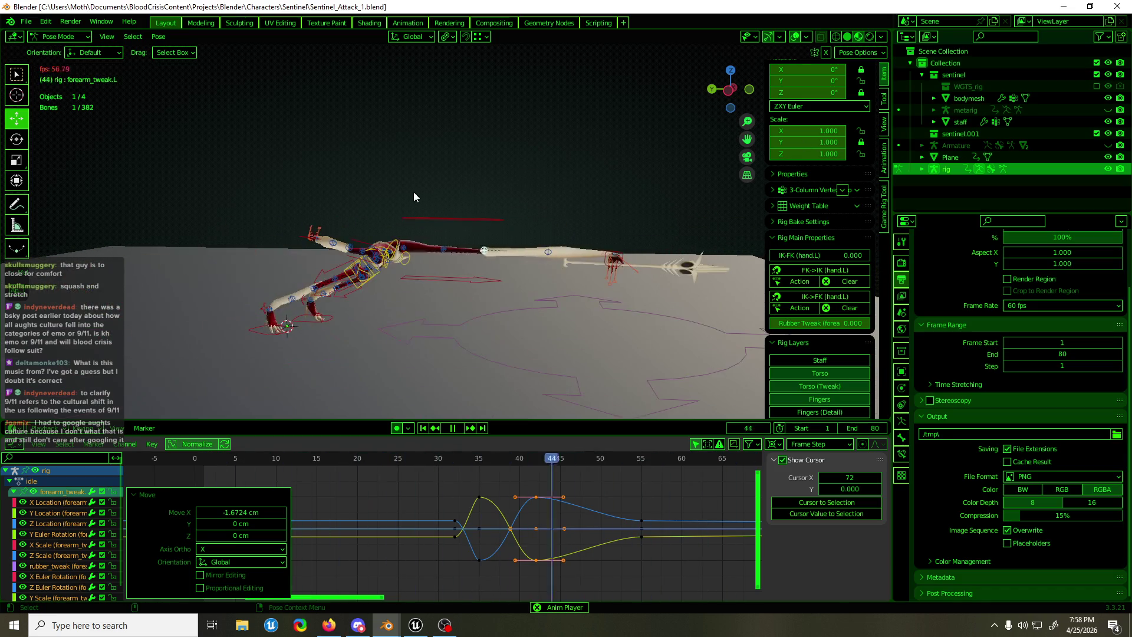
mouse_move(419, 190)
middle_mouse_down()
mouse_move(477, 202)
mouse_move(374, 195)
middle_mouse_up()
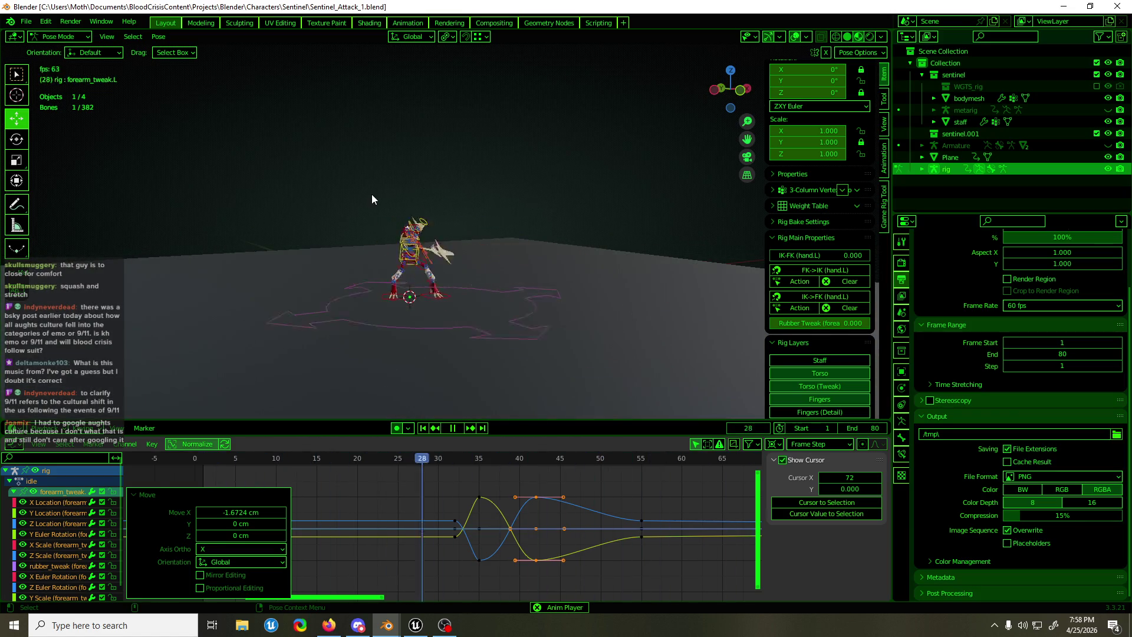
key("Escape")
key("ctrl+s")
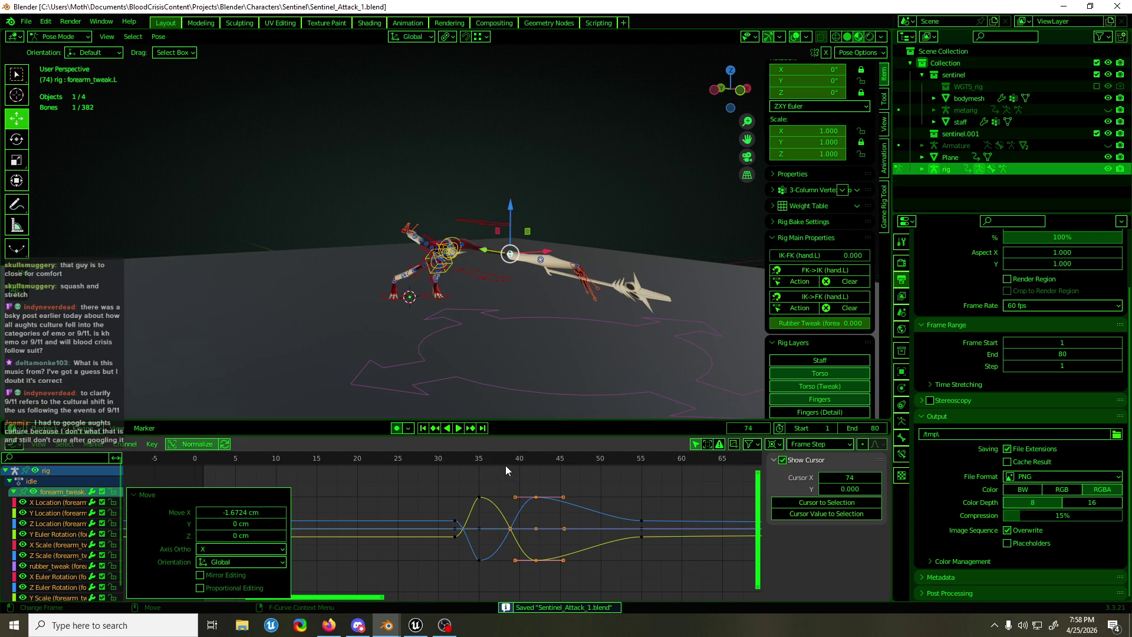
key("alt+Tab")
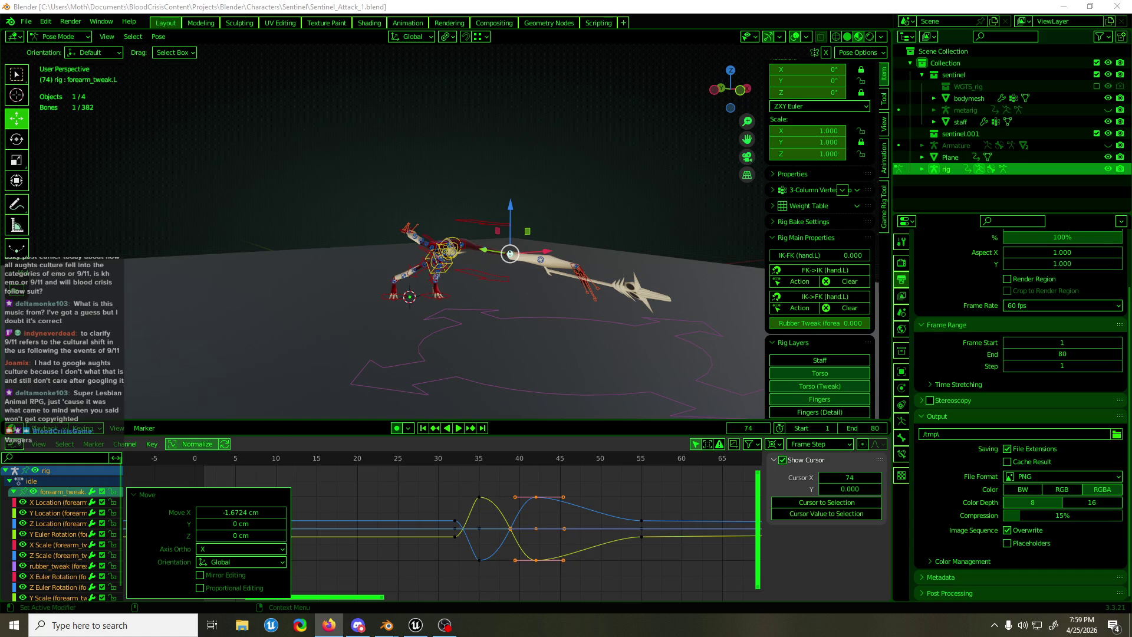
Return to Blender, orbit to Left Orthographic, zoom in and pan to centre the rig
left_click(459, 5)
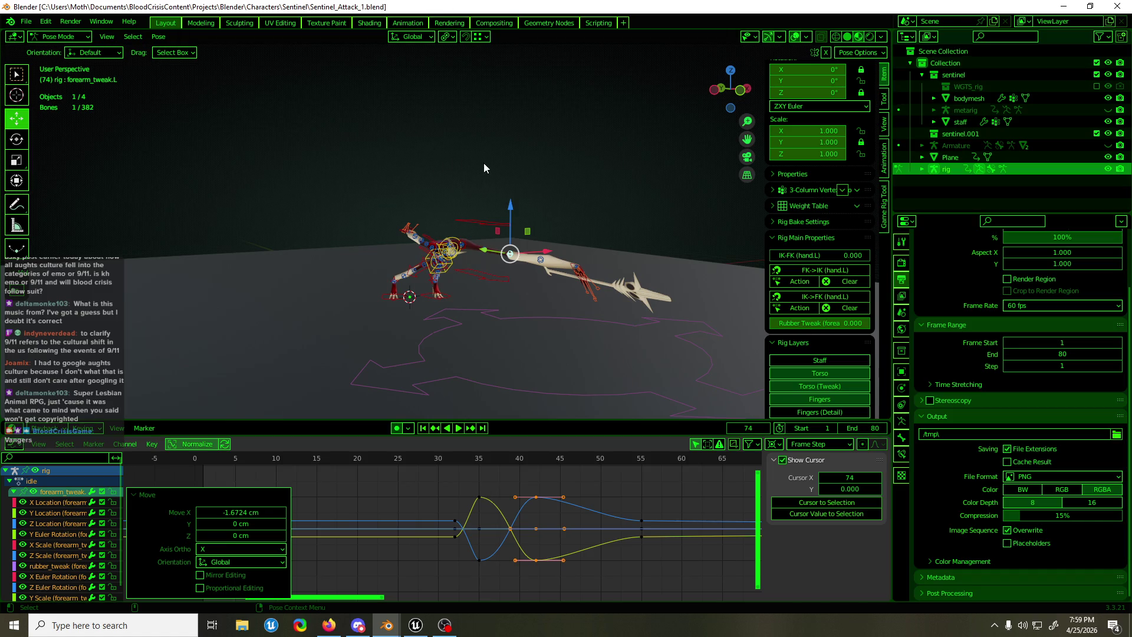
mouse_move(484, 163)
middle_mouse_down()
mouse_move(578, 192)
mouse_move(589, 178)
mouse_move(637, 190)
mouse_move(617, 309)
mouse_move(604, 200)
mouse_move(617, 193)
mouse_move(541, 175)
middle_mouse_up()
scroll(541, 175, "up", 2)
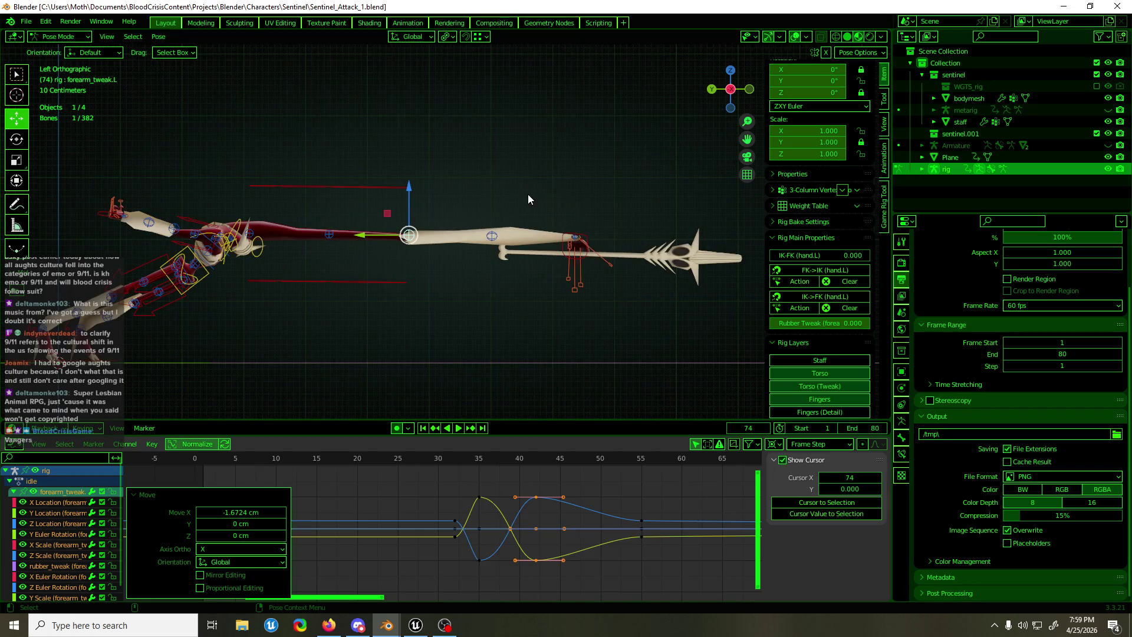
middle_click_drag(214, 340, 353, 315, "shift")
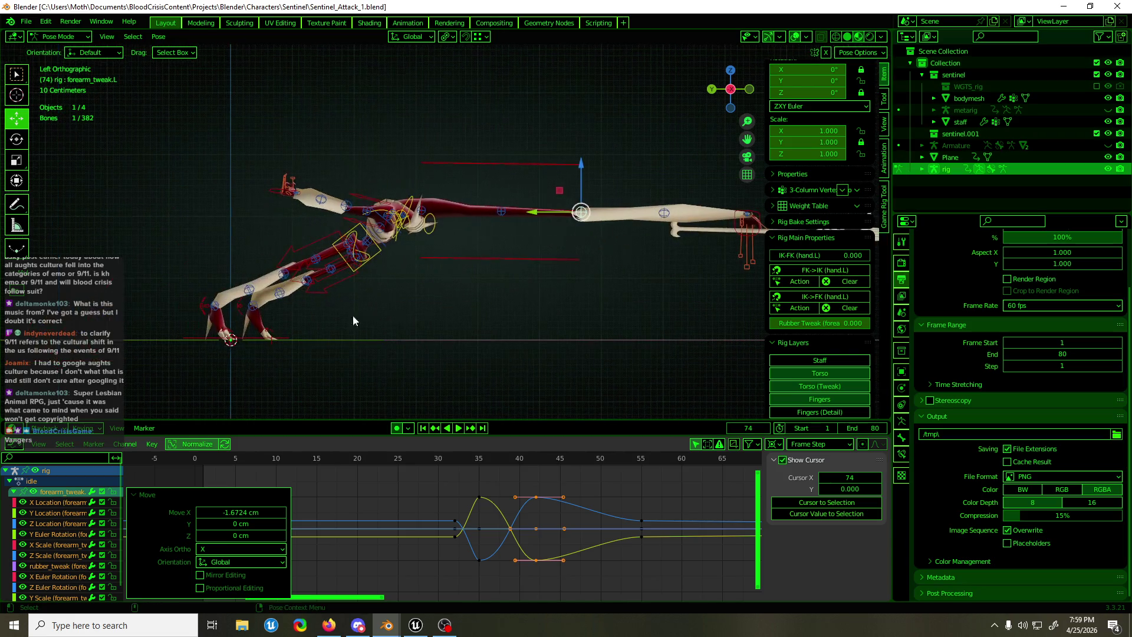
Select both foot tweak bones, view them in right then left orthographic, and save
left_click_drag(257, 312, 245, 298)
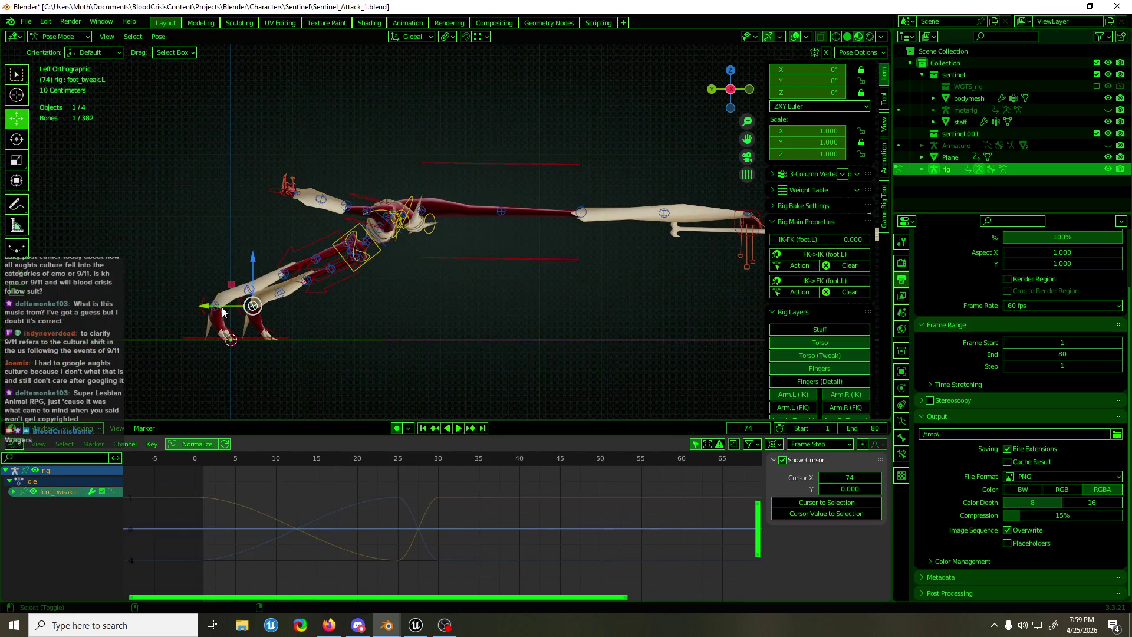
left_click(418, 37)
mouse_move(445, 38)
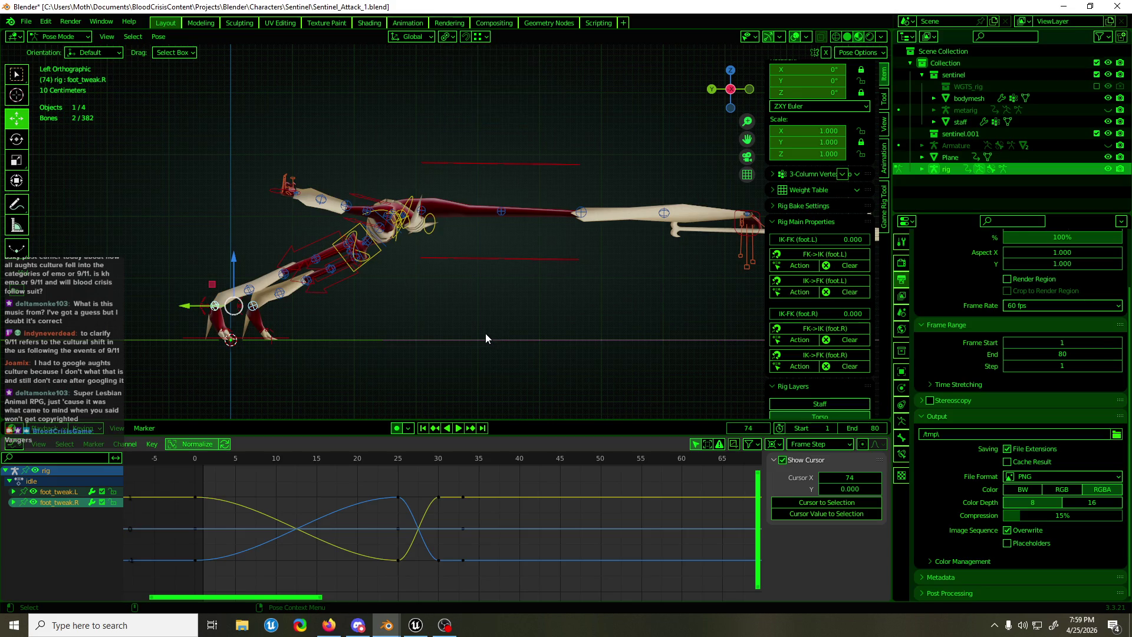
mouse_move(585, 295)
middle_mouse_down("shift")
mouse_move(470, 320)
mouse_move(540, 314)
mouse_move(402, 318)
mouse_move(405, 305)
mouse_move(491, 308)
mouse_move(614, 355)
mouse_move(689, 57)
mouse_move(635, 62)
mouse_move(663, 84)
mouse_move(410, 285)
mouse_move(390, 256)
mouse_move(390, 210)
mouse_move(475, 193)
mouse_move(512, 152)
mouse_move(535, 146)
mouse_move(703, 148)
mouse_move(723, 138)
mouse_move(626, 134)
middle_mouse_up("shift")
key("KP_3")
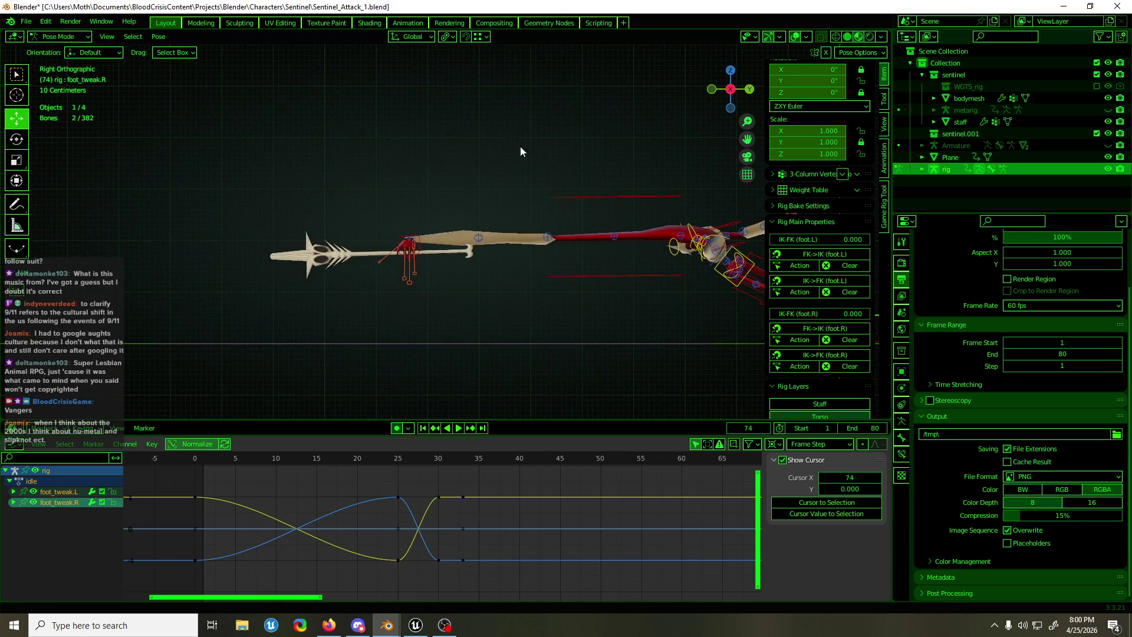
middle_click_drag(520, 147, 440, 156, "shift")
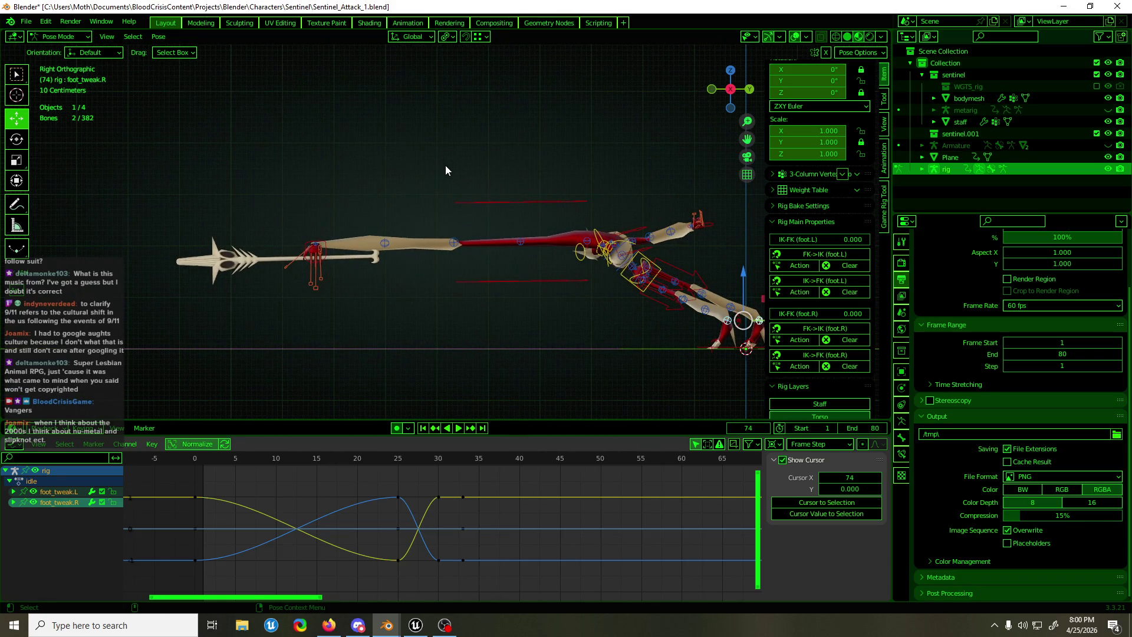
mouse_move(384, 200)
middle_mouse_down()
mouse_move(659, 205)
mouse_move(366, 208)
mouse_move(384, 203)
middle_mouse_up()
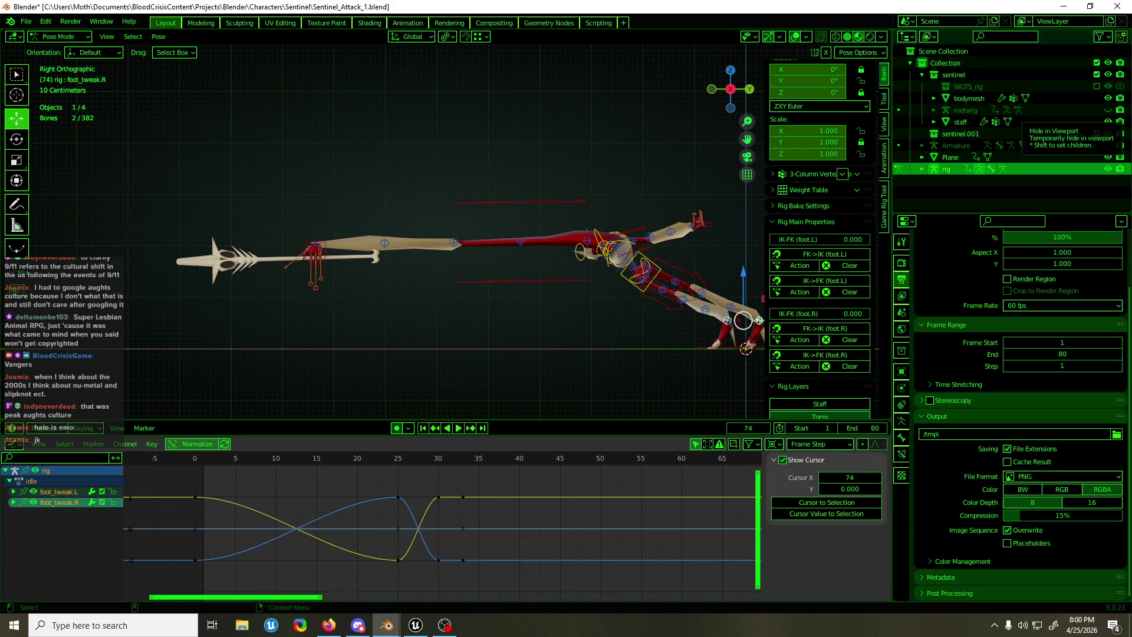
key("alt+Tab")
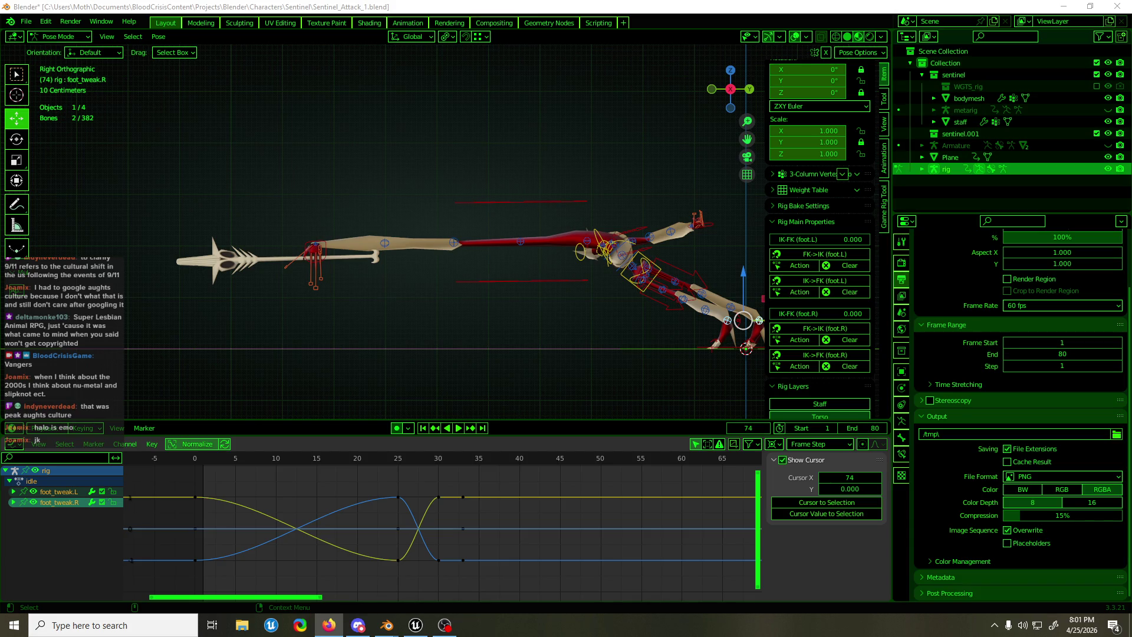
key("alt+Tab")
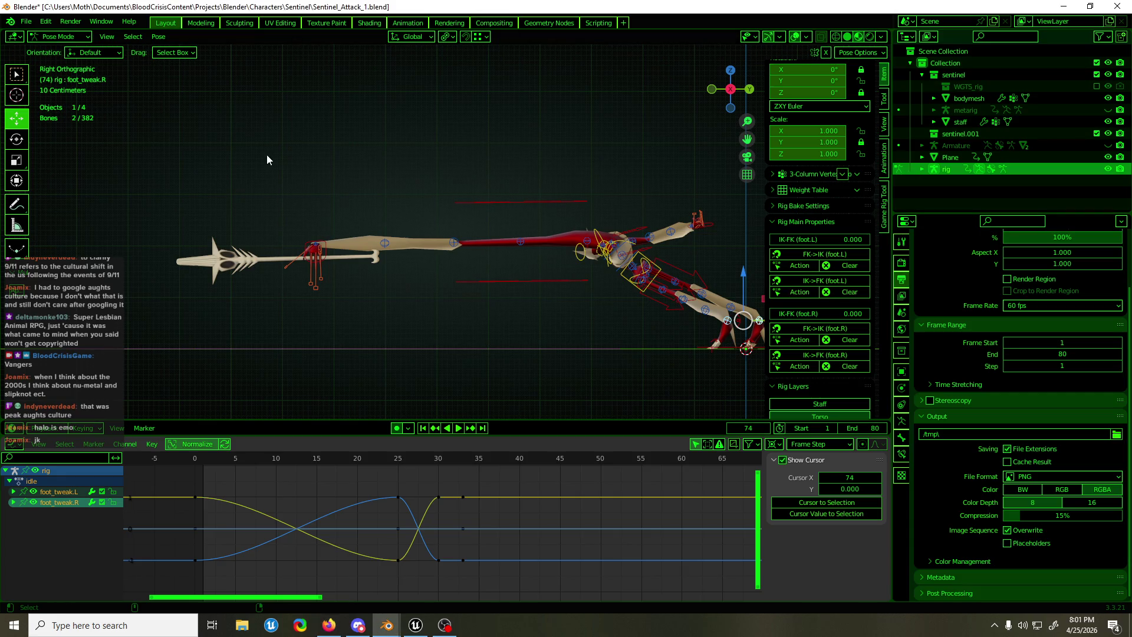
key("ctrl+s")
Replay the lunge from the left side, stop at frame 40, and select all bones
mouse_move(402, 147)
middle_mouse_down()
mouse_move(358, 191)
mouse_move(601, 181)
middle_mouse_up()
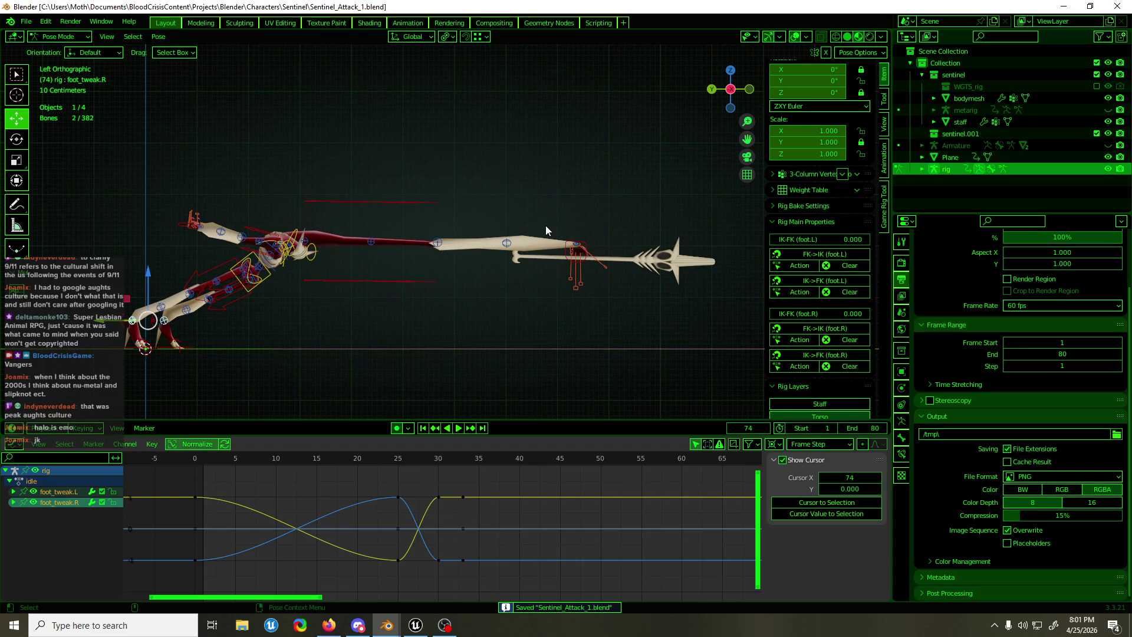
key("space")
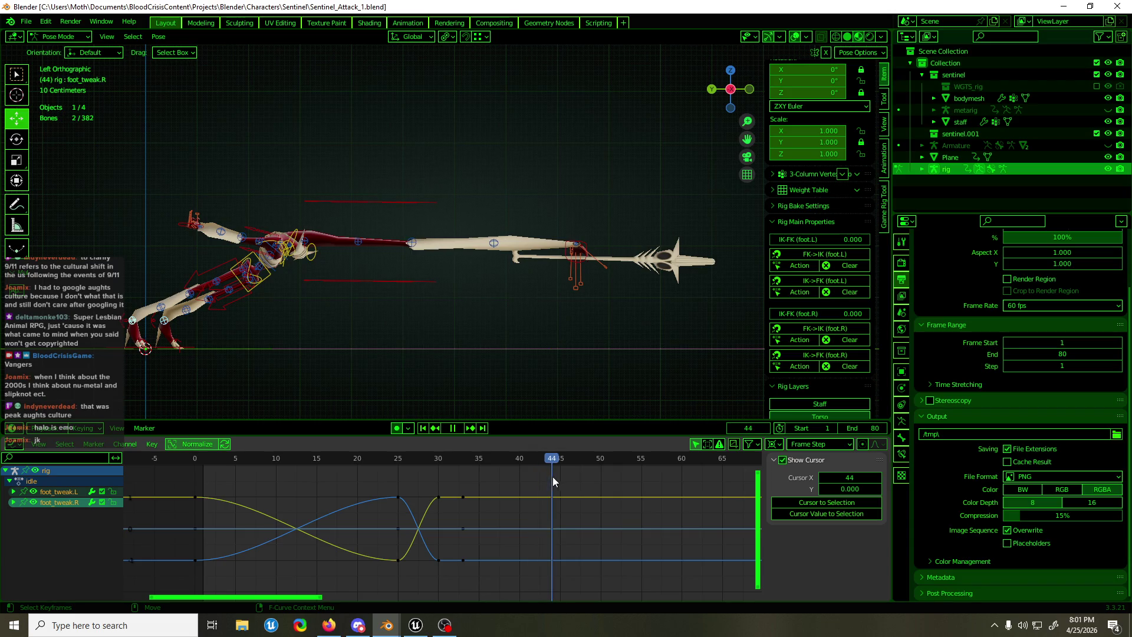
mouse_move(554, 477)
left_mouse_down()
mouse_move(405, 488)
mouse_move(519, 483)
left_mouse_up()
key("space")
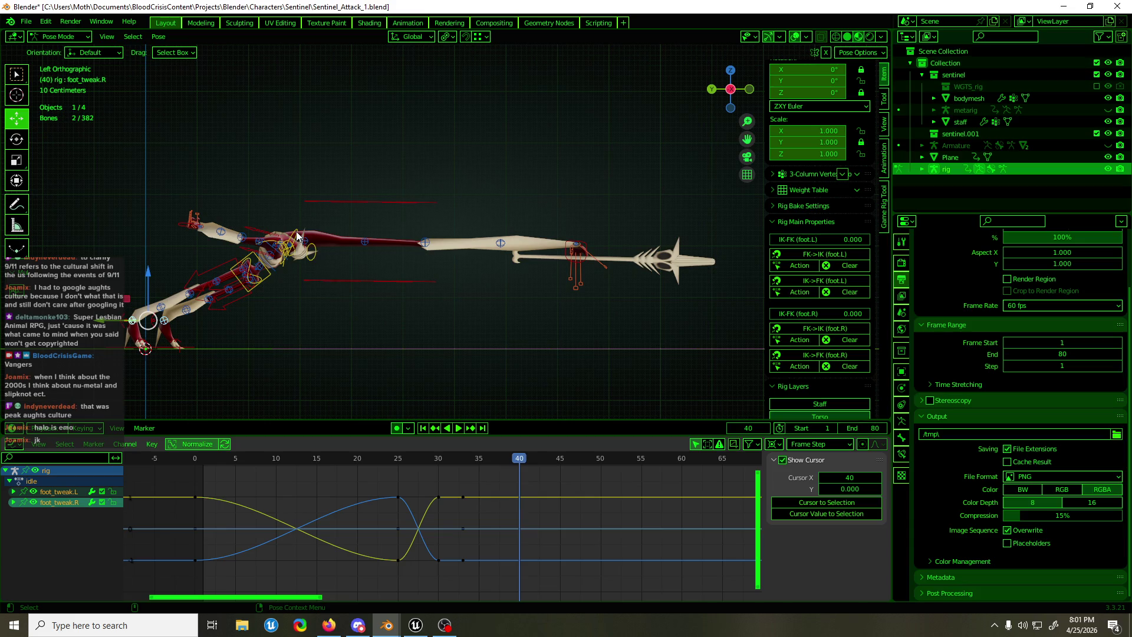
scroll(590, 394, "down", 4)
key("a")
middle_click_drag(568, 340, 555, 377)
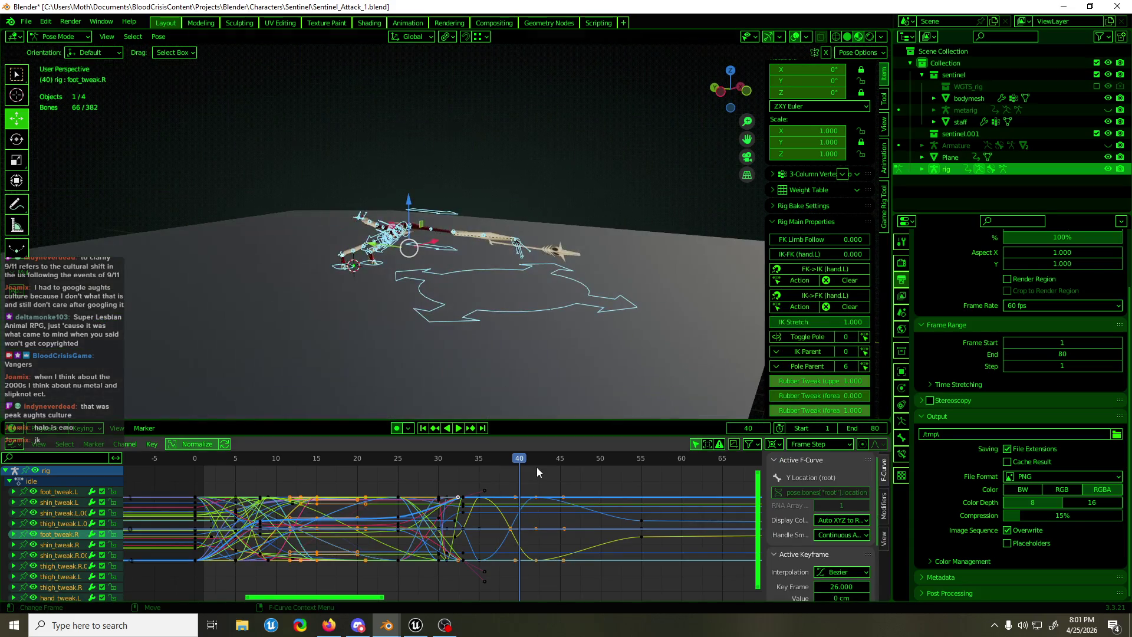
Key every bone of the rig at frame 55
mouse_move(535, 466)
left_mouse_down()
mouse_move(404, 474)
mouse_move(569, 493)
mouse_move(563, 502)
left_mouse_up()
left_click(606, 364)
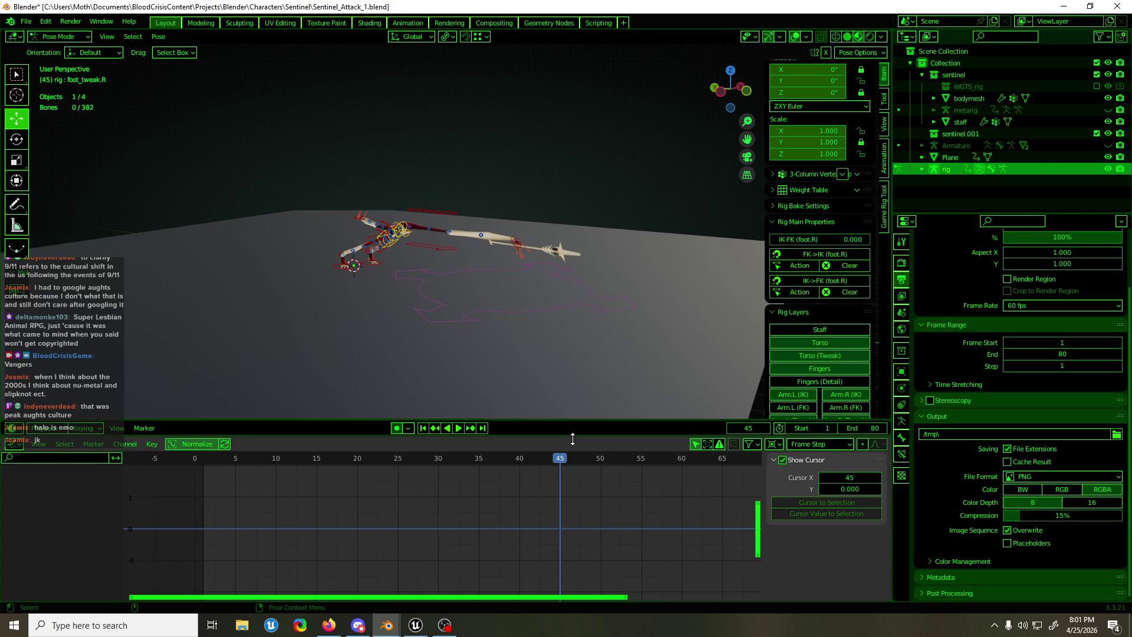
left_click_drag(569, 454, 645, 482)
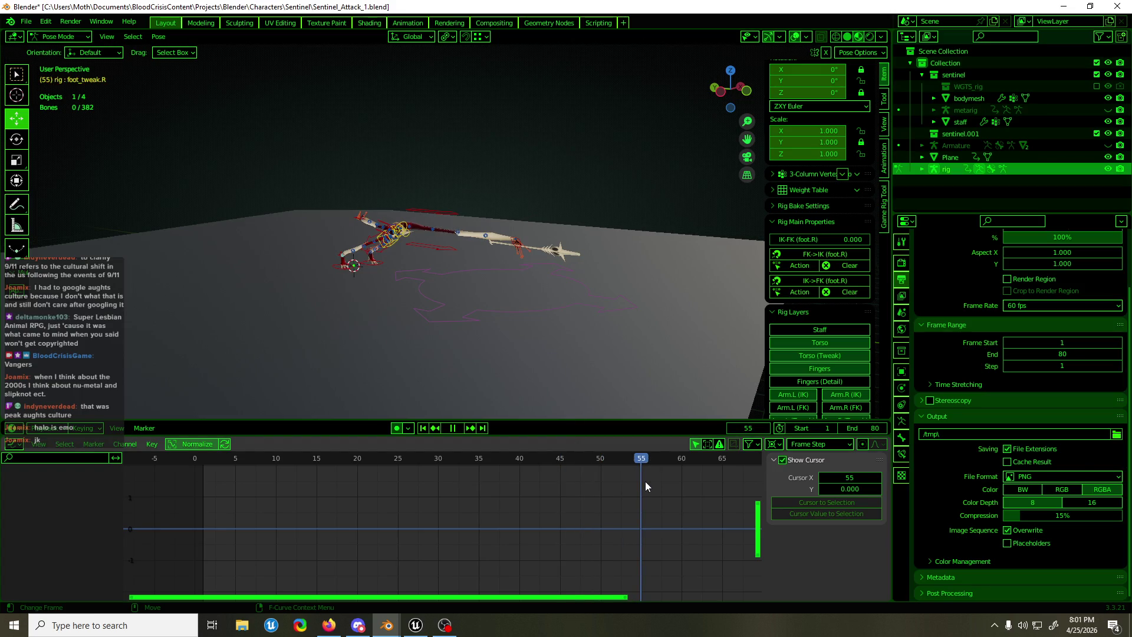
key("a")
scroll(545, 298, "up", 4)
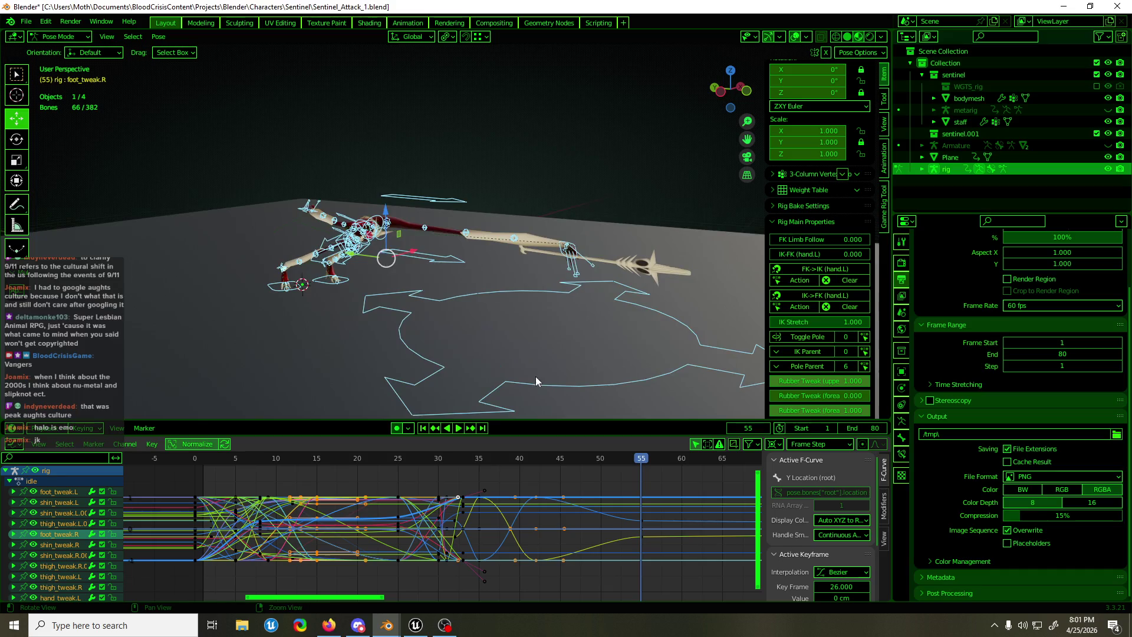
middle_click_drag(582, 369, 592, 367)
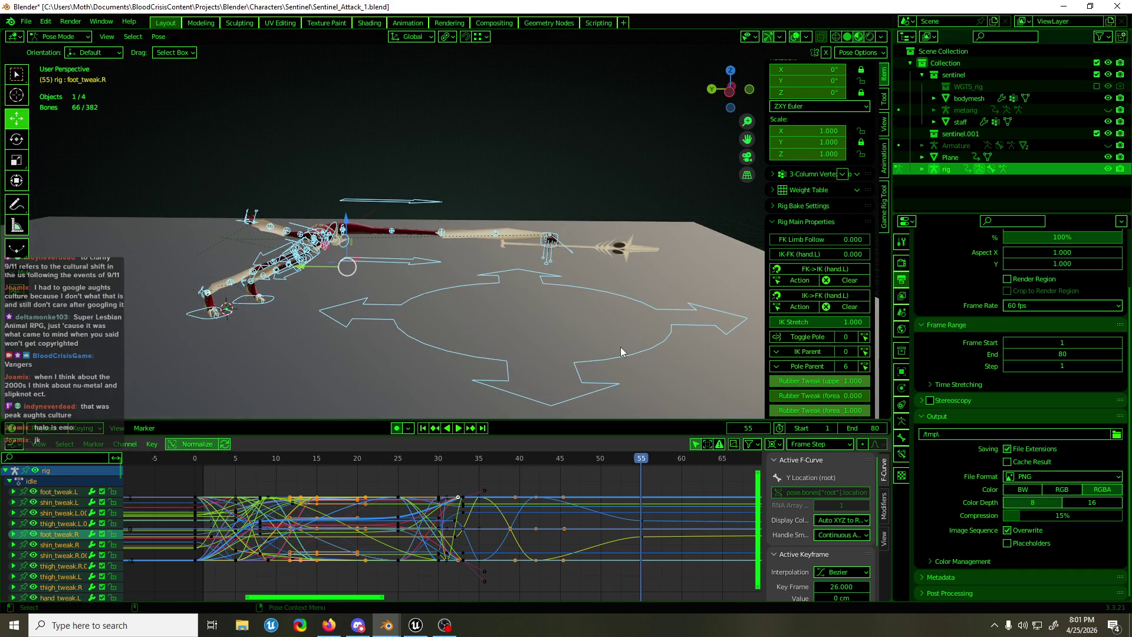
key("i")
Shift the selected keys between frames 51 and 58 earlier by -0.727 frames, then check the pose
left_click_drag(665, 460, 632, 590)
key("g")
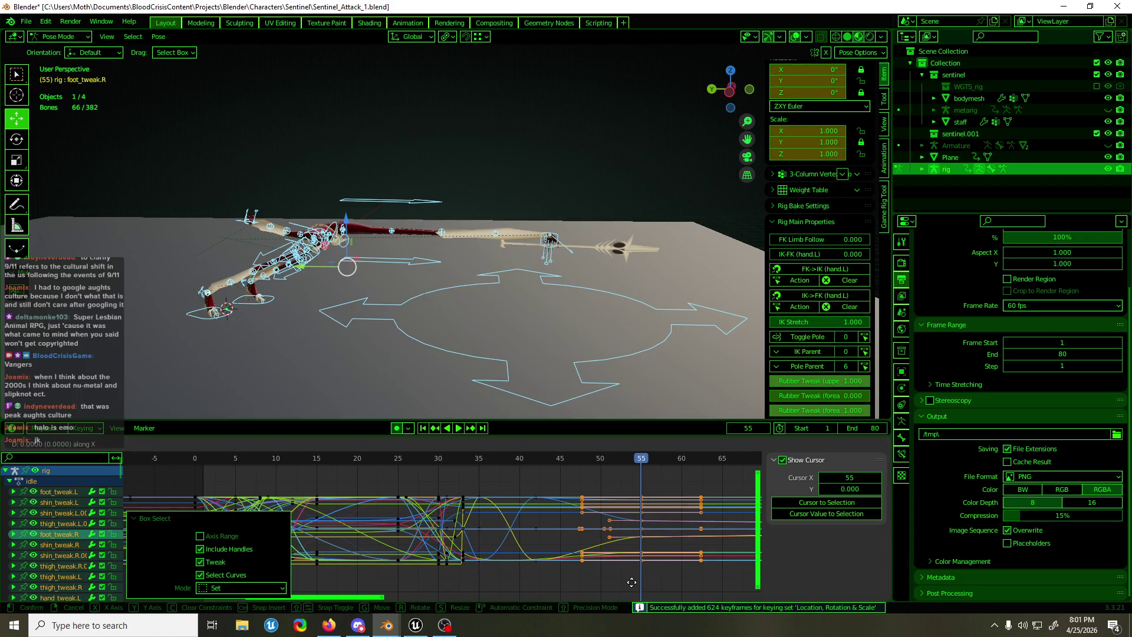
left_click(627, 584)
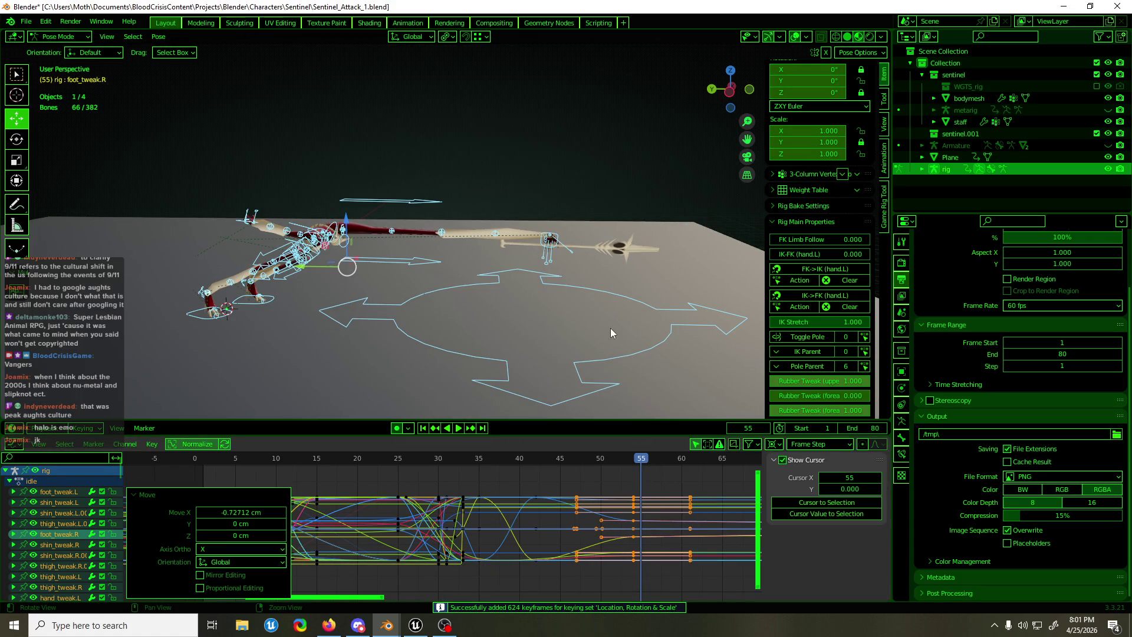
middle_click_drag(610, 328, 568, 331)
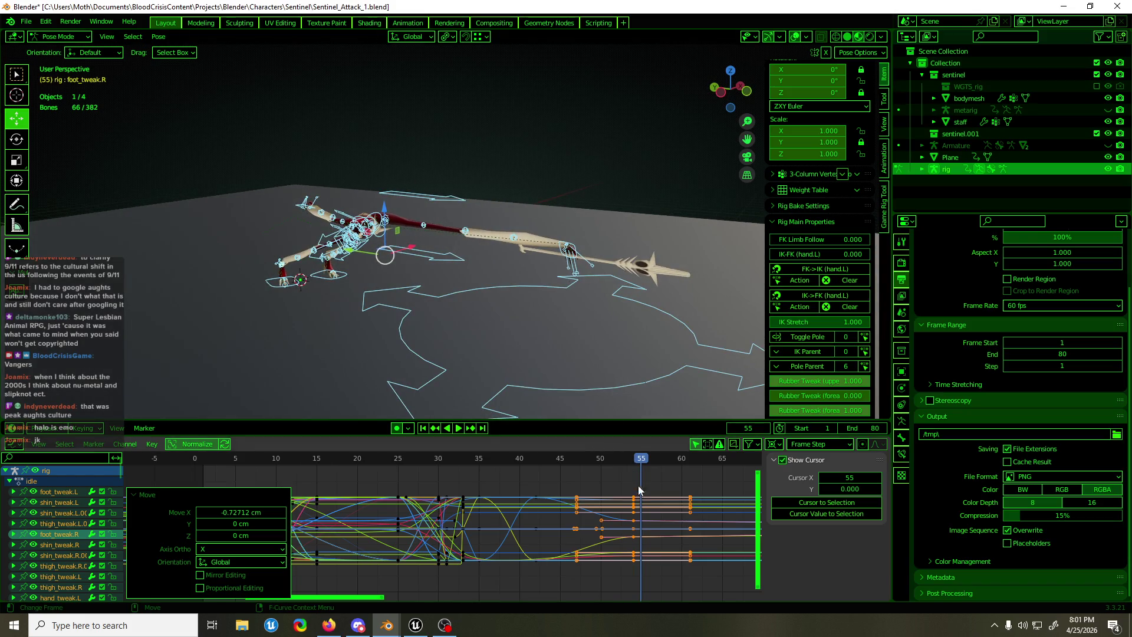
middle_click_drag(575, 385, 572, 302)
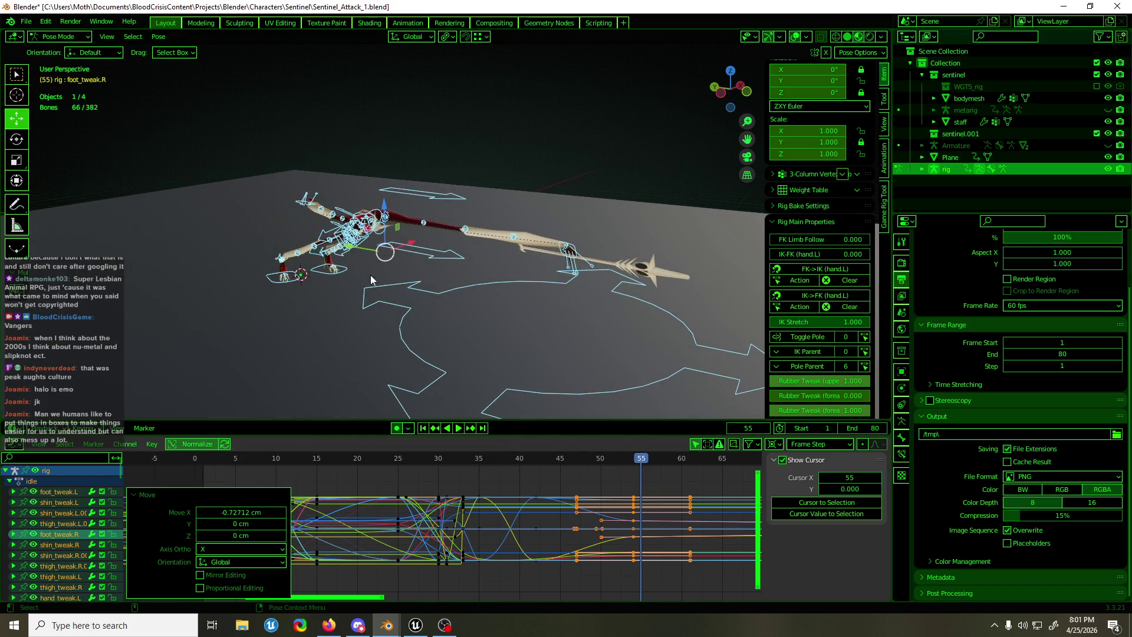
middle_click_drag(352, 249, 297, 274)
left_click(297, 278)
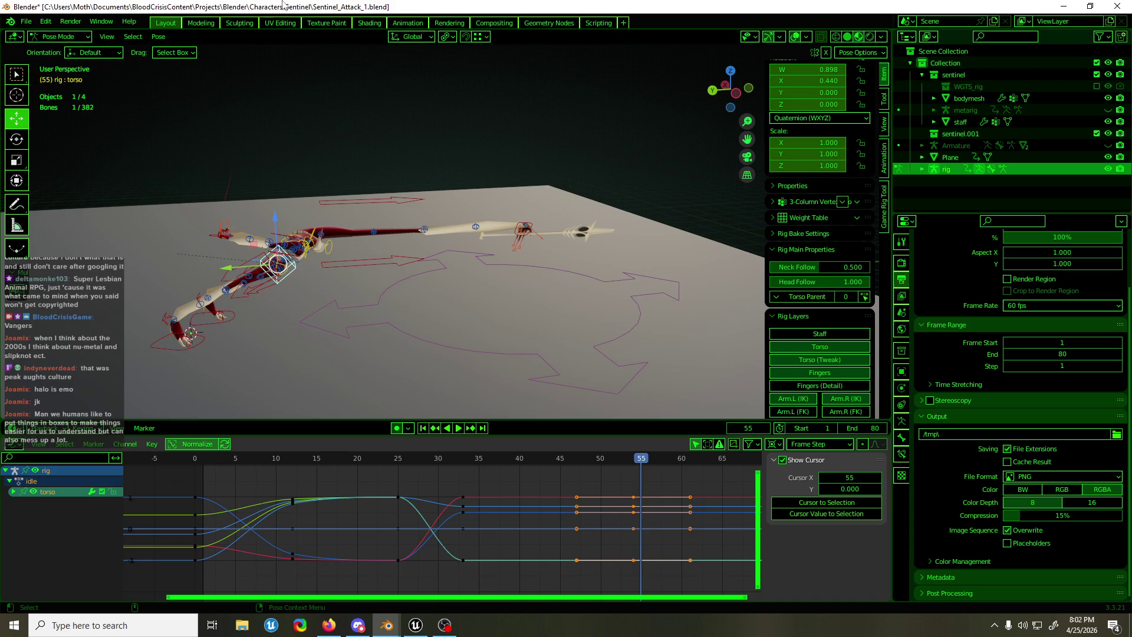
Save Sentinel_Attack_1.blend twice while checking the torso pose from another angle
key("ctrl+s")
mouse_move(306, 192)
middle_mouse_down()
mouse_move(570, 203)
mouse_move(566, 179)
mouse_move(682, 190)
mouse_move(833, 182)
mouse_move(356, 265)
mouse_move(398, 279)
mouse_move(482, 275)
mouse_move(361, 272)
middle_mouse_up()
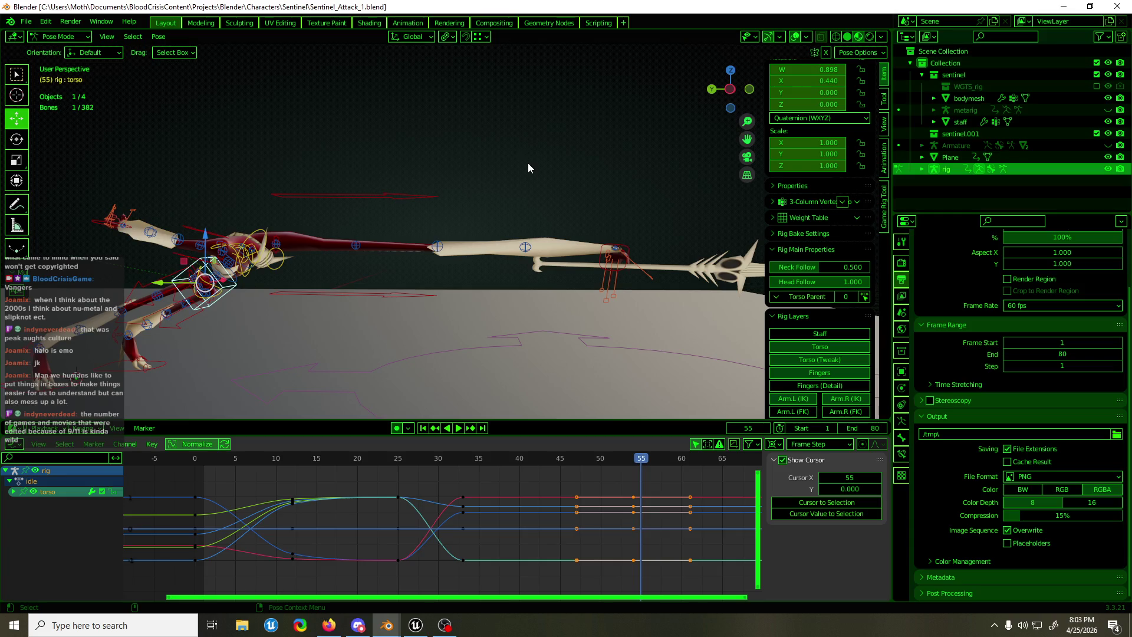
key("ctrl+s")
Snap to a front orthographic view at the animation start, select hand_ik.L, and clear the key selection
mouse_move(525, 197)
middle_mouse_down()
mouse_move(579, 213)
mouse_move(641, 200)
mouse_move(782, 225)
mouse_move(555, 226)
middle_mouse_up()
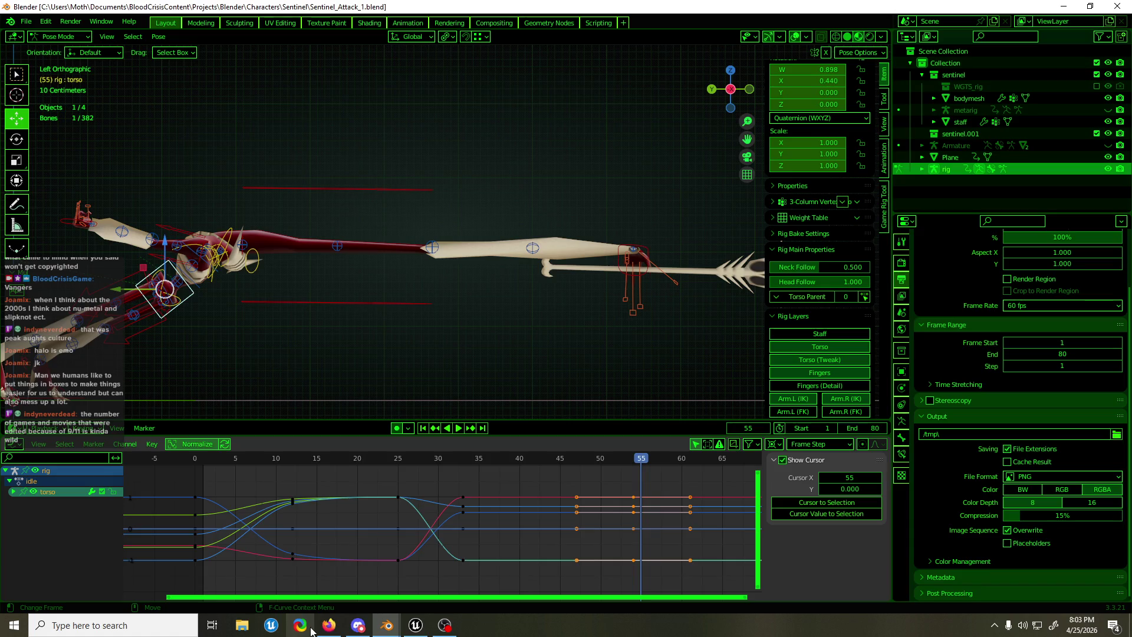
mouse_move(334, 629)
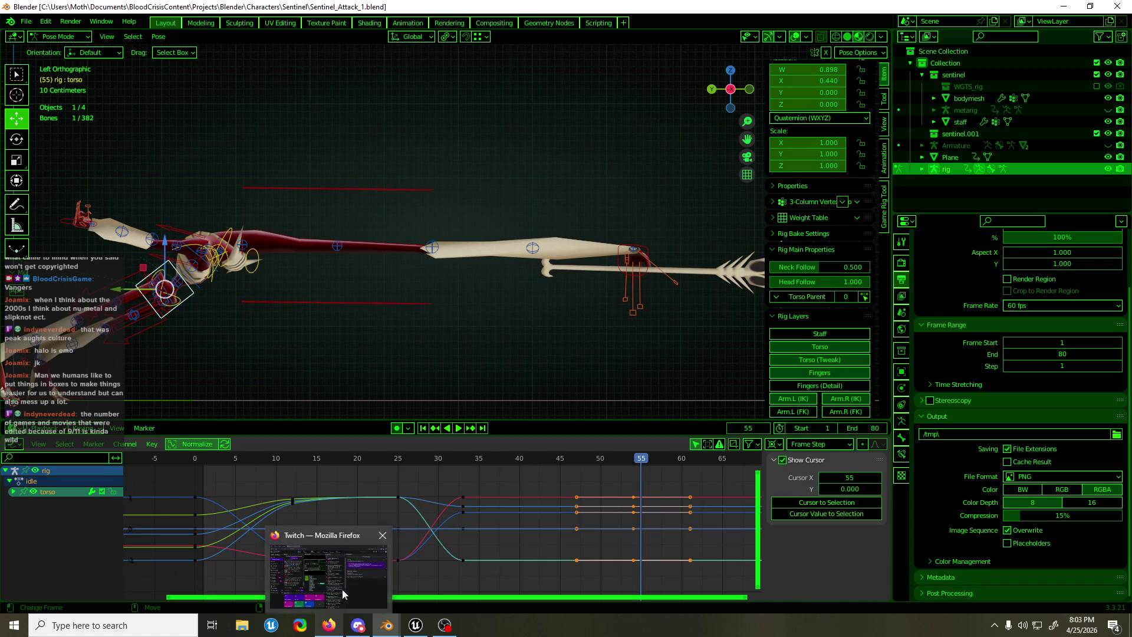
scroll(434, 136, "down", 3)
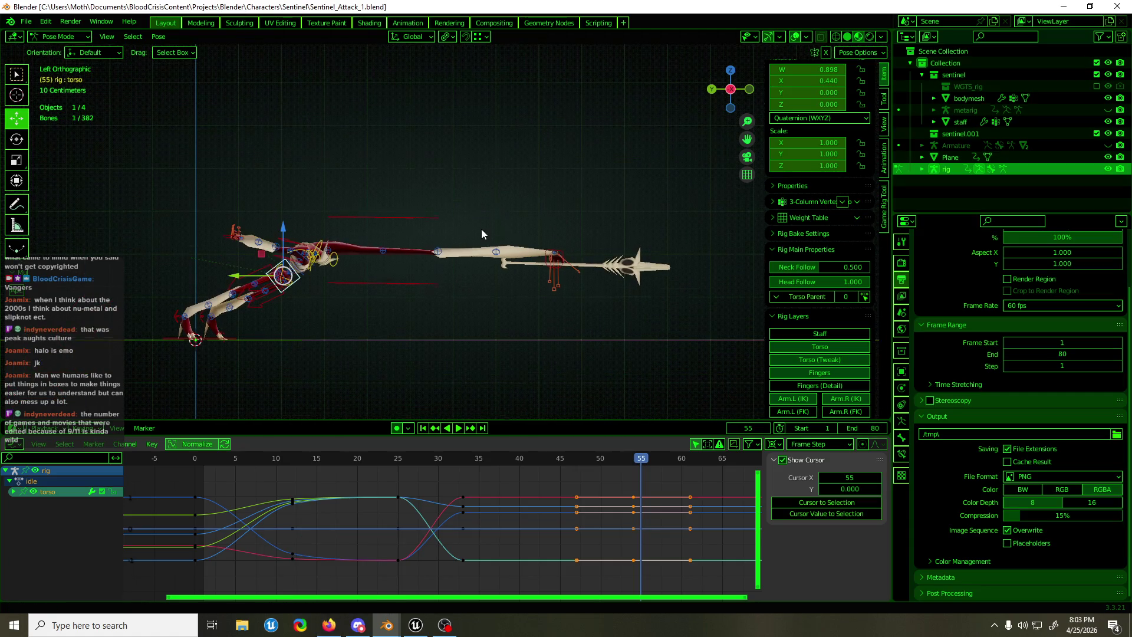
middle_click_drag(481, 230, 337, 244)
mouse_move(347, 228)
middle_mouse_down()
mouse_move(479, 237)
mouse_move(363, 235)
mouse_move(566, 223)
mouse_move(494, 232)
mouse_move(578, 315)
mouse_move(596, 318)
mouse_move(600, 371)
mouse_move(431, 267)
mouse_move(342, 231)
mouse_move(478, 235)
middle_mouse_up()
key("KP_1")
mouse_move(437, 458)
left_mouse_down()
mouse_move(187, 455)
mouse_move(421, 444)
mouse_move(651, 462)
mouse_move(629, 462)
left_mouse_up()
left_click(632, 462)
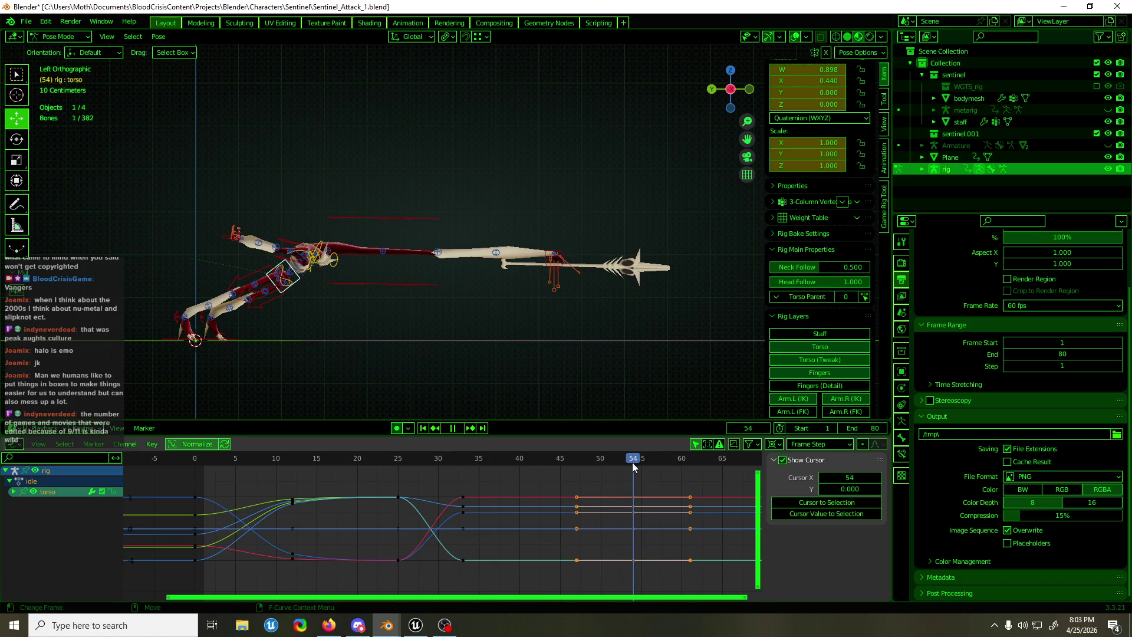
left_click(565, 249)
left_click(491, 484)
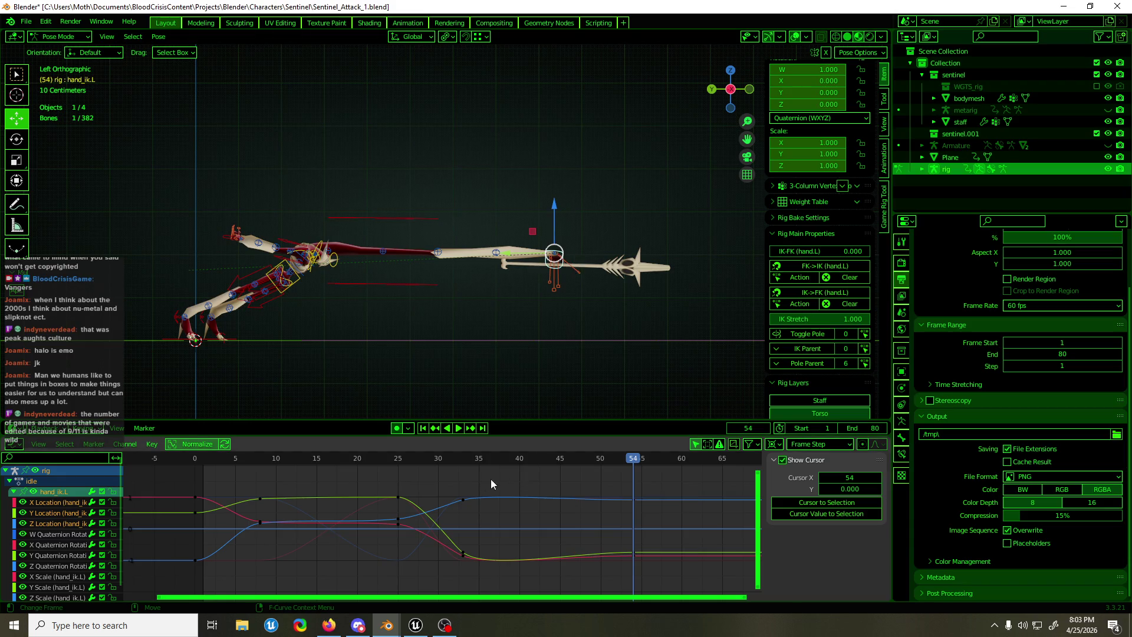
Duplicate the left hand IK's frame-33 keys to about frame 54
left_click_drag(469, 521, 483, 575)
key("g")
key("x")
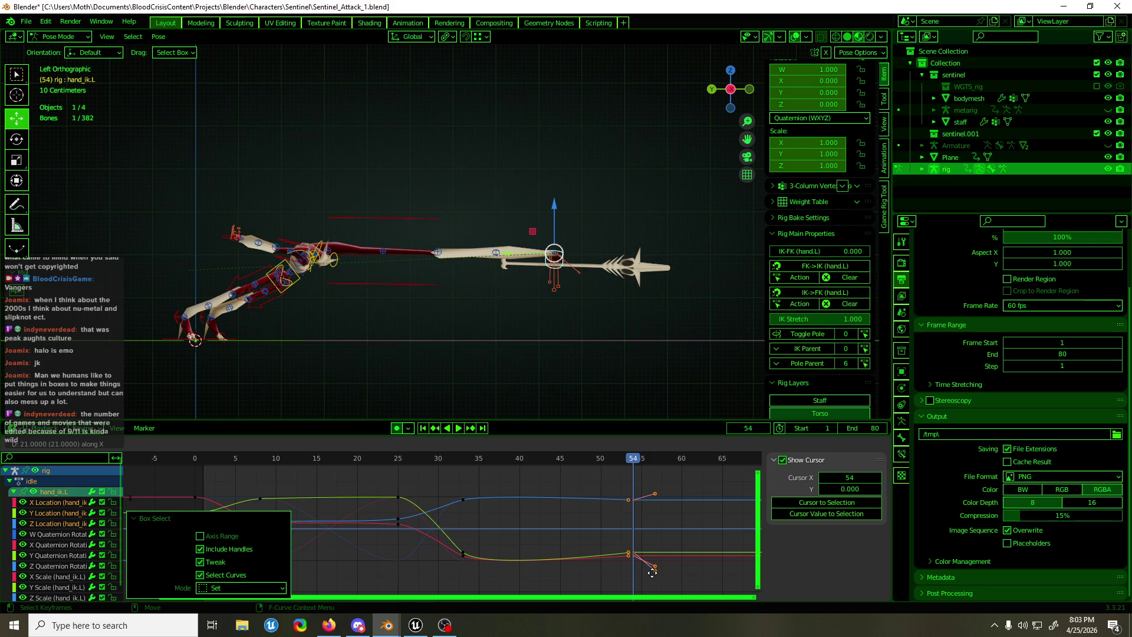
left_click(652, 573)
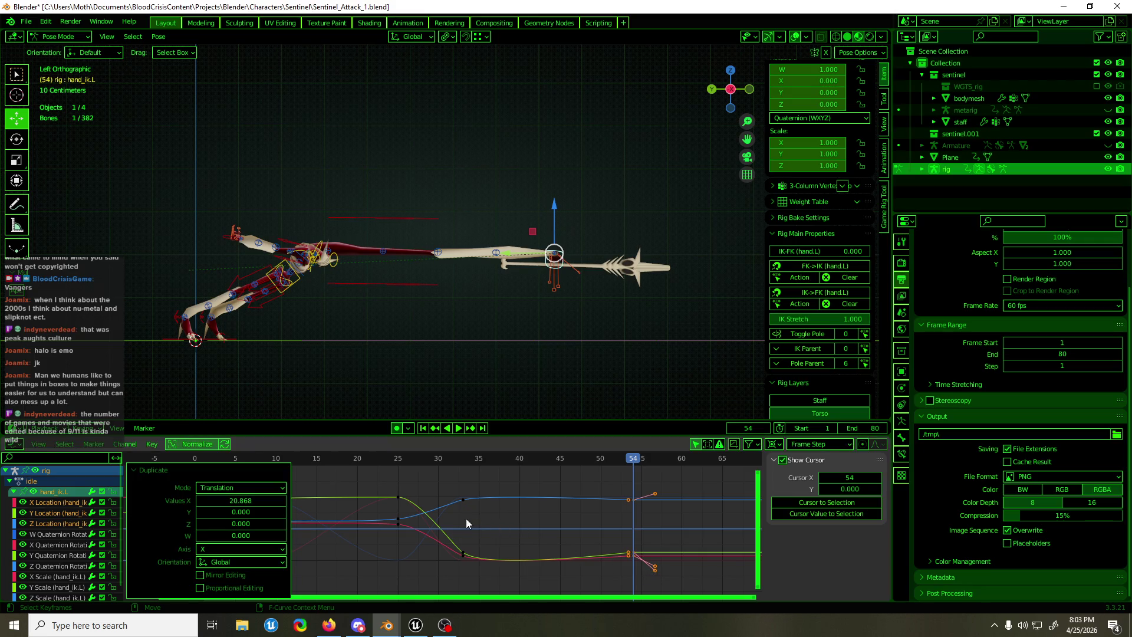
mouse_move(558, 464)
left_mouse_down()
mouse_move(431, 464)
mouse_move(624, 472)
mouse_move(465, 477)
left_mouse_up()
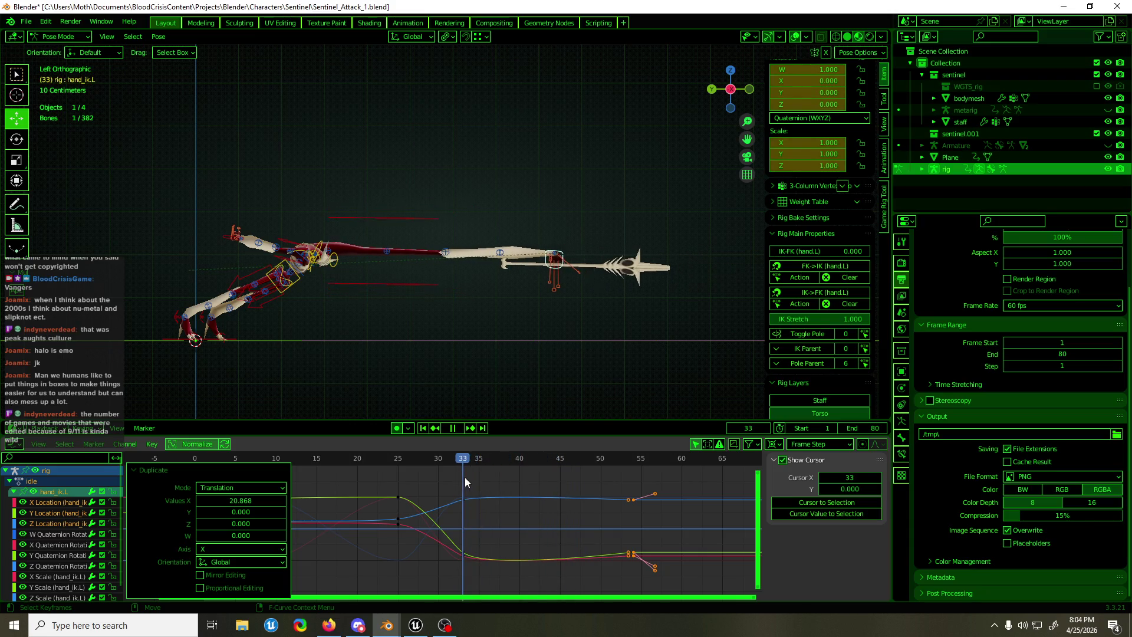
left_click(468, 478)
Set the in-between keys after frame 33 to Auto Clamped, delete them, and play the lunge
left_click_drag(454, 573, 456, 572)
right_click(465, 500)
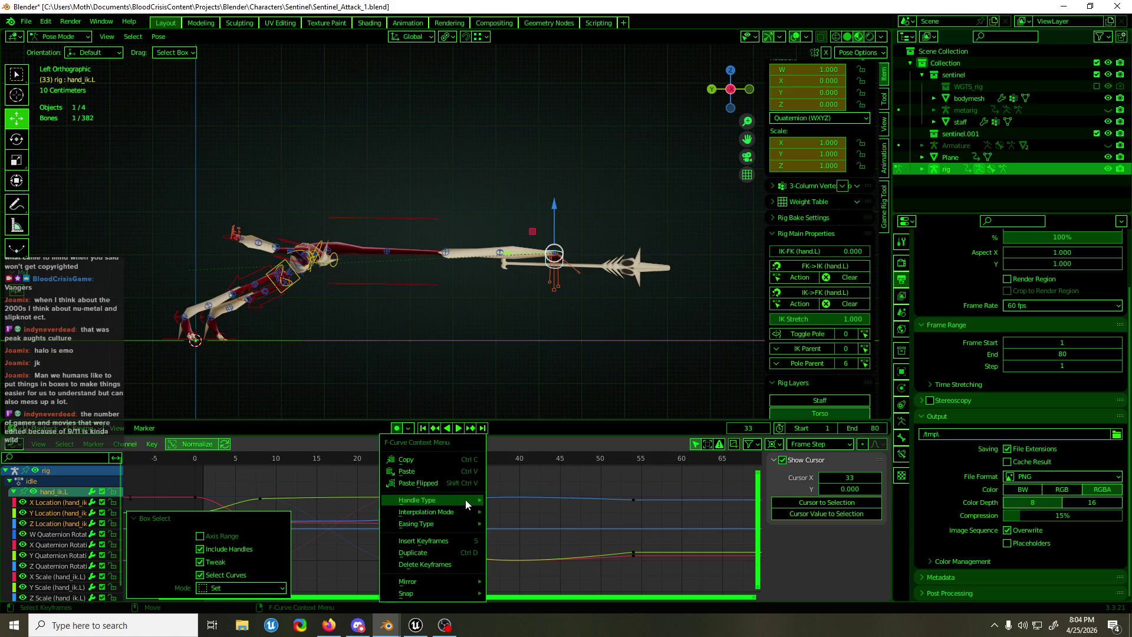
mouse_move(466, 500)
left_click(539, 551)
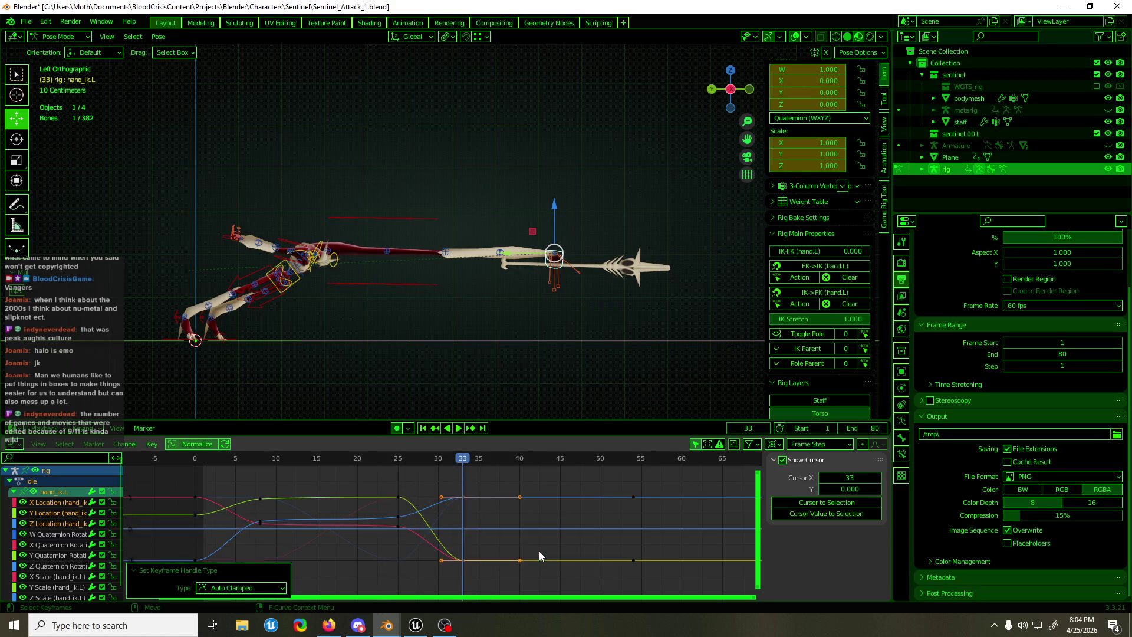
key("Delete")
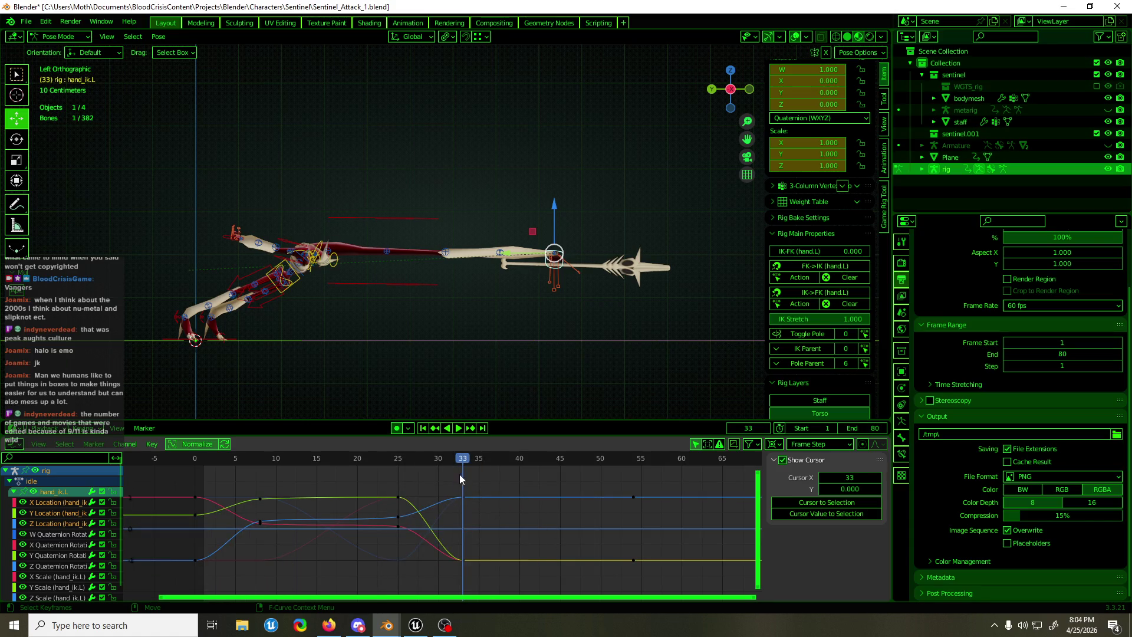
mouse_move(459, 476)
left_mouse_down()
mouse_move(412, 463)
mouse_move(481, 467)
left_mouse_up()
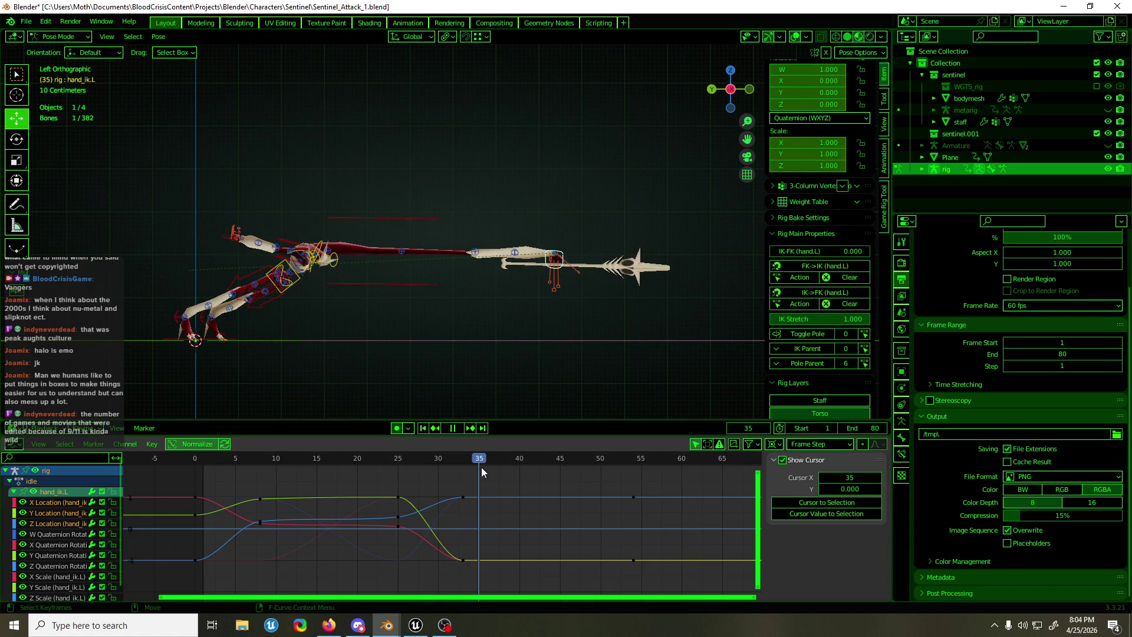
key("space")
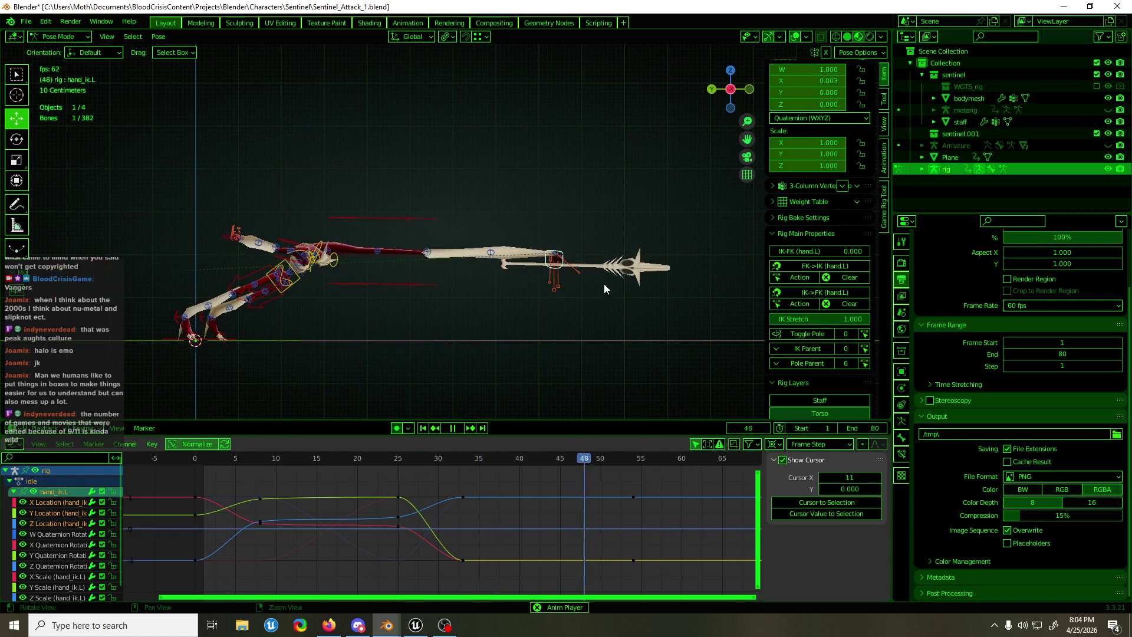
Stop playback and save Sentinel_Attack_1.blend with the left hand hold
mouse_move(604, 285)
middle_mouse_down()
mouse_move(378, 275)
mouse_move(483, 270)
middle_mouse_up()
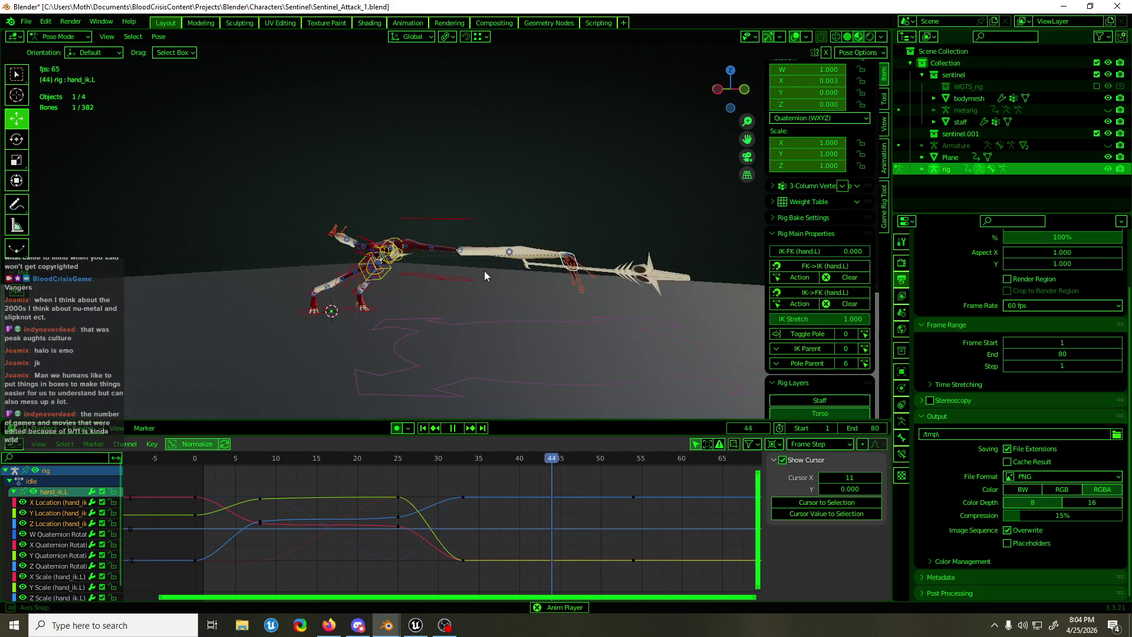
key("ctrl+s")
key("space")
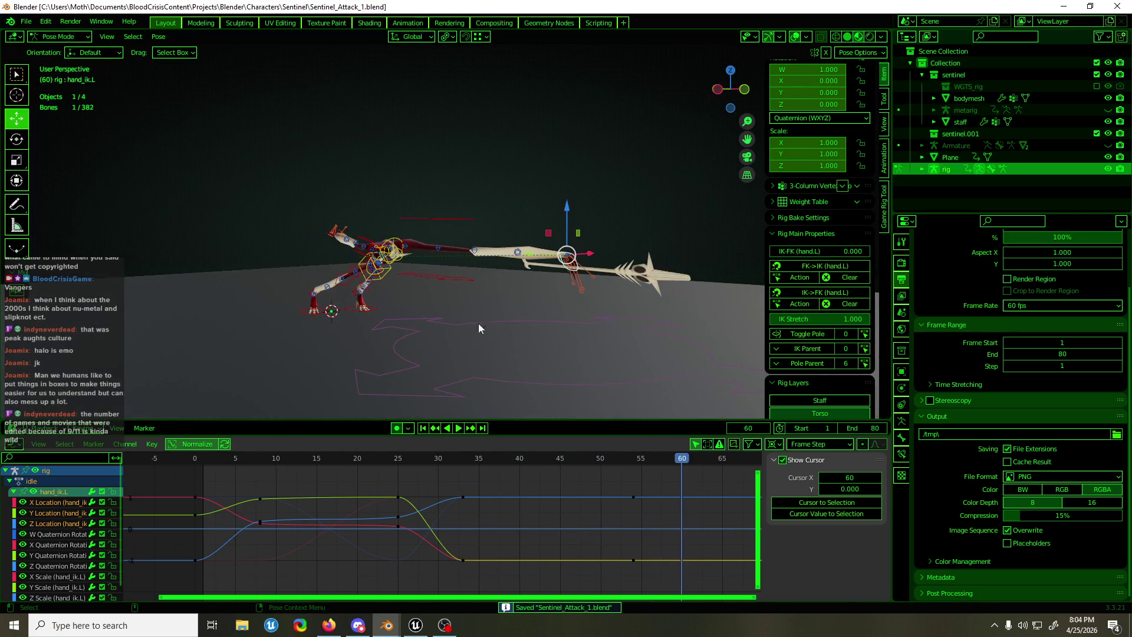
middle_click_drag(526, 381, 608, 368)
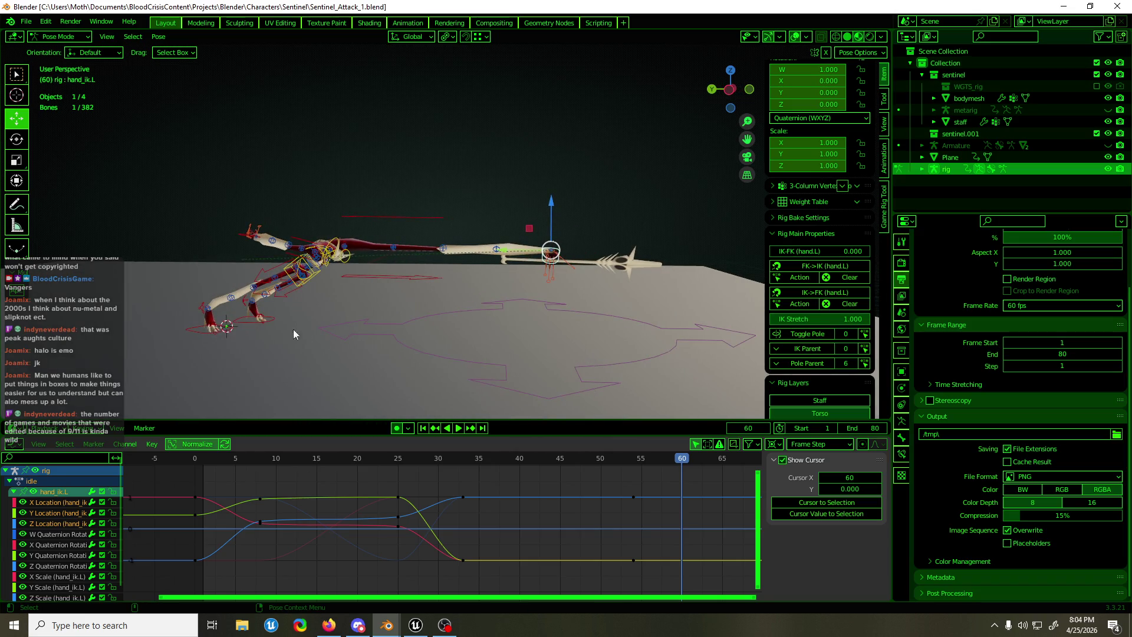
Set the root bone's Location Y to -787.3 cm at frame 60
left_click(255, 327)
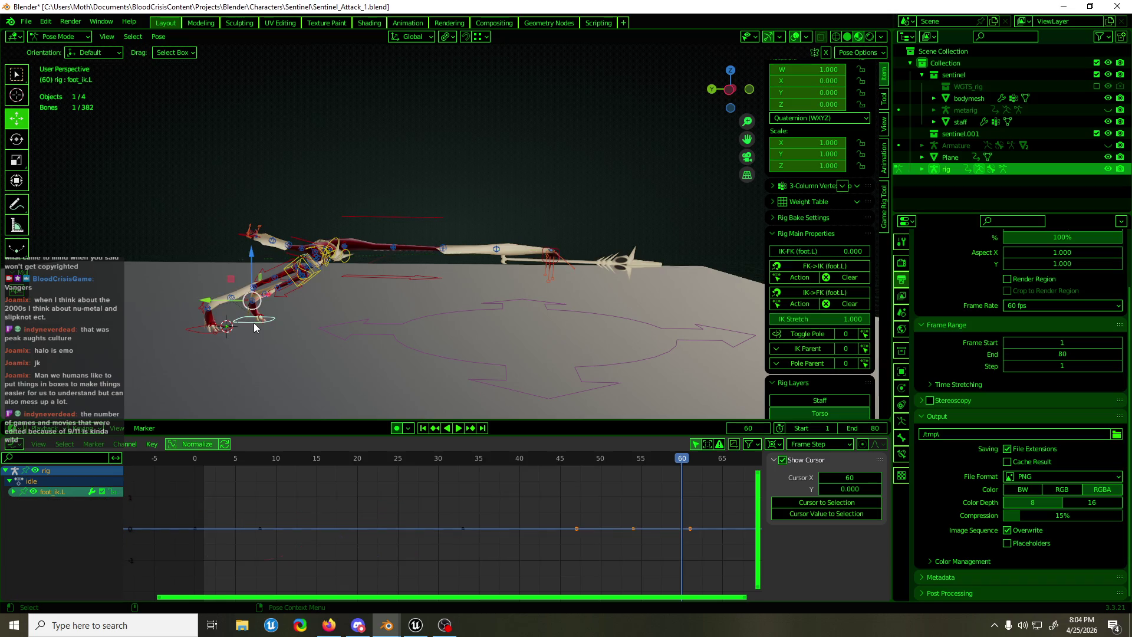
left_click(209, 338, "shift")
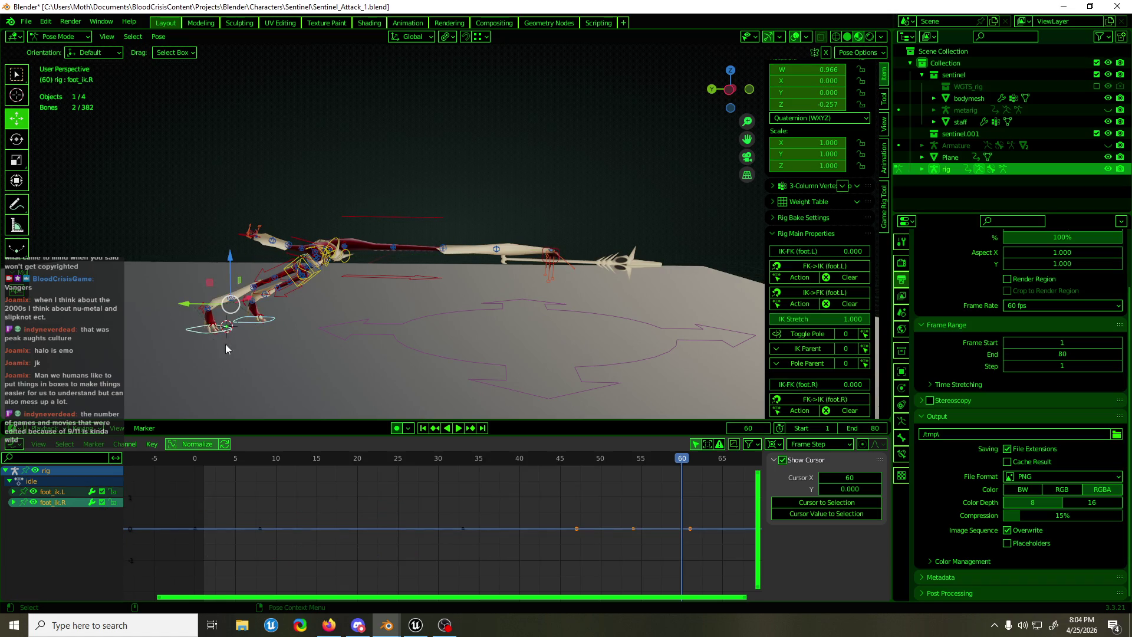
left_click(538, 401)
scroll(791, 213, "up", 3)
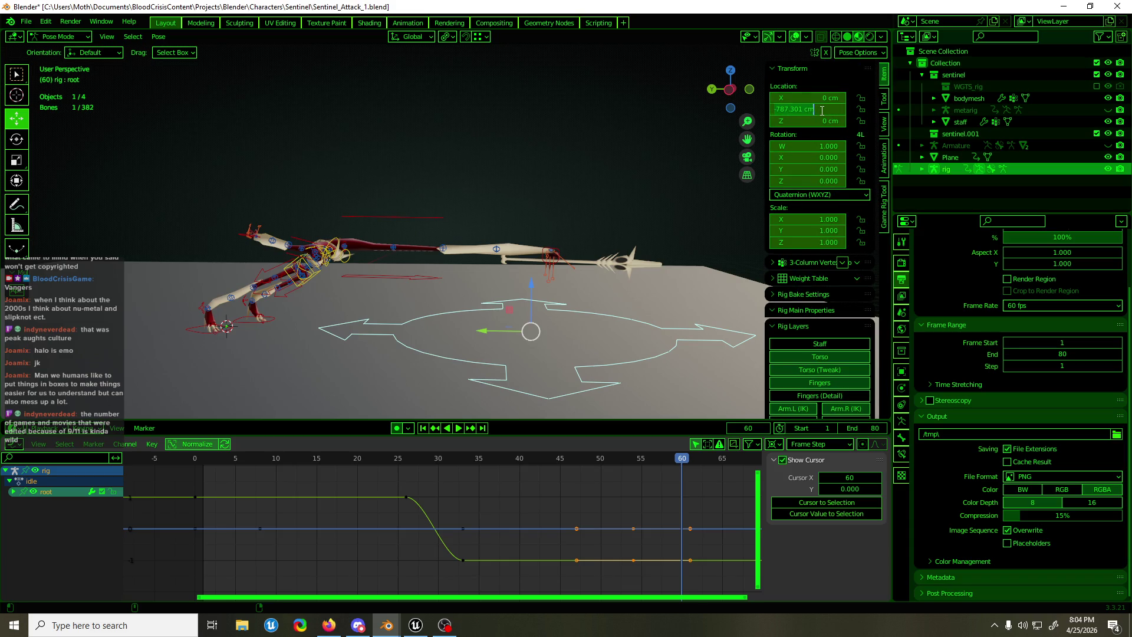
key("Return")
Try moving both foot IK controls along Y, cancel it, and select all bones
left_click(253, 328)
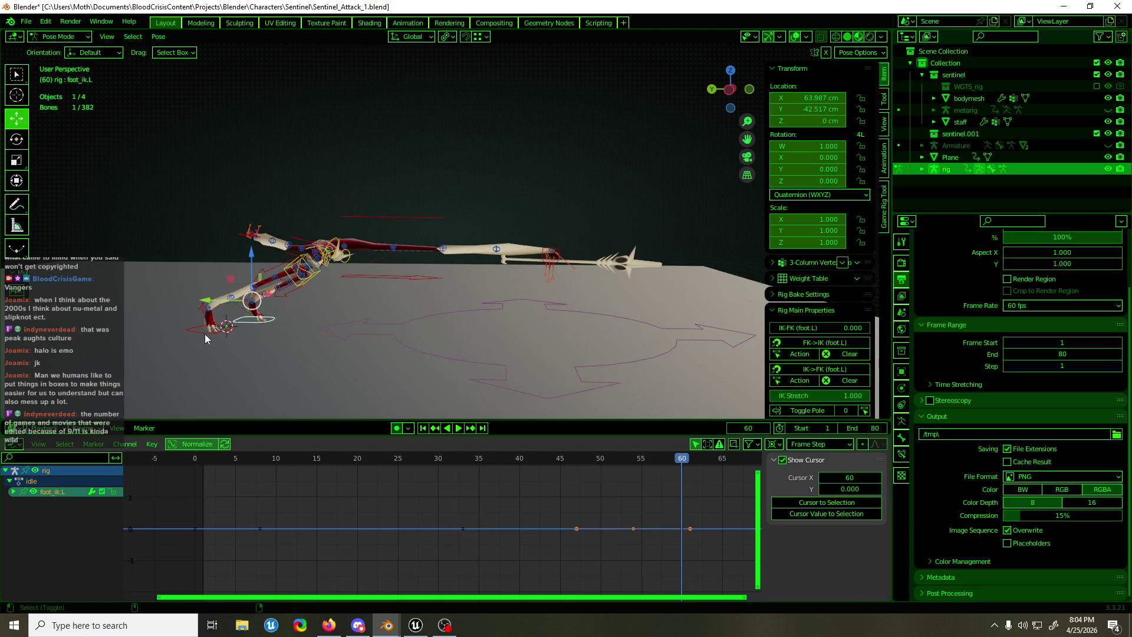
left_click(205, 340, "shift")
key("g")
key("y")
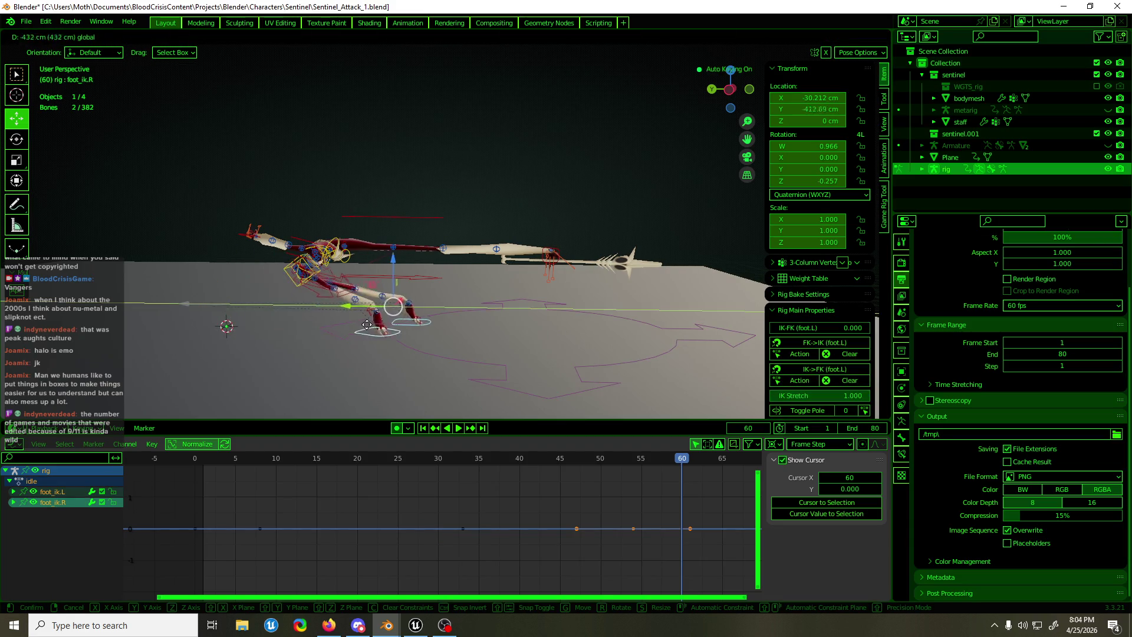
right_click(430, 325)
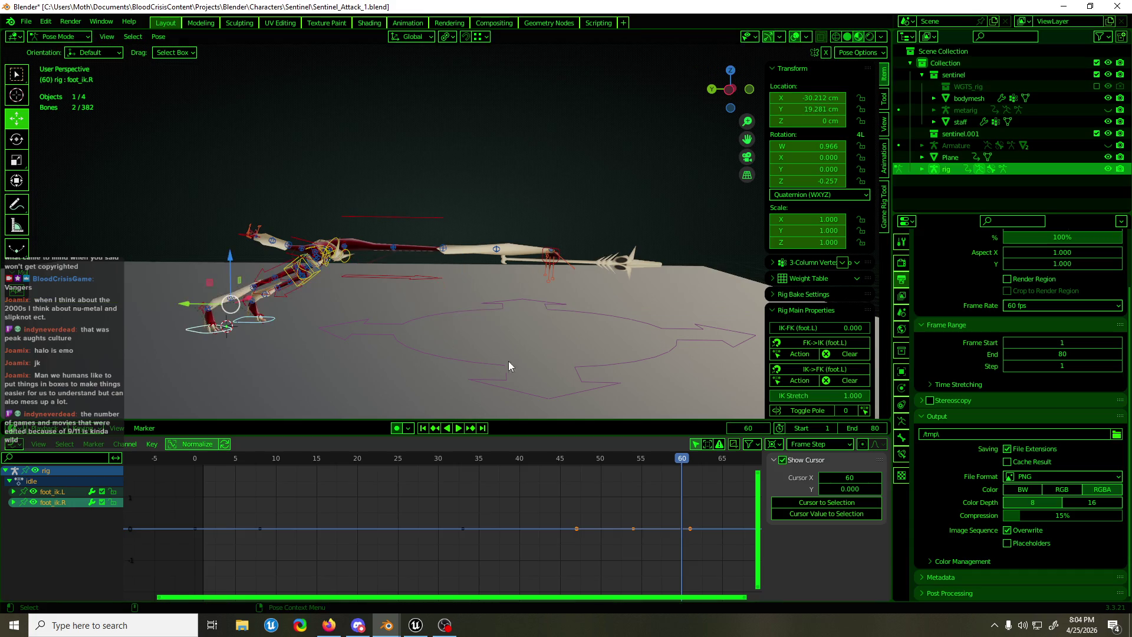
key("a")
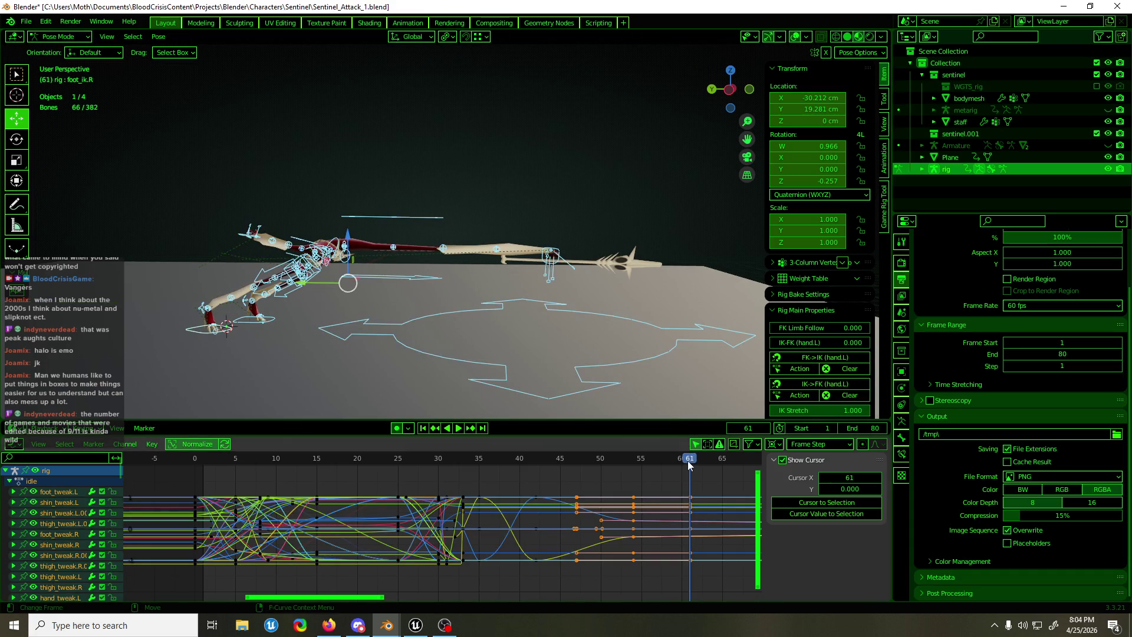
At frame 55, set the root's Location Y to -787.3 cm and select both foot IK controls
left_click(689, 476)
left_click_drag(686, 462, 639, 476)
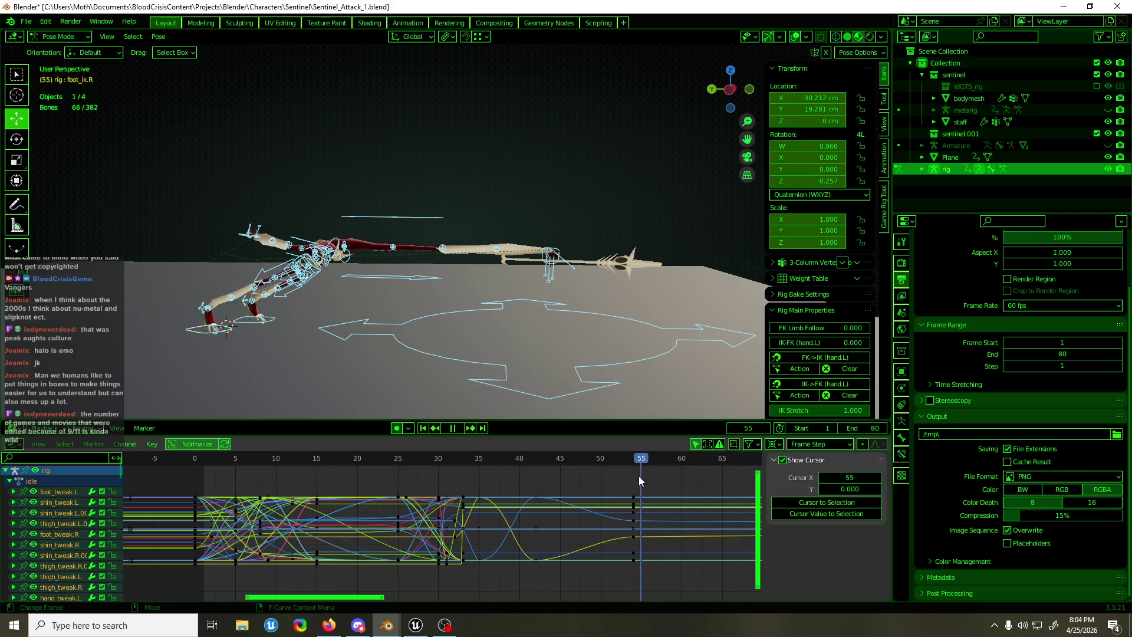
left_click(416, 352)
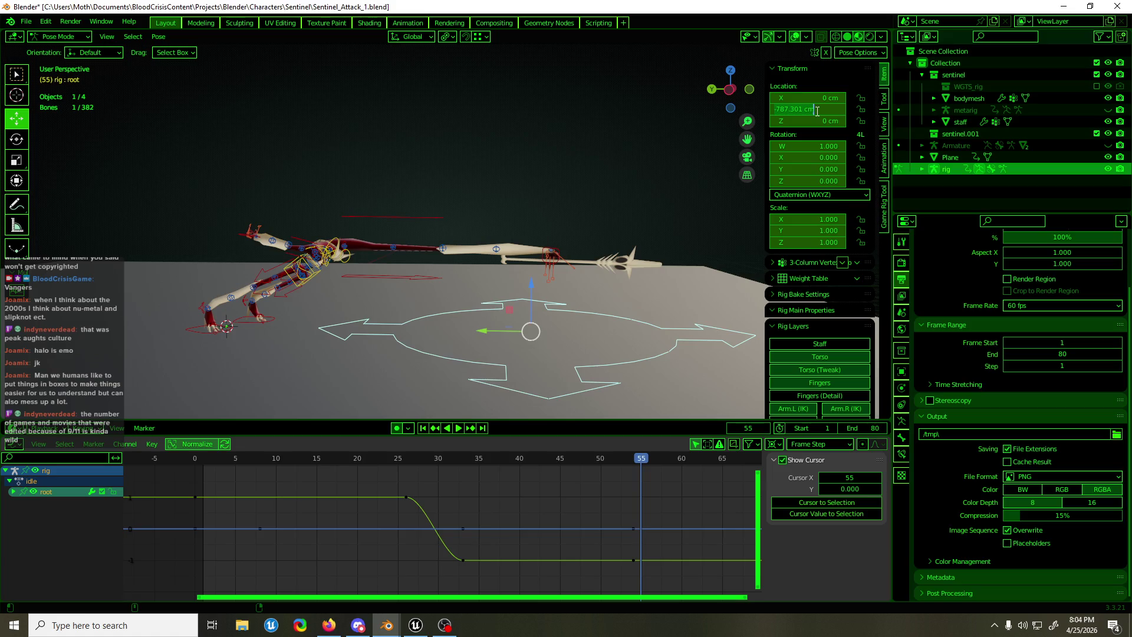
key("Return")
left_click(251, 328)
left_click(200, 331, "shift")
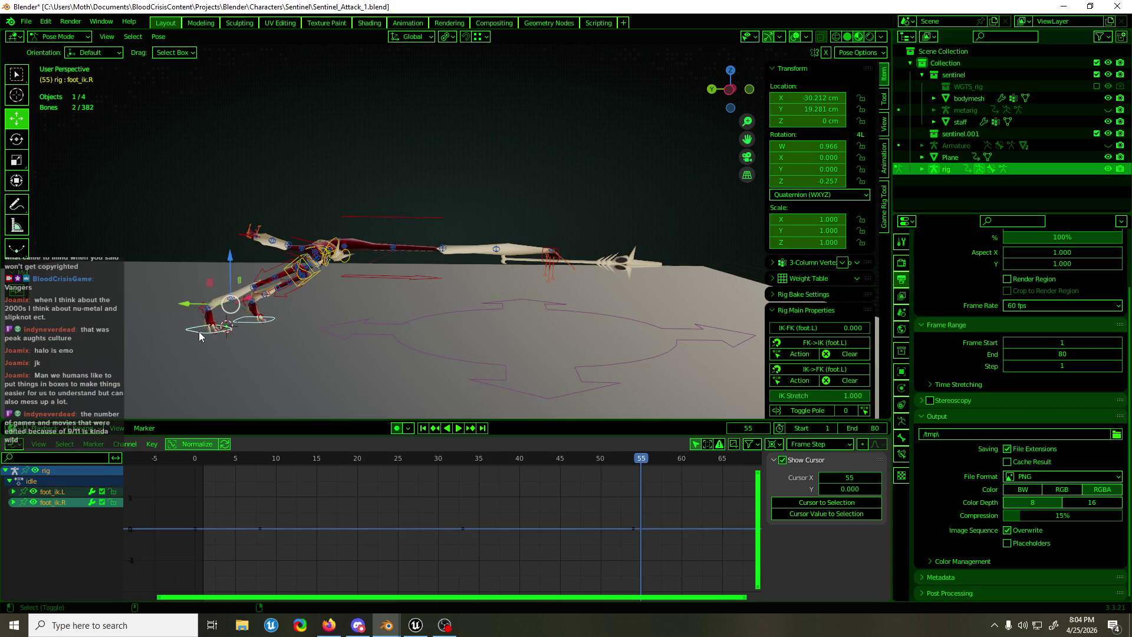
Slide foot_ik.L and foot_ik.R along Y to -787.3 cm at frame 55
mouse_move(198, 307)
left_mouse_down()
mouse_move(223, 324)
mouse_move(255, 393)
left_mouse_up()
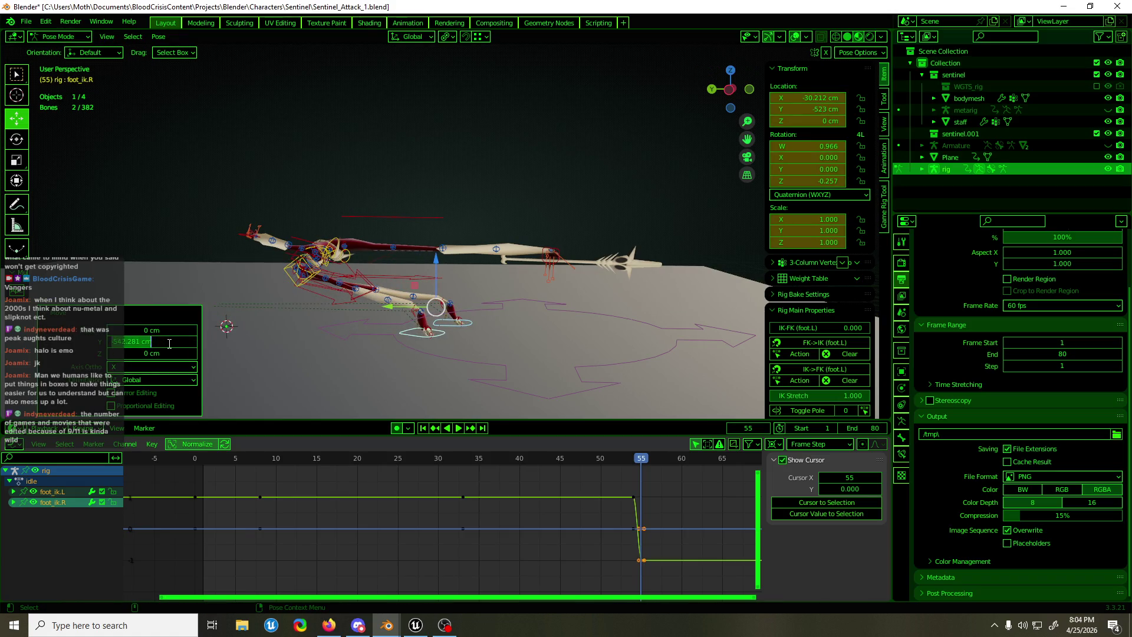
type("-787.3")
key("Return")
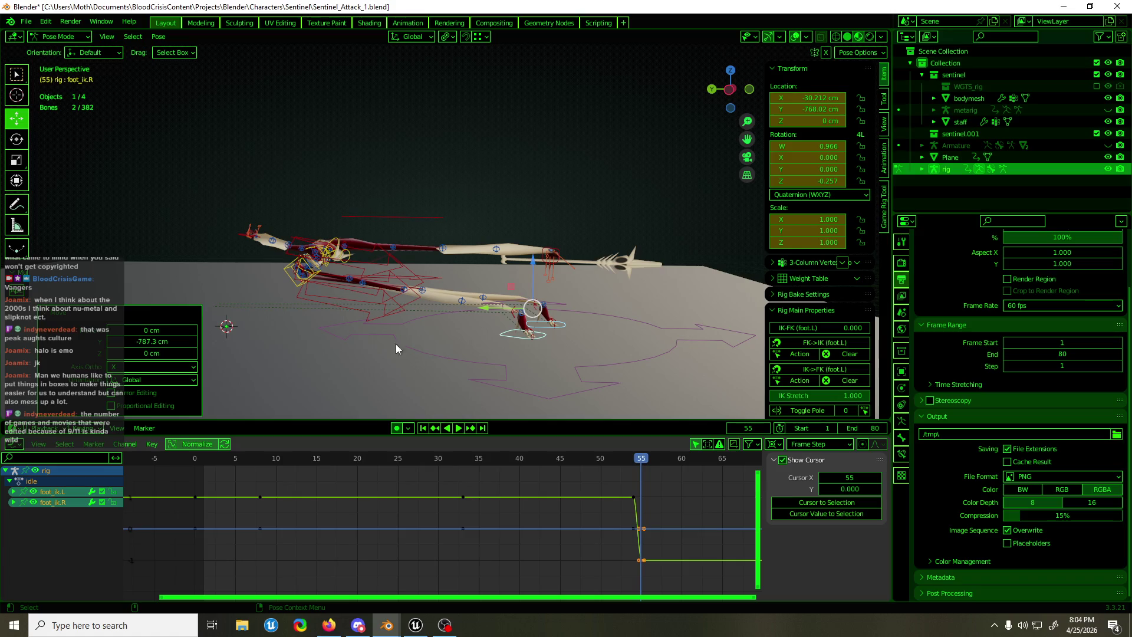
mouse_move(522, 347)
middle_mouse_down()
mouse_move(459, 358)
mouse_move(537, 352)
mouse_move(302, 351)
mouse_move(568, 348)
middle_mouse_up()
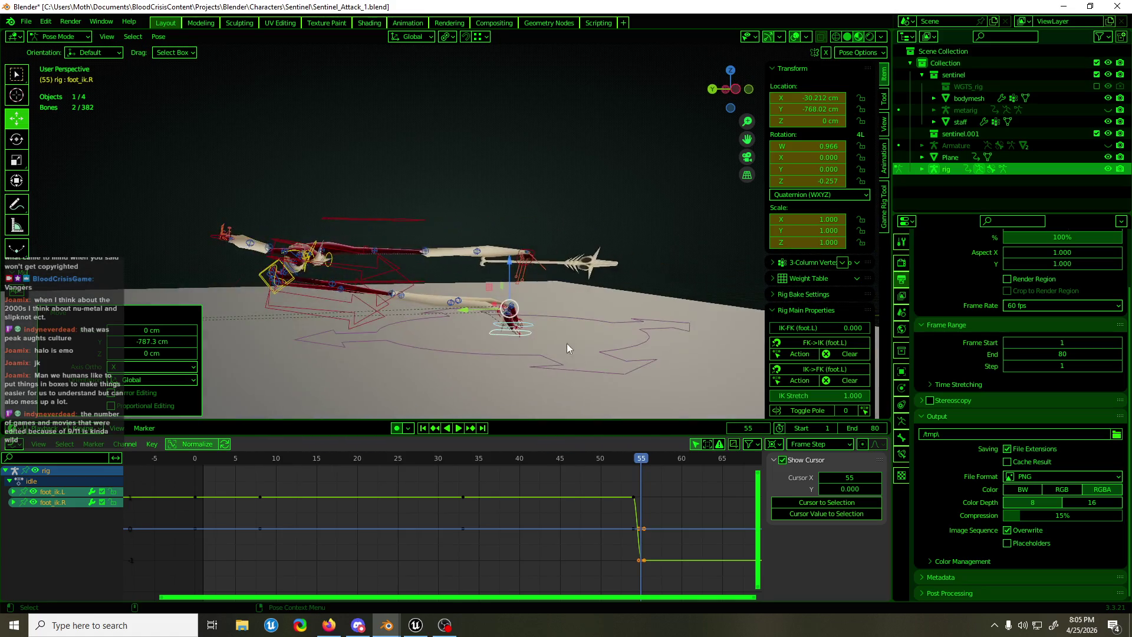
left_click(296, 285)
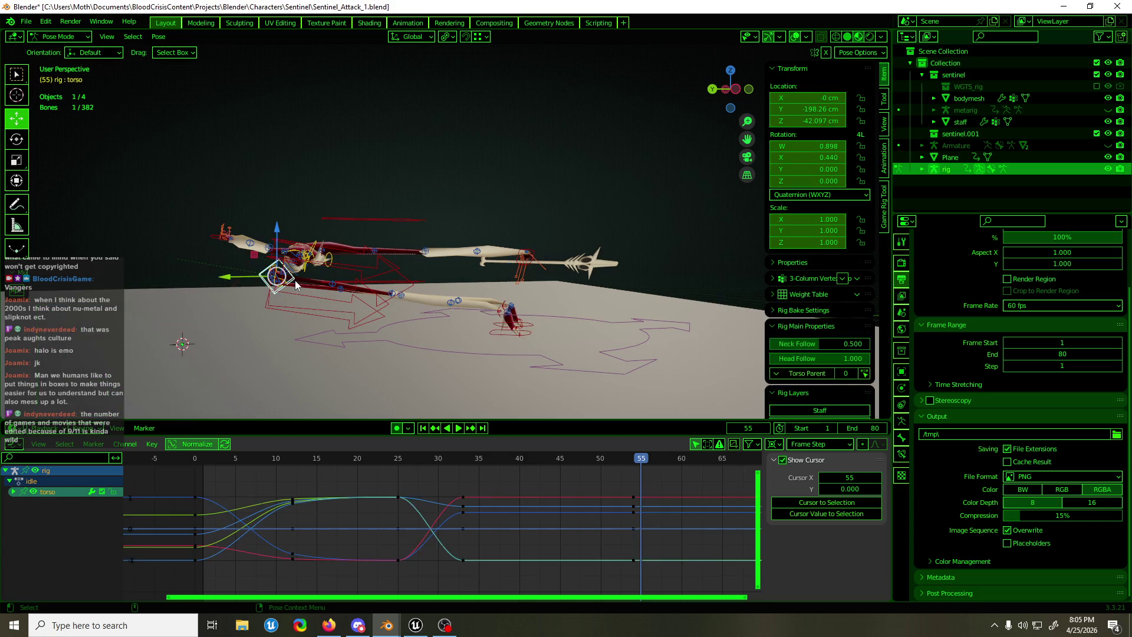
middle_click_drag(521, 310, 483, 311)
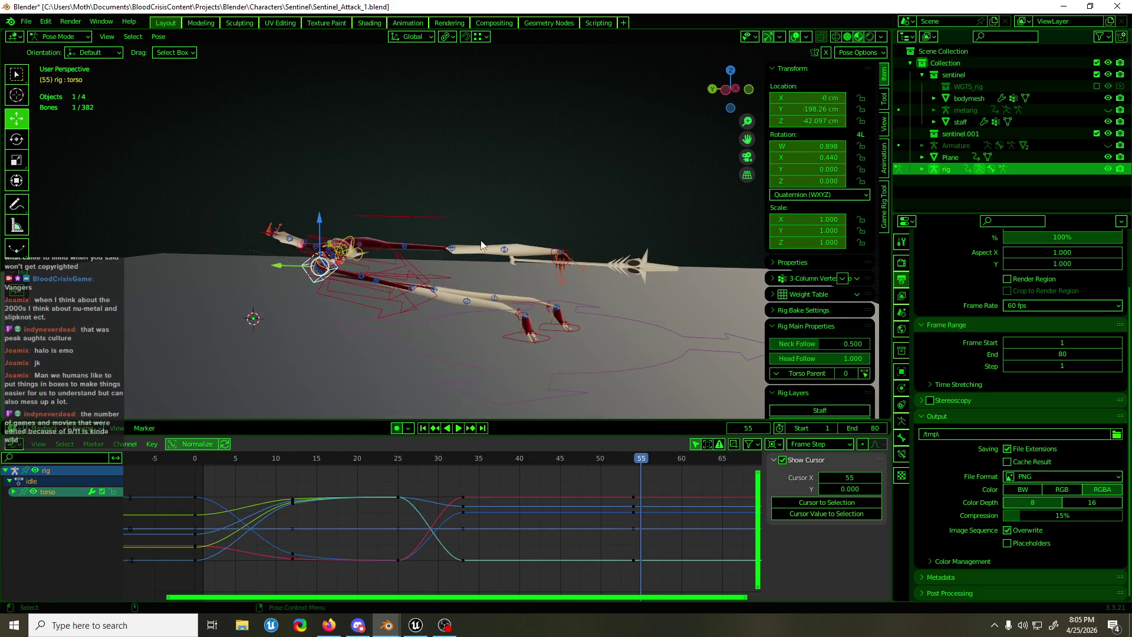
Move the torso forward along Y to about -579.9 cm toward the feet
left_click(447, 37)
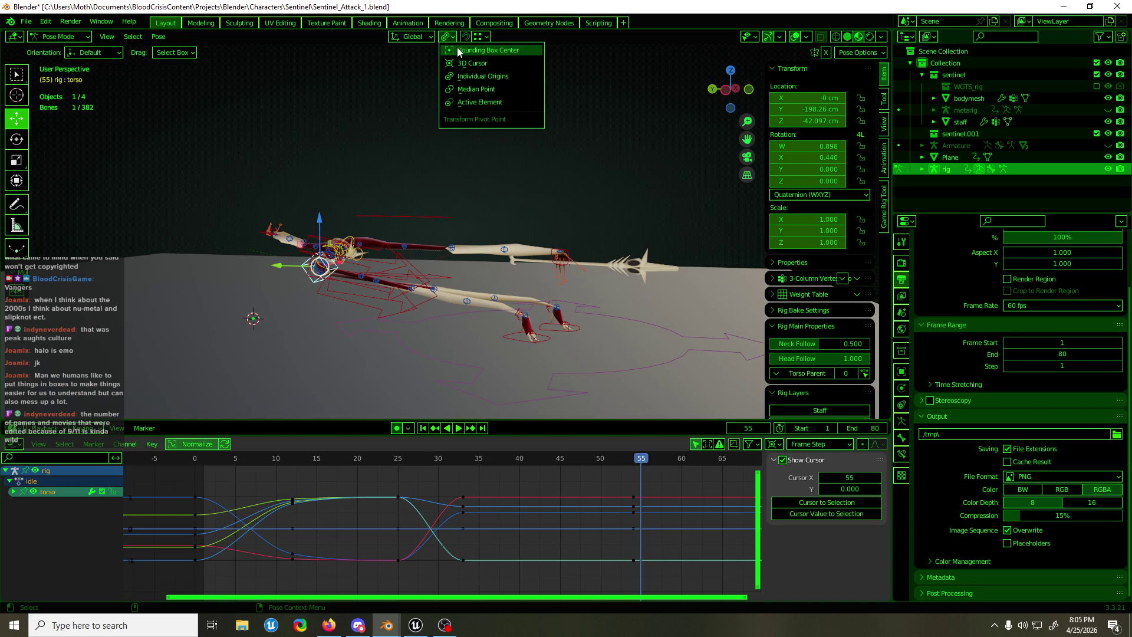
mouse_move(350, 234)
middle_mouse_down()
mouse_move(349, 262)
mouse_move(371, 258)
middle_mouse_up()
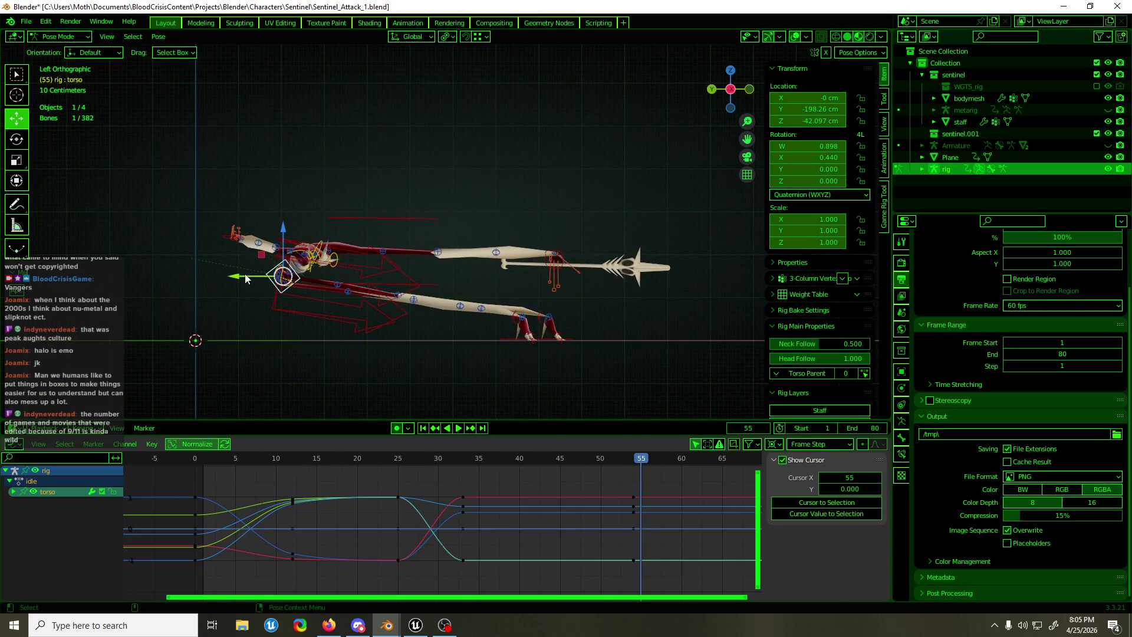
left_click_drag(246, 279, 494, 285)
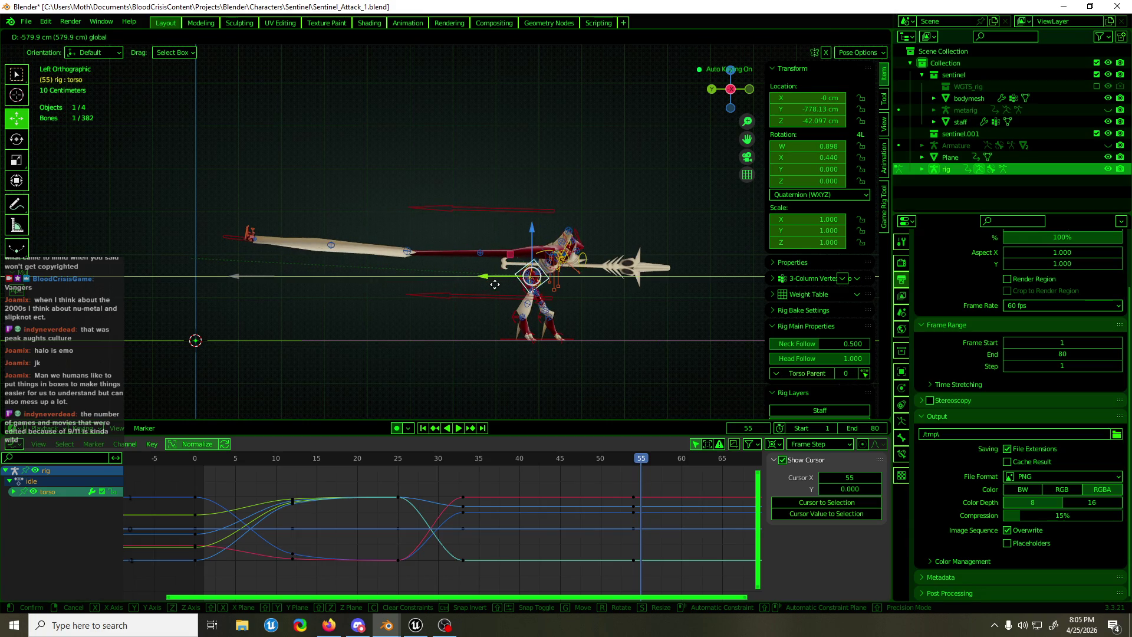
key("Escape")
Bring hand_ik.R to the body and rotate it to about -54°
left_click(235, 239)
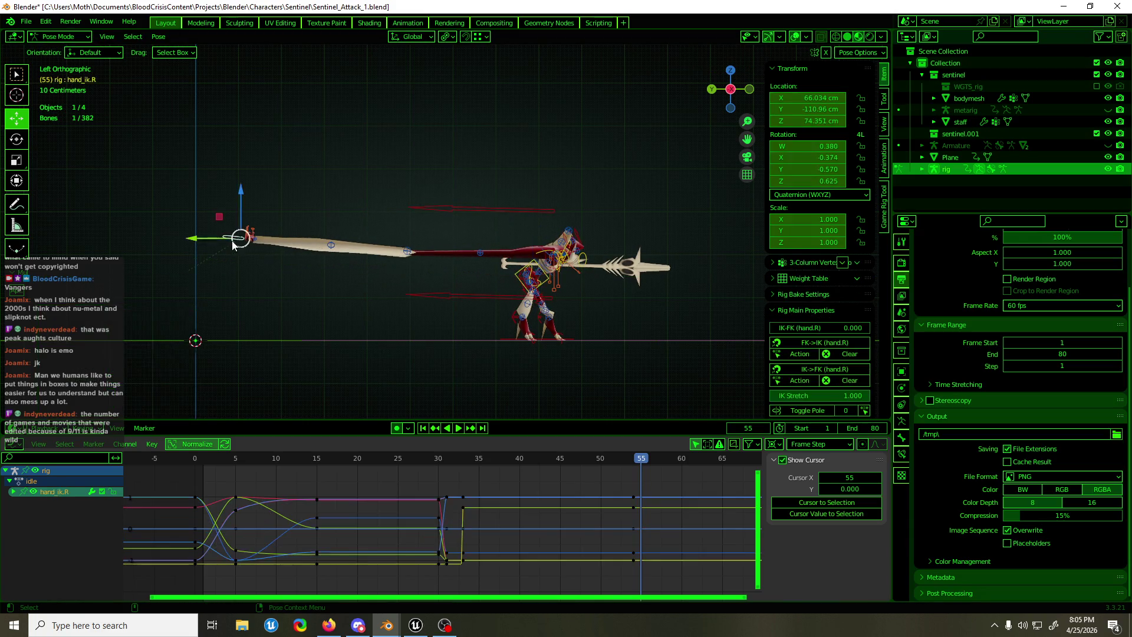
mouse_move(229, 235)
left_mouse_down()
mouse_move(534, 319)
mouse_move(537, 270)
left_mouse_up()
key("r")
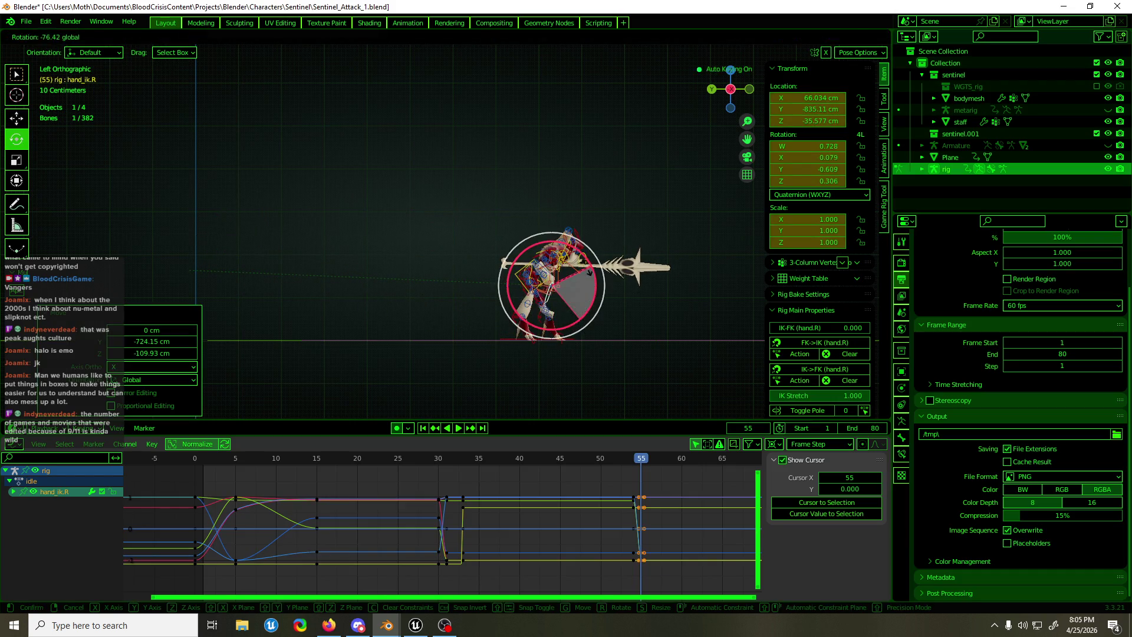
left_click(555, 303)
mouse_move(555, 302)
middle_mouse_down()
mouse_move(394, 304)
mouse_move(585, 321)
mouse_move(585, 278)
mouse_move(428, 290)
middle_mouse_up()
key("r")
left_click(571, 286)
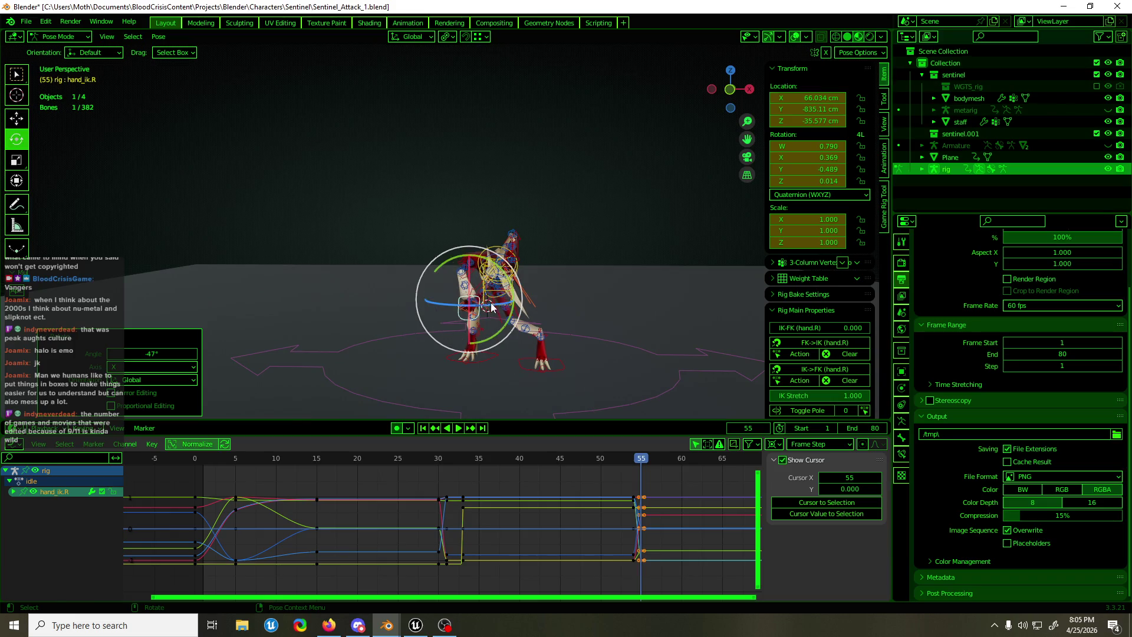
key("r")
left_click(486, 327)
scroll(493, 334, "up", 5)
mouse_move(493, 334)
middle_mouse_down()
mouse_move(588, 328)
mouse_move(472, 330)
middle_mouse_up()
scroll(475, 323, "down", 6)
middle_click_drag(476, 273, 448, 291)
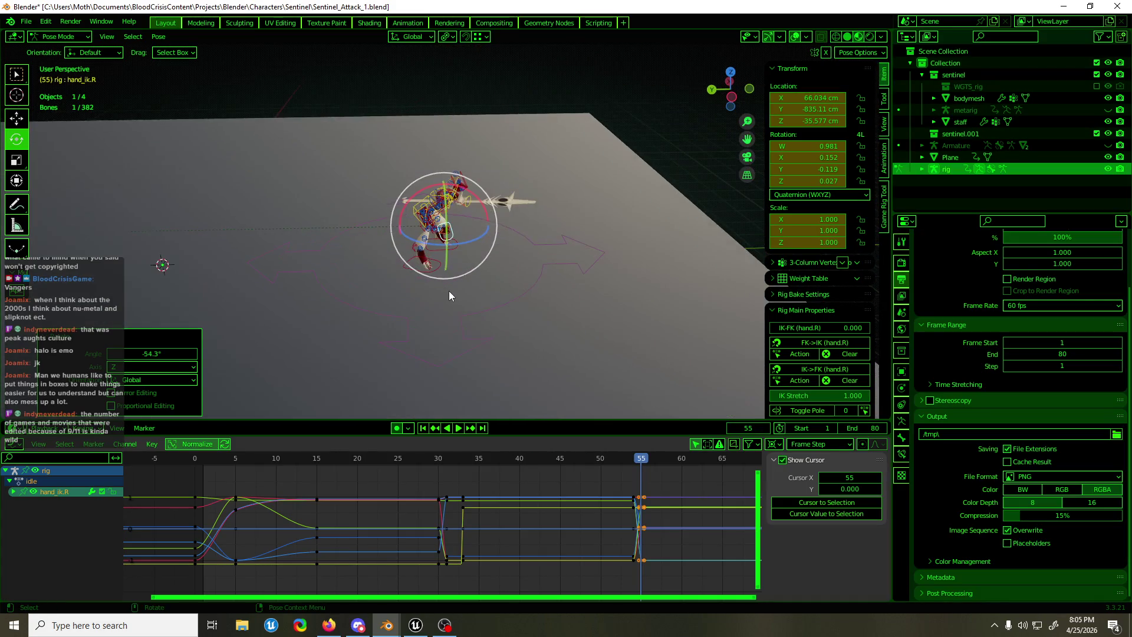
Reveal the hidden armatures, re-hide the metarig, and put the Armature in pose mode
key("ctrl+Tab")
key("alt+h")
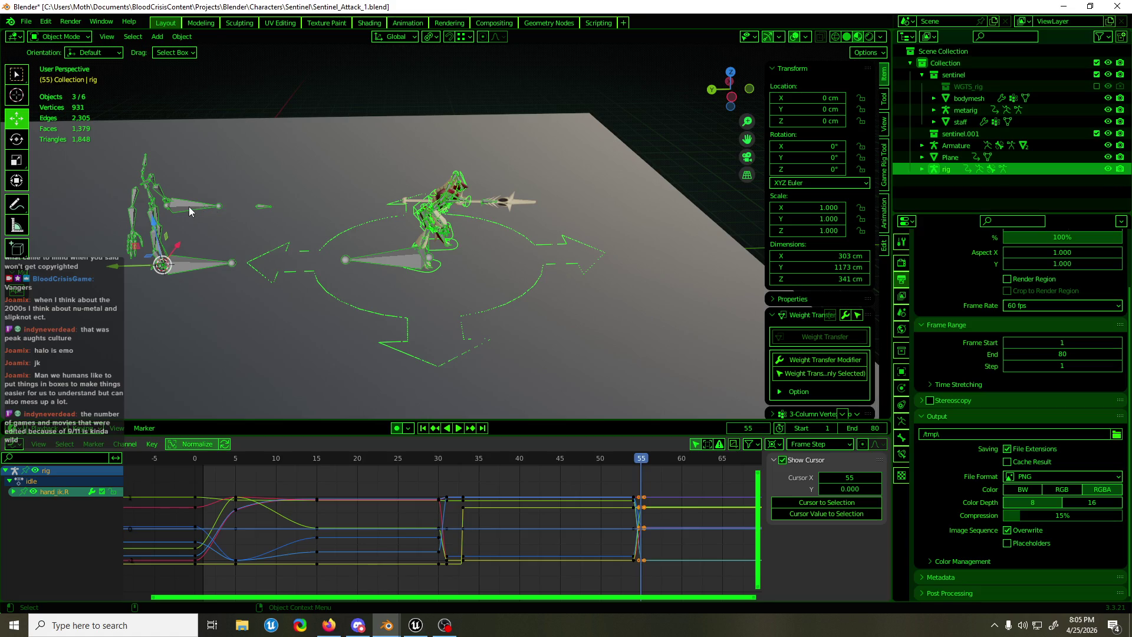
left_click(188, 207)
key("h")
left_click(409, 254)
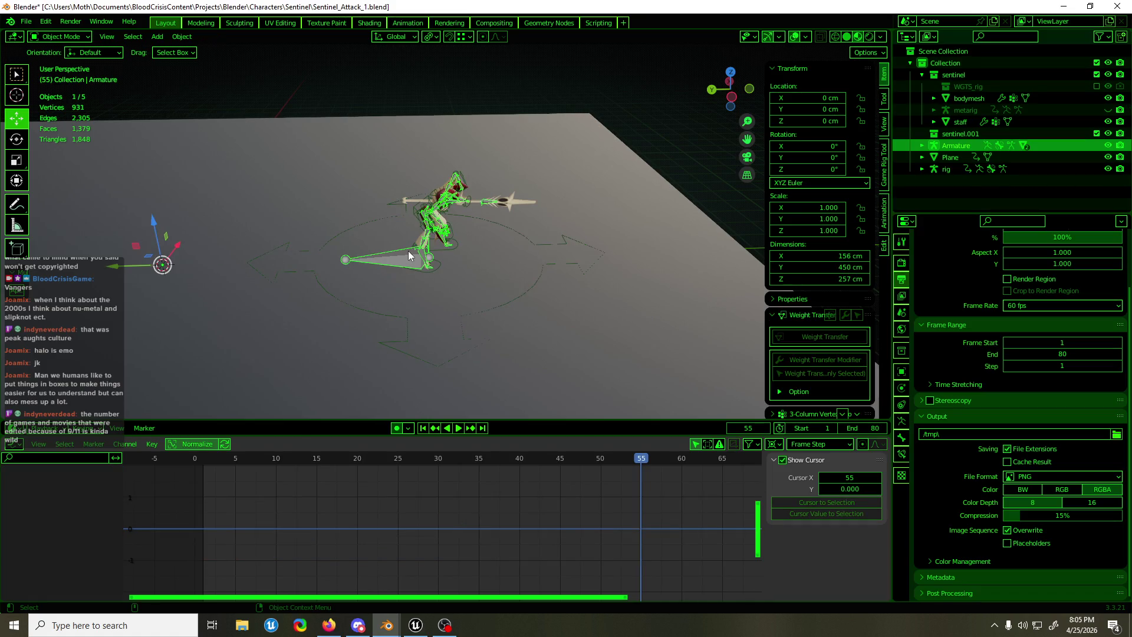
key("ctrl+Tab")
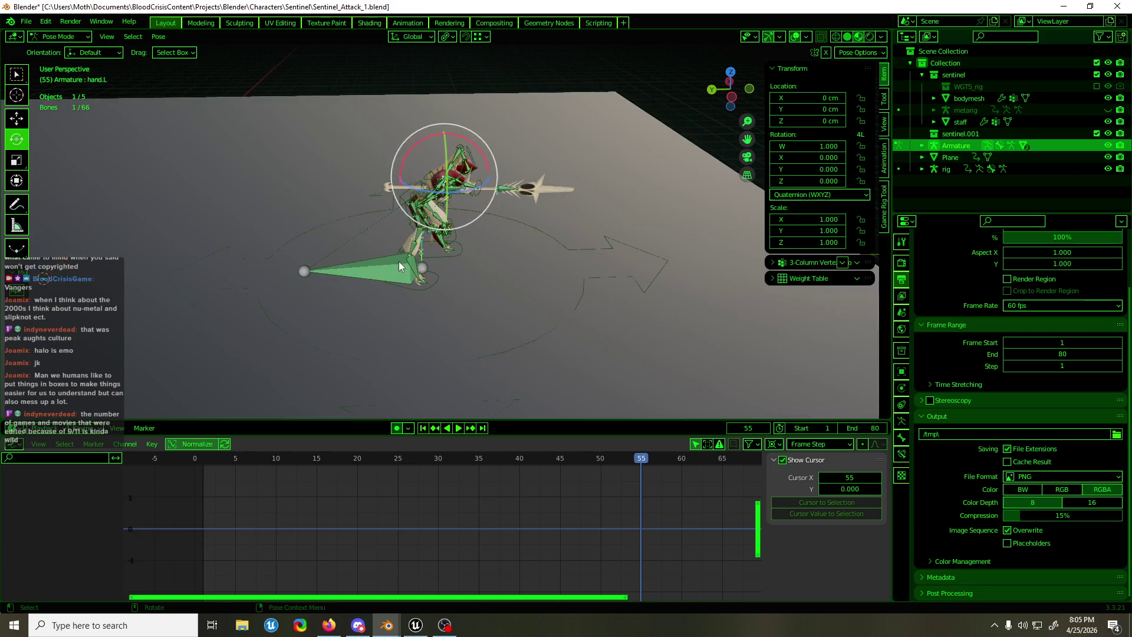
middle_click_drag(398, 260, 354, 235)
scroll(420, 221, "up", 4)
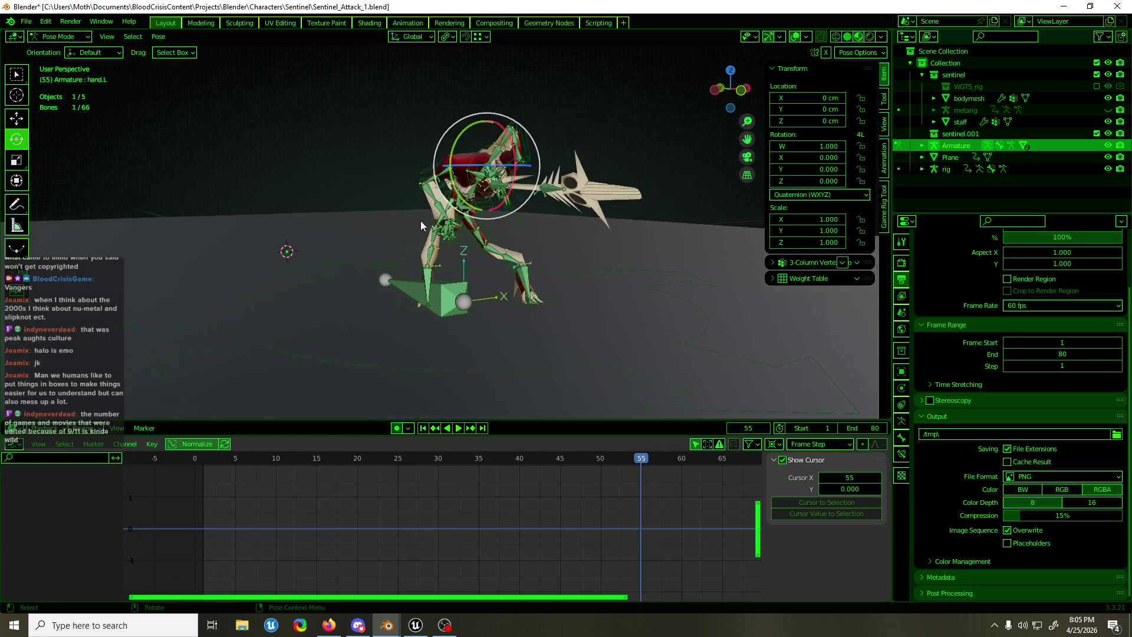
Hide the Armature again and return the rig to pose mode
key("ctrl+Tab")
left_click(446, 254)
key("ctrl+Tab")
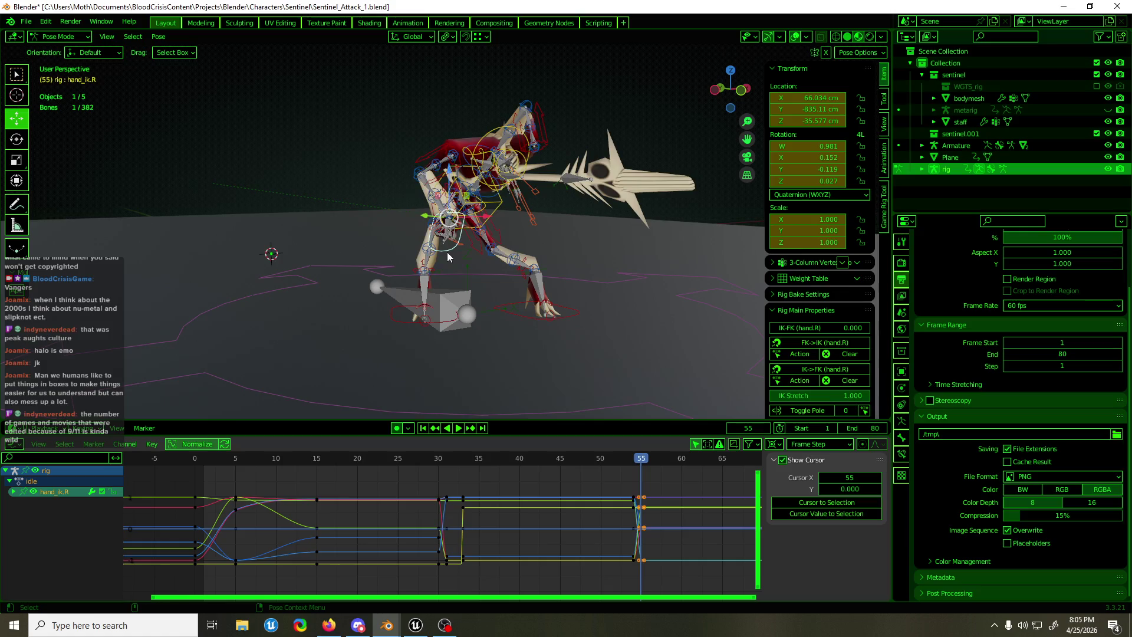
mouse_move(495, 256)
middle_mouse_down()
mouse_move(552, 261)
mouse_move(462, 258)
middle_mouse_up()
key("ctrl+Tab")
left_click(434, 290)
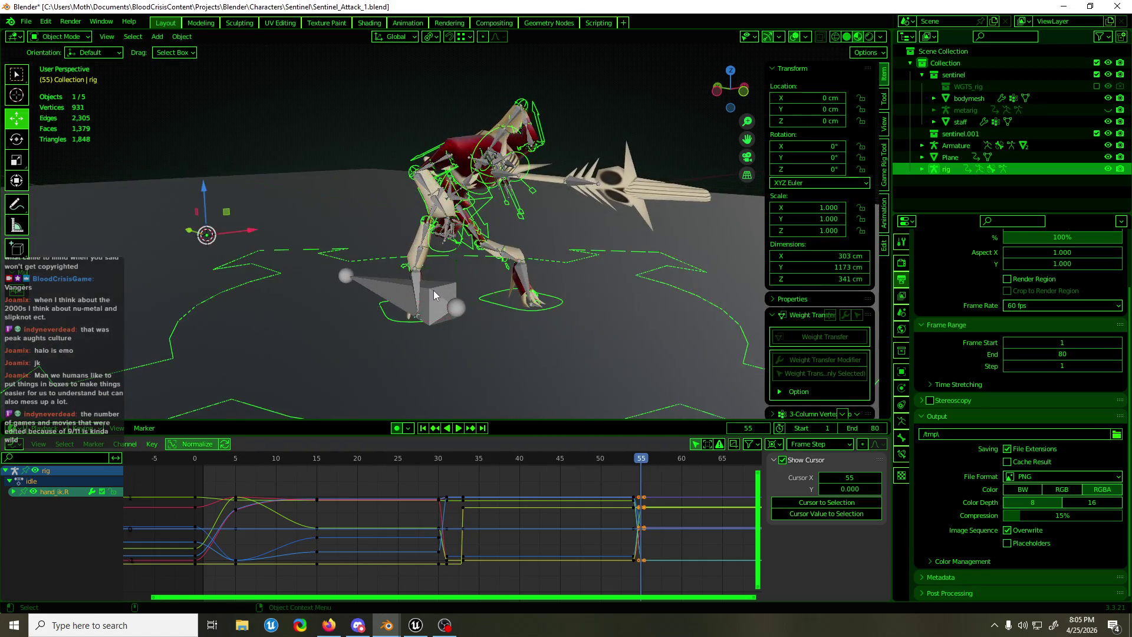
key("h")
left_click(444, 249)
key("ctrl+Tab")
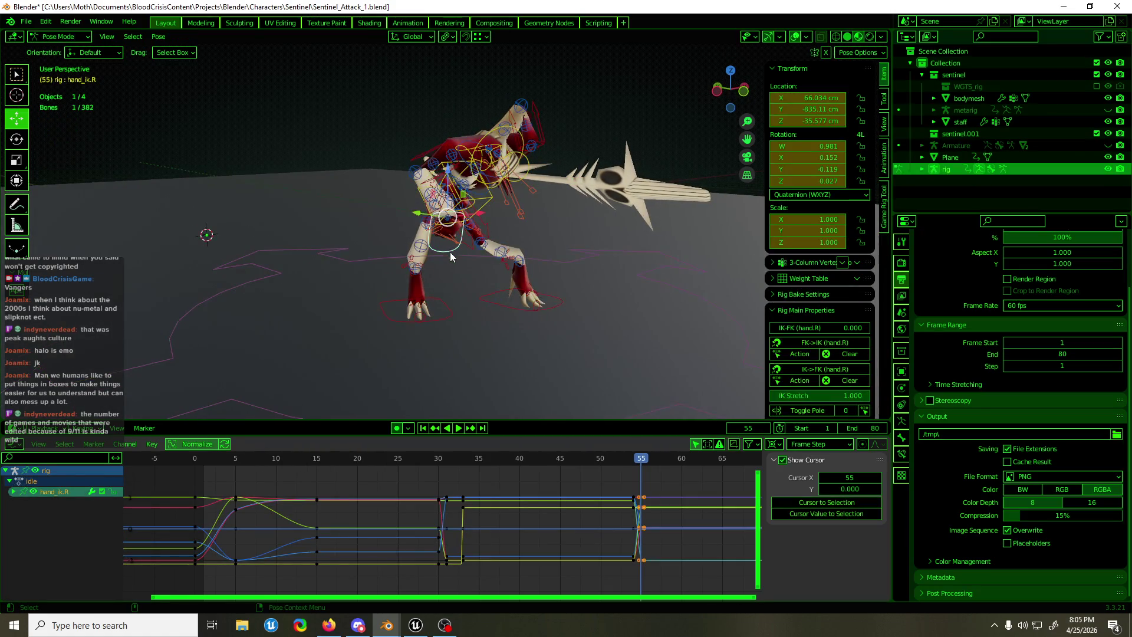
Nudge the right hand IK control to a slightly new position
mouse_move(449, 255)
middle_mouse_down()
mouse_move(549, 257)
mouse_move(412, 225)
mouse_move(338, 248)
mouse_move(282, 244)
middle_mouse_up()
key("g")
left_click(384, 236)
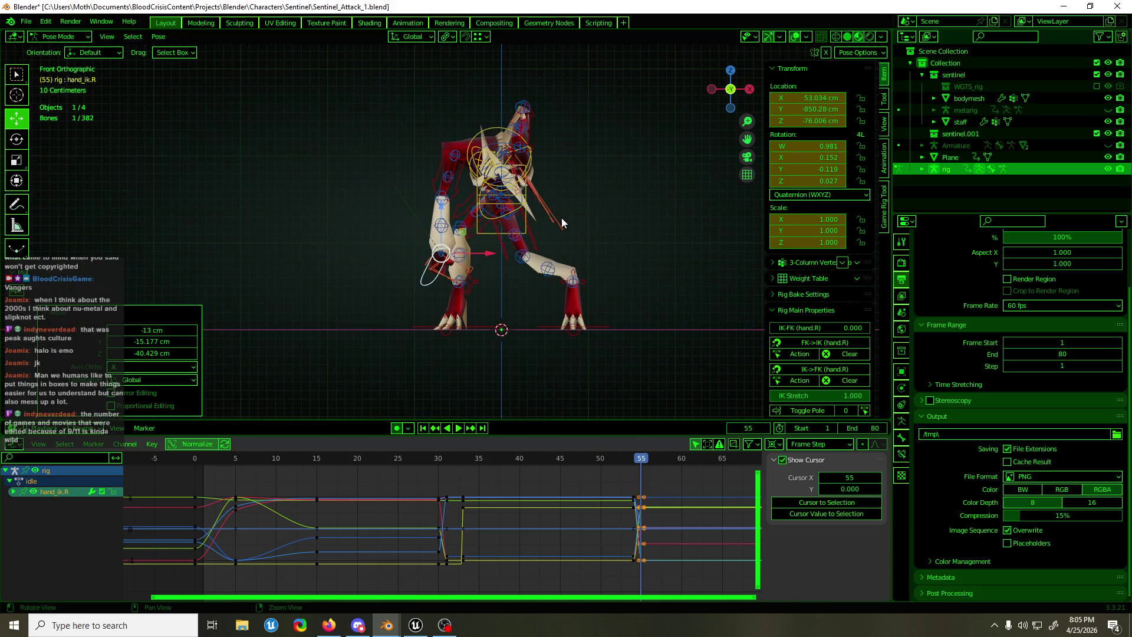
mouse_move(561, 217)
middle_mouse_down()
mouse_move(430, 228)
mouse_move(501, 231)
mouse_move(451, 233)
mouse_move(461, 205)
middle_mouse_up()
left_click(481, 184)
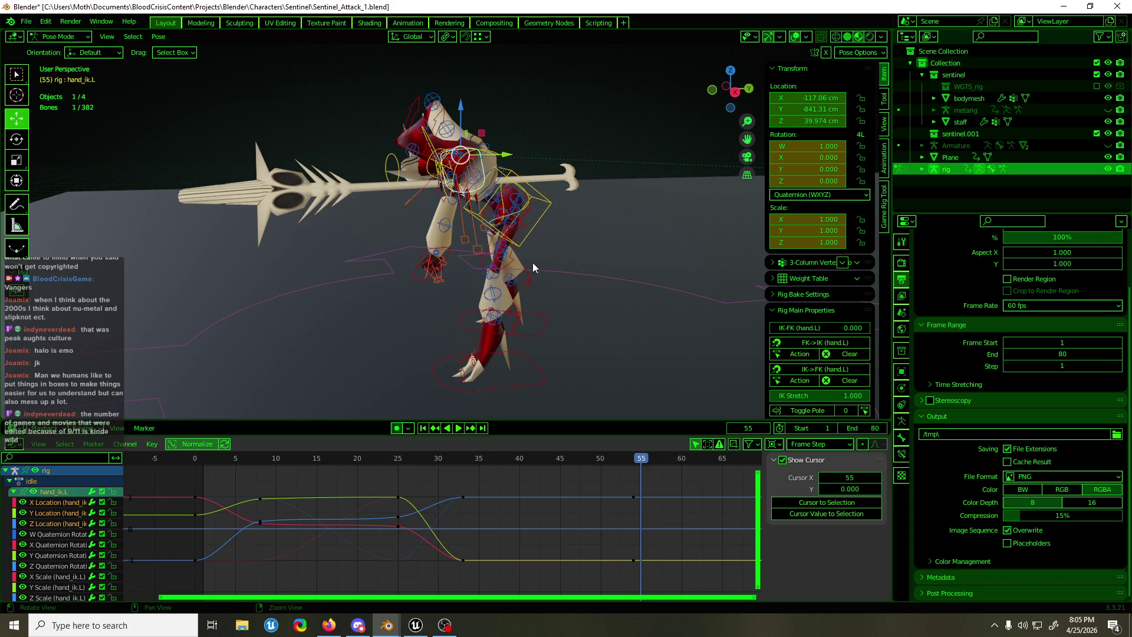
mouse_move(532, 263)
middle_mouse_down()
mouse_move(368, 256)
mouse_move(383, 250)
middle_mouse_up()
Try a torso twist, clear its rotation, and shift the torso along X to -34.836 cm
left_click(405, 235)
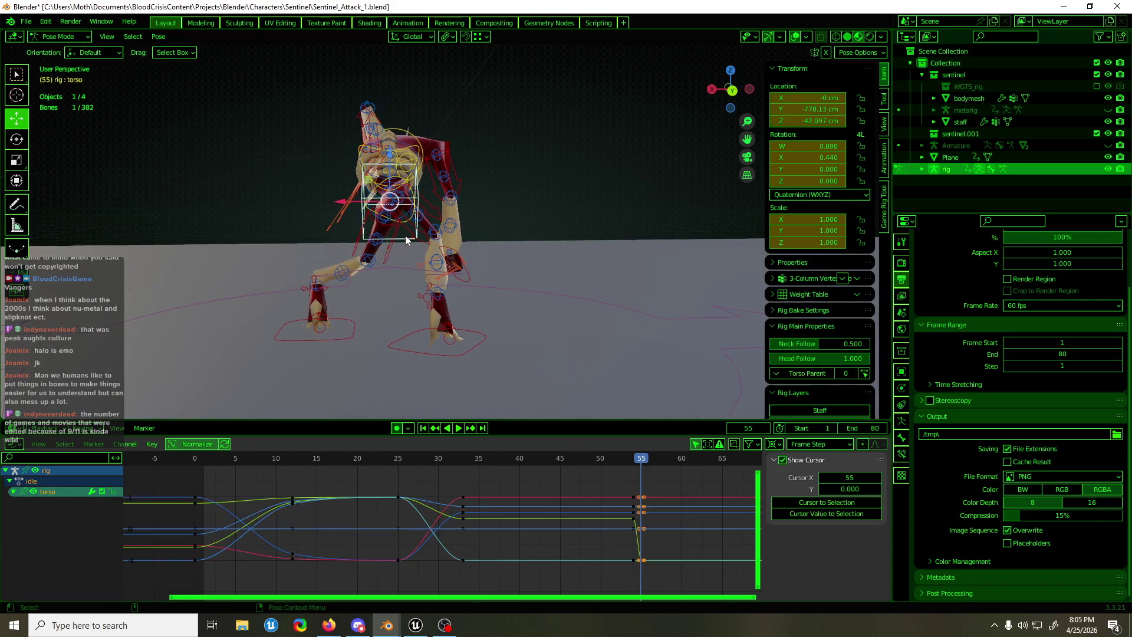
key("r")
left_click_drag(419, 219, 414, 232)
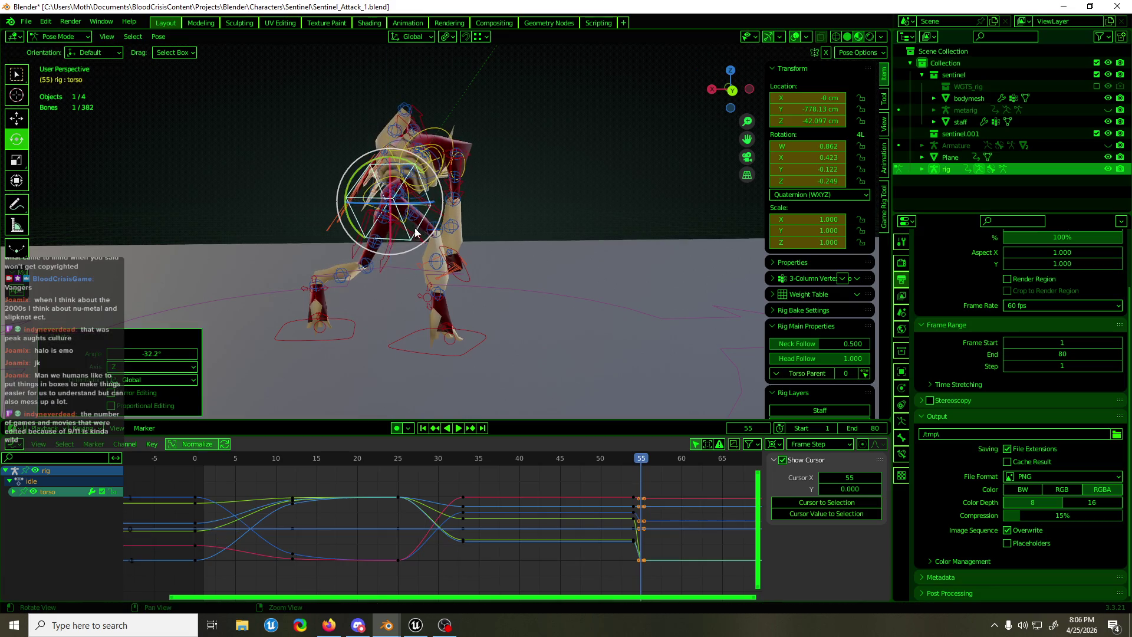
mouse_move(416, 232)
middle_mouse_down()
mouse_move(604, 249)
mouse_move(820, 238)
mouse_move(691, 239)
middle_mouse_up()
key("alt+r")
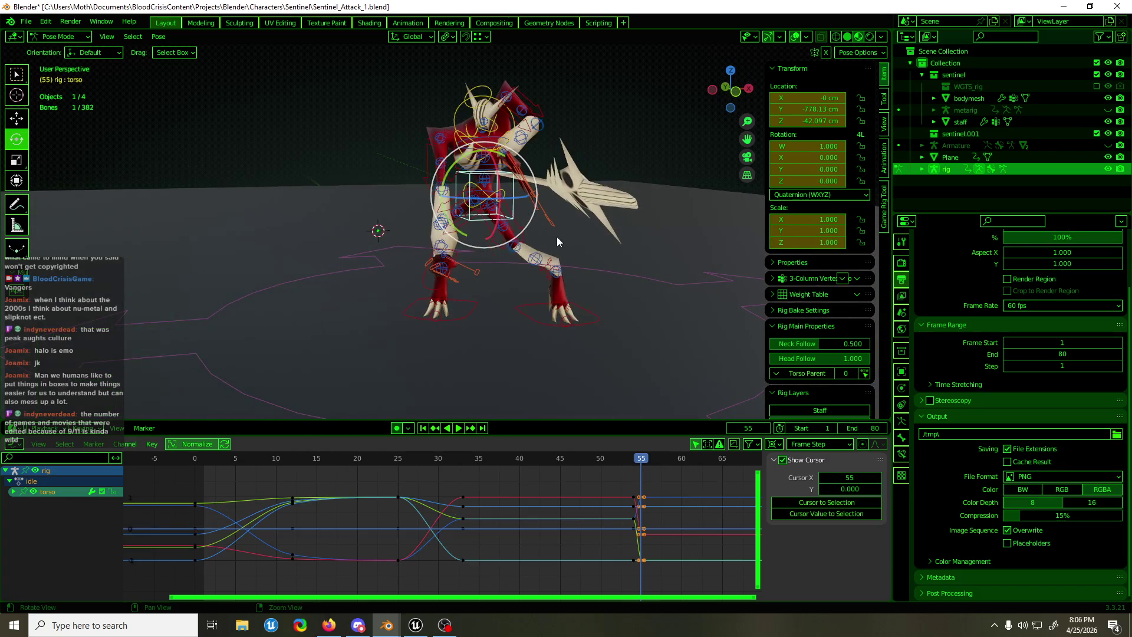
middle_click_drag(557, 238, 530, 203)
key("g")
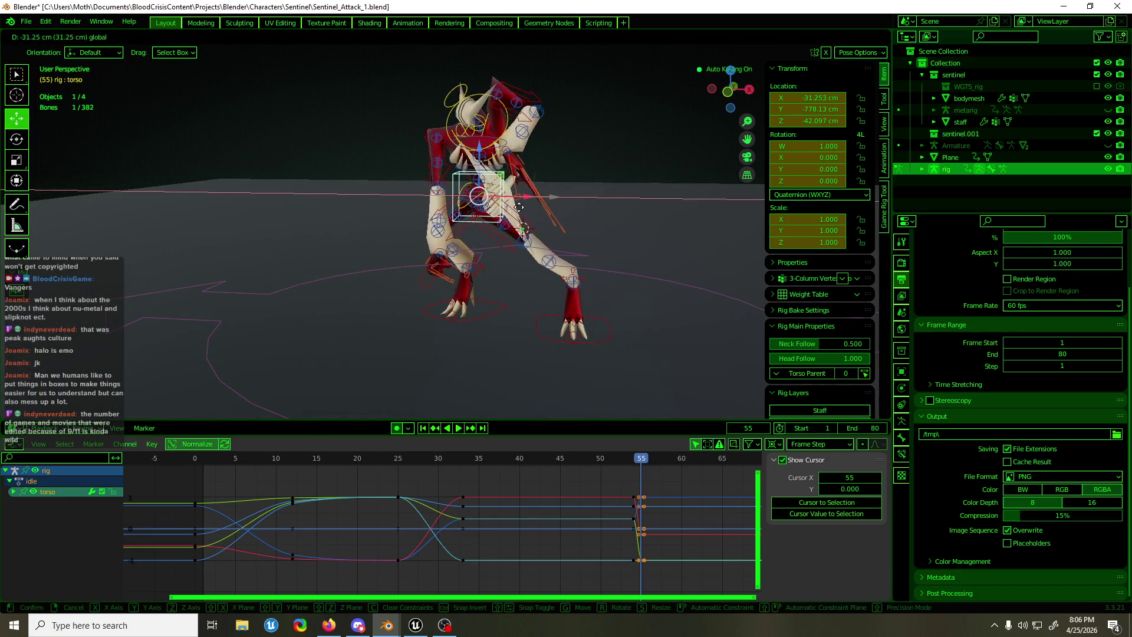
left_click(516, 212)
Select the torso together with both foot IK controls, hand_ik.R and the root bone
mouse_move(521, 186)
middle_mouse_down()
mouse_move(381, 184)
mouse_move(537, 188)
mouse_move(560, 295)
middle_mouse_up()
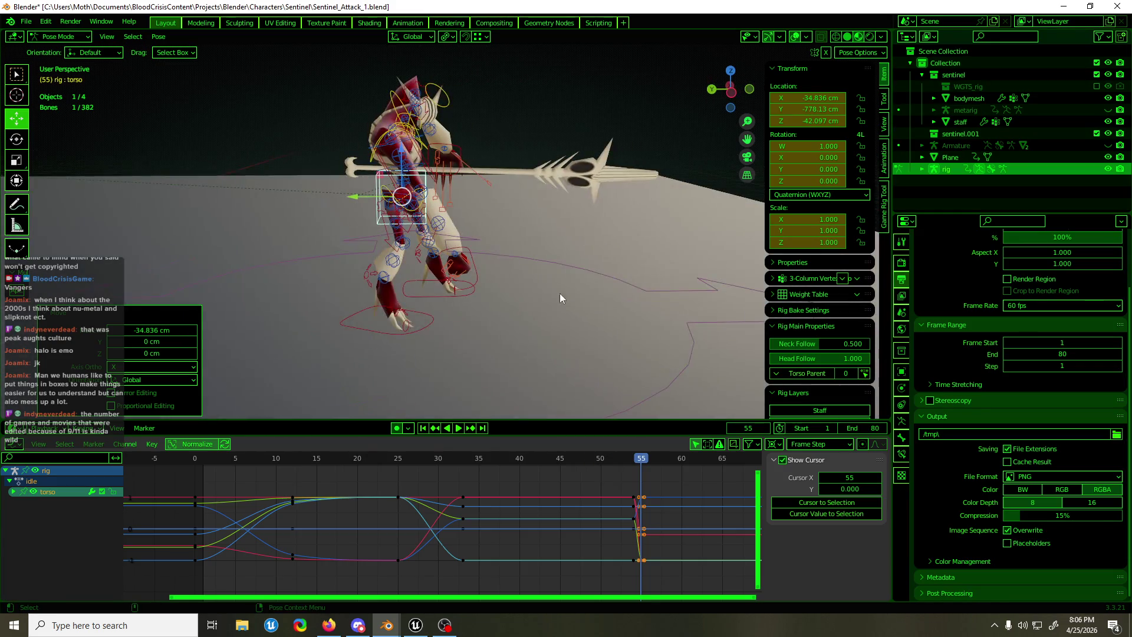
left_click(426, 296, "shift")
left_click(380, 329, "shift")
left_click(378, 194, "shift")
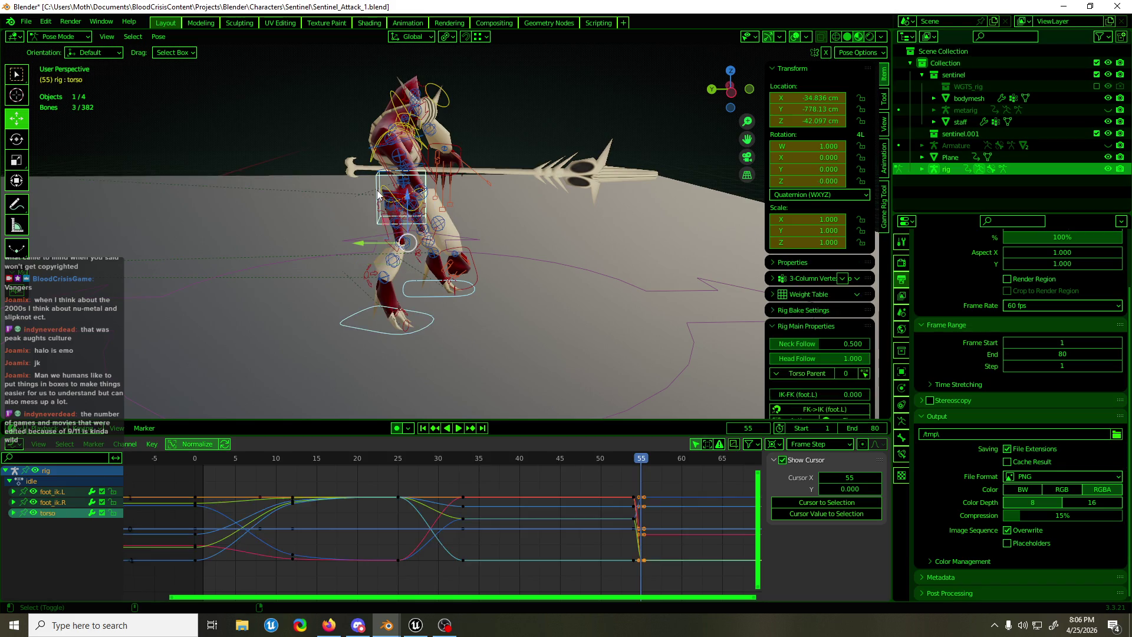
scroll(378, 268, "down", 2)
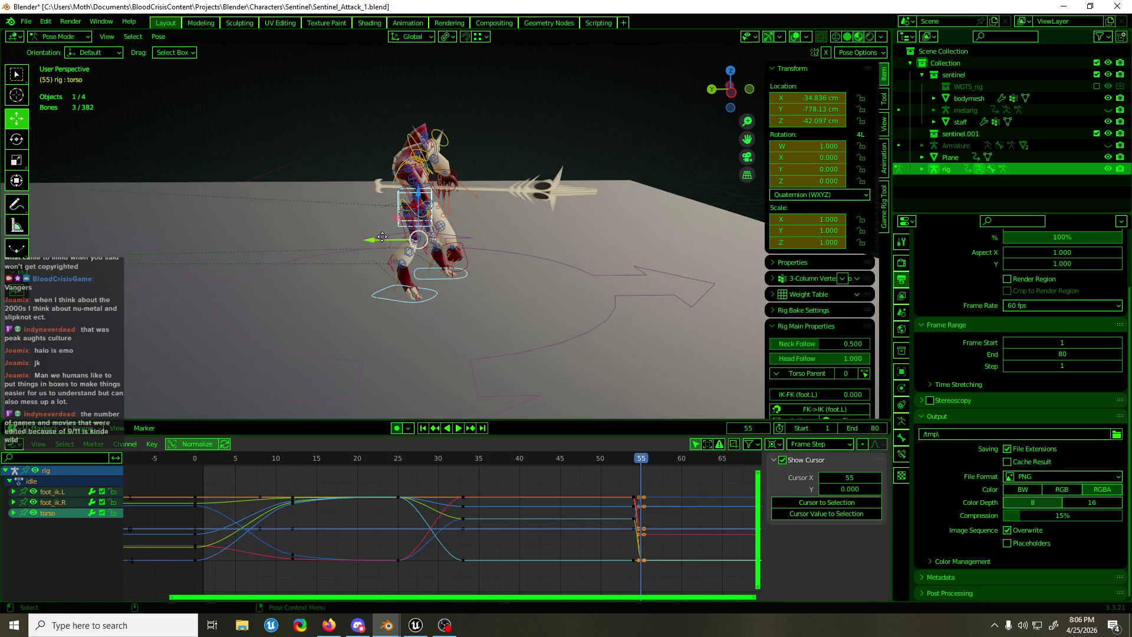
key("g")
key("Escape")
left_click(473, 257, "shift")
left_click(482, 251, "shift")
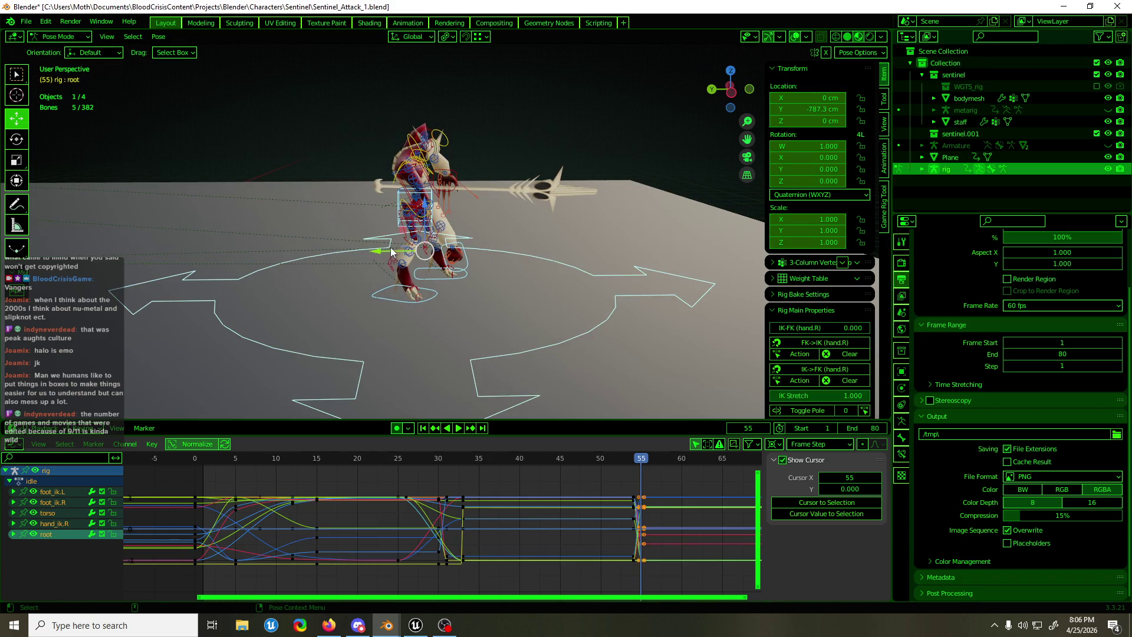
Move the root to Y -727.7 cm at frame 55 and play back the lunge
key("g")
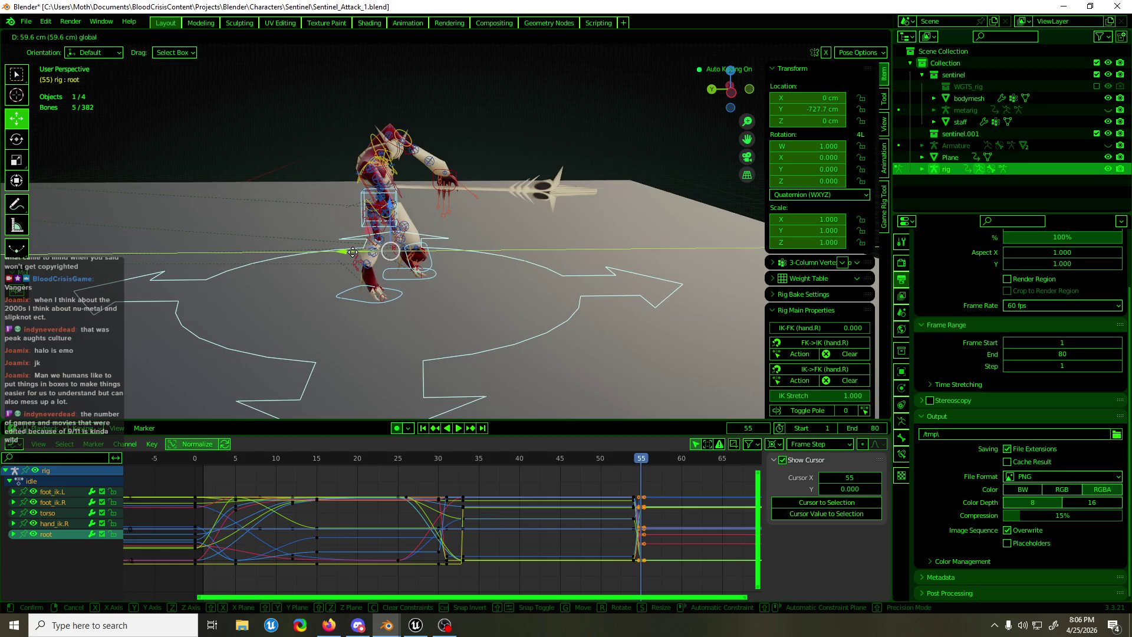
left_click(352, 252)
left_click_drag(603, 455, 620, 467)
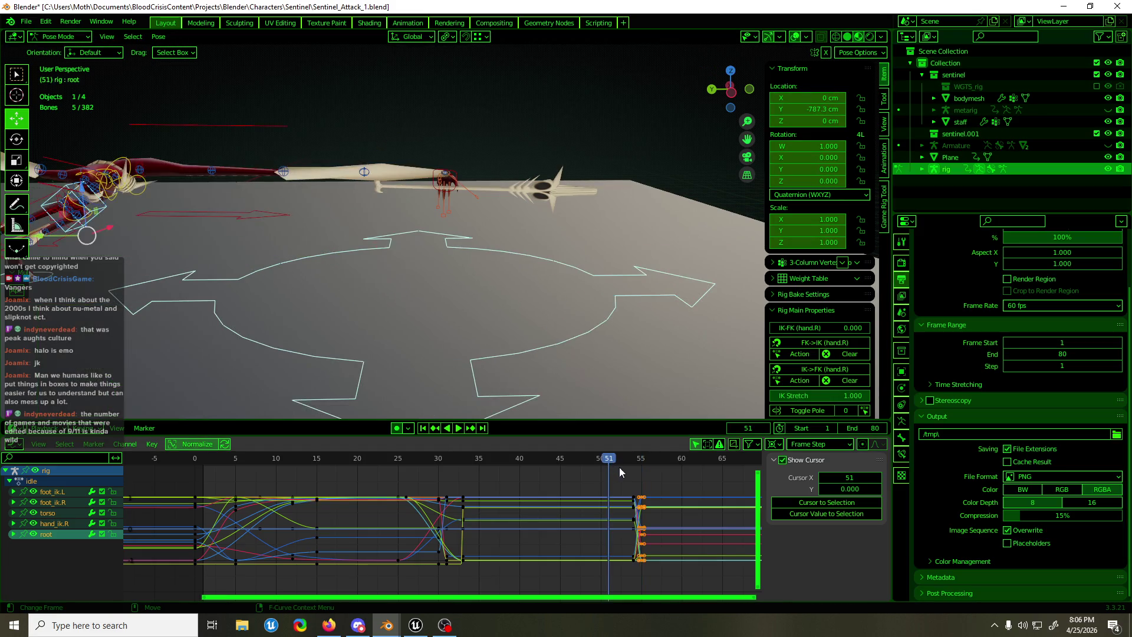
scroll(536, 376, "down", 2)
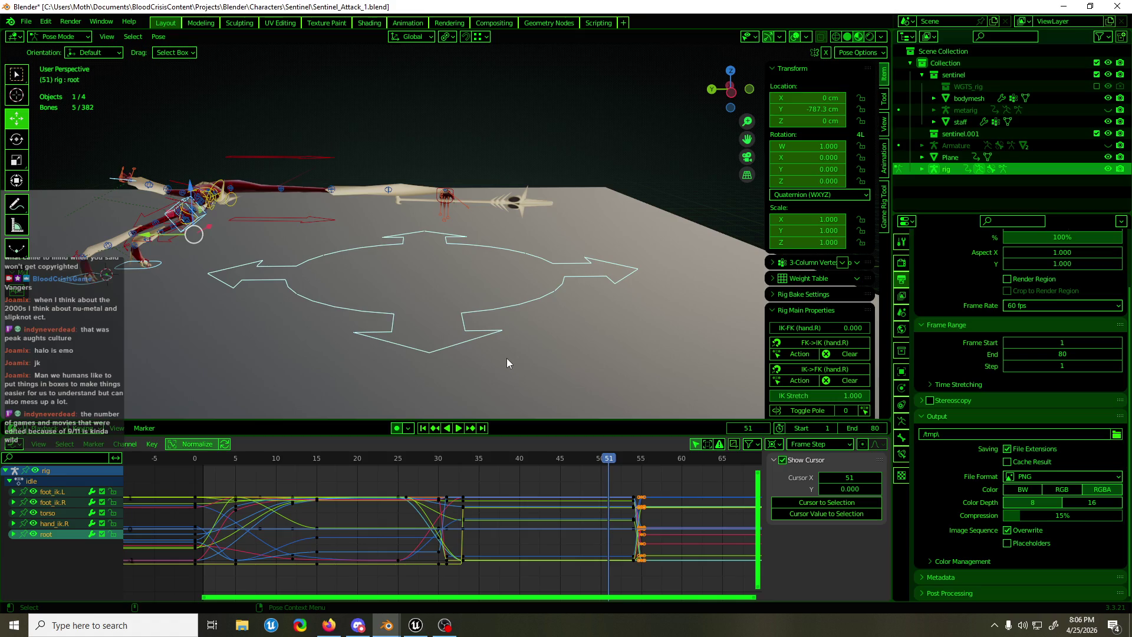
key("space")
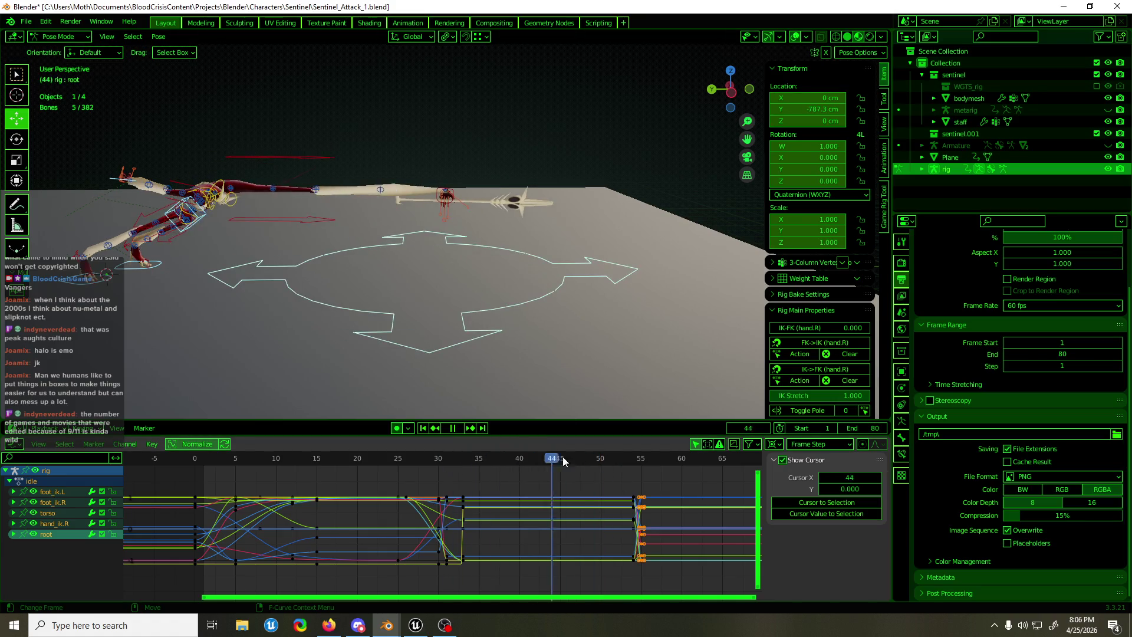
Select both foot IK controls, hand_ik.R and root, and box-select their frame-55 keys
left_click(525, 293)
left_click_drag(639, 572, 639, 572)
left_click(416, 276)
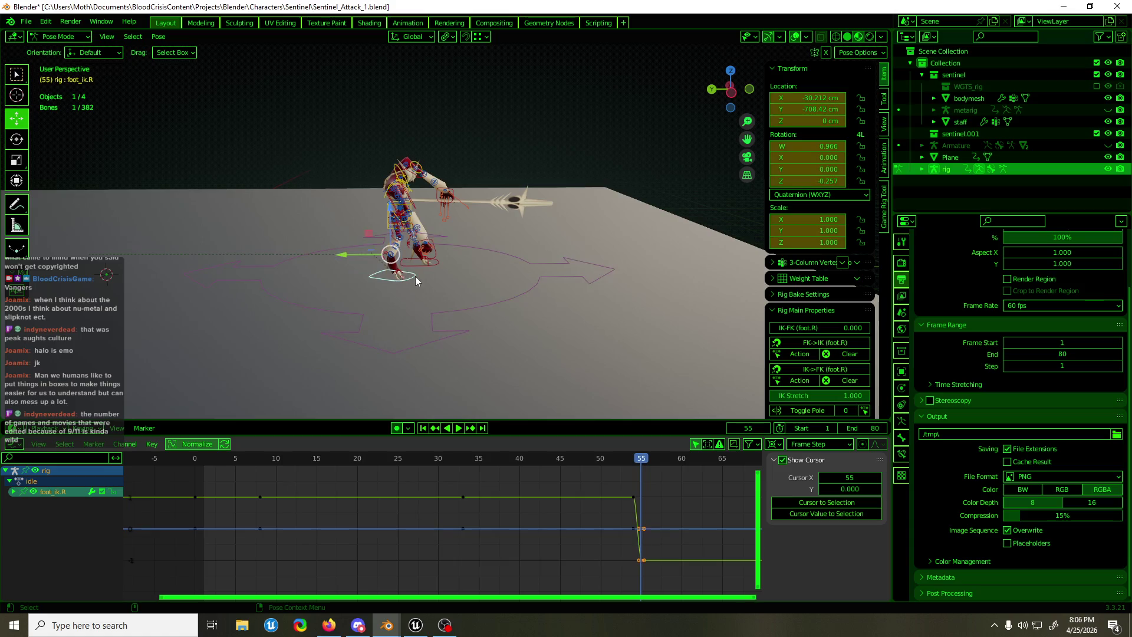
left_click(435, 259, "shift")
left_click(438, 258, "shift")
left_click(510, 326, "shift")
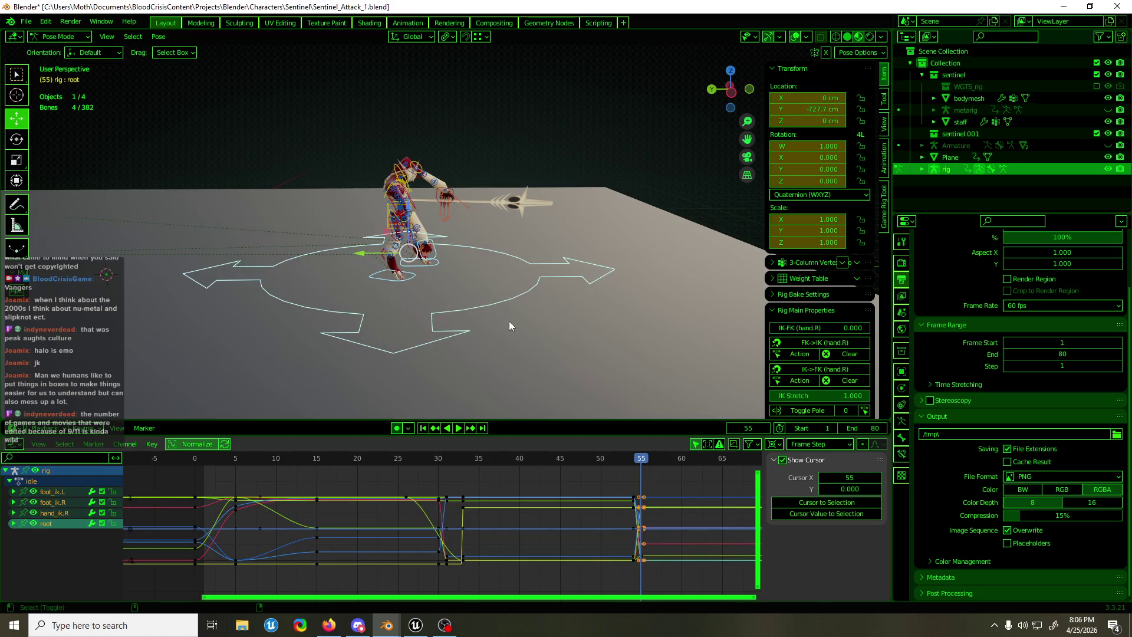
left_click_drag(653, 567, 640, 572)
Duplicate the frame-55 keys along the timeline, then scrub the lunge and stop at frame 33
key("g")
key("x")
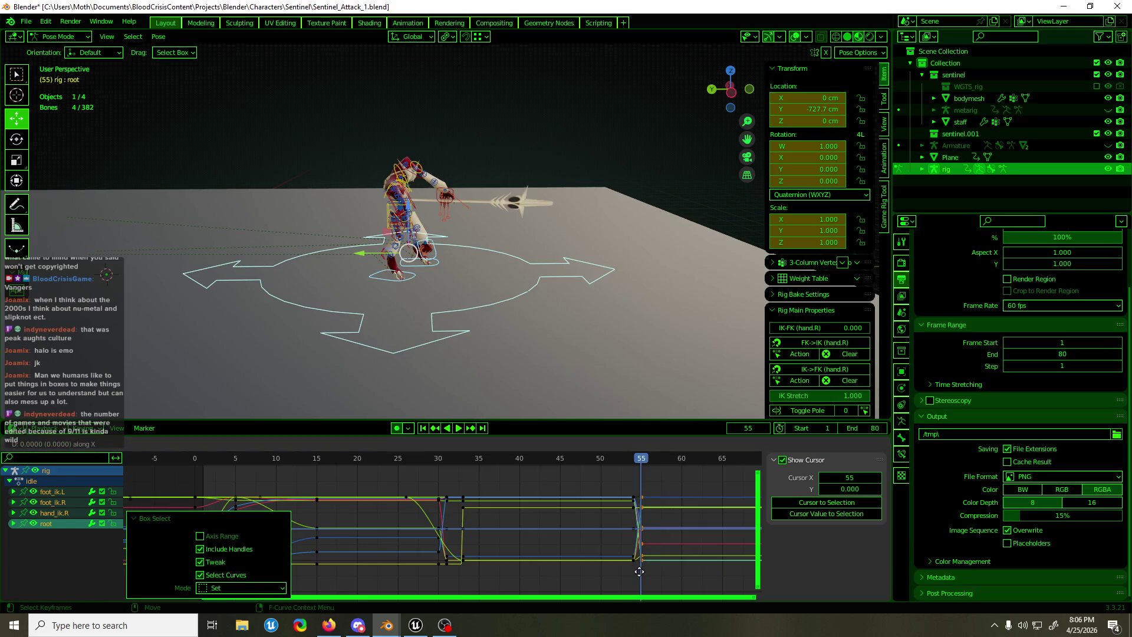
left_click(637, 576)
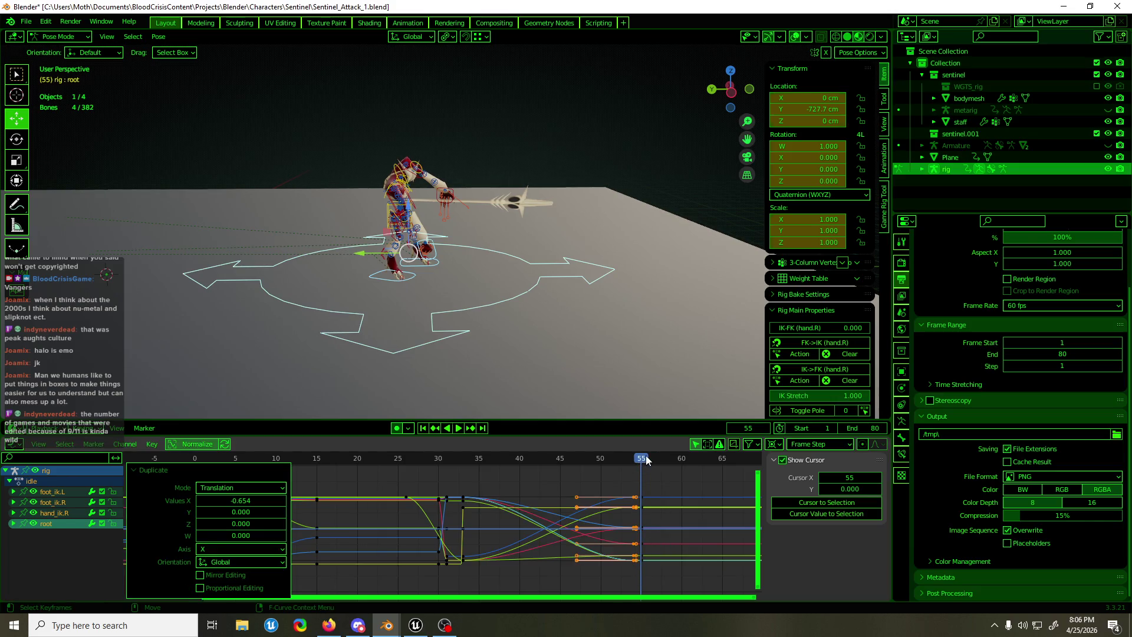
mouse_move(646, 460)
left_mouse_down()
mouse_move(470, 483)
mouse_move(631, 475)
mouse_move(408, 497)
mouse_move(484, 498)
left_mouse_up()
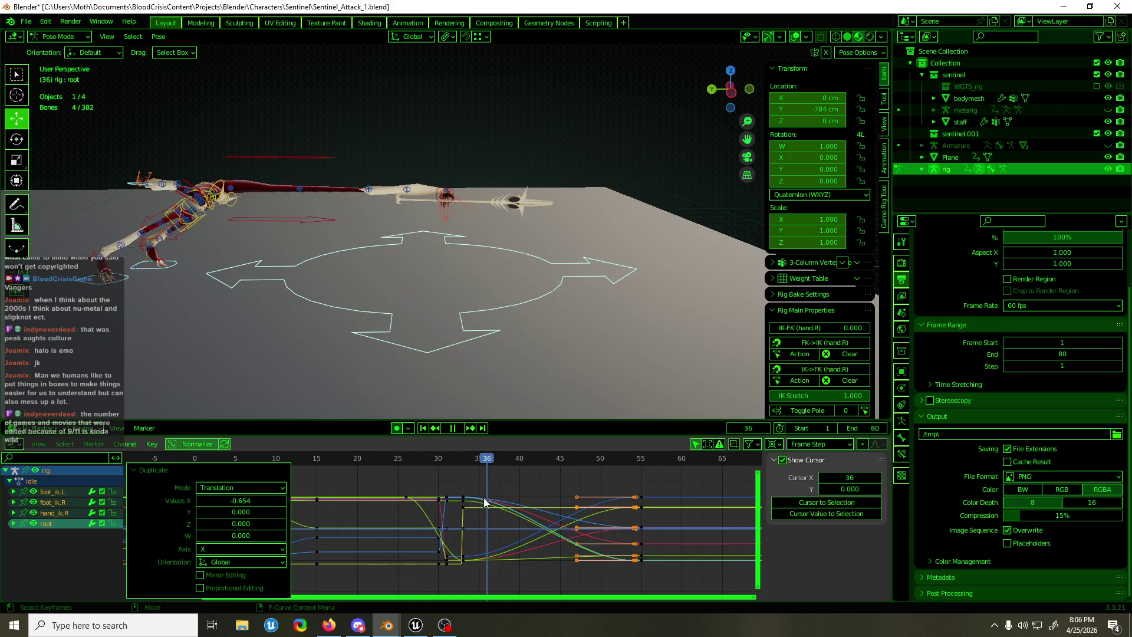
key("space")
Key all 66 tweak bones at frame 33
key("a")
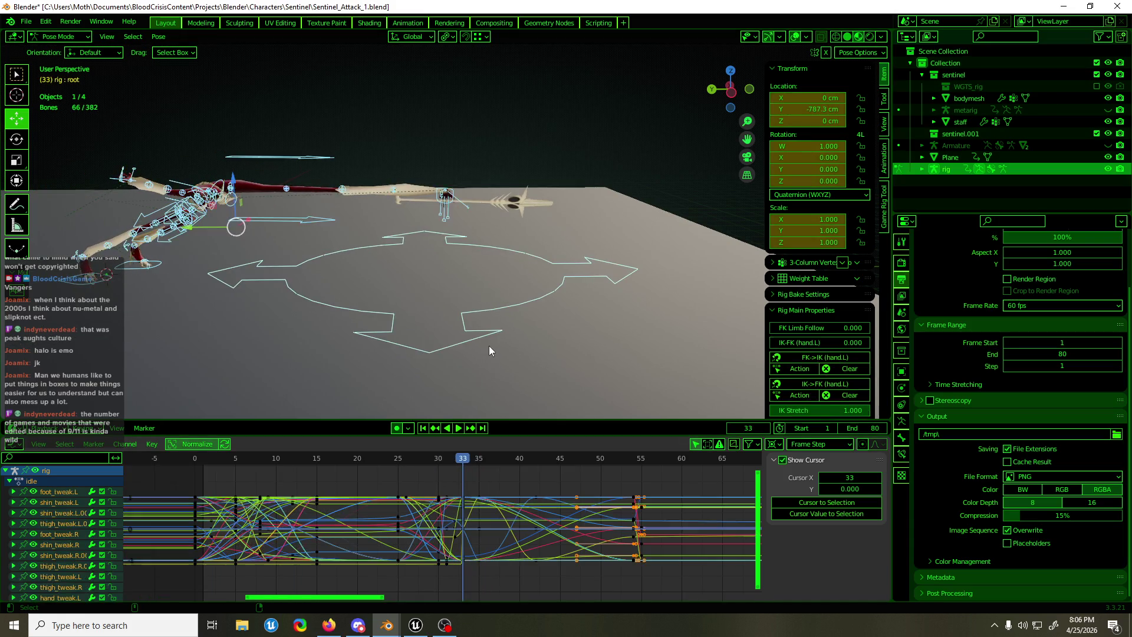
left_click(492, 489)
left_click_drag(471, 482, 461, 577)
key("i")
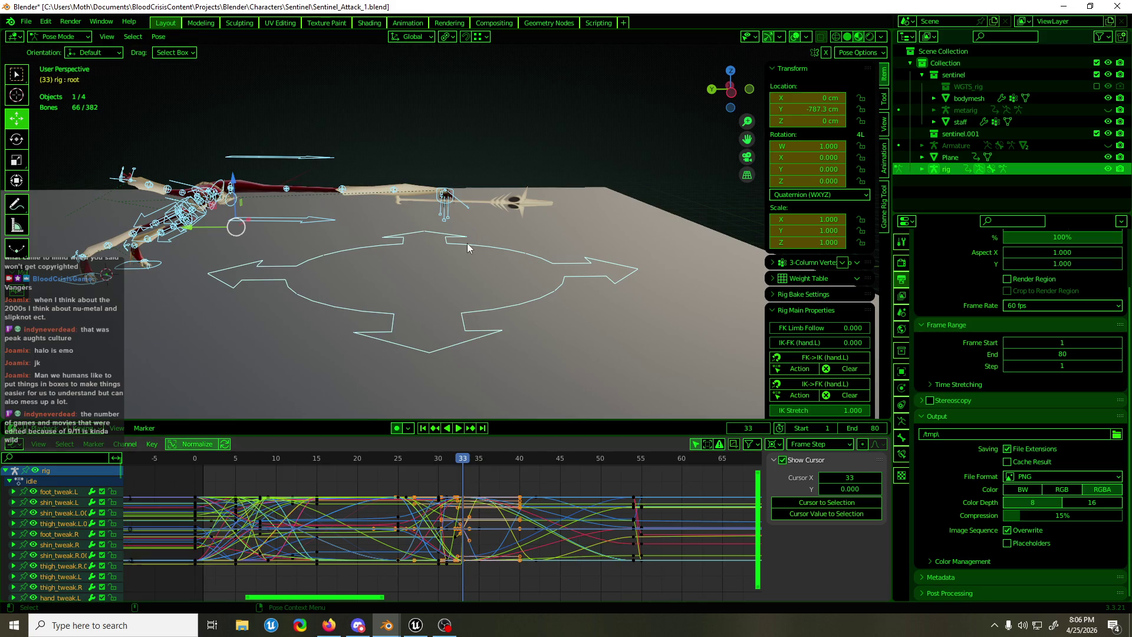
left_click_drag(475, 491, 458, 588)
Copy the frame-33 tweak keys about 21 frames later, near frame 54, and check the pose at 55
key("g")
key("x")
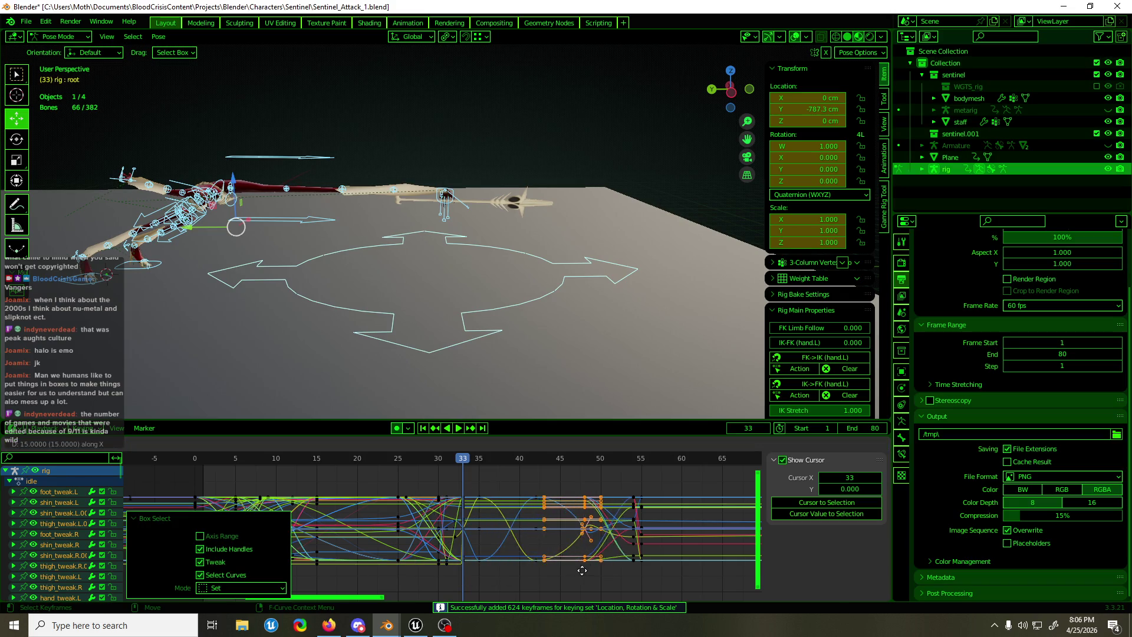
left_click(625, 567)
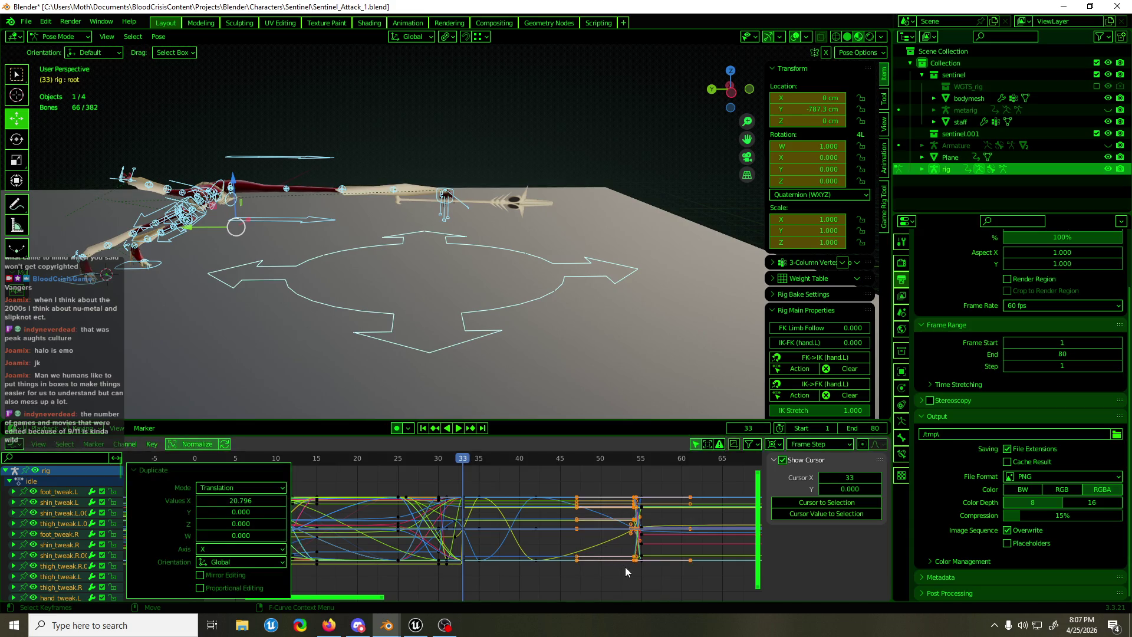
left_click(483, 477)
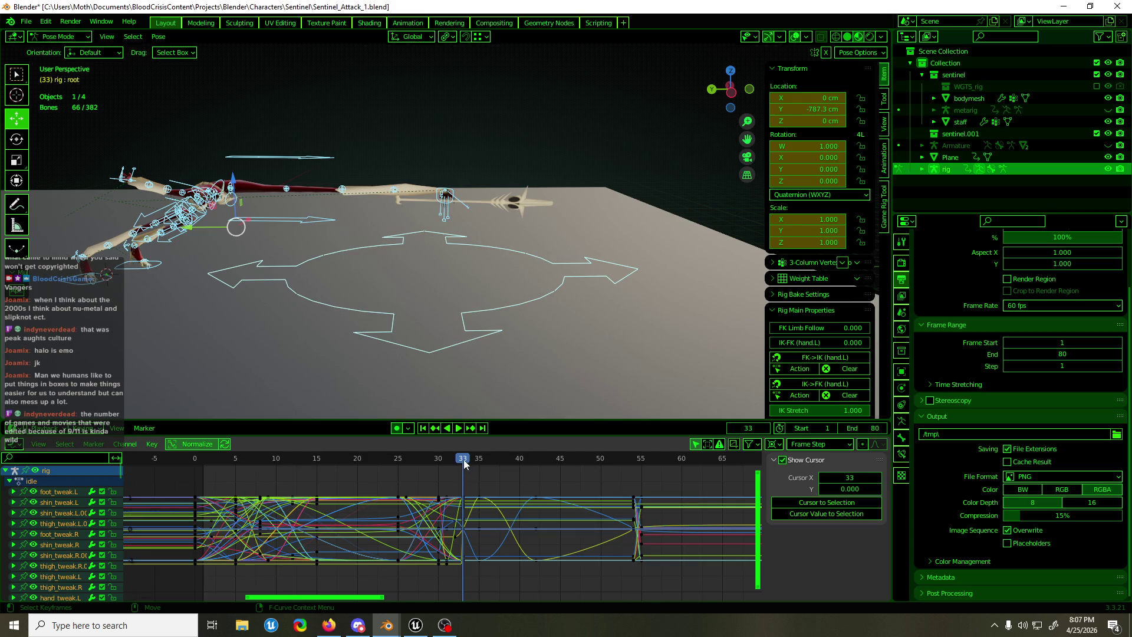
left_click_drag(464, 464, 638, 476)
left_click(519, 298)
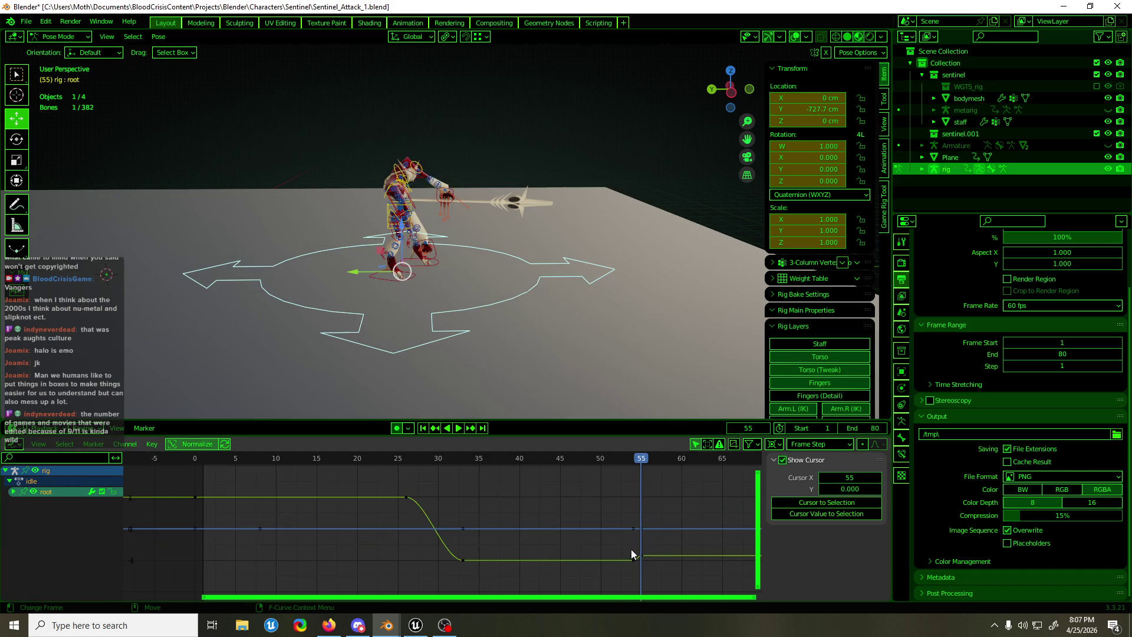
Nudge the root key near frame 55 slightly, play back from frame 24, and save the file
left_click_drag(631, 554, 637, 567)
key("g")
left_click(641, 571)
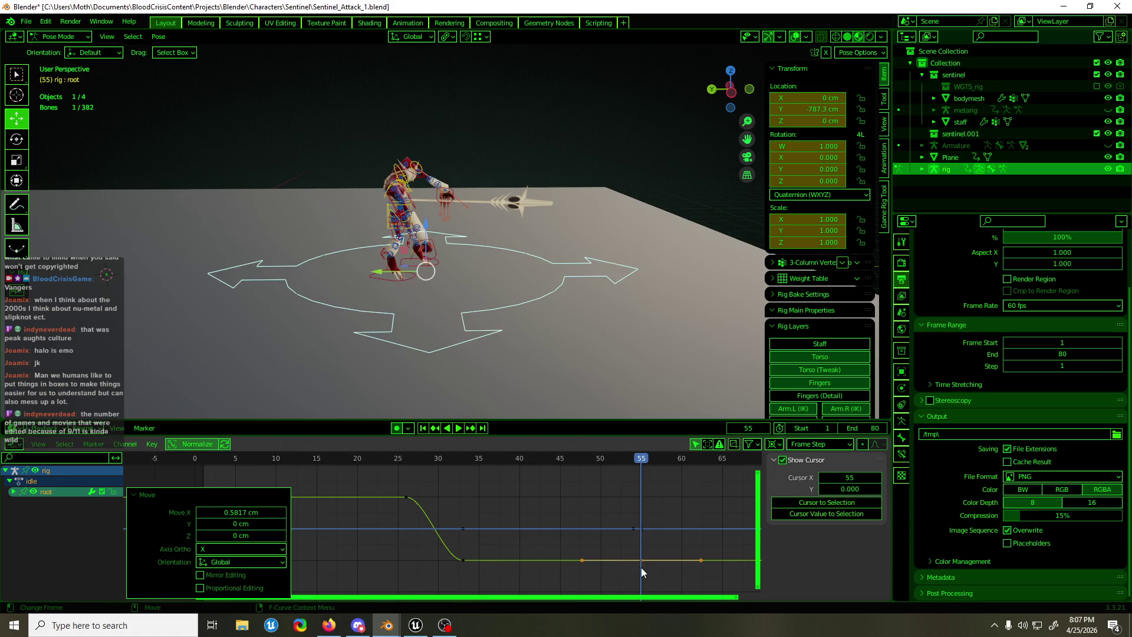
mouse_move(642, 458)
left_mouse_down()
mouse_move(339, 458)
mouse_move(655, 463)
mouse_move(315, 371)
left_mouse_up()
key("space")
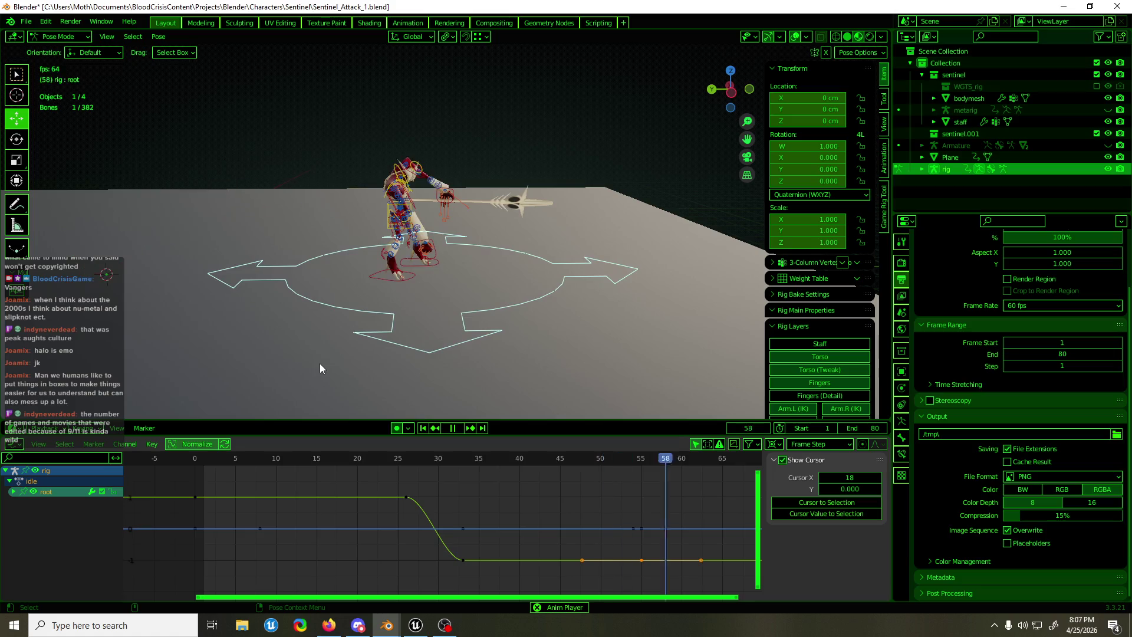
key("ctrl+s")
At frame 79, select both foot IK controls, the torso and hand_ik.R
mouse_move(326, 362)
middle_mouse_down()
mouse_move(447, 282)
mouse_move(508, 280)
mouse_move(389, 282)
mouse_move(396, 267)
middle_mouse_up()
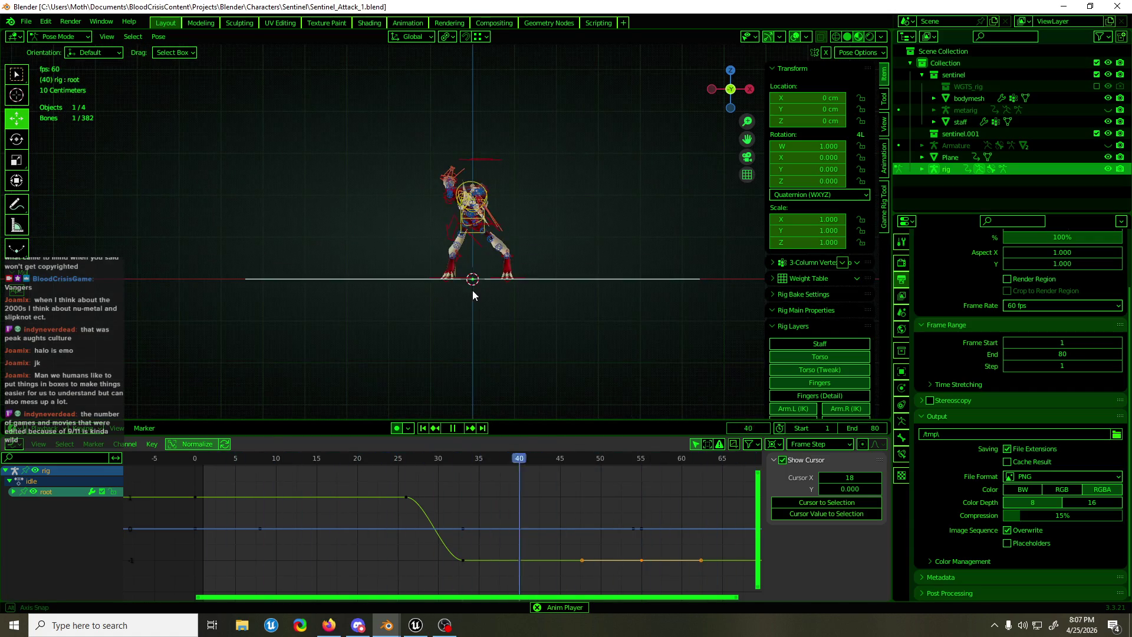
key("space")
mouse_move(474, 292)
middle_mouse_down()
mouse_move(490, 316)
mouse_move(518, 318)
mouse_move(460, 323)
mouse_move(519, 326)
mouse_move(458, 285)
middle_mouse_up()
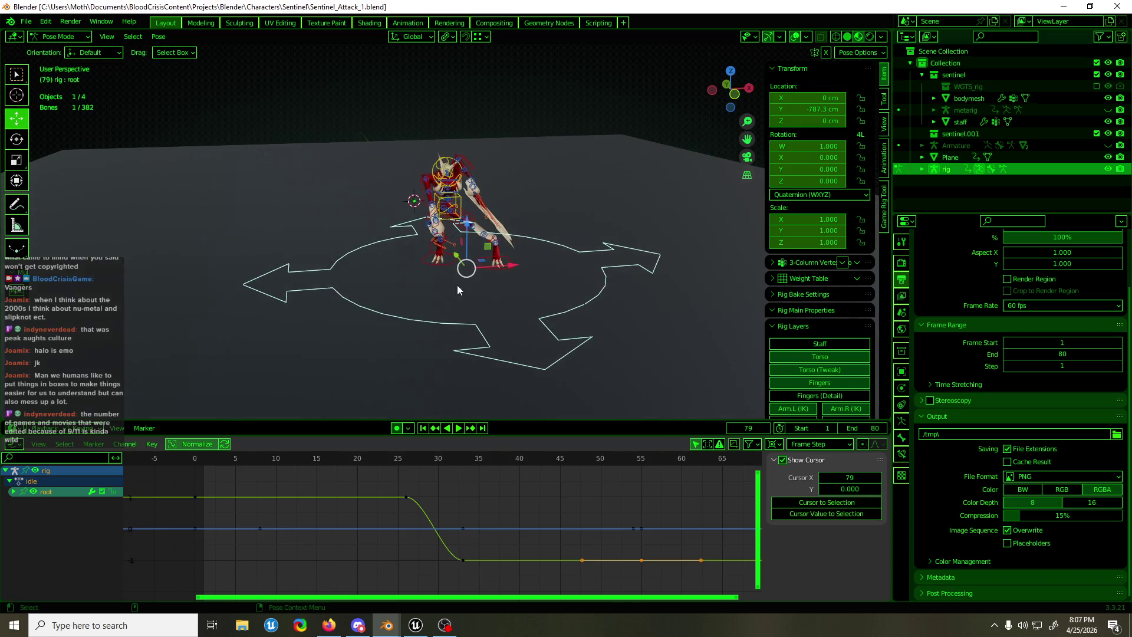
left_click(452, 268, "shift")
left_click(505, 271, "shift")
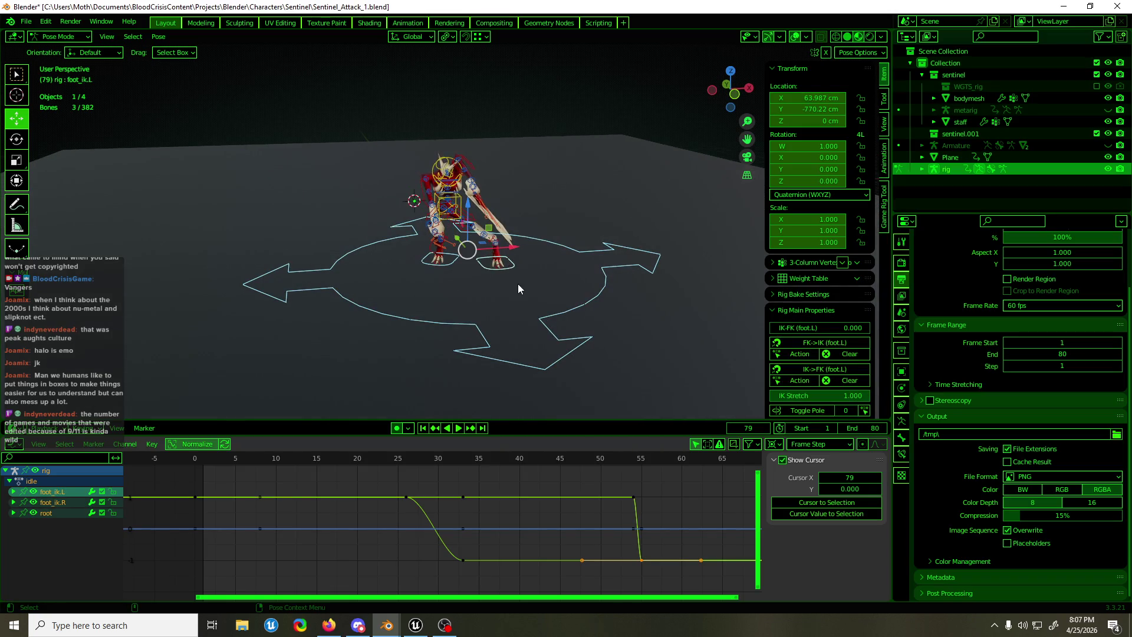
left_click(463, 205, "shift")
middle_click_drag(463, 205, 437, 238)
left_click(470, 245, "shift")
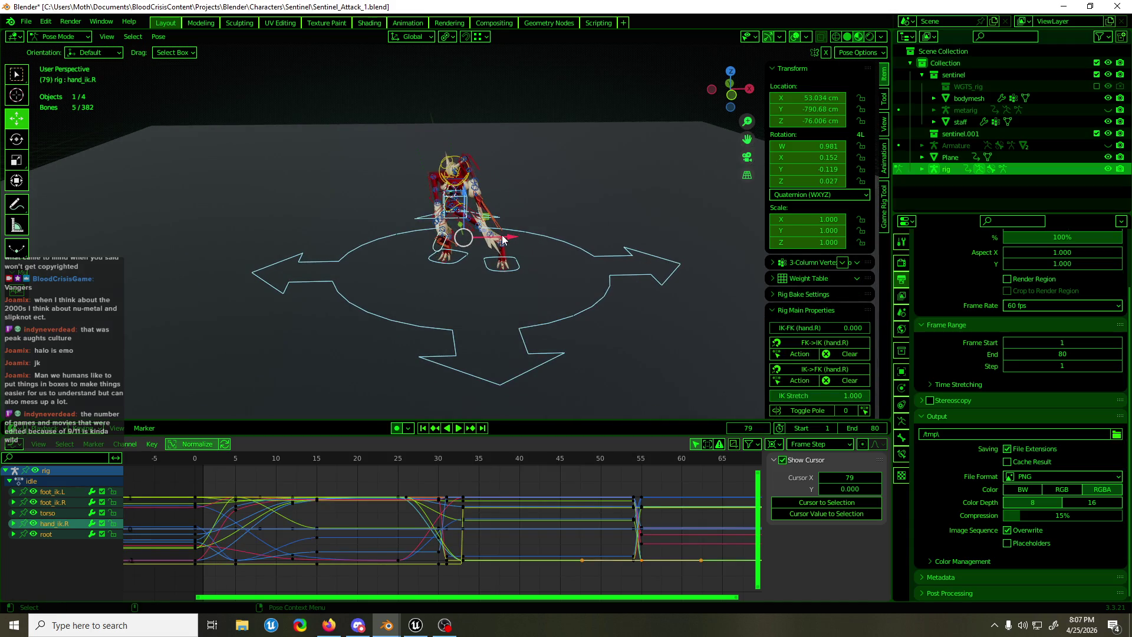
Move the selected controls -79.441 cm along X
key("g")
key("x")
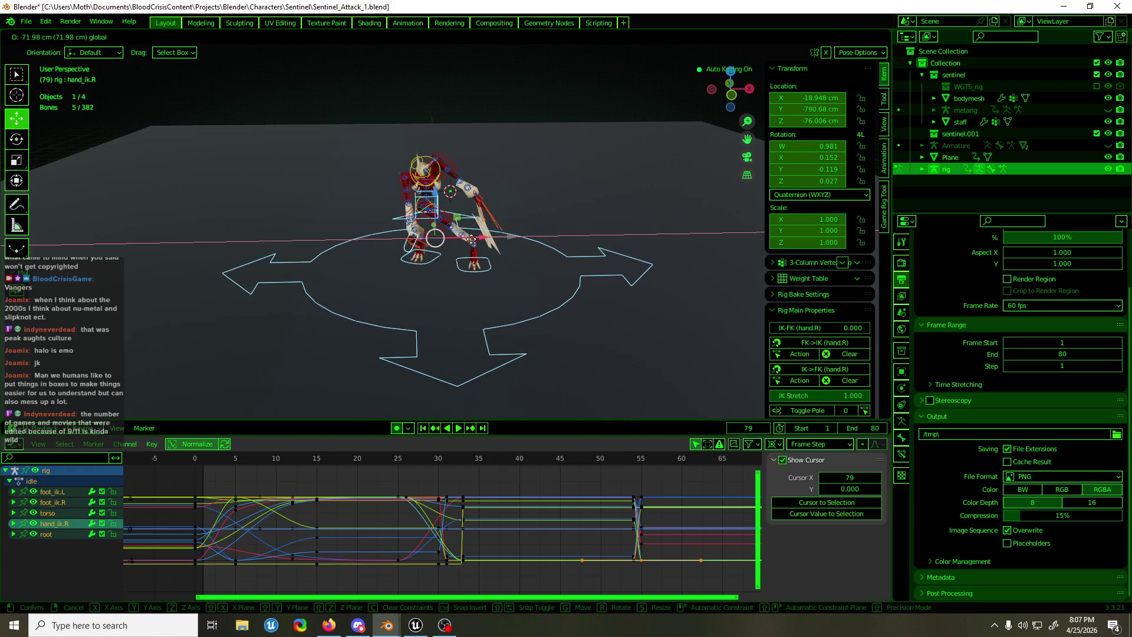
left_click(466, 239)
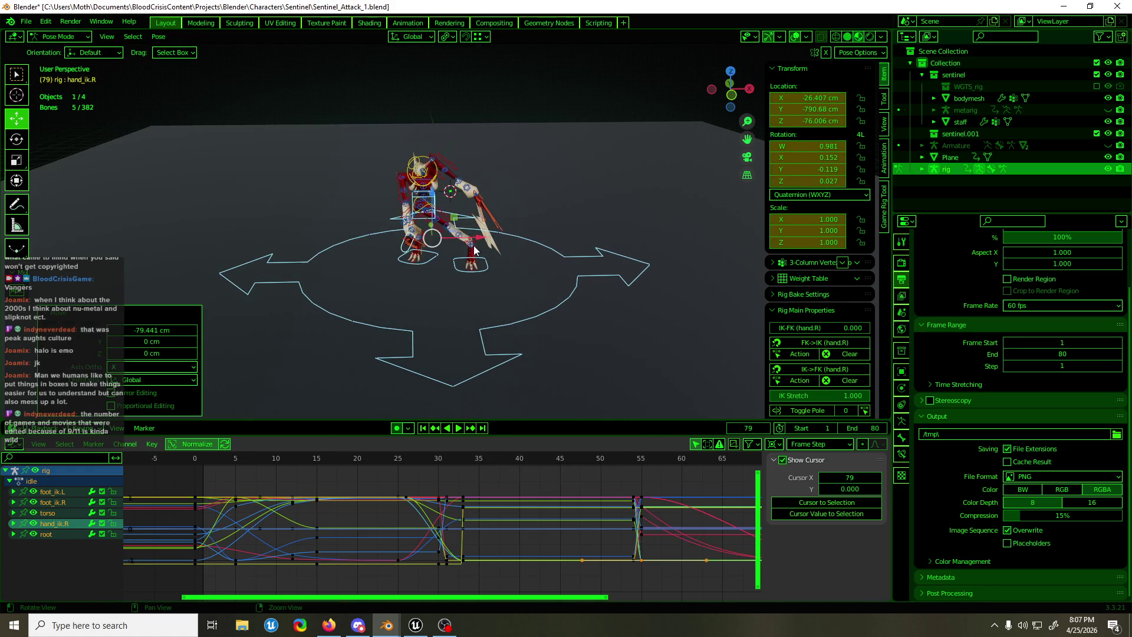
mouse_move(466, 239)
middle_mouse_down()
mouse_move(610, 235)
mouse_move(356, 246)
mouse_move(519, 241)
mouse_move(544, 271)
middle_mouse_up()
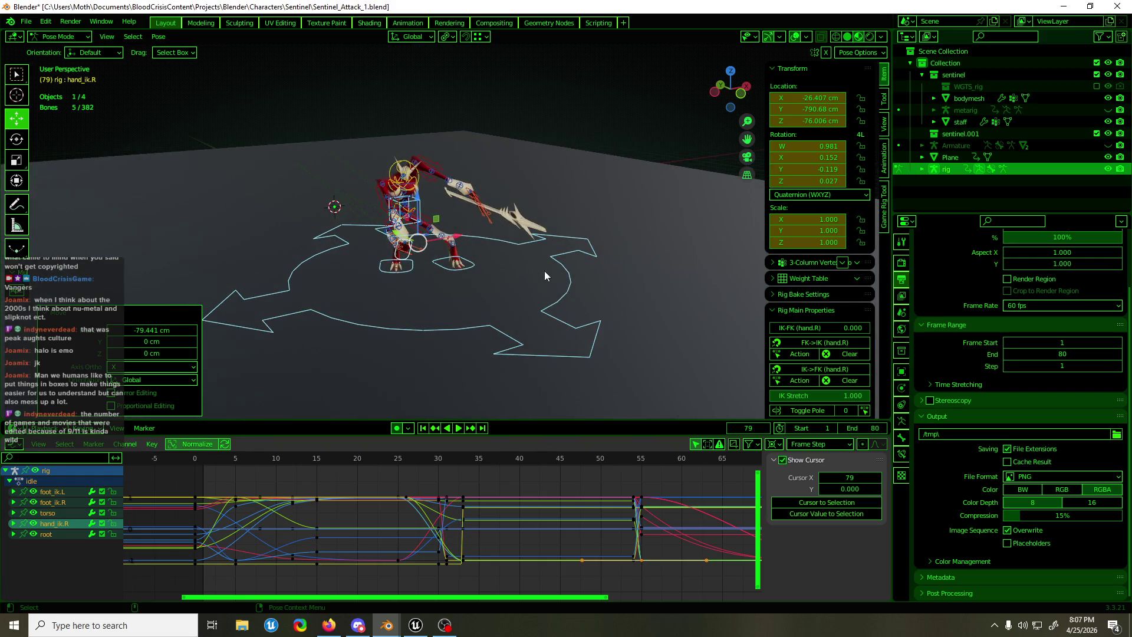
left_click(553, 258)
Delete the root's X Location key near frame 54 in the Graph Editor
scroll(595, 384, "down", 3)
scroll(616, 475, "up", 2)
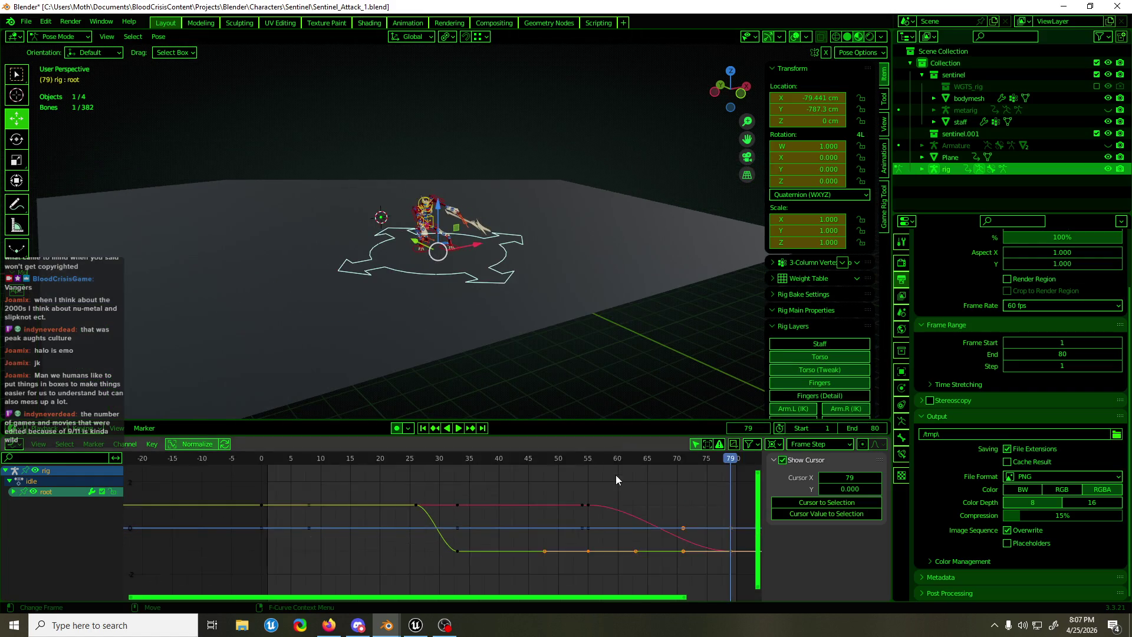
scroll(476, 339, "down", 2)
scroll(476, 339, "up", 1)
scroll(604, 508, "down", 2)
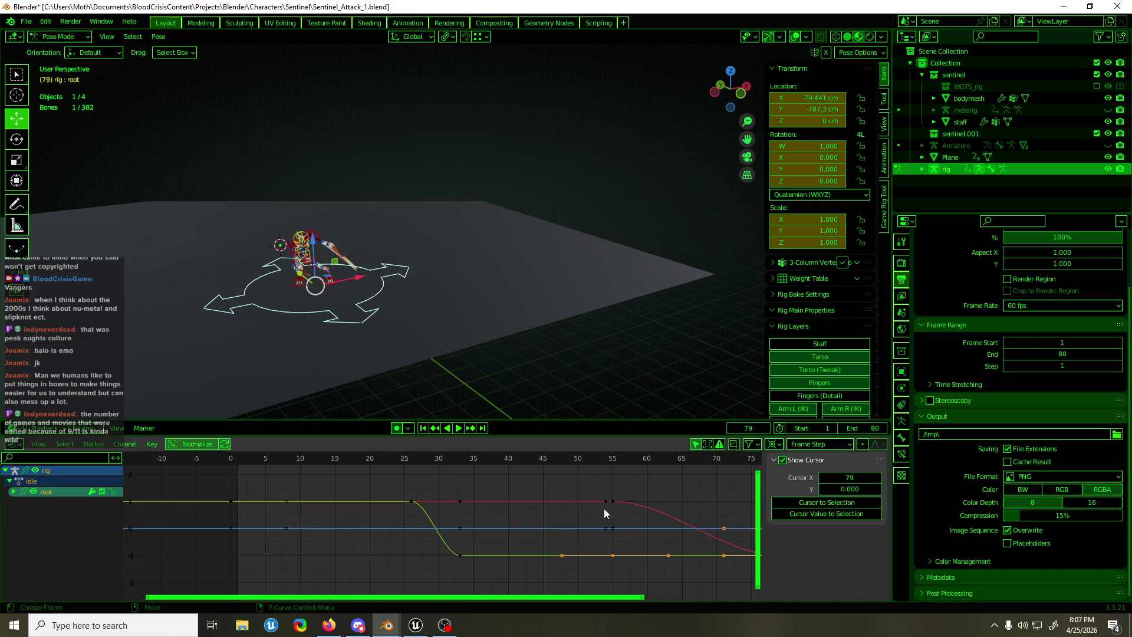
middle_click_drag(604, 508, 467, 498)
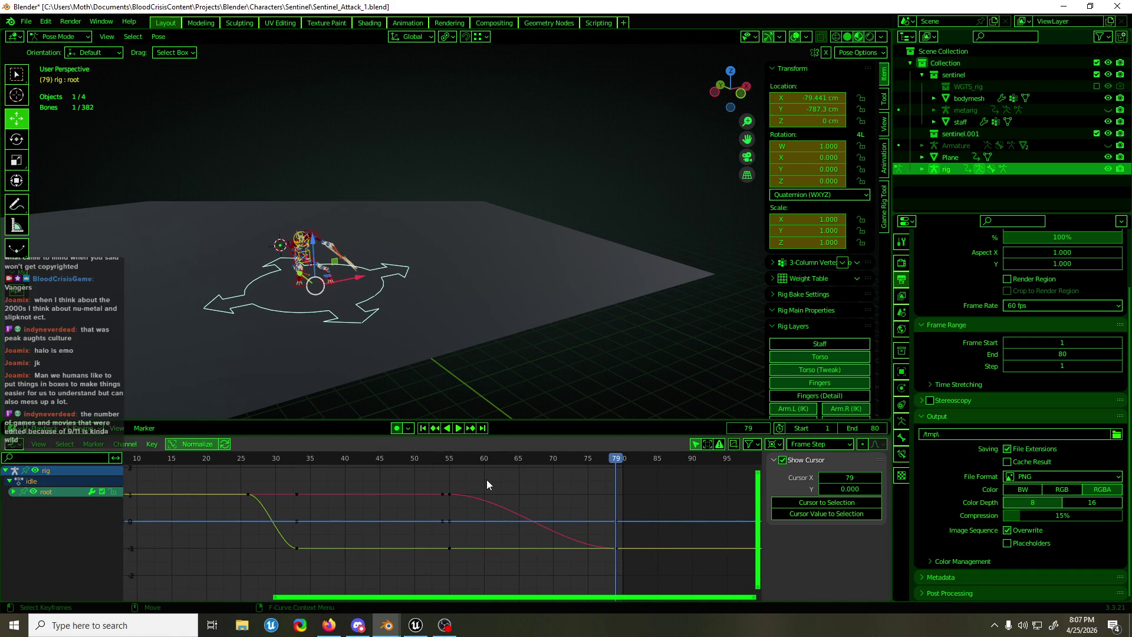
left_click_drag(472, 485, 449, 503)
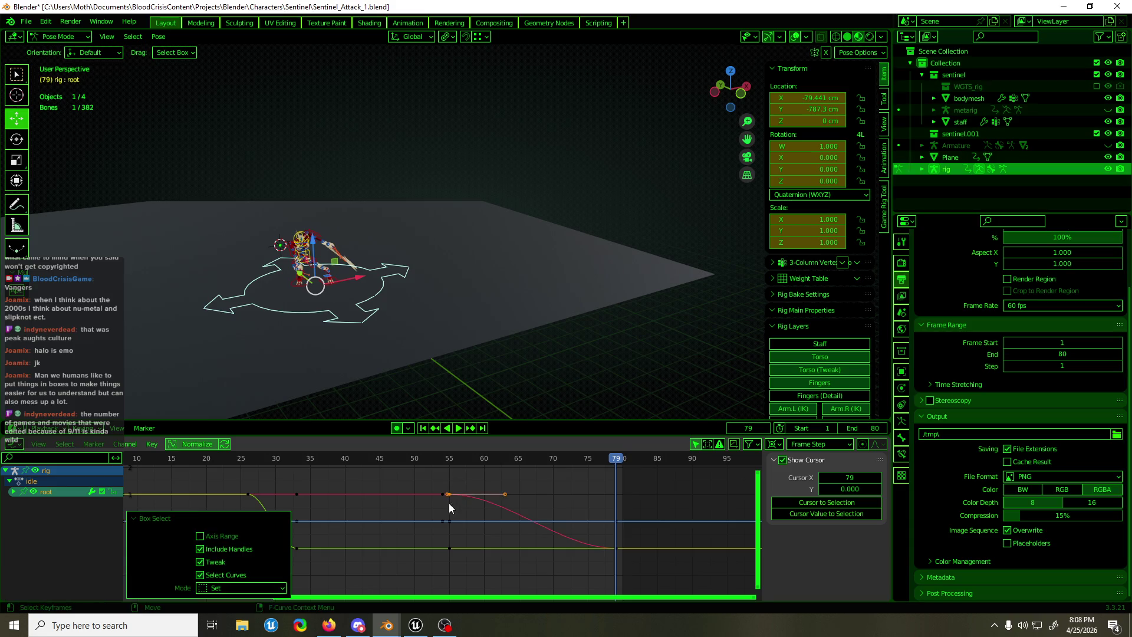
key("g")
key("x")
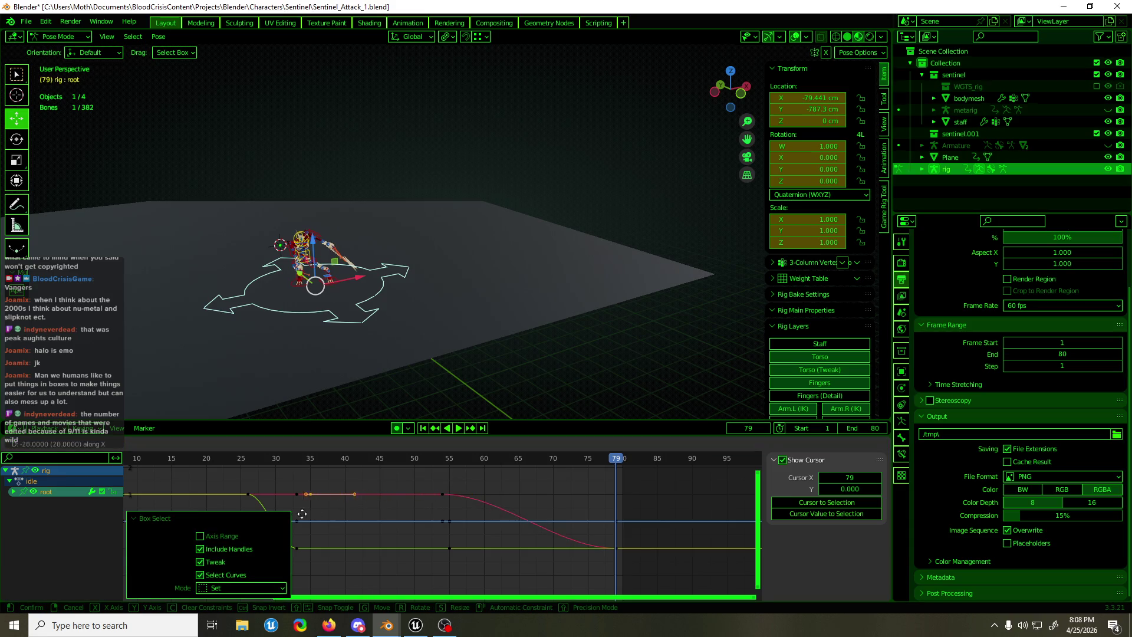
right_click(248, 514)
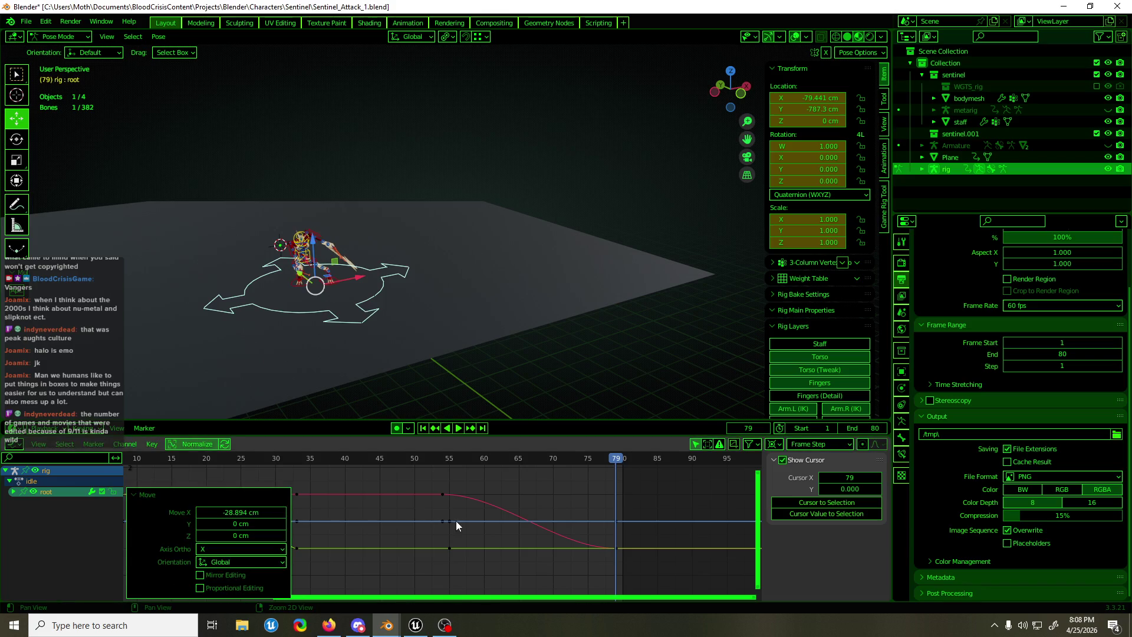
middle_click_drag(456, 521, 525, 515)
key("Delete")
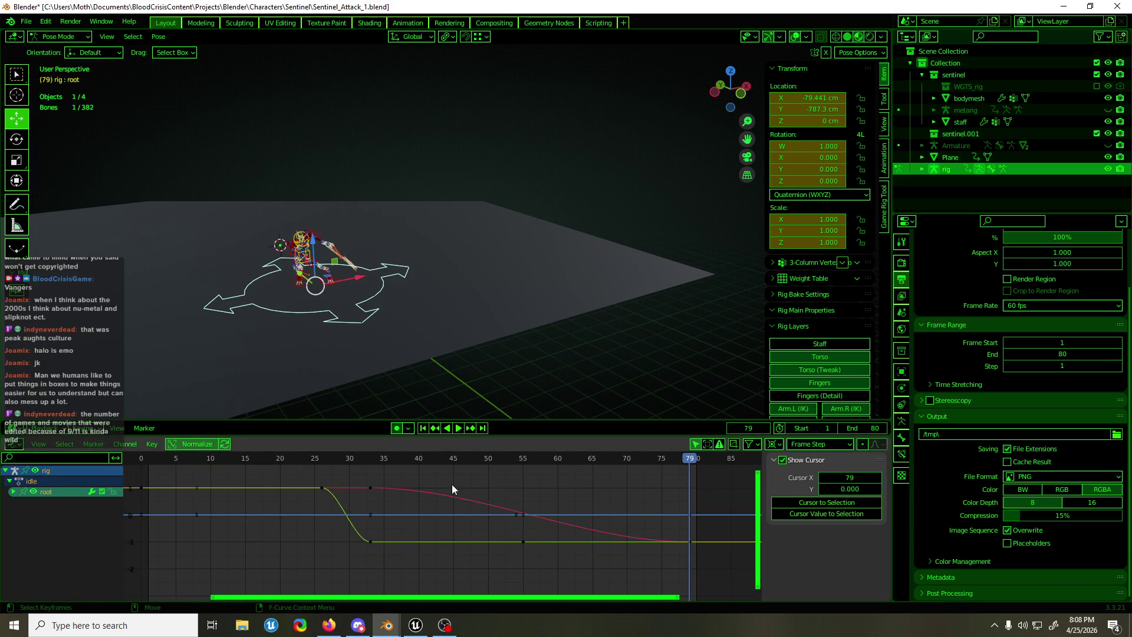
Slide the root's final X Location key from frame 79 back to about frame 34
left_click_drag(419, 478, 360, 504)
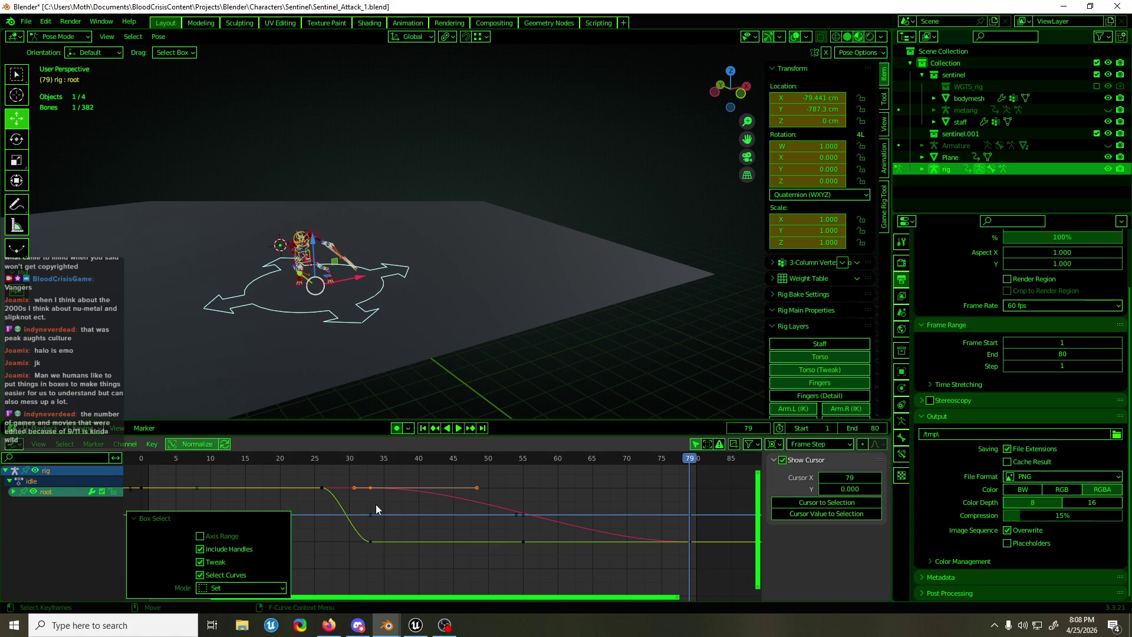
left_click(571, 524)
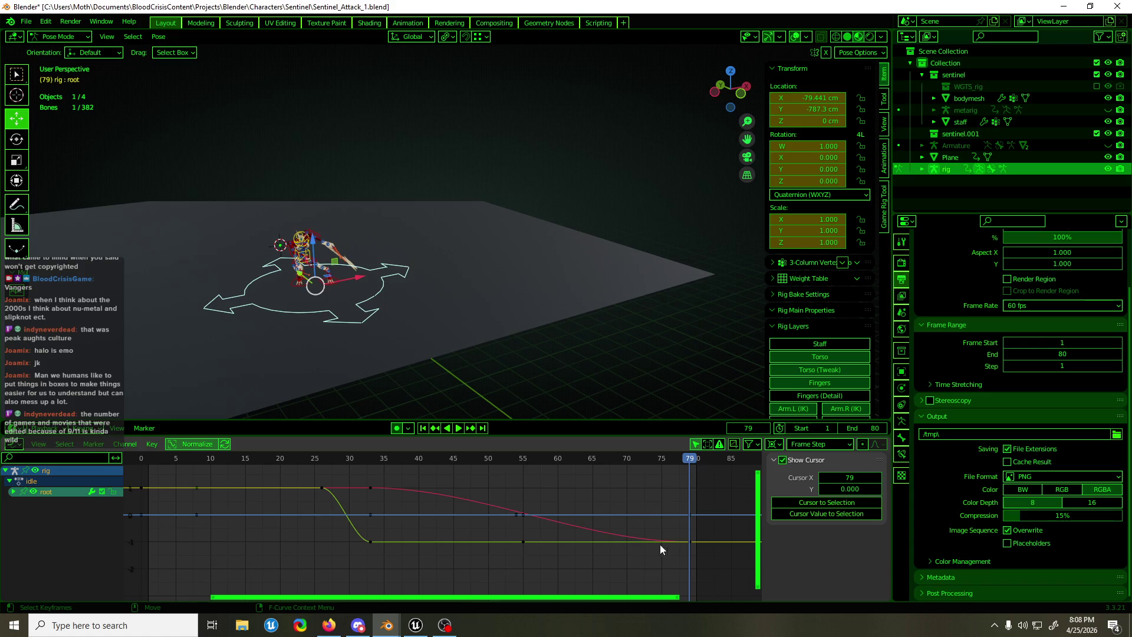
left_click(690, 542)
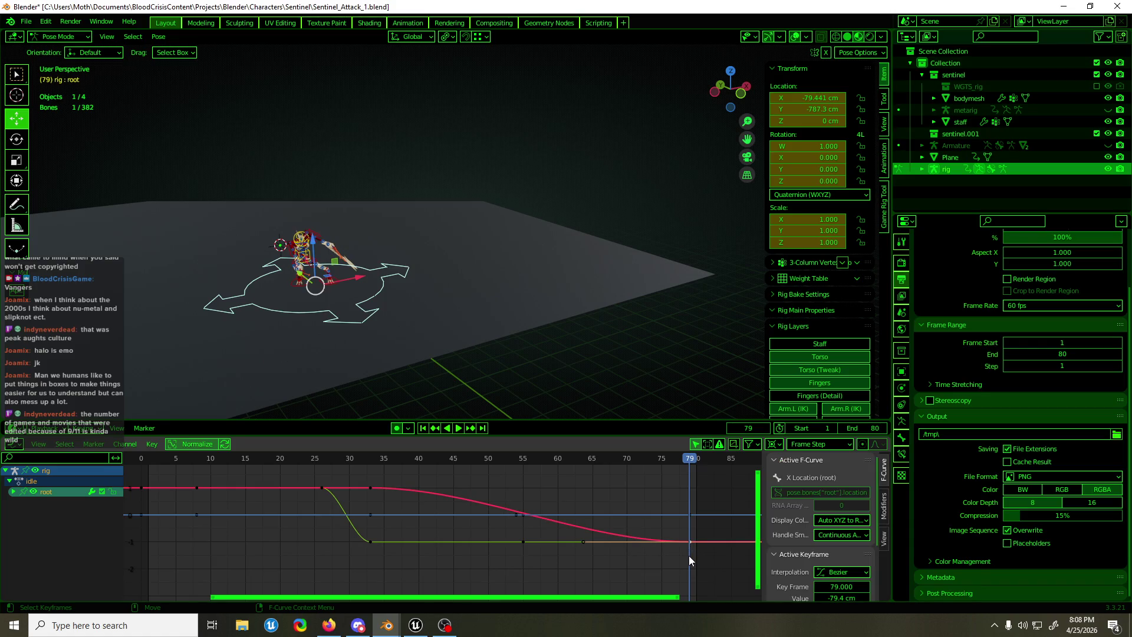
key("g")
key("x")
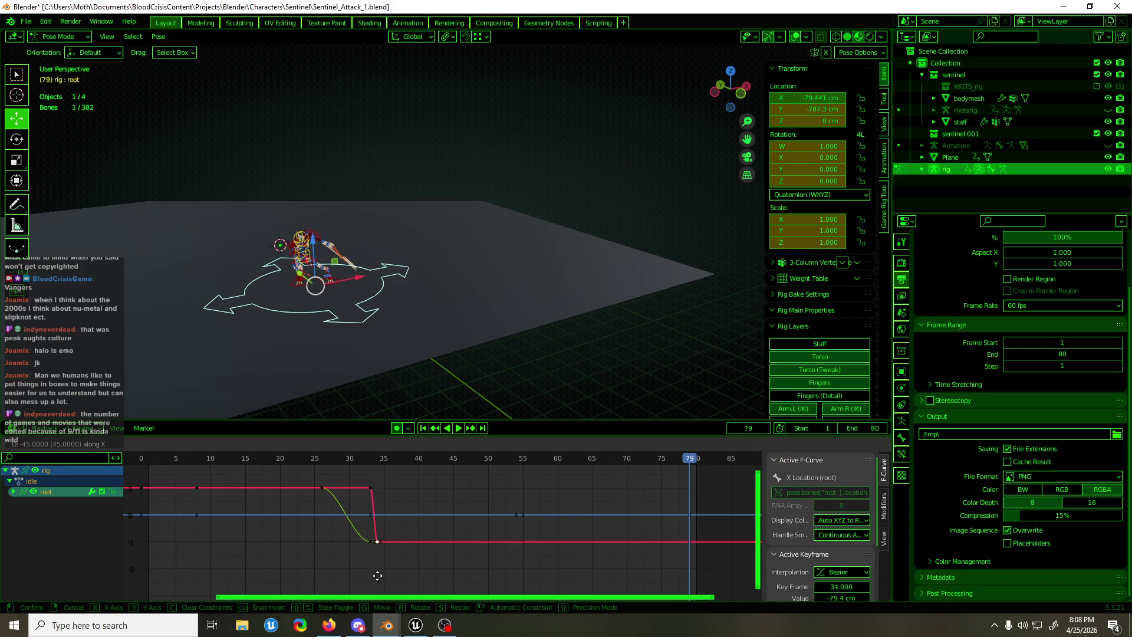
left_click(371, 576)
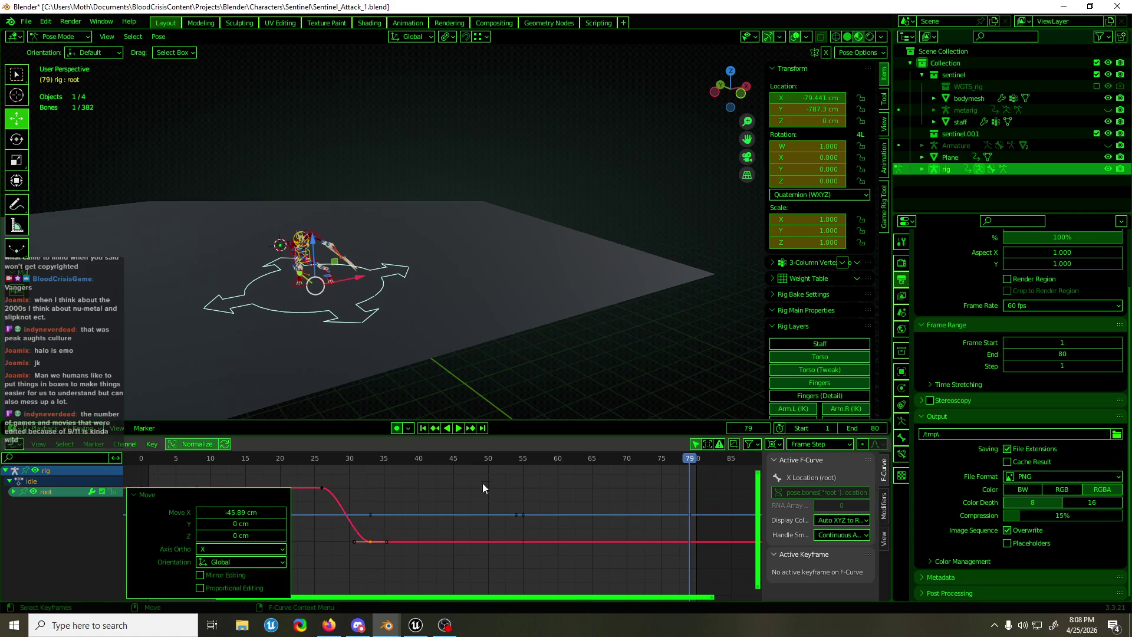
mouse_move(469, 458)
left_mouse_down()
mouse_move(302, 459)
mouse_move(669, 483)
left_mouse_up()
scroll(311, 314, "up", 3)
left_click(204, 325)
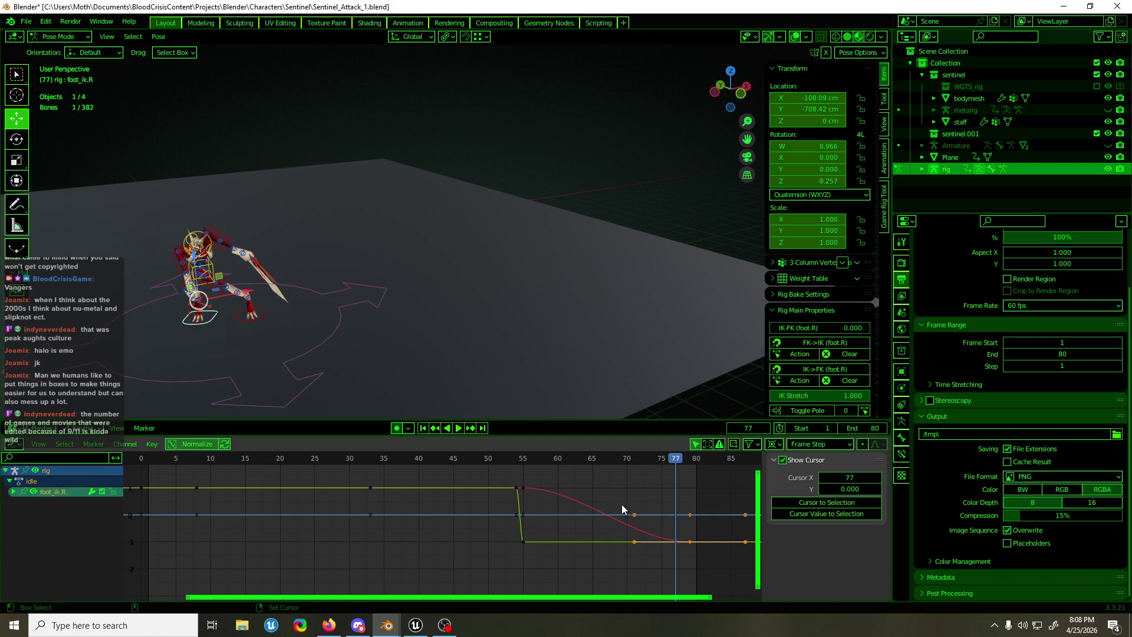
Delete the whole rig's in-between keys after frame 55
key("a")
key("Delete")
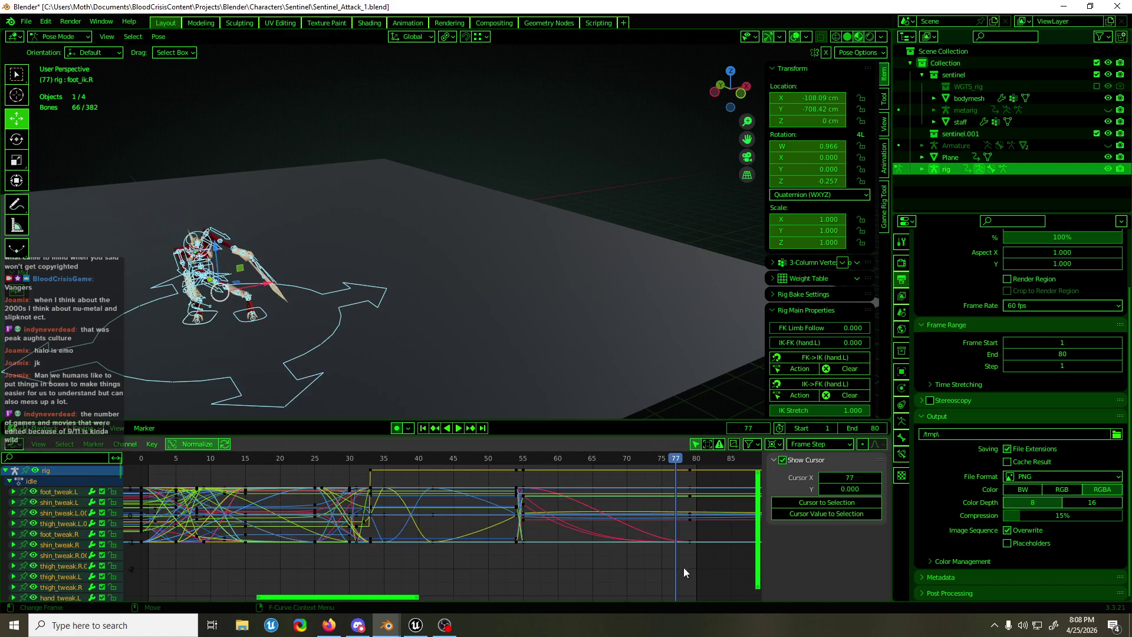
key("Home")
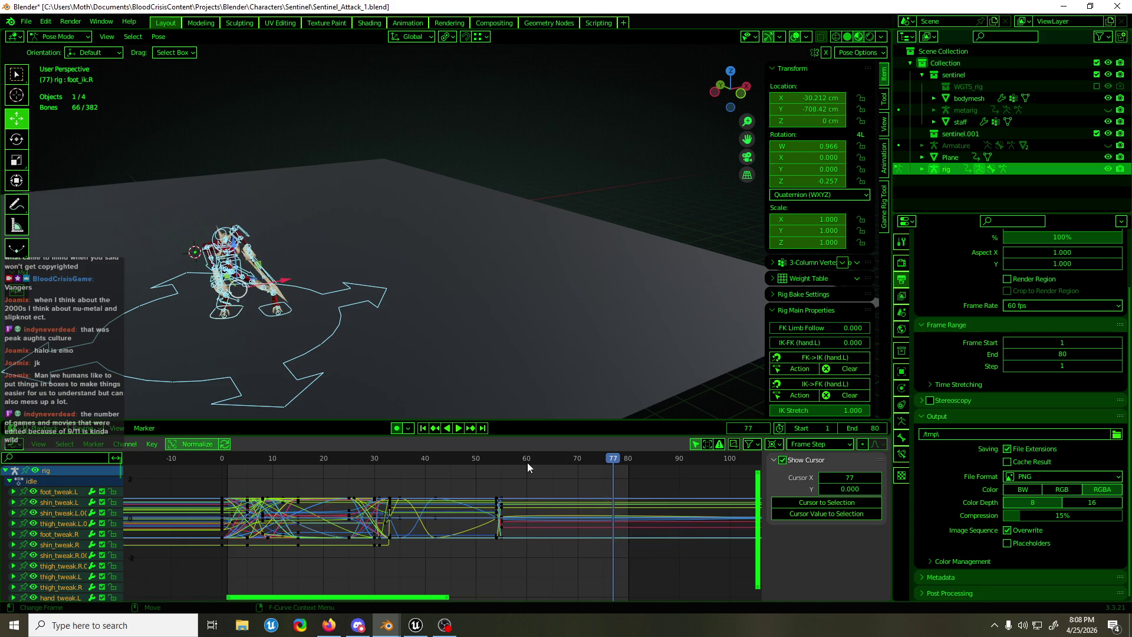
mouse_move(527, 463)
left_mouse_down()
mouse_move(442, 463)
mouse_move(486, 470)
left_mouse_up()
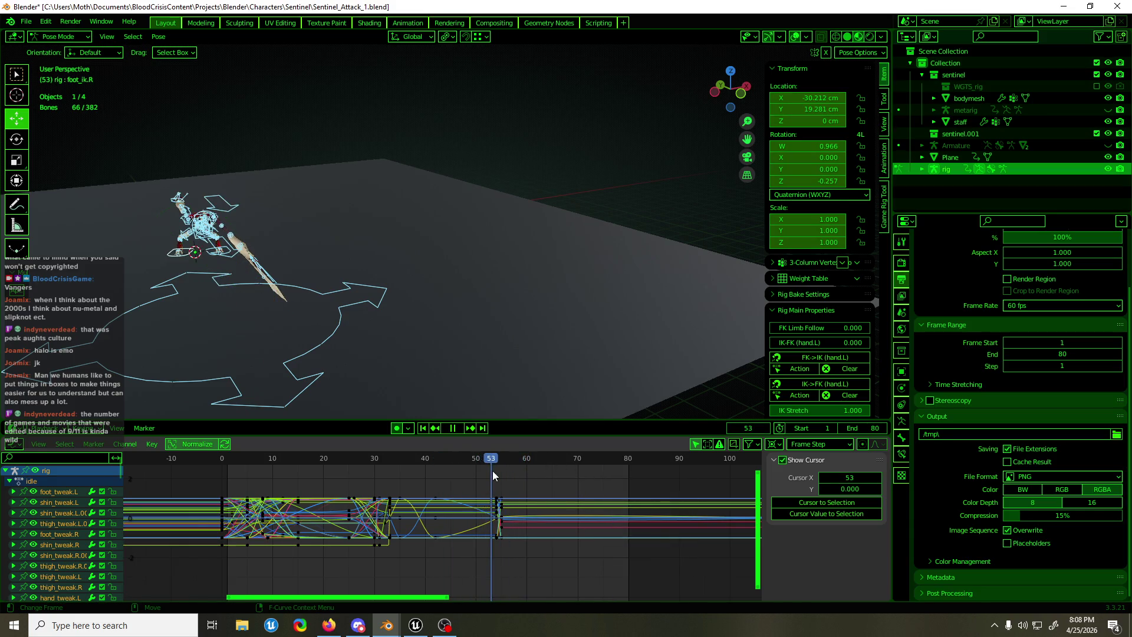
key("ctrl+z")
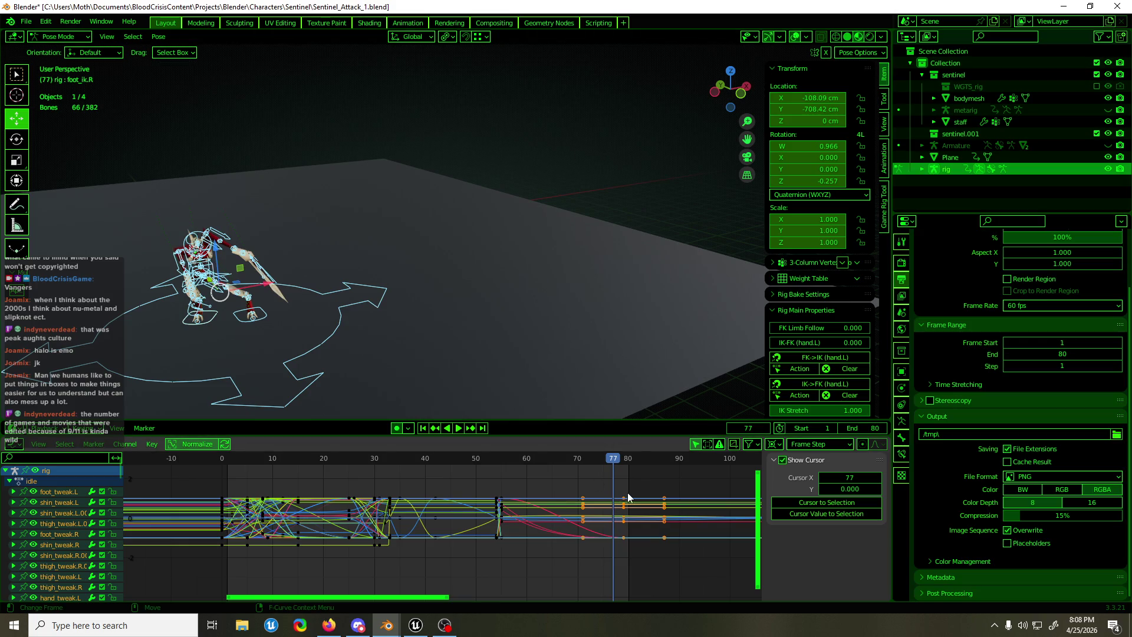
key("Delete")
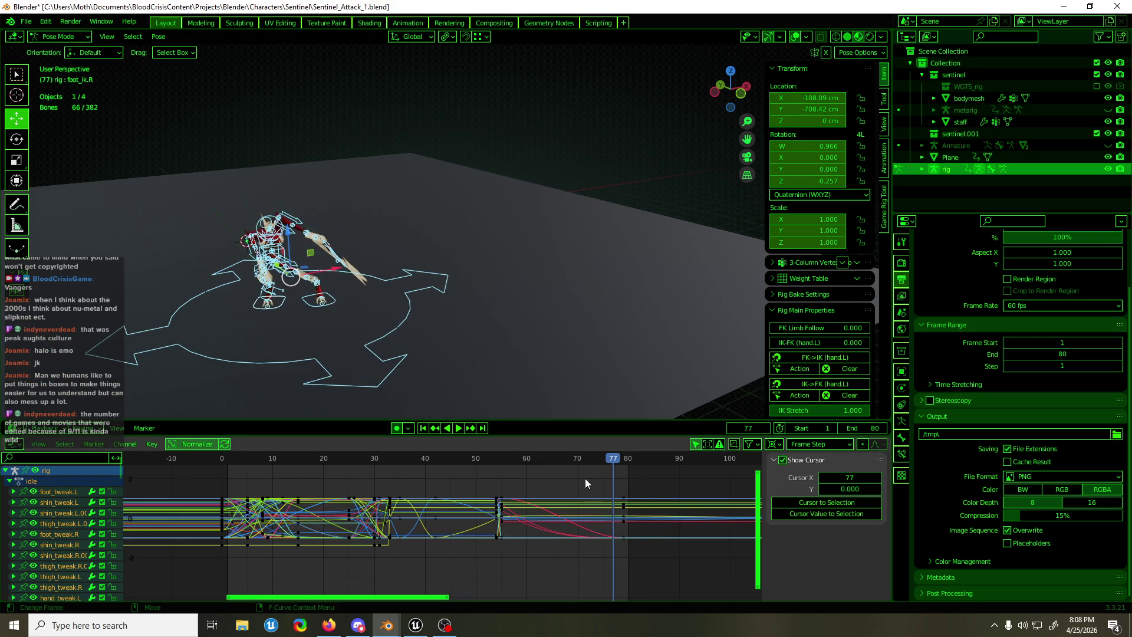
Move the rig's frame-80 end keys back to about frame 57 and play the animation
left_click_drag(585, 479, 640, 559)
key("g")
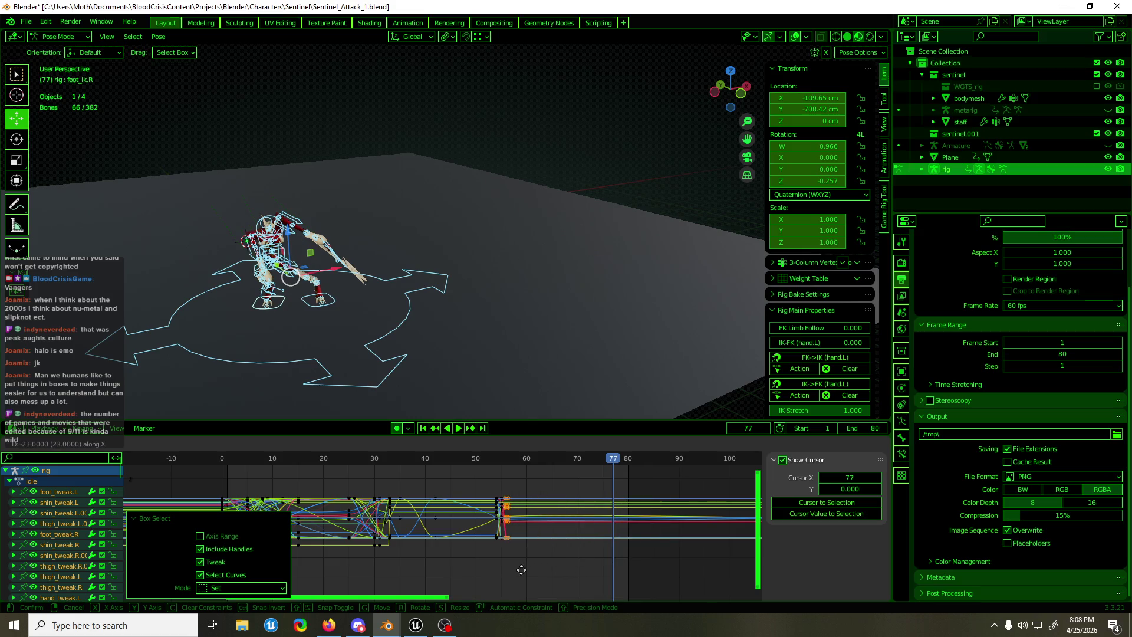
left_click(519, 570)
mouse_move(511, 459)
left_mouse_down()
mouse_move(484, 466)
mouse_move(505, 469)
left_mouse_up()
key("space")
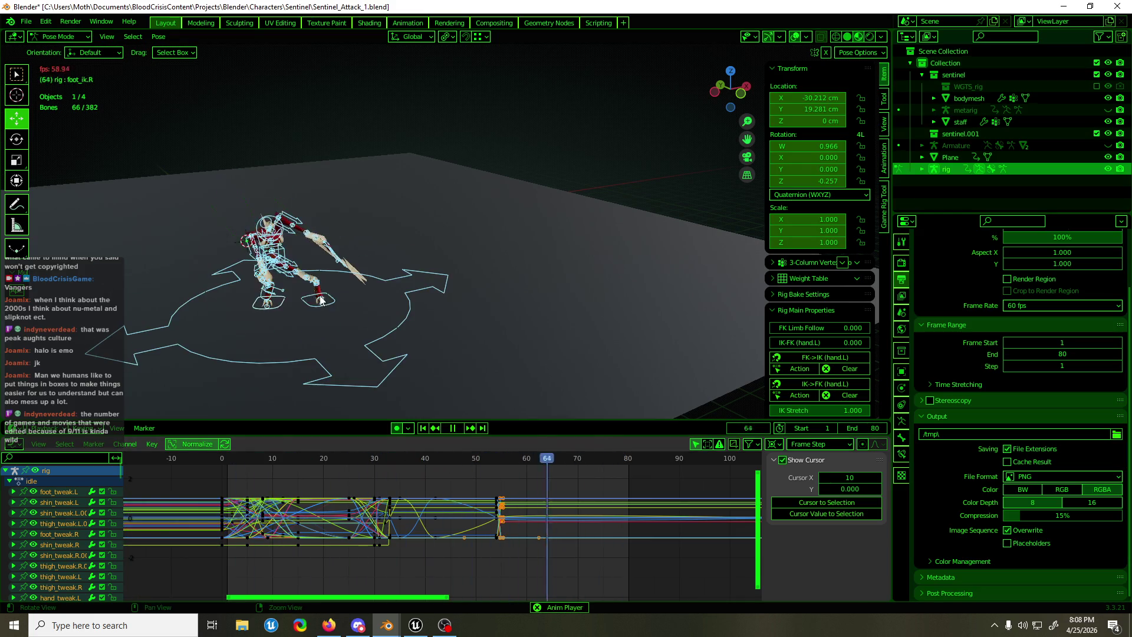
middle_click_drag(298, 281, 266, 285)
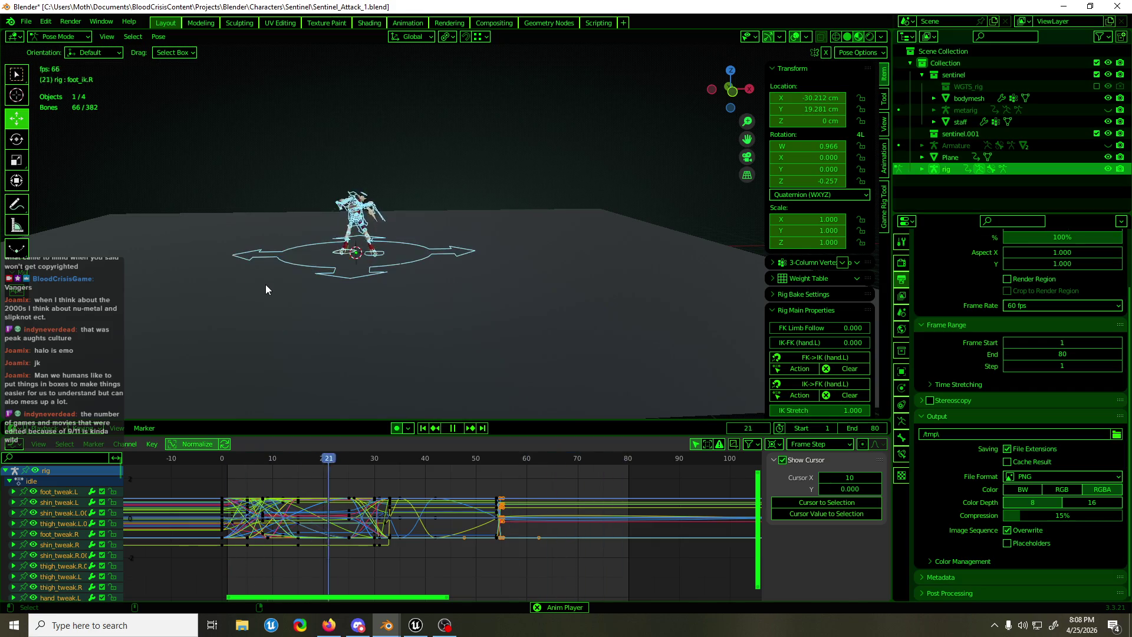
Save Sentinel_Attack_1.blend and review the lunge around frame 37
key("ctrl+s")
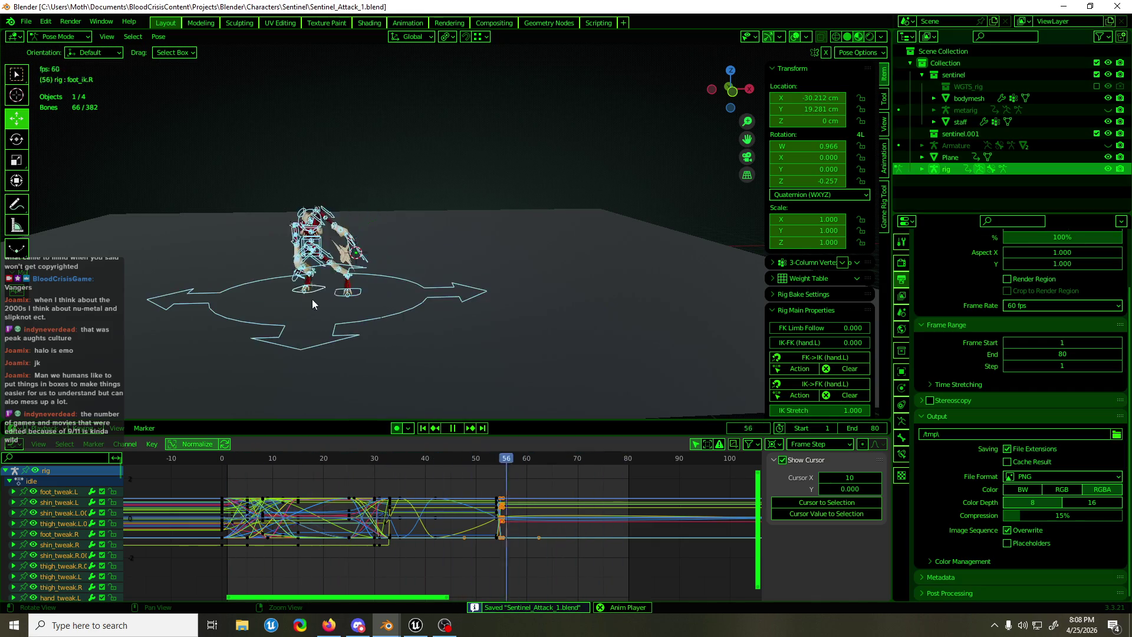
middle_click_drag(312, 299, 452, 304)
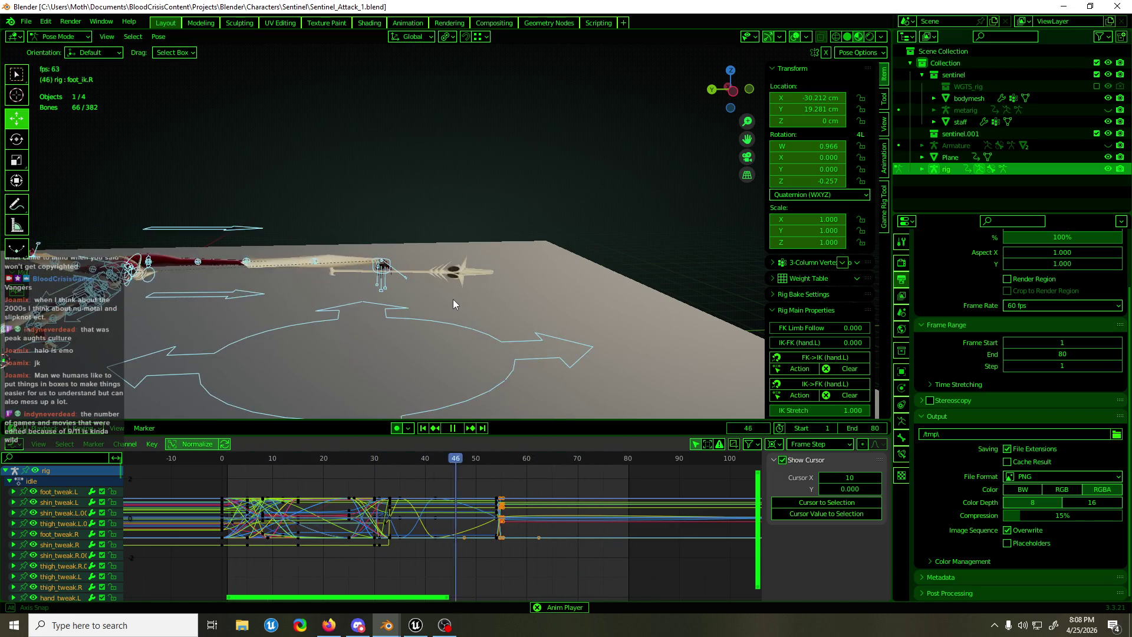
key("space")
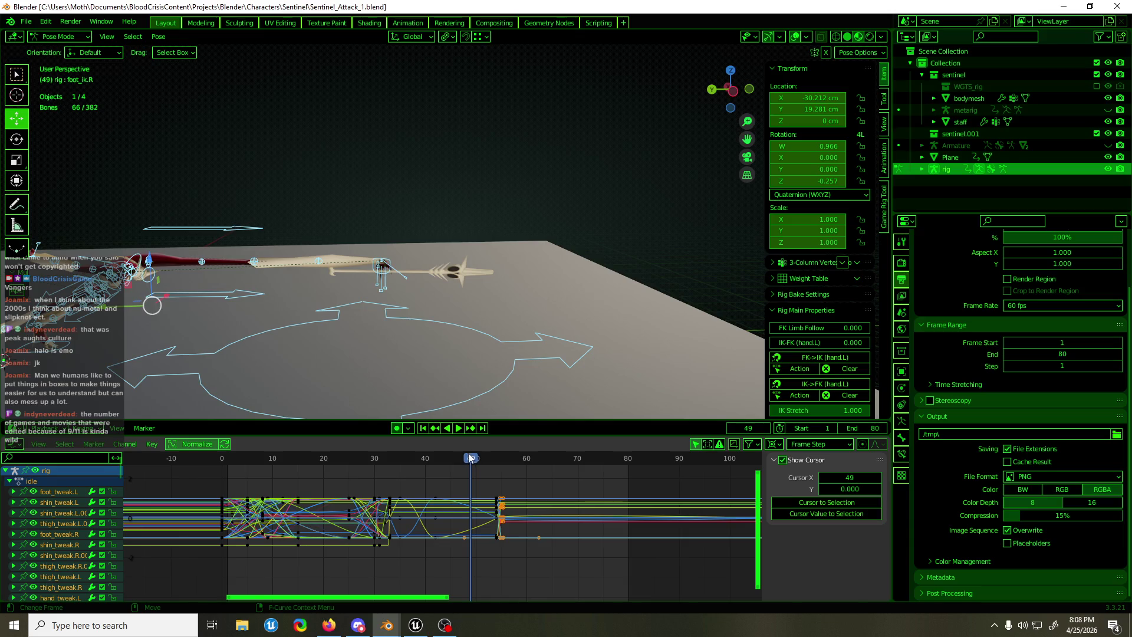
mouse_move(470, 462)
left_mouse_down()
mouse_move(342, 463)
mouse_move(409, 465)
left_mouse_up()
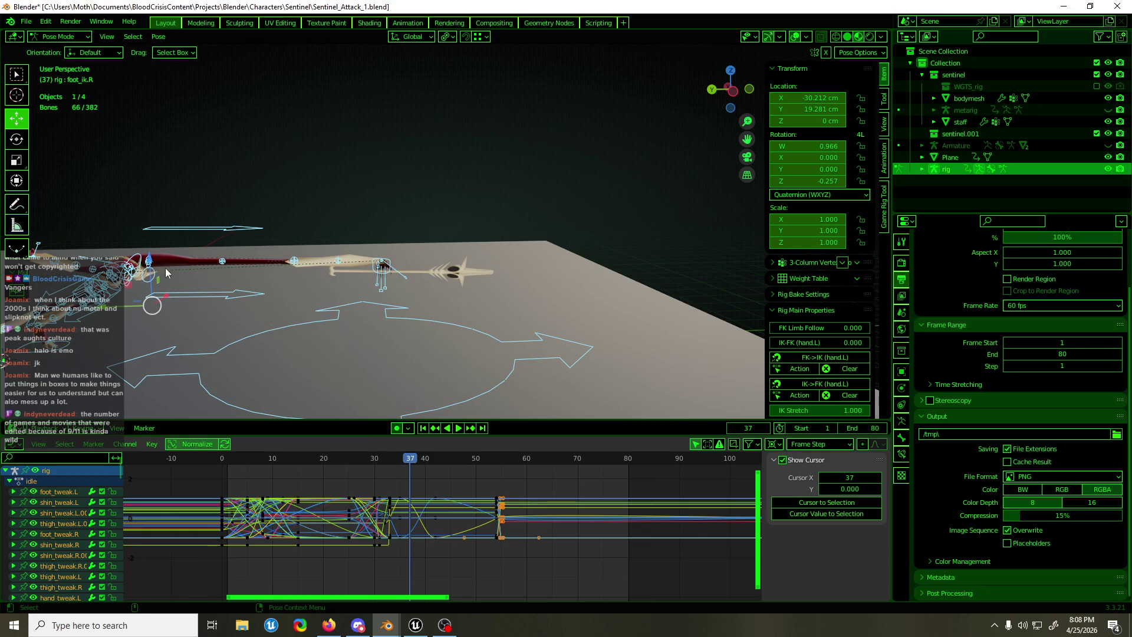
Delete all of forearm_tweak.L's keyframes, leaving its curves flat at zero
left_click(267, 272)
left_click(288, 261)
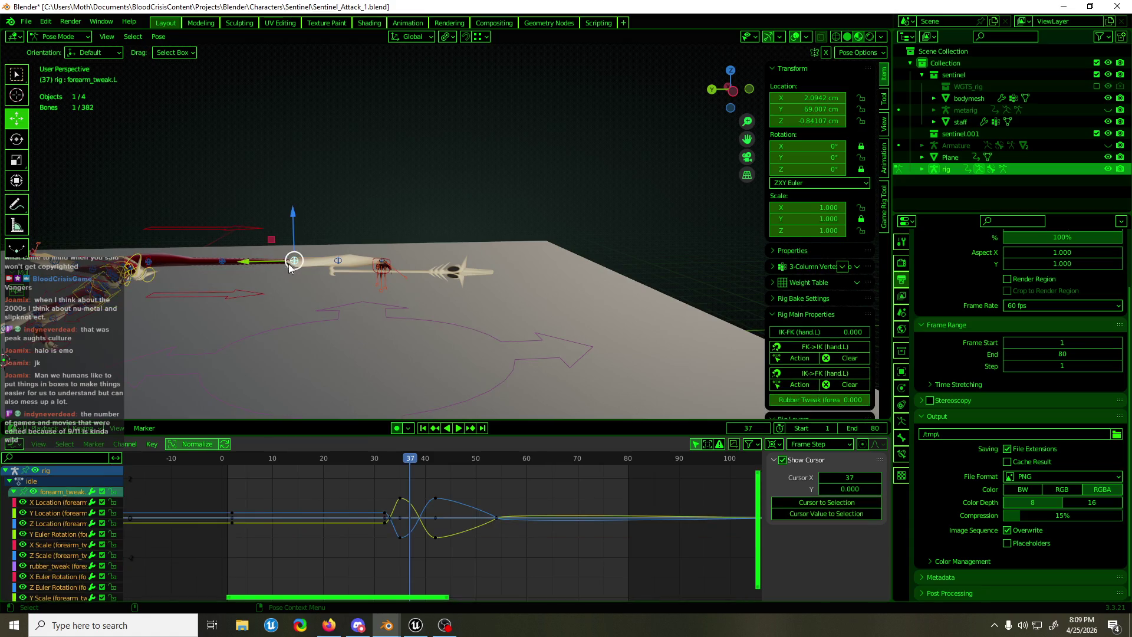
mouse_move(525, 487)
left_mouse_down()
mouse_move(462, 548)
mouse_move(390, 567)
left_mouse_up()
key("x")
key("Return")
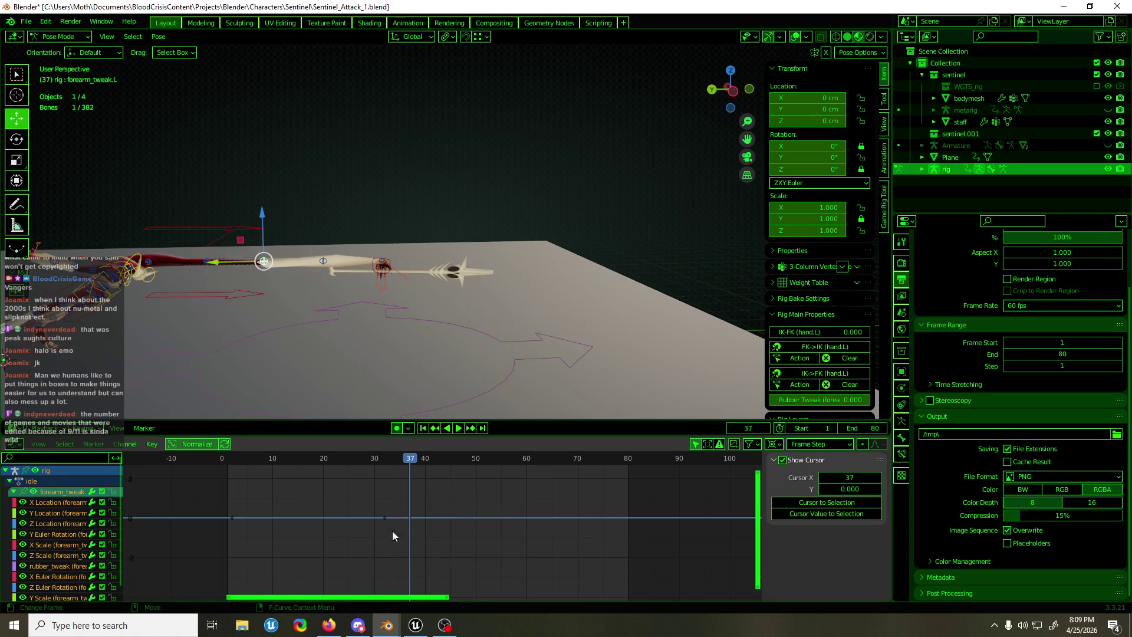
mouse_move(407, 461)
left_mouse_down()
mouse_move(309, 471)
mouse_move(461, 476)
left_mouse_up()
middle_click_drag(204, 406, 321, 381, "shift")
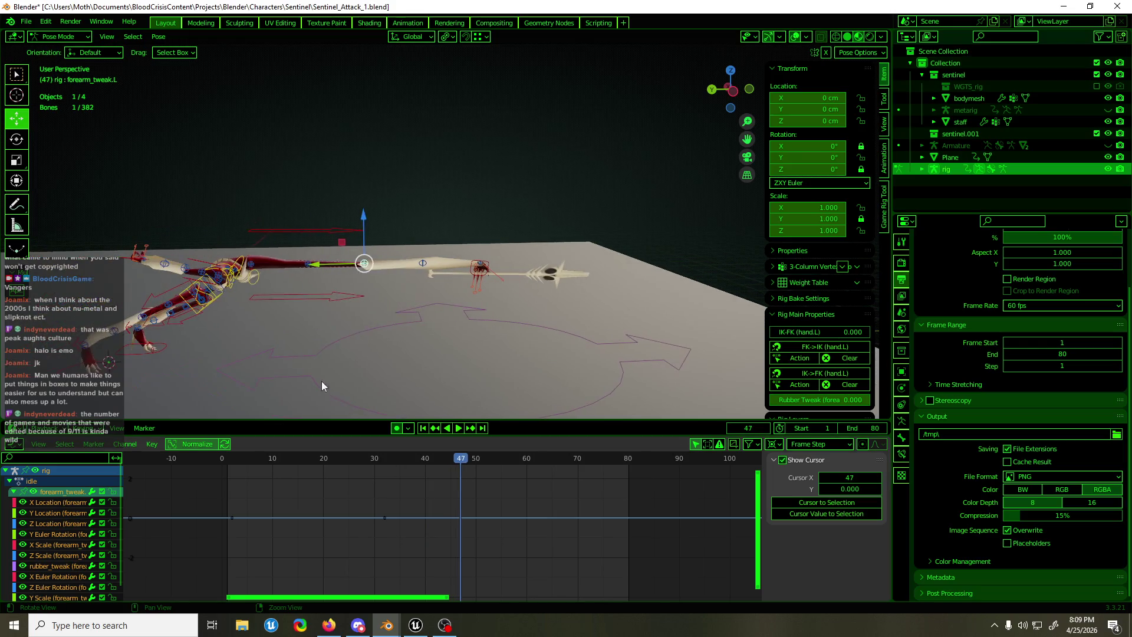
Delete all bones' keys between frames 47 and 61, then play back to review the lunge
key("a")
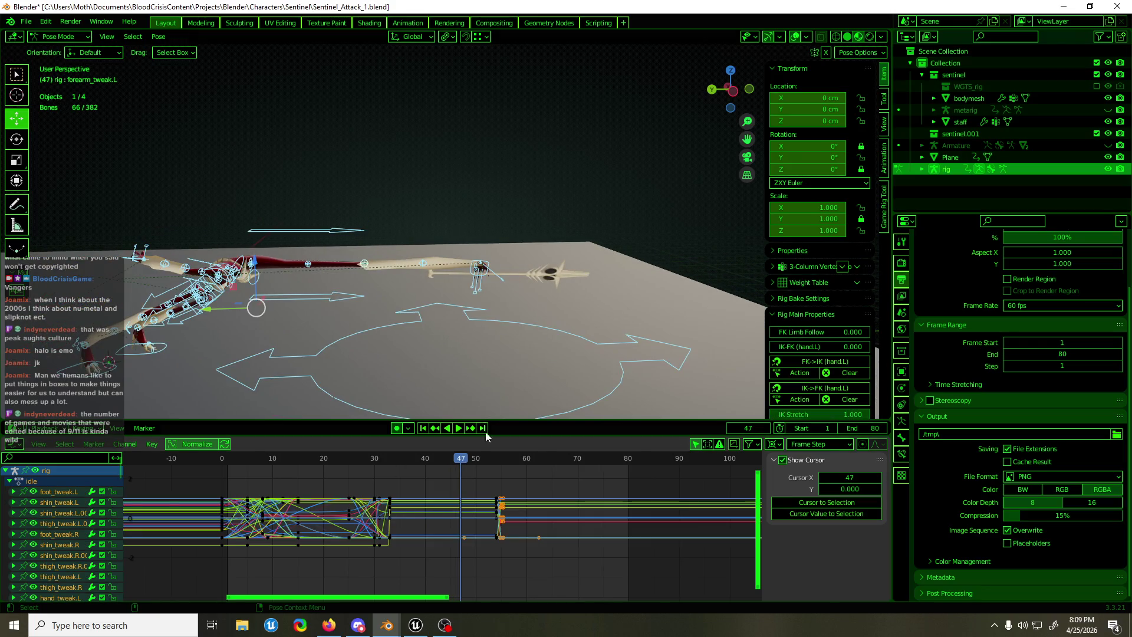
left_click_drag(458, 462, 391, 461)
mouse_move(482, 476)
left_mouse_down()
mouse_move(487, 567)
mouse_move(497, 570)
left_mouse_up()
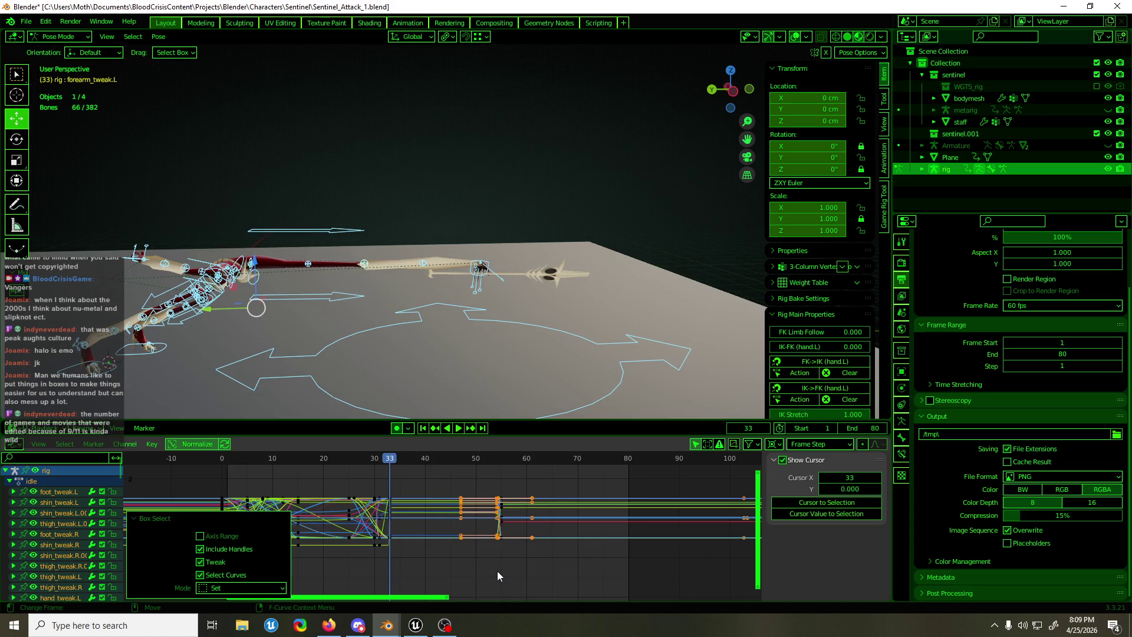
key("Delete")
mouse_move(389, 463)
left_mouse_down()
mouse_move(441, 465)
mouse_move(503, 492)
left_mouse_up()
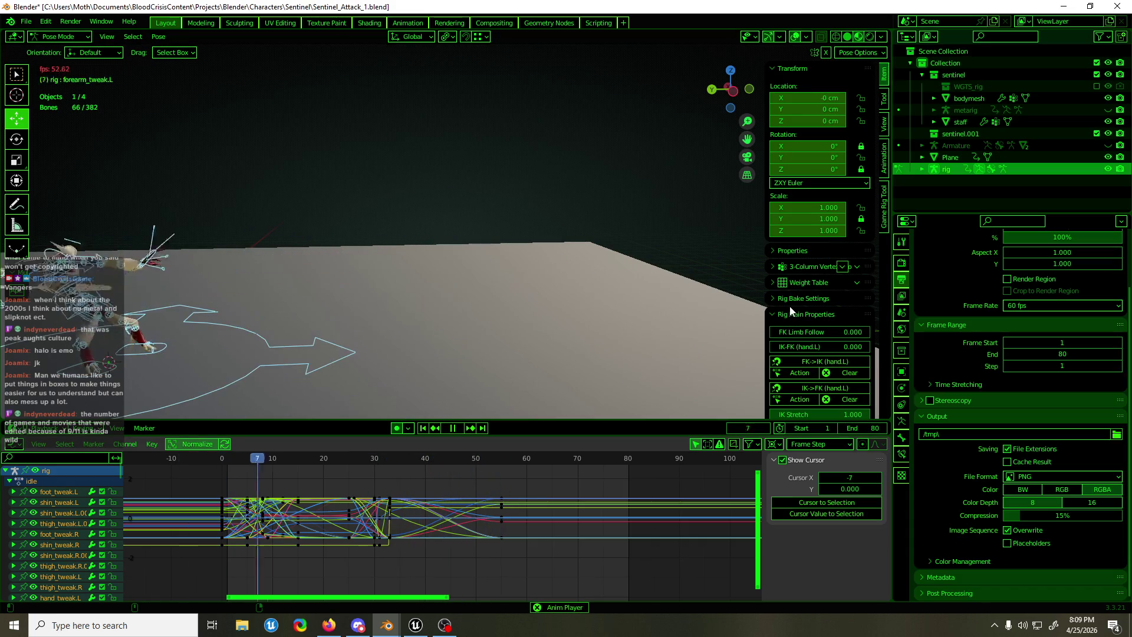
mouse_move(495, 320)
middle_mouse_down()
mouse_move(462, 316)
mouse_move(407, 343)
mouse_move(539, 354)
middle_mouse_up()
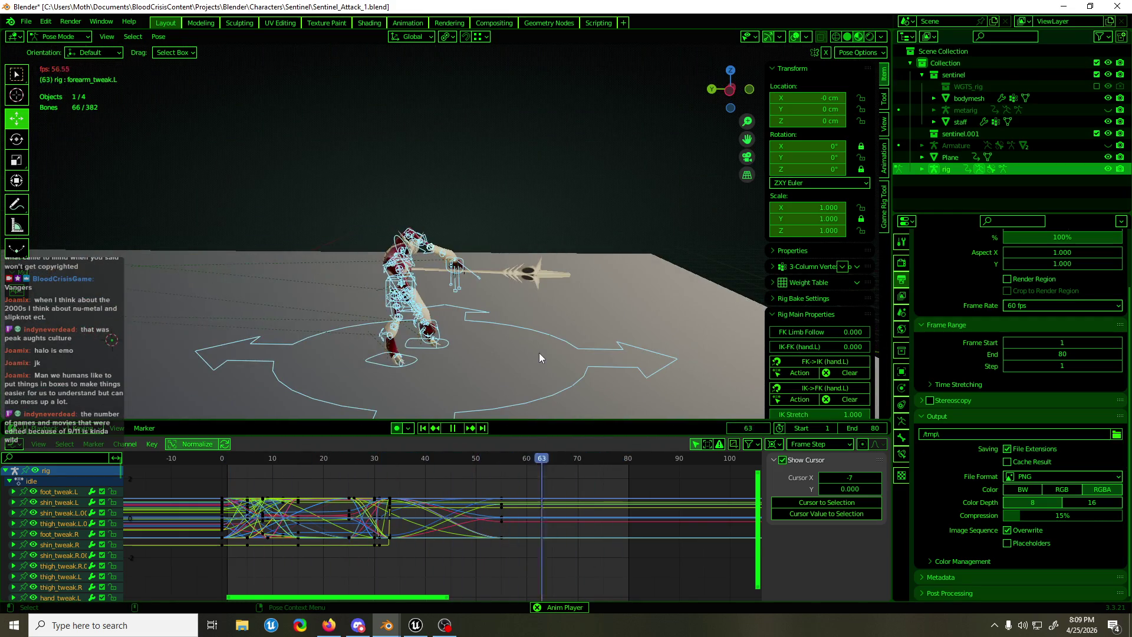
key("space")
mouse_move(489, 463)
left_mouse_down()
mouse_move(355, 470)
mouse_move(392, 476)
left_mouse_up()
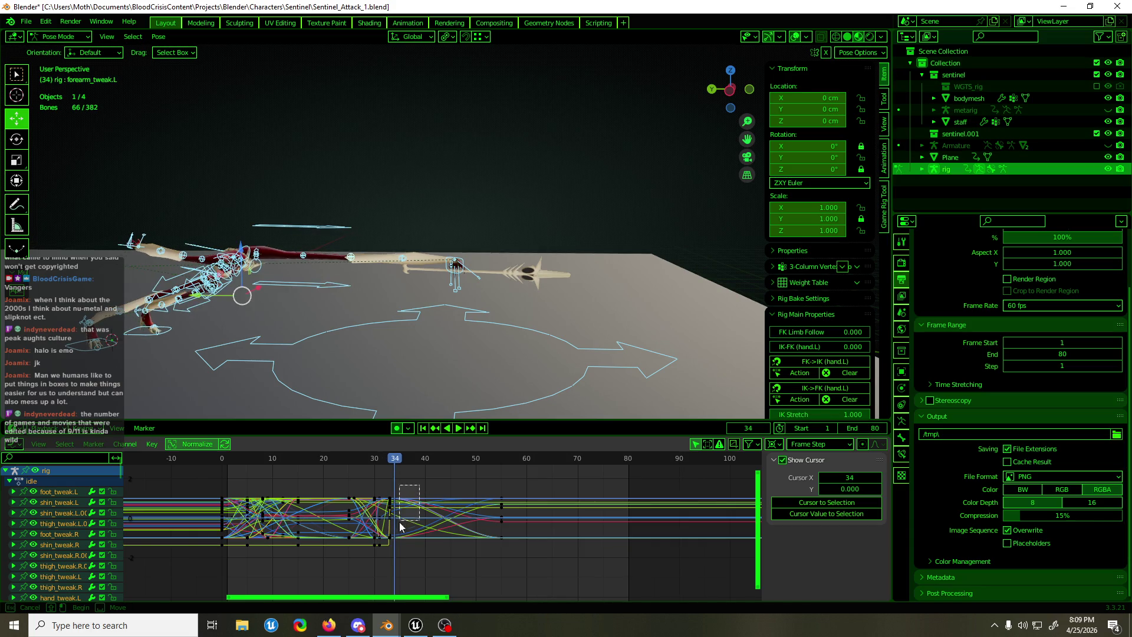